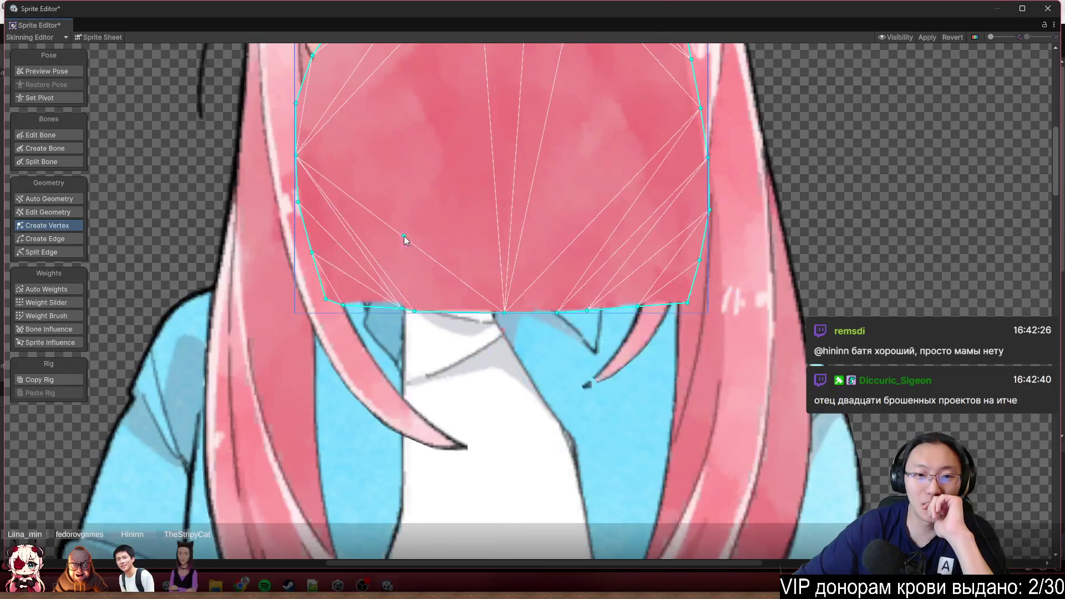
# Leave mesh editing and select the back hair sprite
pyautogui.scroll(5, 544, 208)
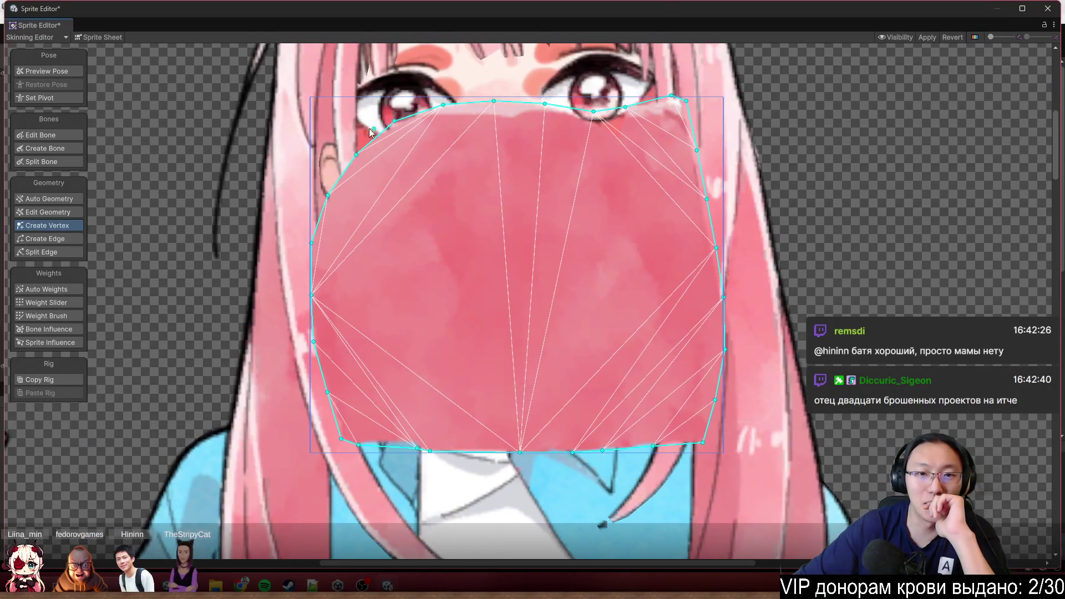
pyautogui.click(29, 70)
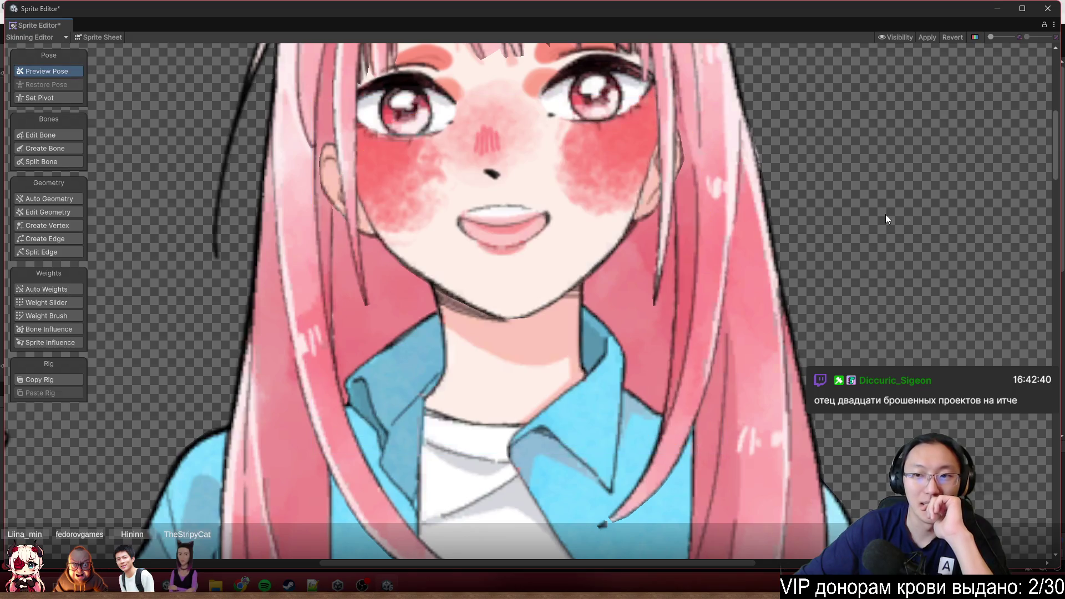
pyautogui.click(741, 177)
pyautogui.moveTo(812, 179); pyautogui.dragTo(650, 231)
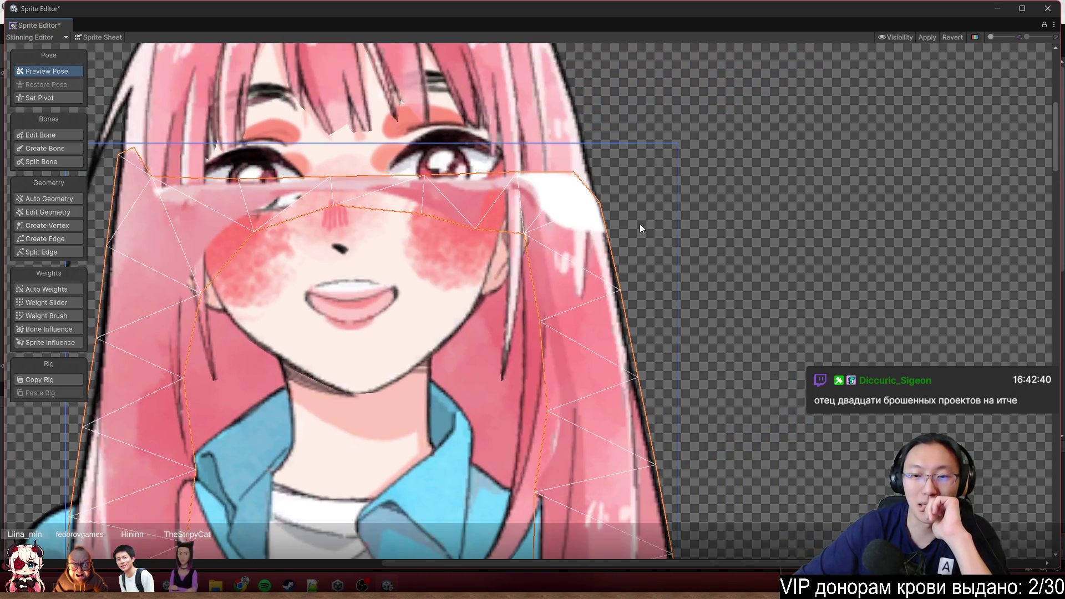
pyautogui.moveTo(580, 248); pyautogui.dragTo(604, 199)
pyautogui.click(741, 183)
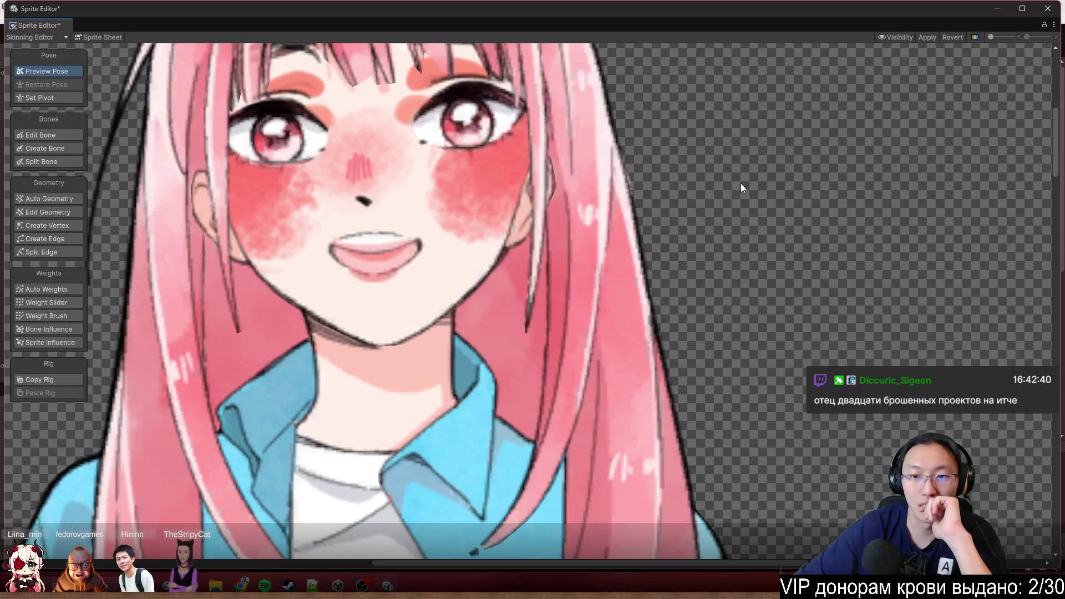
pyautogui.click(620, 182)
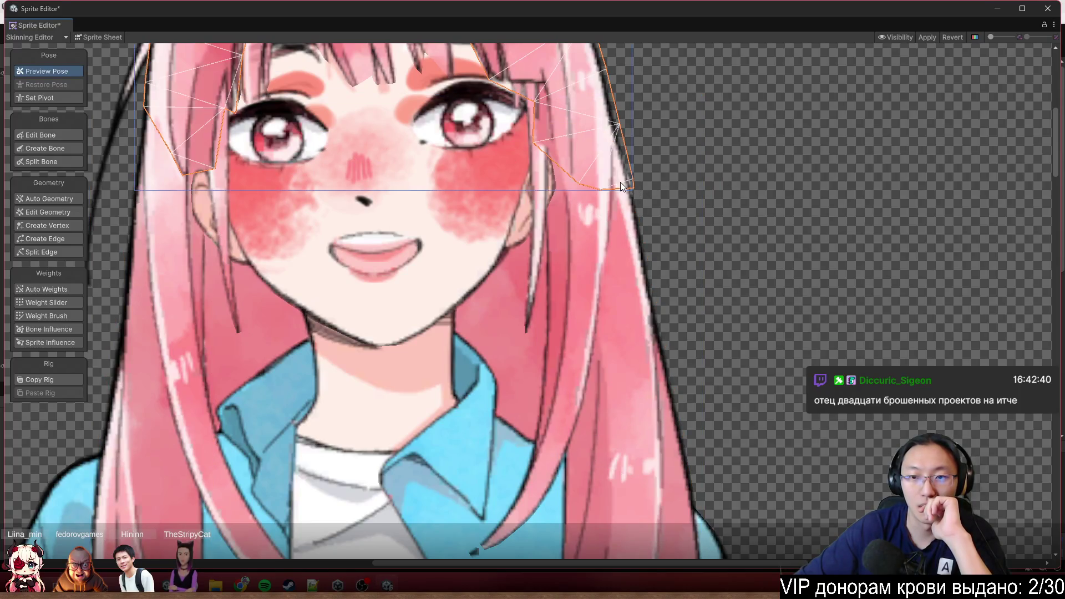
pyautogui.scroll(3, 620, 182)
pyautogui.scroll(5, 618, 181)
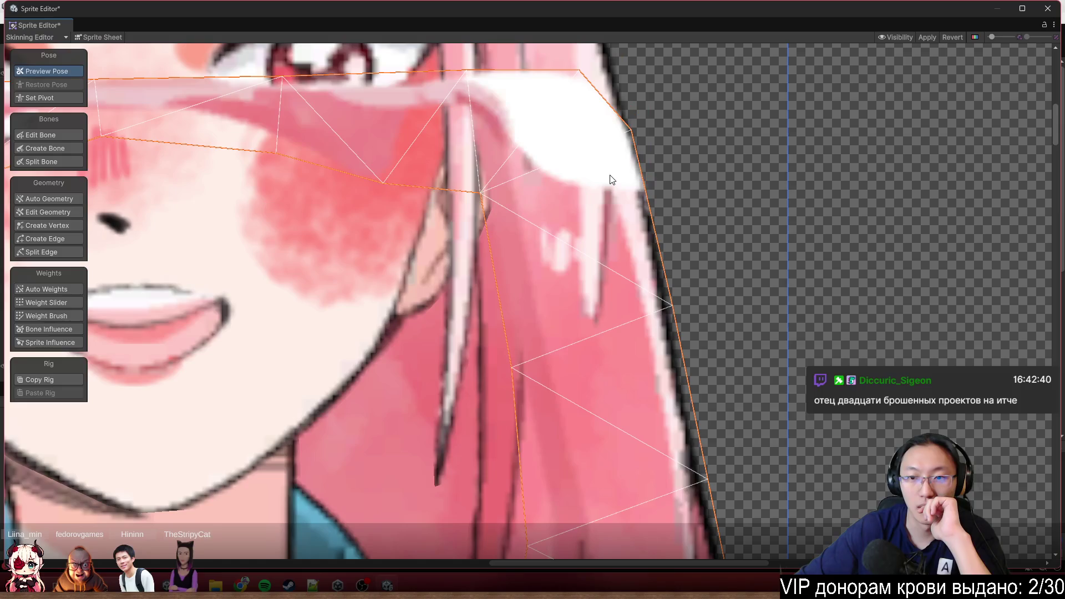
# Pull the back hair mesh's corner onto the hair edge and add a vertex at its upper corner
pyautogui.click(59, 225)
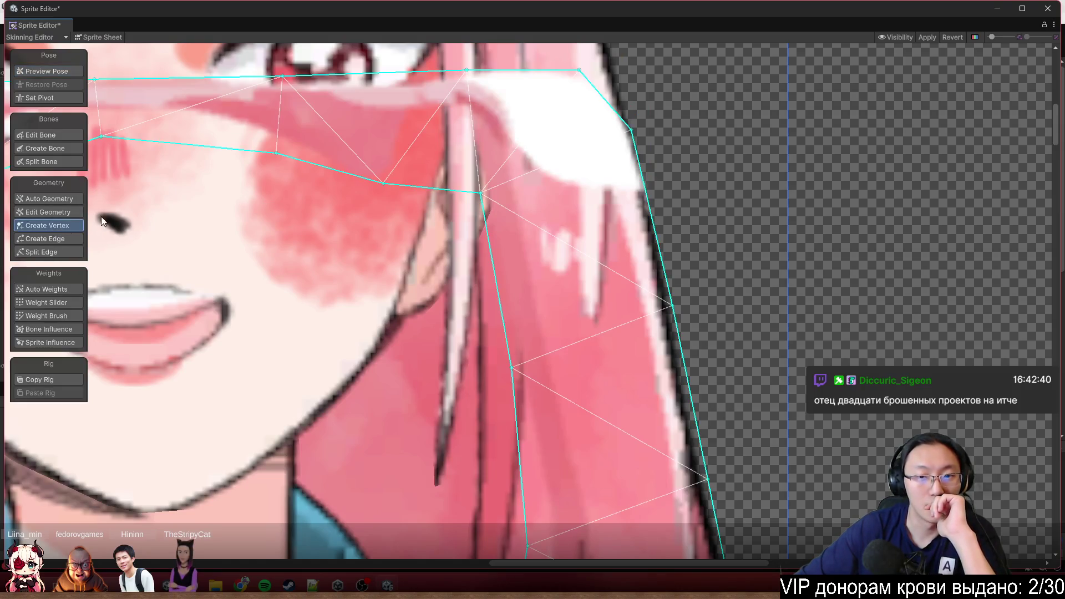
pyautogui.moveTo(631, 130); pyautogui.dragTo(642, 120)
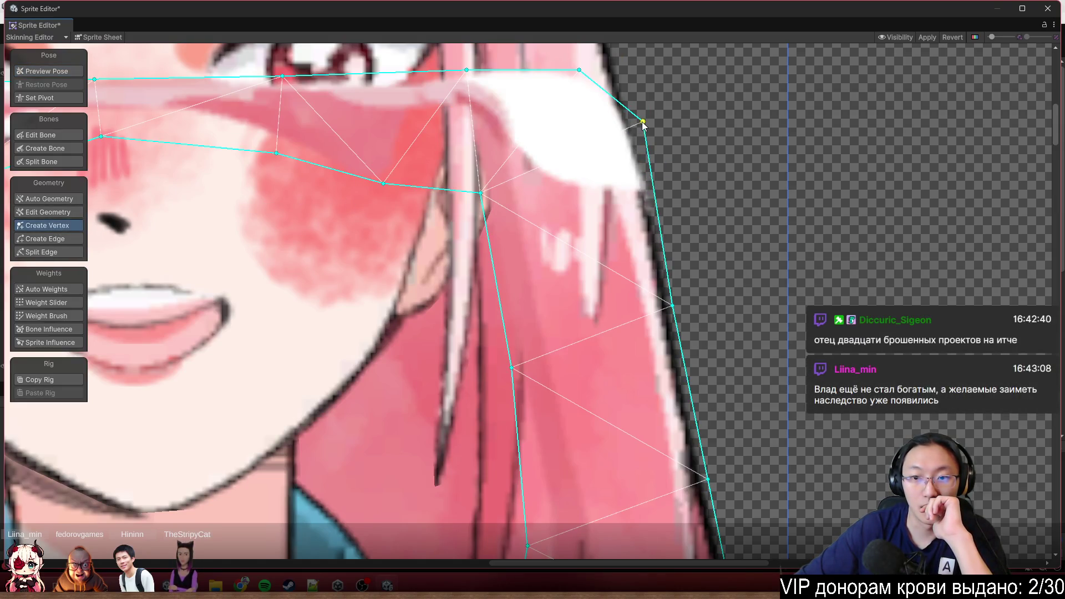
pyautogui.click(619, 88)
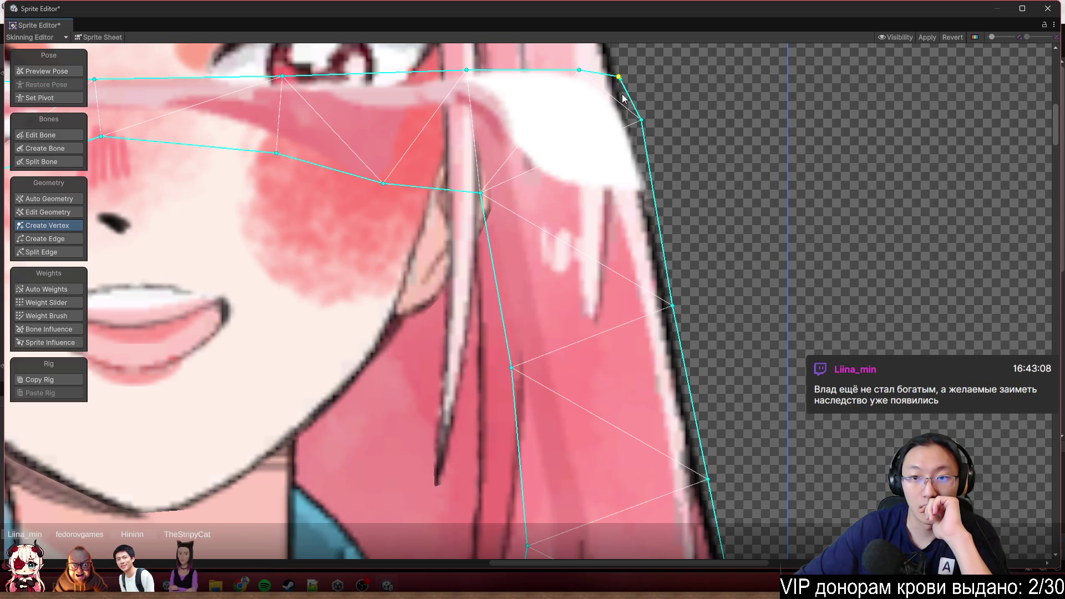
pyautogui.scroll(-5, 555, 166)
pyautogui.scroll(4, 495, 237)
# Finish editing the back hair and select the hair strand over the forehead
pyautogui.moveTo(495, 237); pyautogui.dragTo(447, 117)
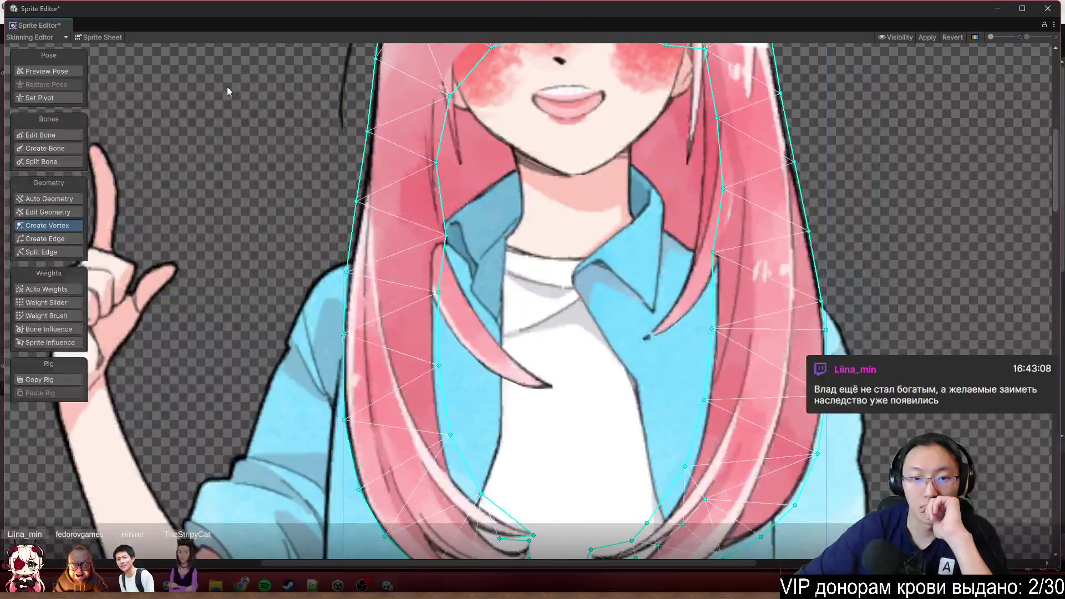
pyautogui.click(55, 72)
pyautogui.click(314, 148)
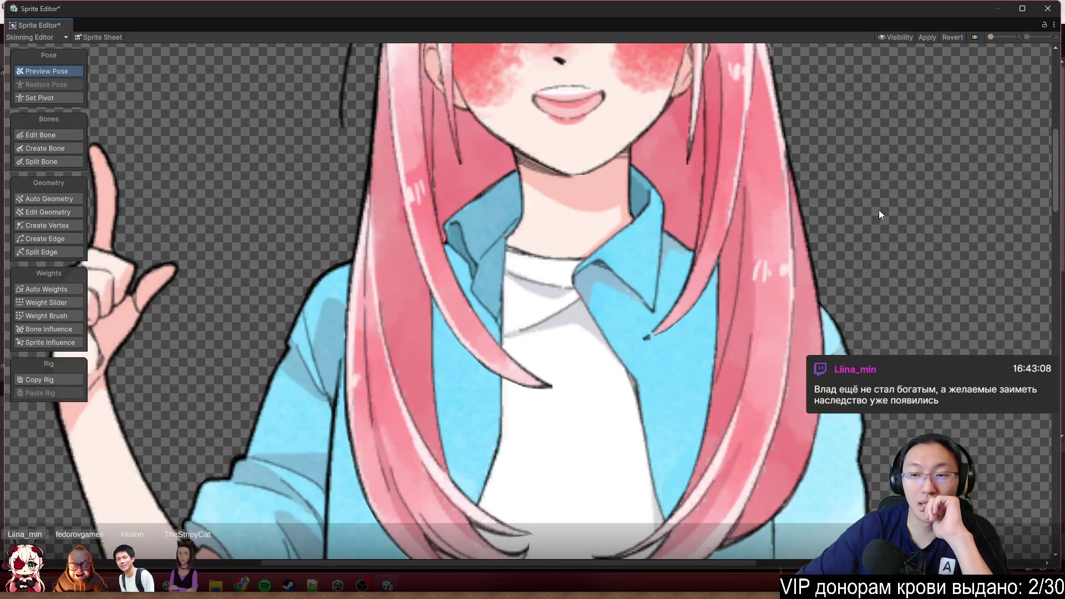
pyautogui.moveTo(881, 215); pyautogui.dragTo(838, 348)
pyautogui.scroll(3, 717, 224)
pyautogui.moveTo(719, 197); pyautogui.dragTo(717, 320)
pyautogui.click(492, 225)
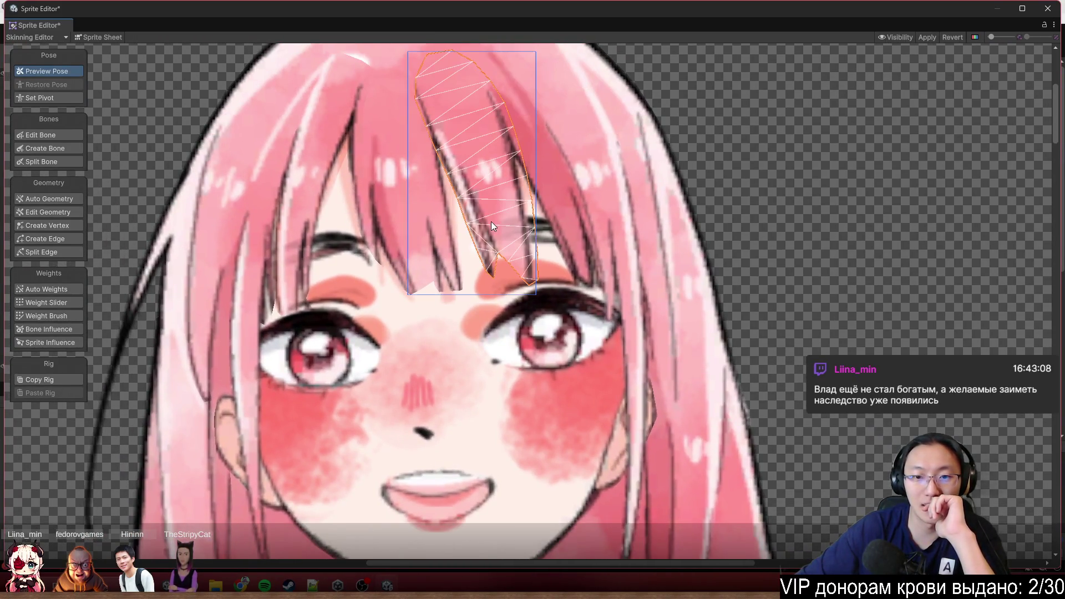
# Add and drag vertices at the bang strand's tip onto its outline
pyautogui.click(55, 223)
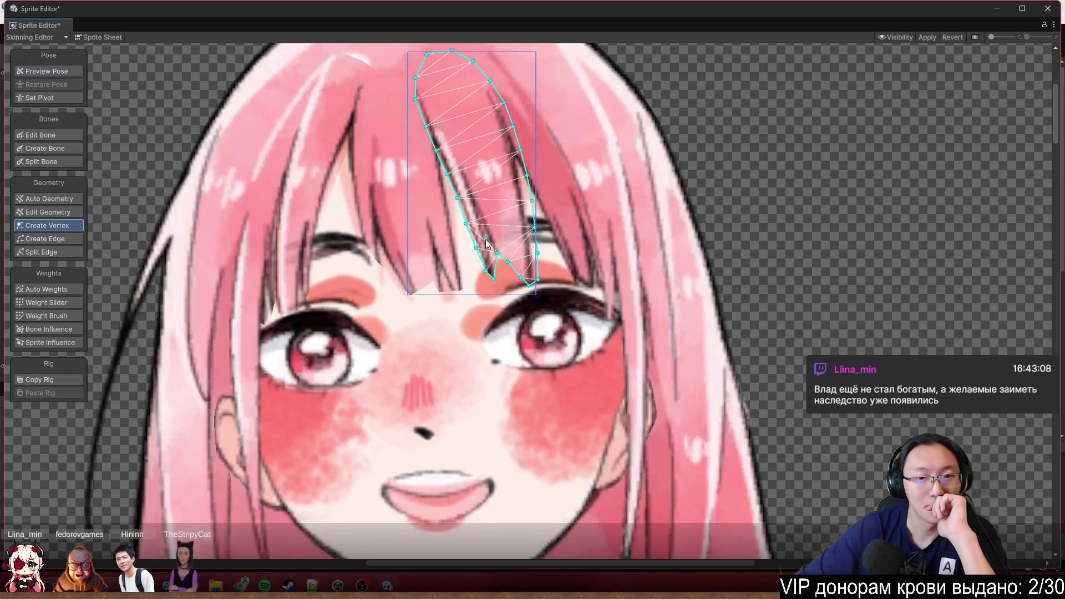
pyautogui.scroll(3, 481, 238)
pyautogui.click(503, 291)
pyautogui.moveTo(504, 293)
pyautogui.mouseDown()
pyautogui.moveTo(507, 269)
pyautogui.moveTo(511, 356)
pyautogui.moveTo(474, 308)
pyautogui.moveTo(492, 359)
pyautogui.mouseUp()
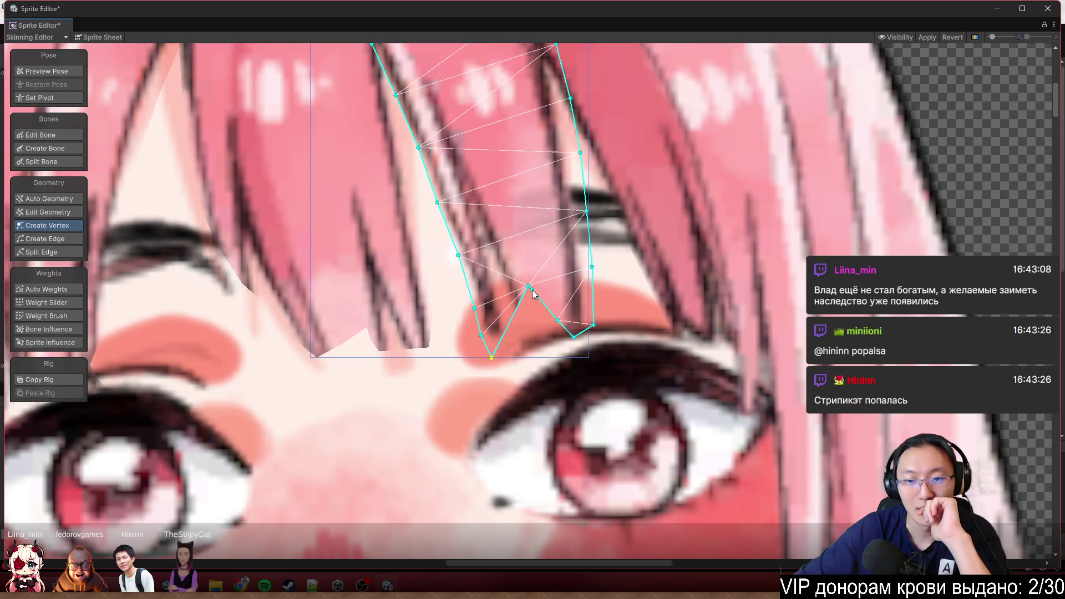
pyautogui.moveTo(528, 287)
pyautogui.mouseDown()
pyautogui.moveTo(530, 351)
pyautogui.moveTo(560, 348)
pyautogui.mouseUp()
pyautogui.click(584, 338)
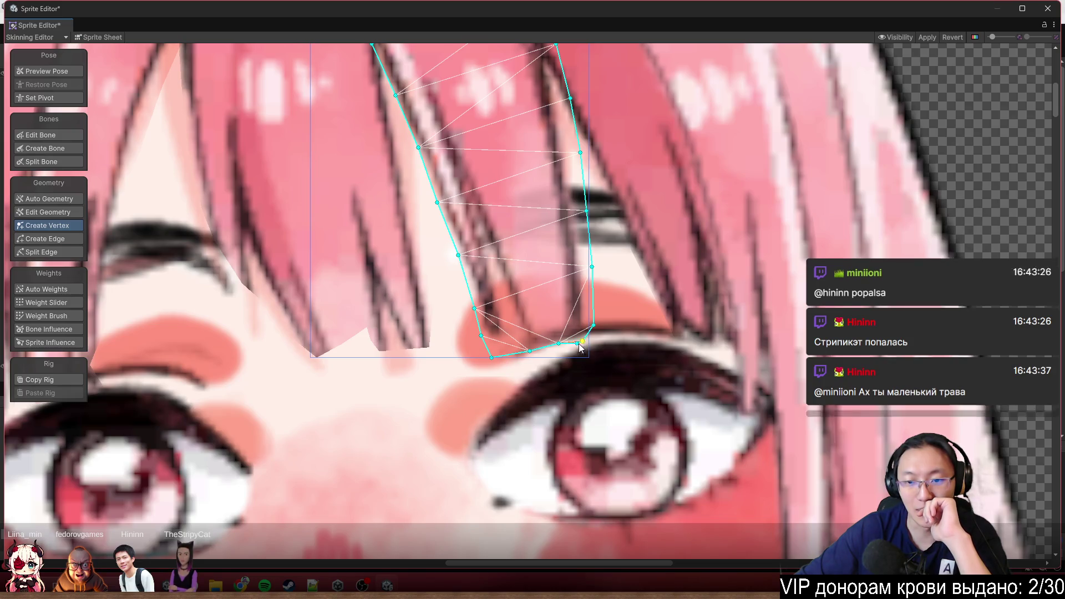
pyautogui.moveTo(559, 345); pyautogui.dragTo(593, 313)
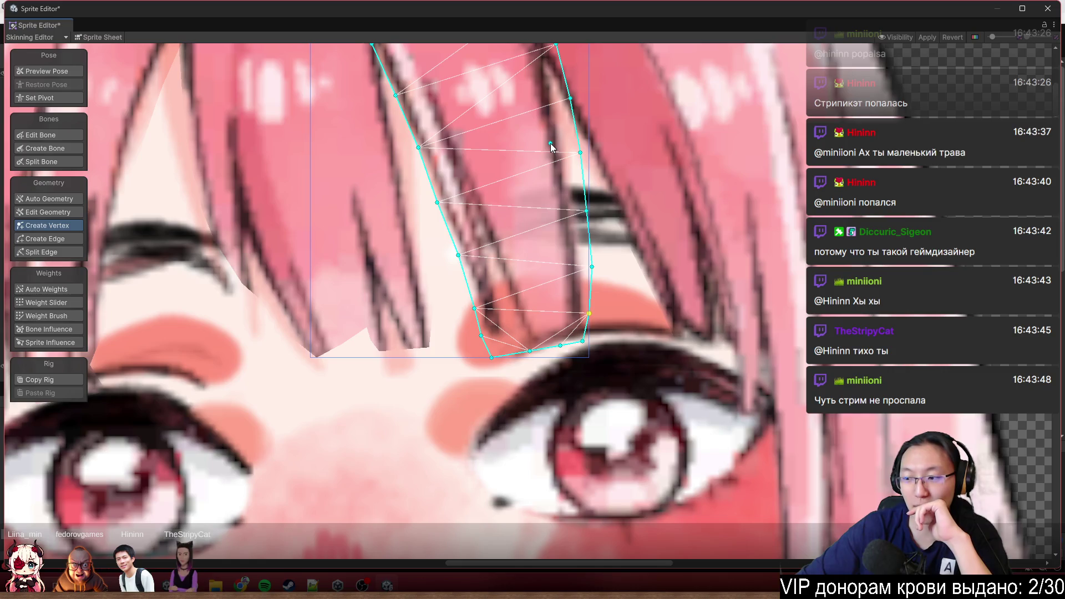
# Move the right-edge vertex up along the strand and undo a stray interior vertex
pyautogui.scroll(1, 612, 267)
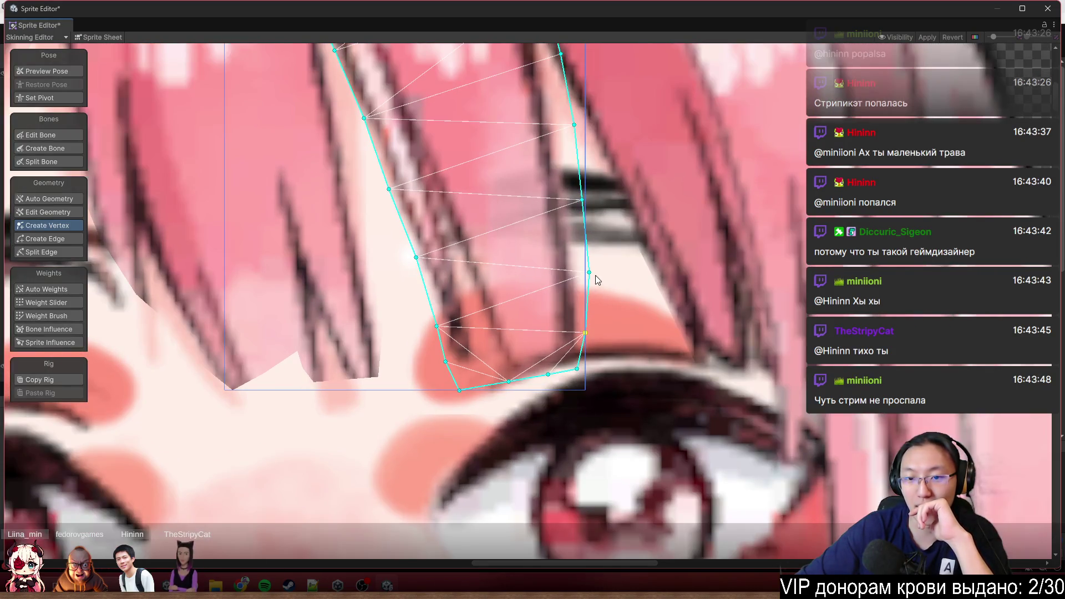
pyautogui.moveTo(591, 273); pyautogui.dragTo(584, 250)
pyautogui.click(484, 255)
pyautogui.scroll(-3, 535, 292)
pyautogui.hotkey('ctrl', 'z')
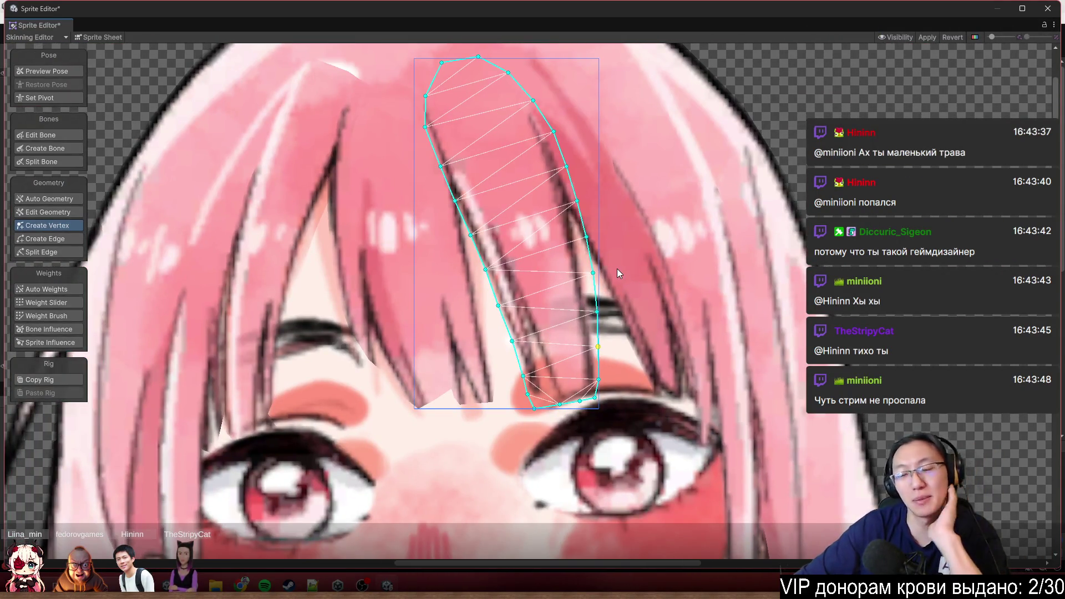
pyautogui.click(638, 282)
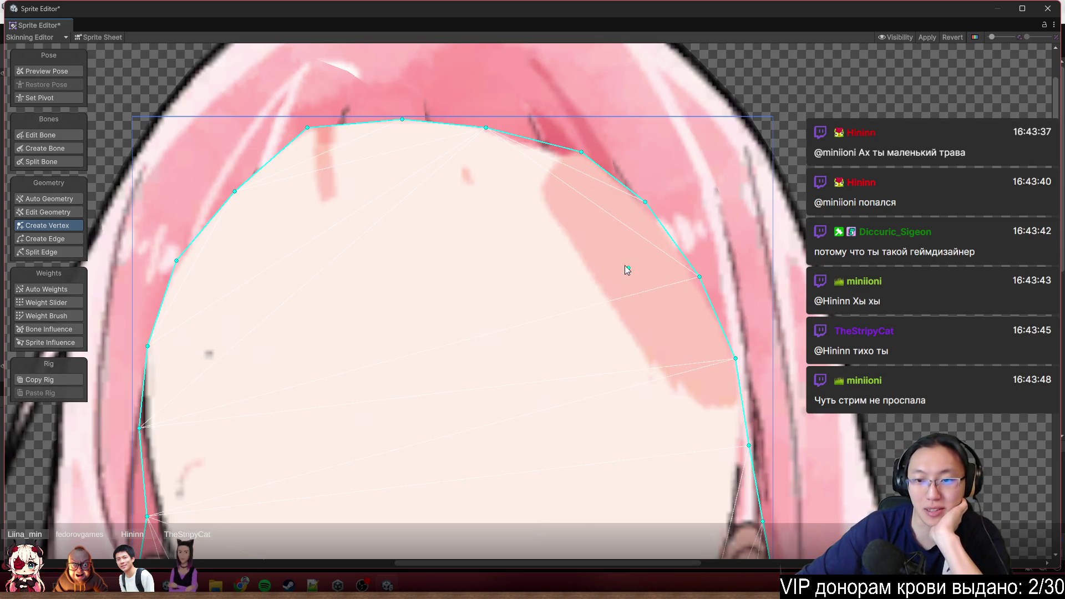
# Cycle through the overlapping parts to select the hair sprite around the eyes
pyautogui.click(78, 71)
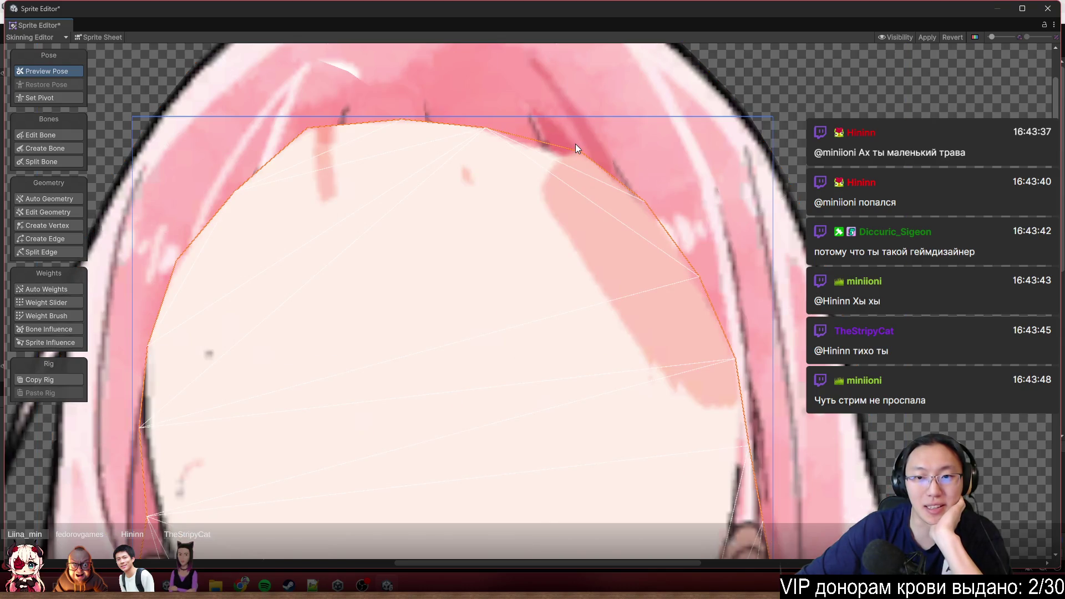
pyautogui.click(575, 144)
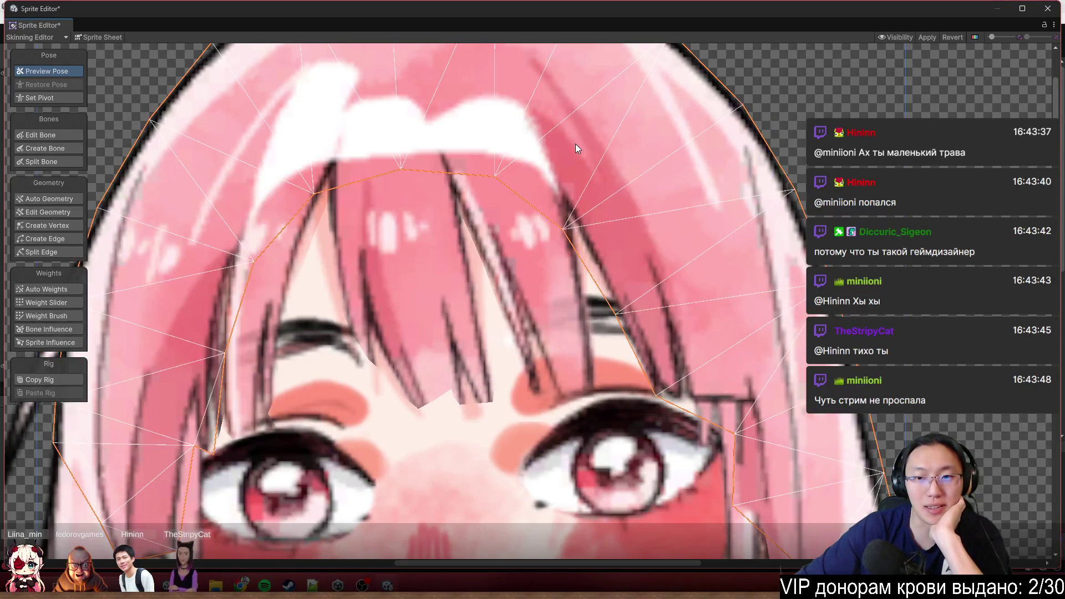
pyautogui.click(594, 211)
pyautogui.click(594, 210)
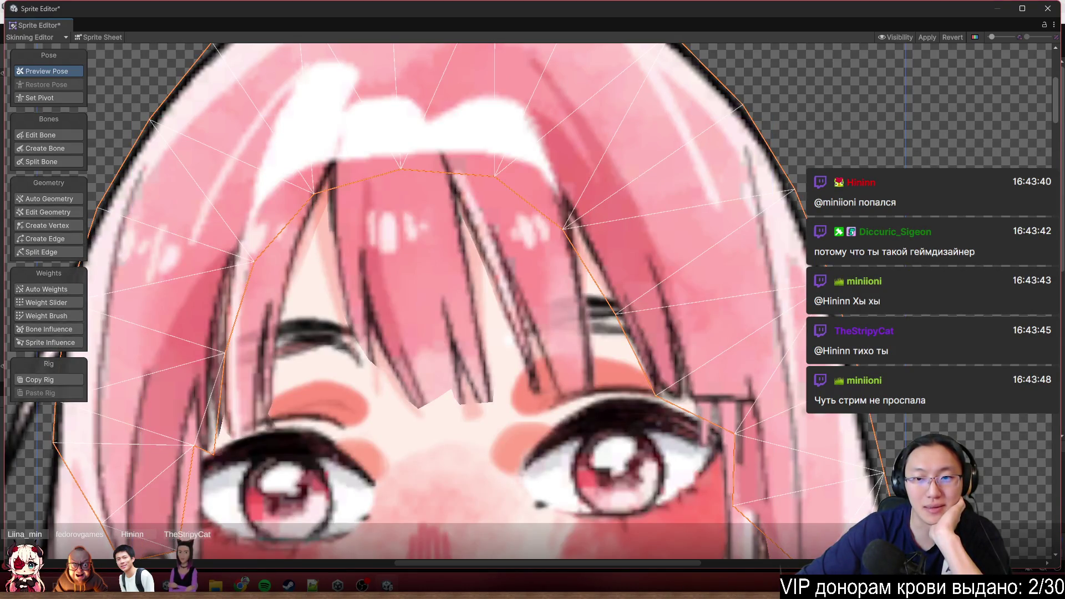
pyautogui.scroll(-5, 805, 119)
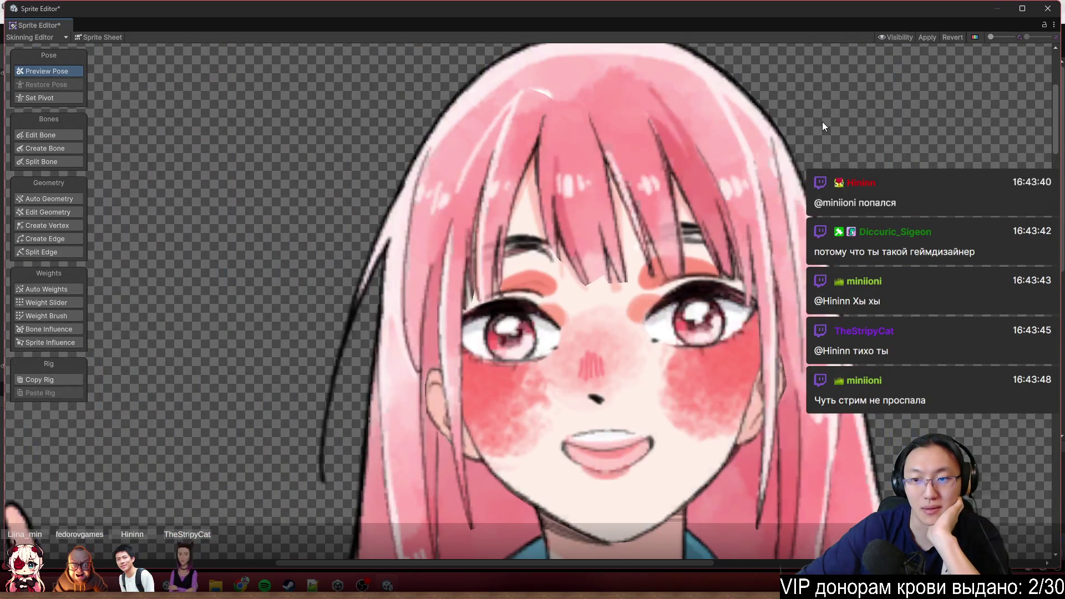
pyautogui.click(736, 191)
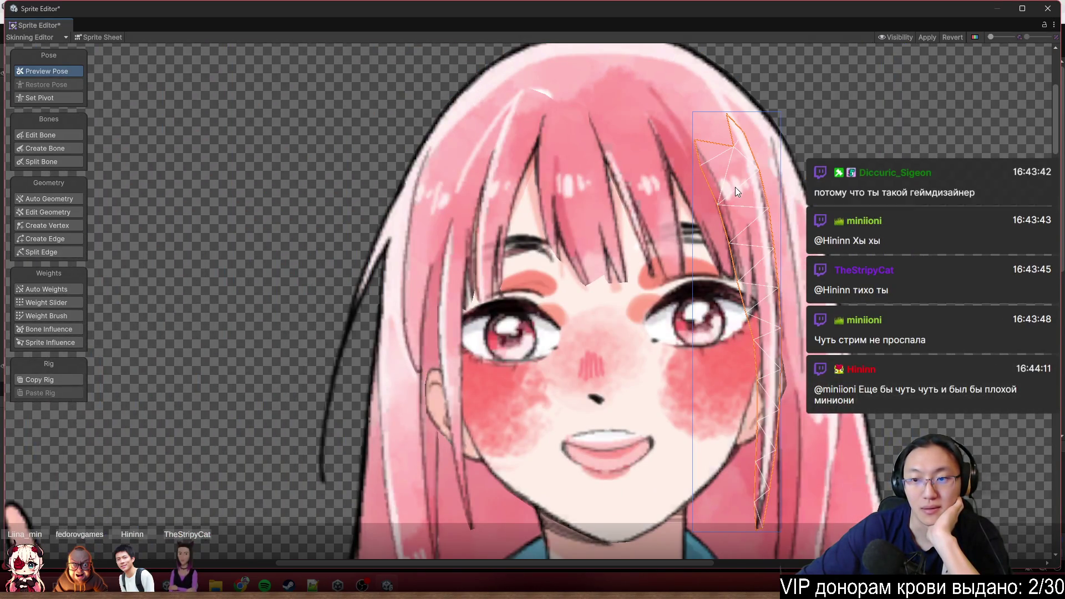
pyautogui.scroll(4, 744, 265)
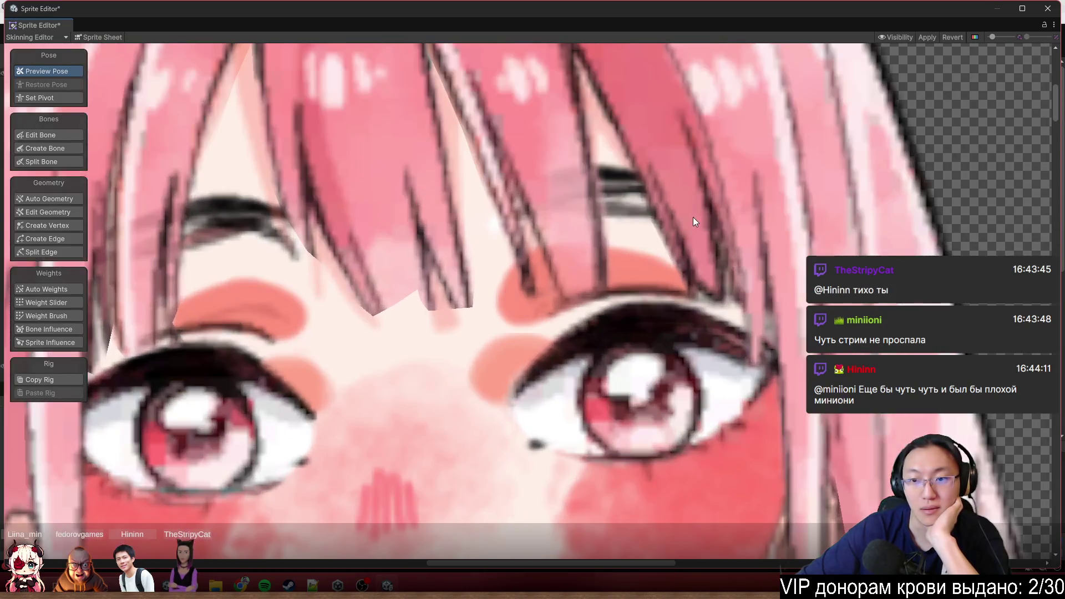
pyautogui.click(694, 217)
pyautogui.click(670, 138)
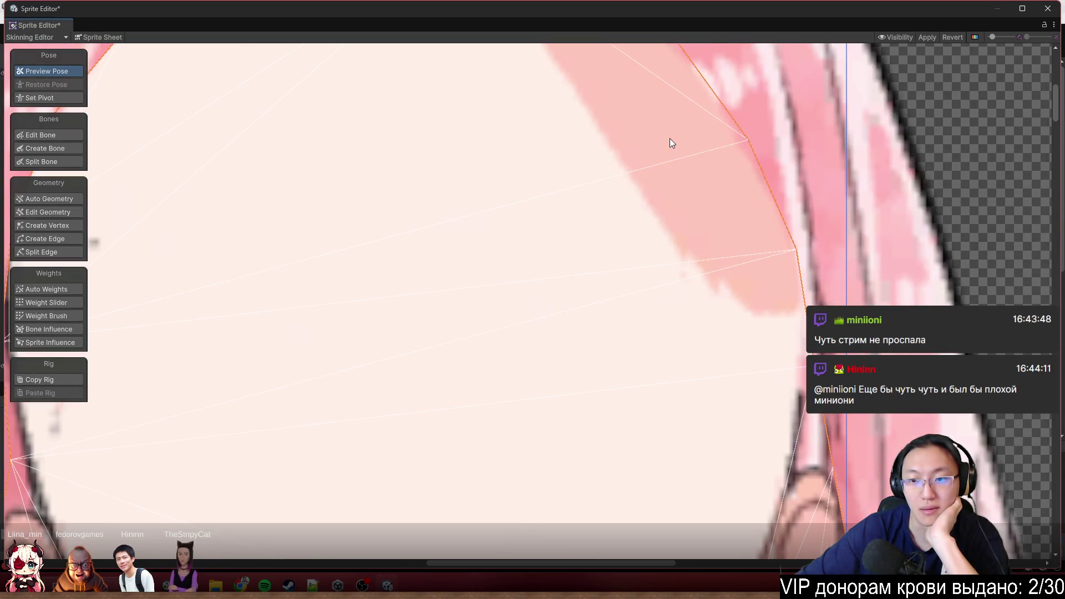
# Move the eyelid and eye-corner vertices above the right eye onto the hair edge
pyautogui.click(66, 226)
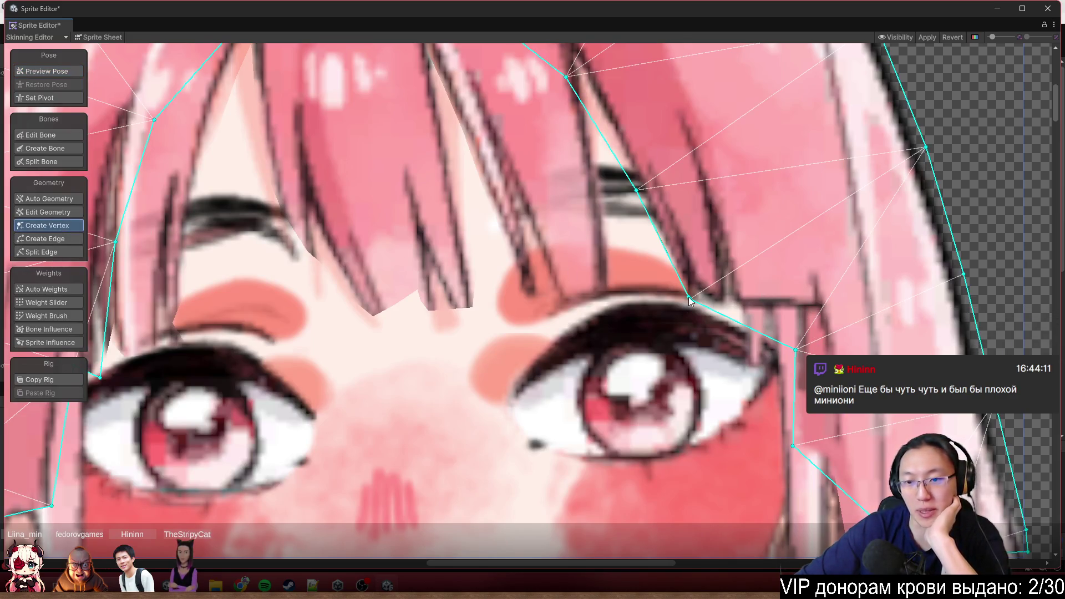
pyautogui.moveTo(691, 303); pyautogui.dragTo(679, 304)
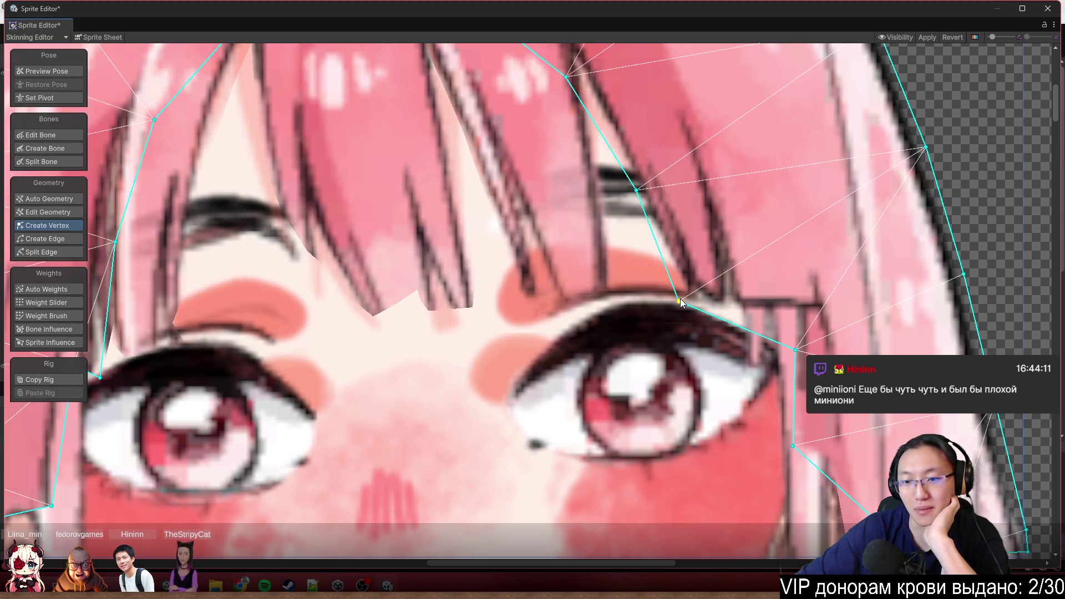
pyautogui.moveTo(683, 310); pyautogui.dragTo(684, 319)
pyautogui.moveTo(795, 350); pyautogui.dragTo(783, 342)
pyautogui.scroll(-3, 771, 322)
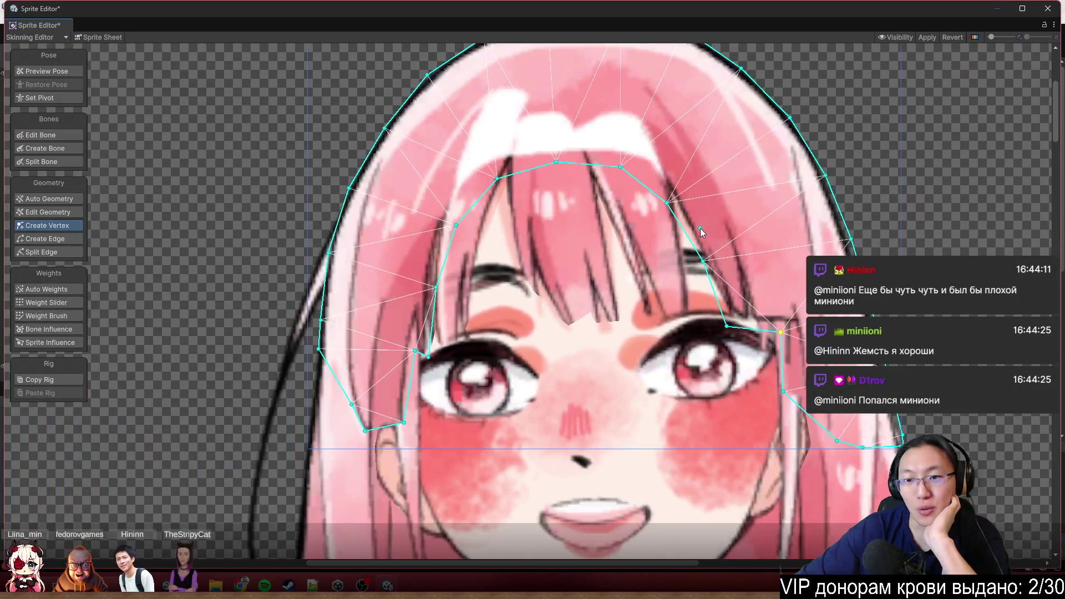
pyautogui.scroll(2, 701, 233)
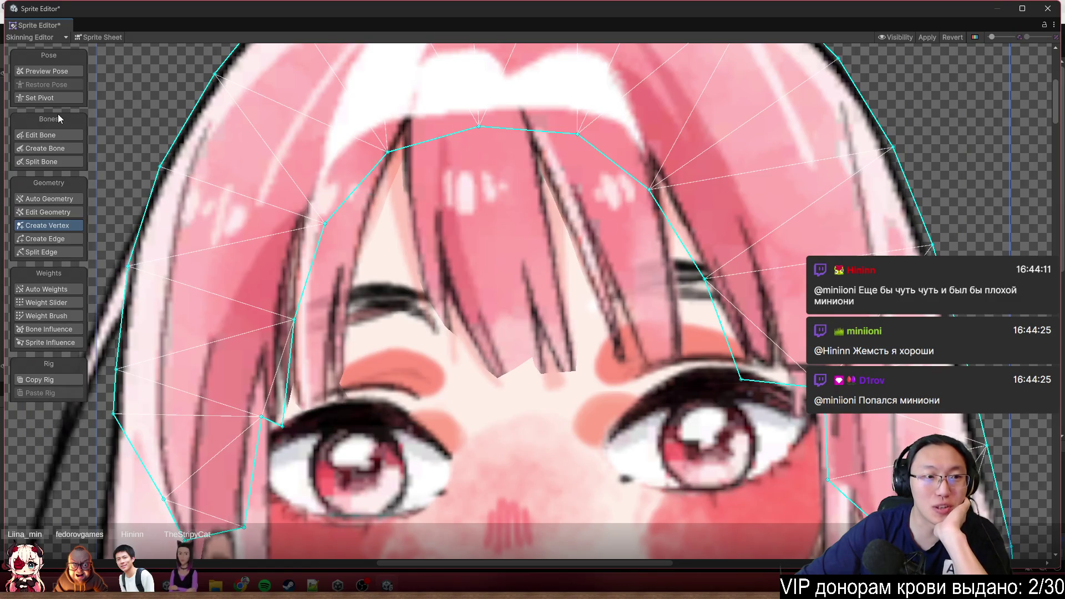
pyautogui.click(48, 76)
# Select the left bang strand and drag its right-edge and tip vertices onto the strand outline
pyautogui.click(368, 206)
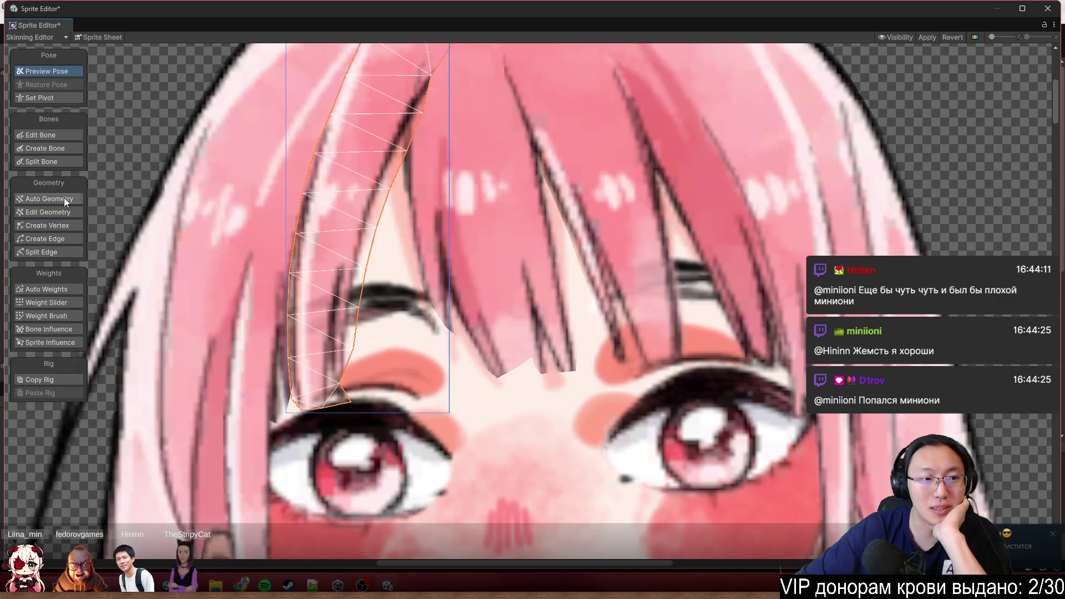
pyautogui.click(58, 225)
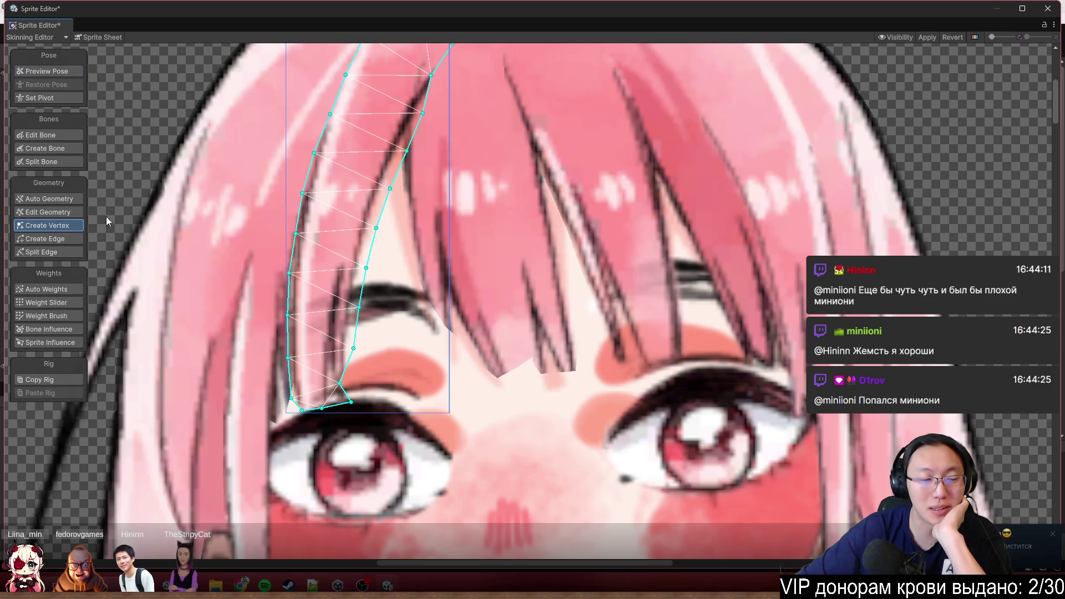
pyautogui.scroll(2, 382, 220)
pyautogui.moveTo(394, 178); pyautogui.dragTo(404, 182)
pyautogui.moveTo(417, 123); pyautogui.dragTo(432, 132)
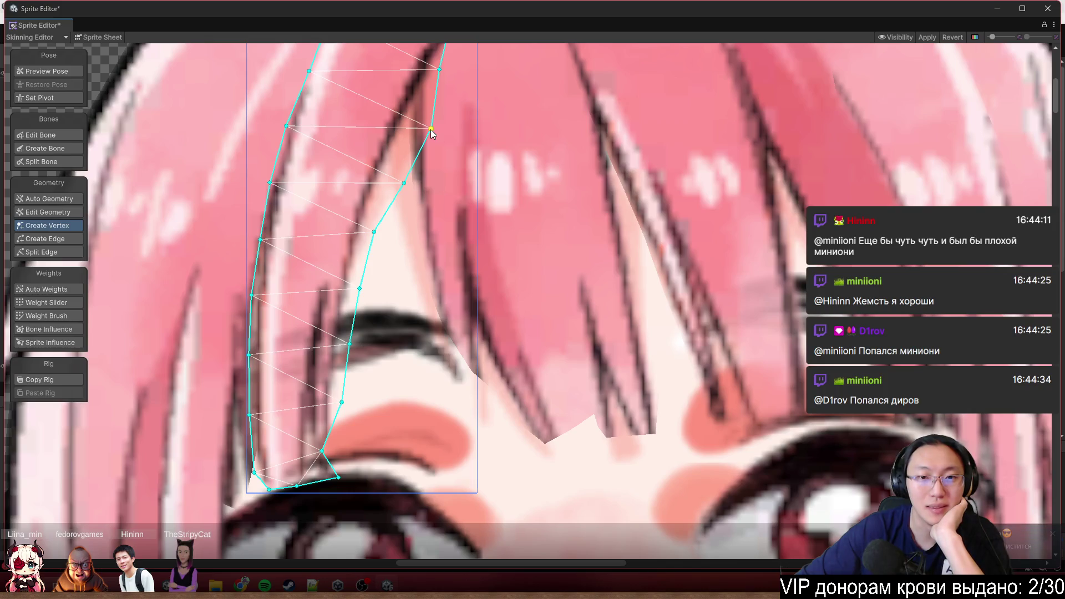
pyautogui.moveTo(374, 234); pyautogui.dragTo(386, 239)
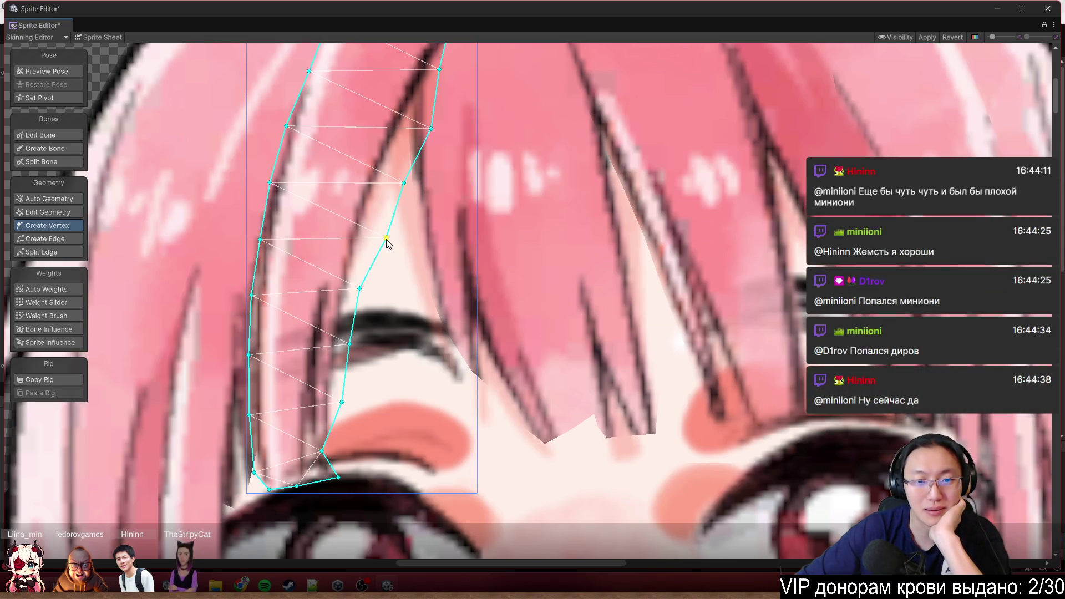
pyautogui.moveTo(360, 289)
pyautogui.mouseDown()
pyautogui.moveTo(371, 291)
pyautogui.moveTo(414, 204)
pyautogui.mouseUp()
pyautogui.moveTo(391, 253); pyautogui.dragTo(400, 261)
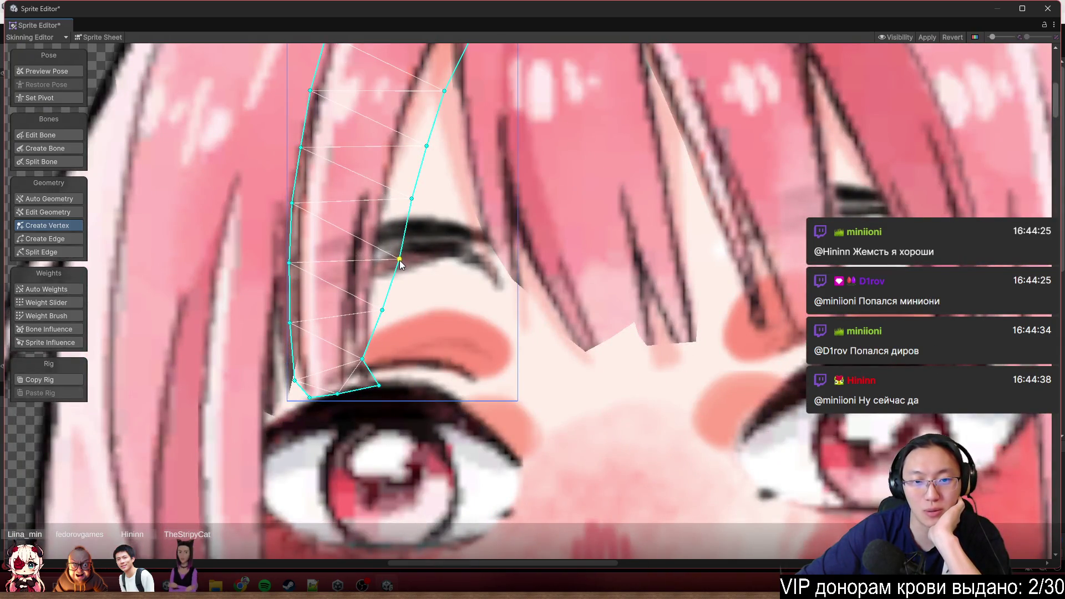
pyautogui.moveTo(382, 311); pyautogui.dragTo(394, 314)
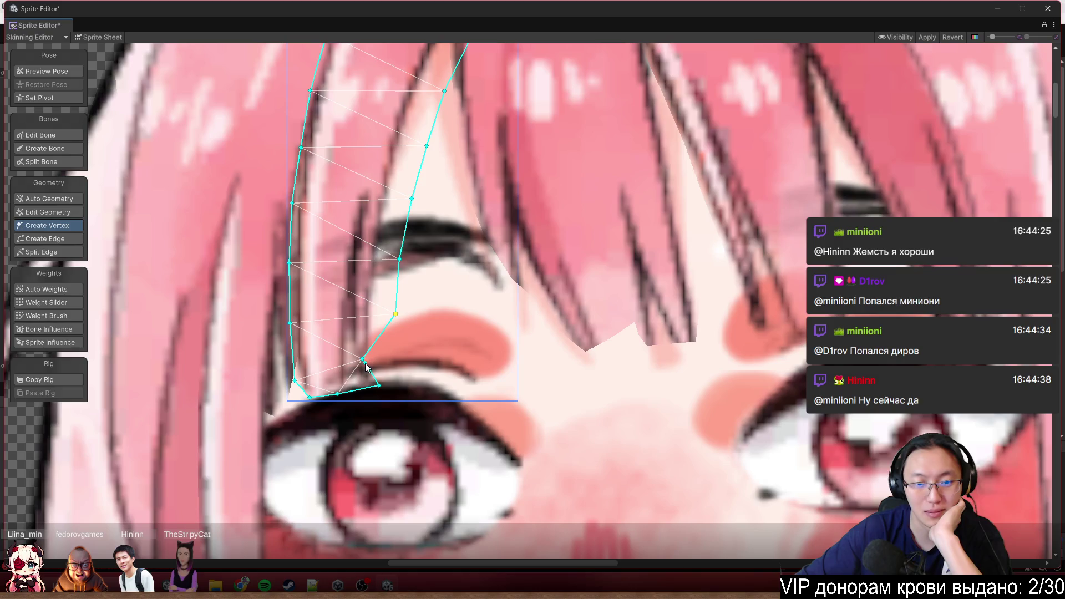
pyautogui.moveTo(364, 361)
pyautogui.mouseDown()
pyautogui.moveTo(393, 367)
pyautogui.moveTo(386, 396)
pyautogui.mouseUp()
# Add vertices along the strand's bottom edge and flatten its tip along the eyelid line
pyautogui.click(371, 253)
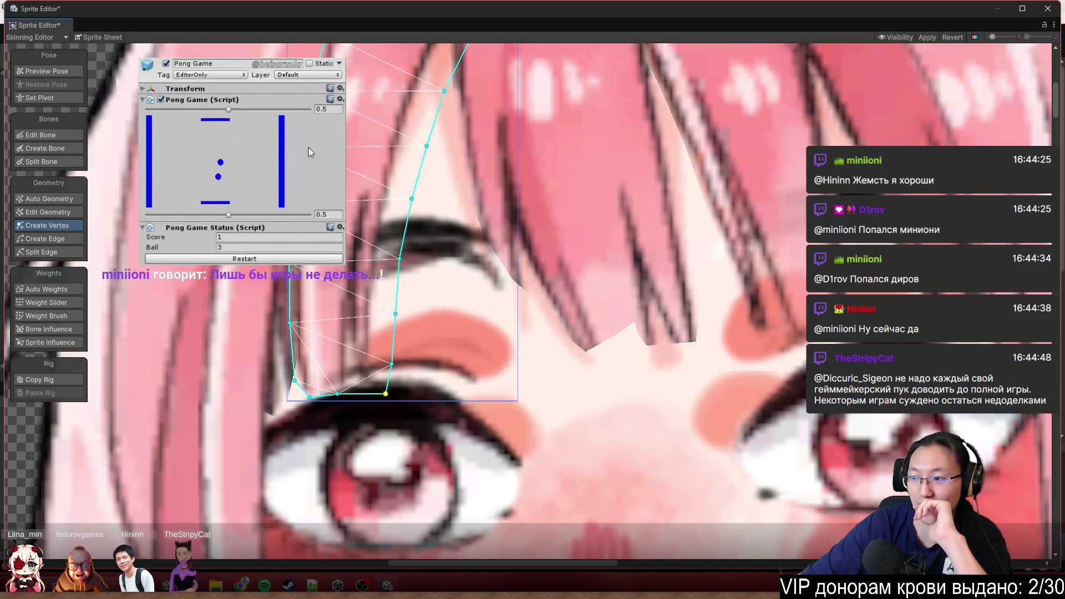
pyautogui.moveTo(229, 215); pyautogui.dragTo(243, 214)
pyautogui.click(229, 111)
pyautogui.moveTo(229, 115)
pyautogui.mouseDown()
pyautogui.moveTo(216, 116)
pyautogui.moveTo(254, 126)
pyautogui.mouseUp()
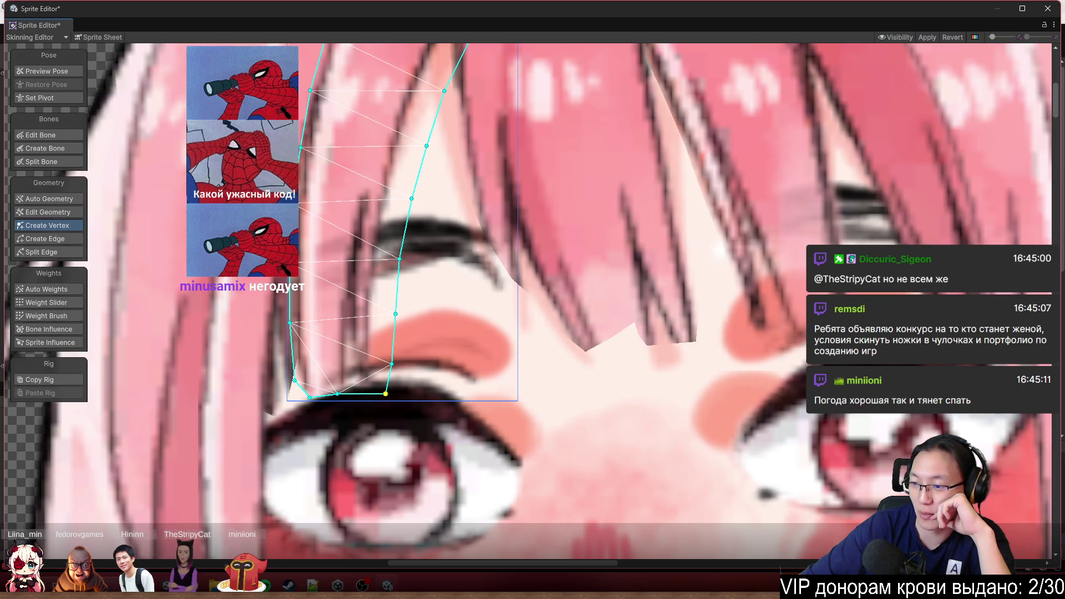
pyautogui.scroll(2, 326, 411)
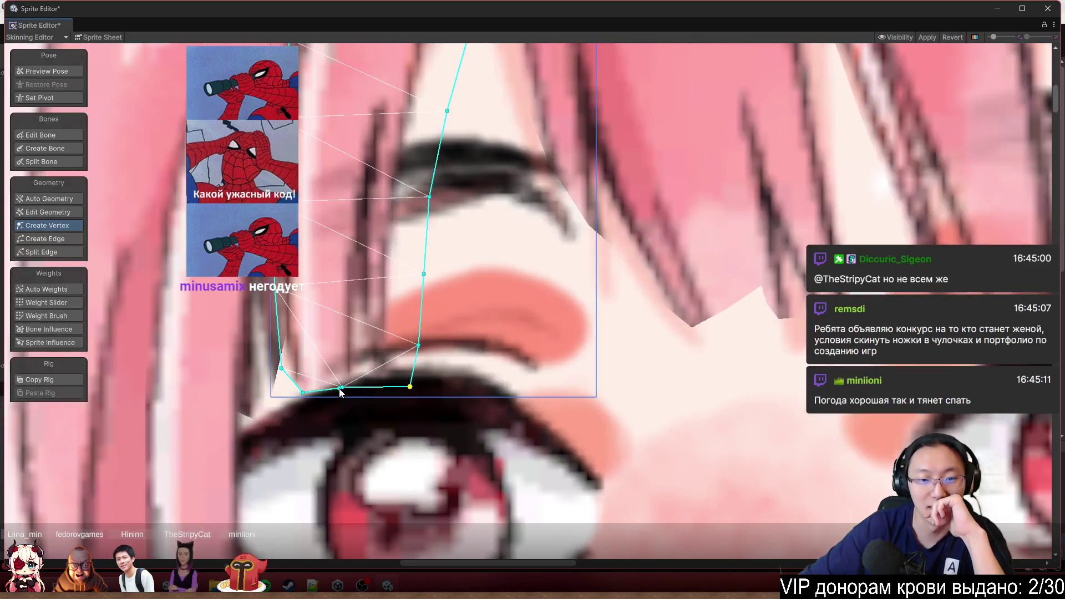
pyautogui.moveTo(342, 387); pyautogui.dragTo(346, 397)
pyautogui.click(302, 392)
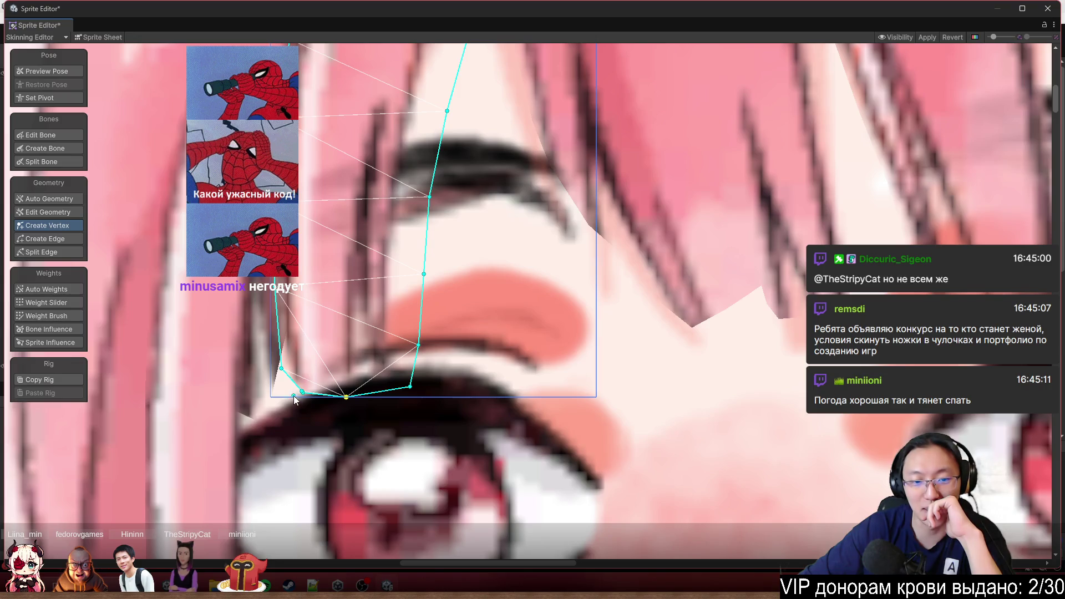
pyautogui.click(318, 395)
pyautogui.moveTo(318, 395)
pyautogui.mouseDown()
pyautogui.moveTo(291, 395)
pyautogui.moveTo(280, 367)
pyautogui.mouseUp()
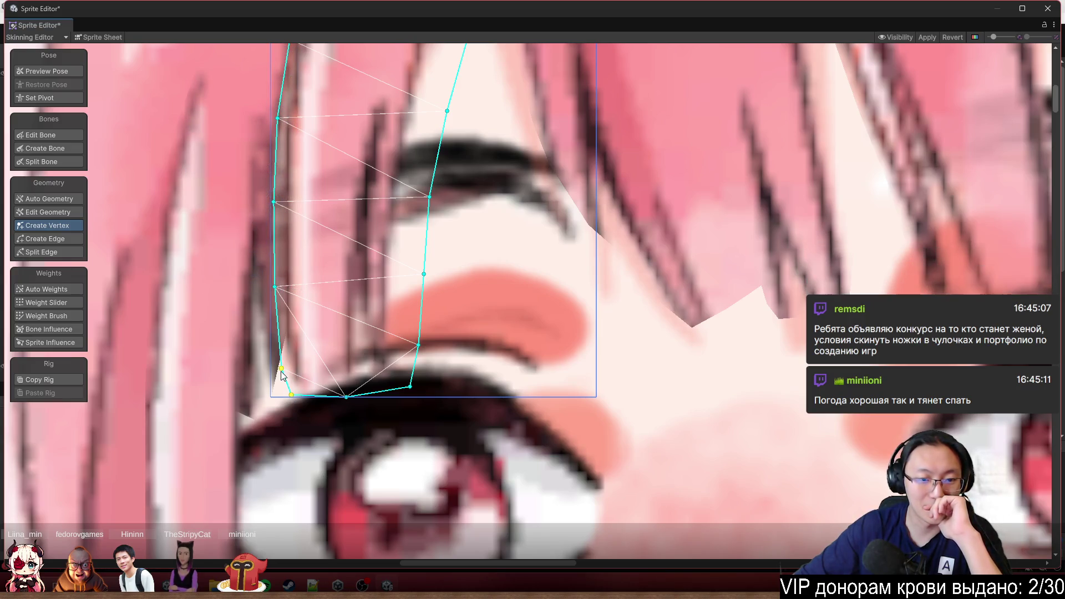
pyautogui.scroll(-5, 300, 361)
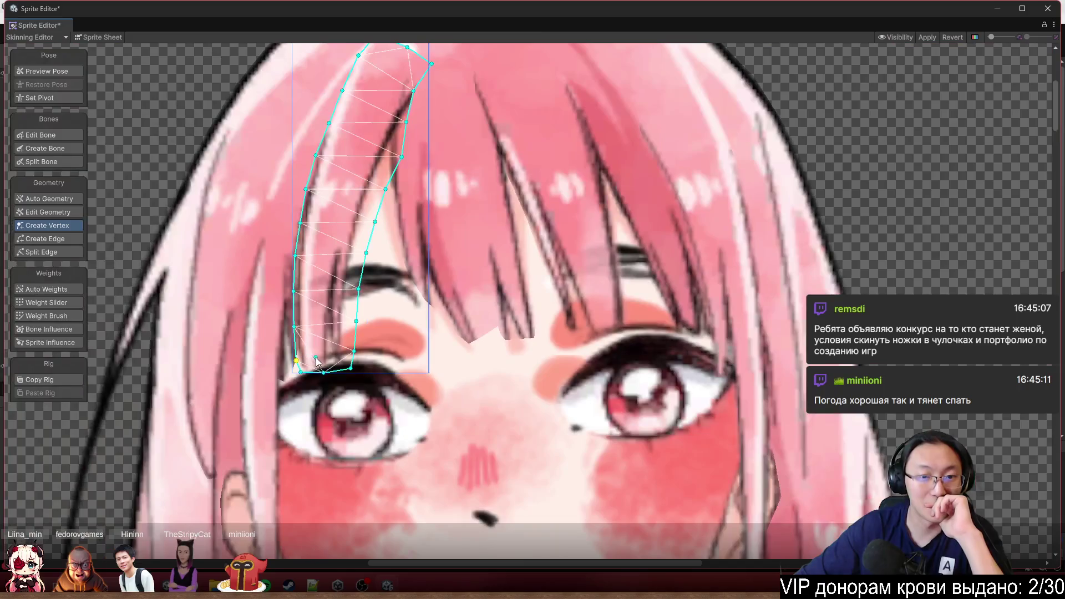
# Select the central bang strand and move its left-edge vertices down toward the tip
pyautogui.click(480, 285)
pyautogui.scroll(5, 438, 252)
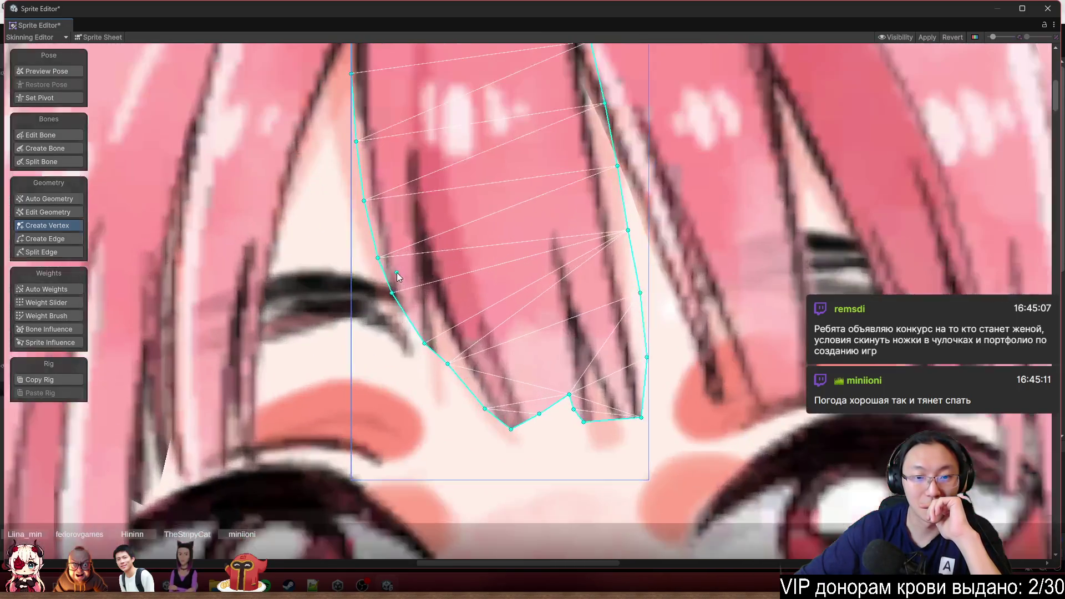
pyautogui.moveTo(393, 297); pyautogui.dragTo(387, 336)
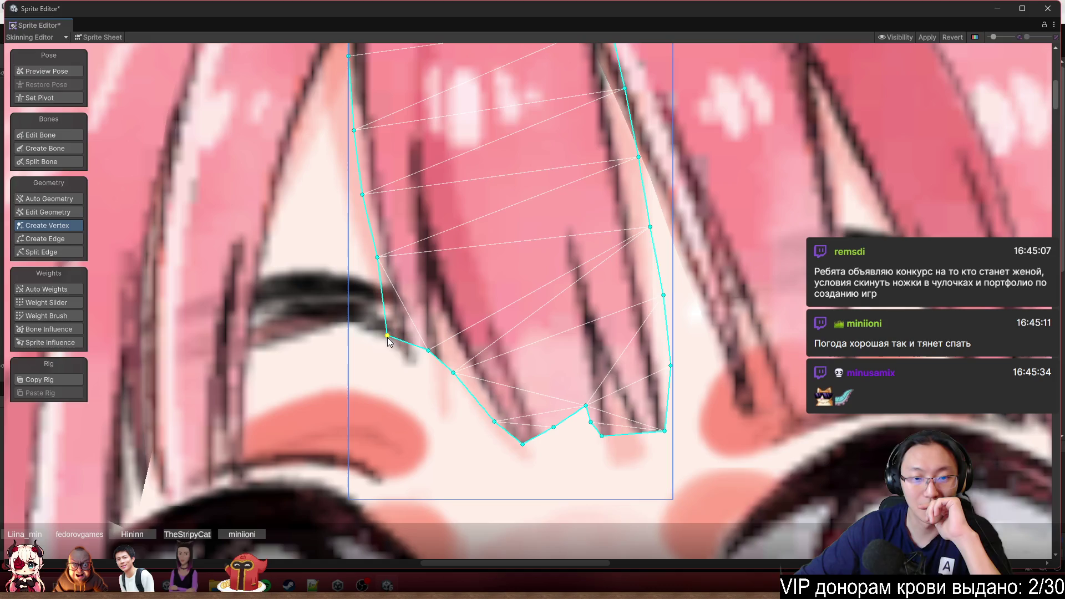
pyautogui.moveTo(378, 257); pyautogui.dragTo(372, 264)
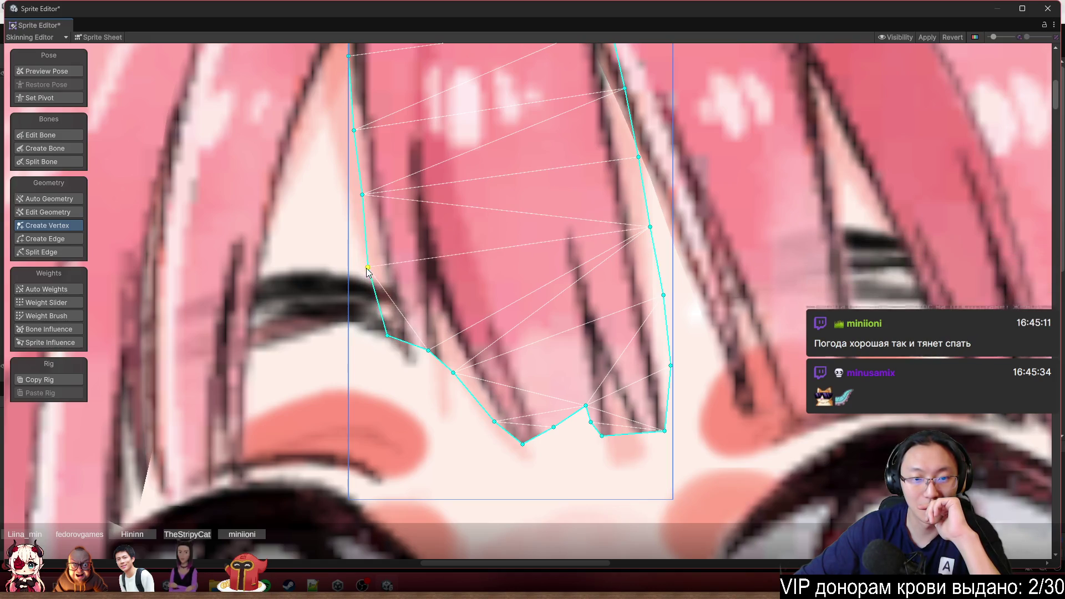
pyautogui.moveTo(501, 327); pyautogui.dragTo(509, 238)
pyautogui.moveTo(436, 261)
pyautogui.mouseDown()
pyautogui.moveTo(429, 300)
pyautogui.moveTo(440, 365)
pyautogui.mouseUp()
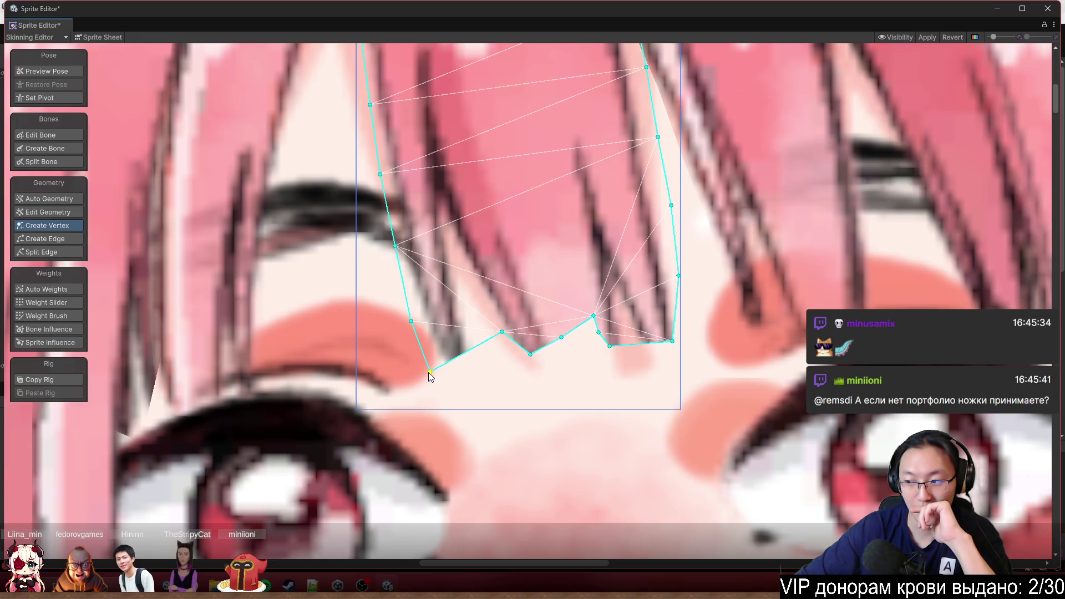
pyautogui.moveTo(431, 377); pyautogui.dragTo(429, 386)
# Pull the notch vertices down to smooth and straighten the strand's bottom edge
pyautogui.moveTo(503, 332); pyautogui.dragTo(469, 408)
pyautogui.moveTo(530, 357); pyautogui.dragTo(513, 411)
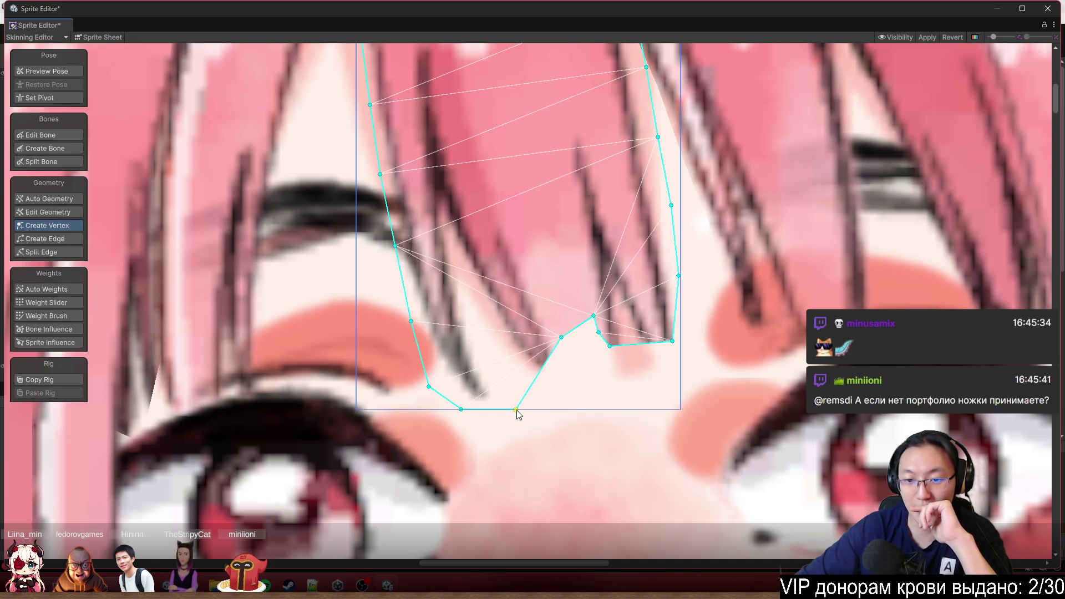
pyautogui.moveTo(560, 339); pyautogui.dragTo(558, 398)
pyautogui.moveTo(594, 316)
pyautogui.mouseDown()
pyautogui.moveTo(592, 395)
pyautogui.moveTo(557, 410)
pyautogui.mouseUp()
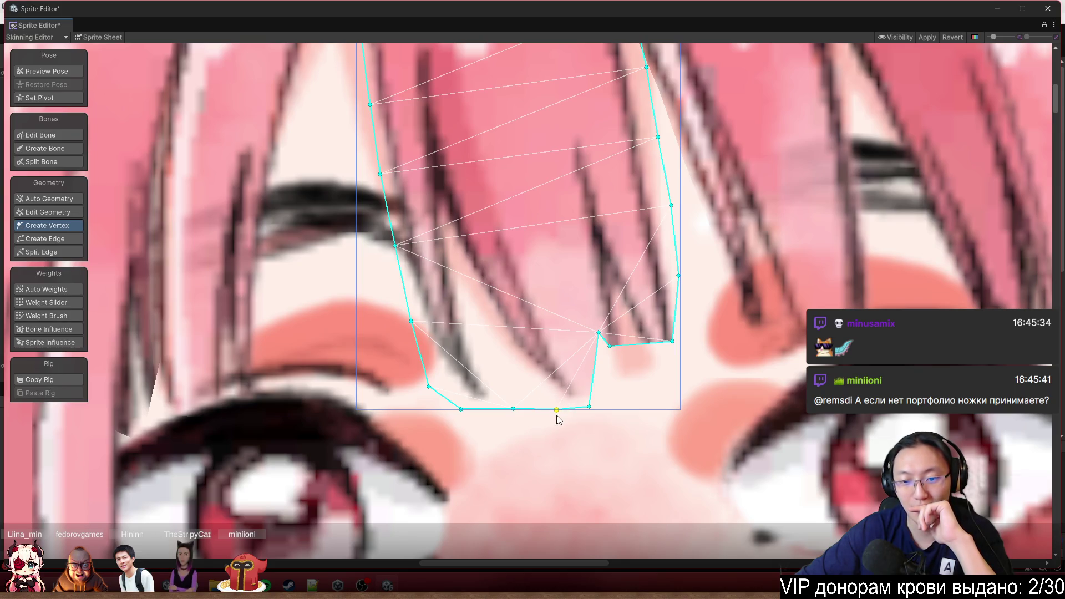
pyautogui.moveTo(598, 334); pyautogui.dragTo(619, 408)
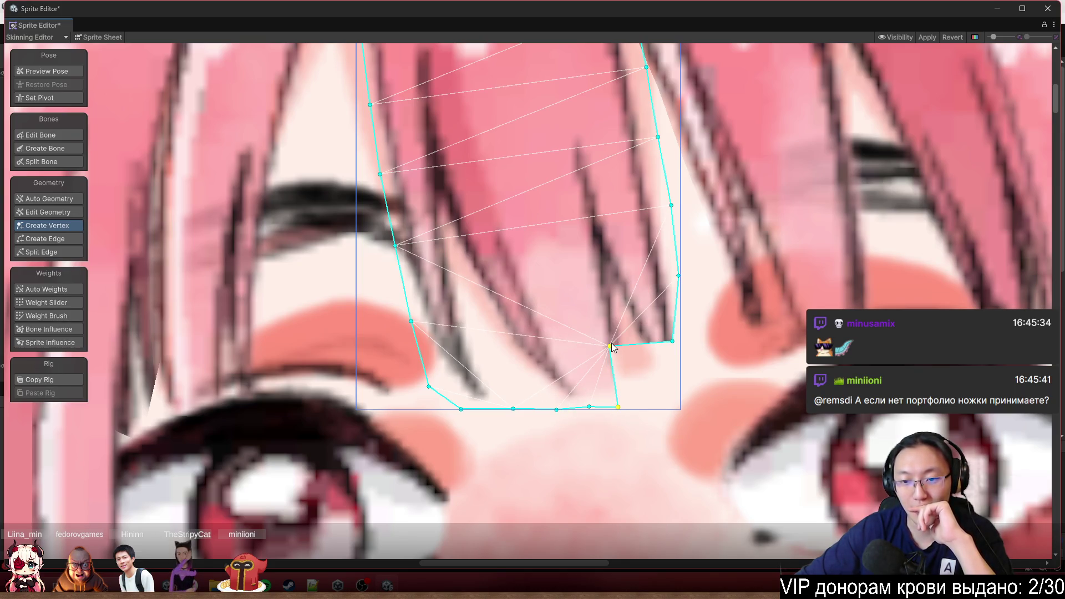
pyautogui.moveTo(610, 347); pyautogui.dragTo(703, 385)
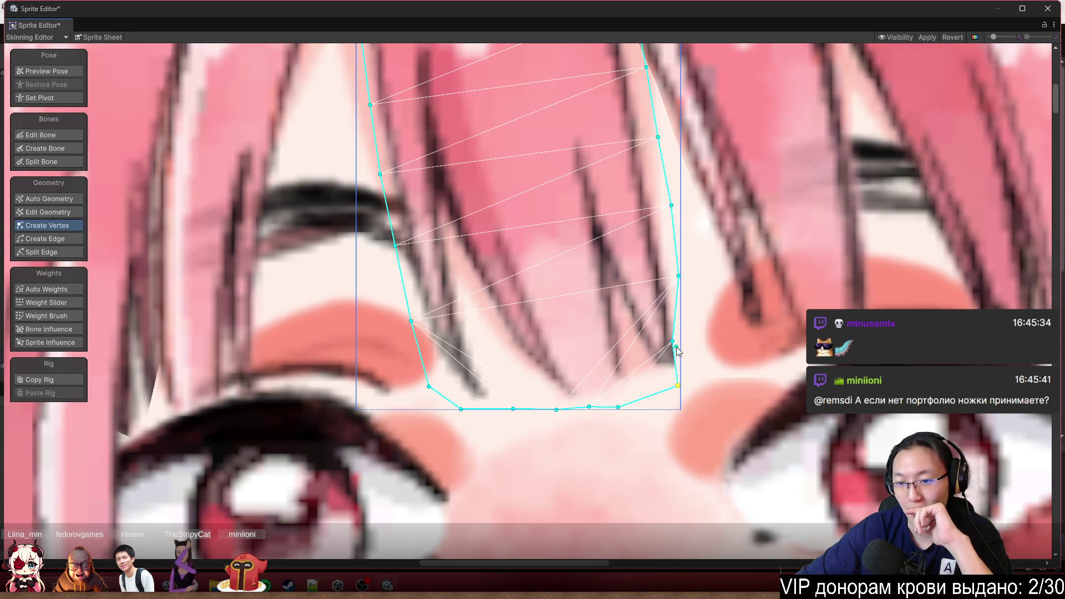
# Fit the right-edge vertex to the outline, squaring off the lower-right corner
pyautogui.moveTo(673, 342); pyautogui.dragTo(681, 339)
pyautogui.click(618, 407)
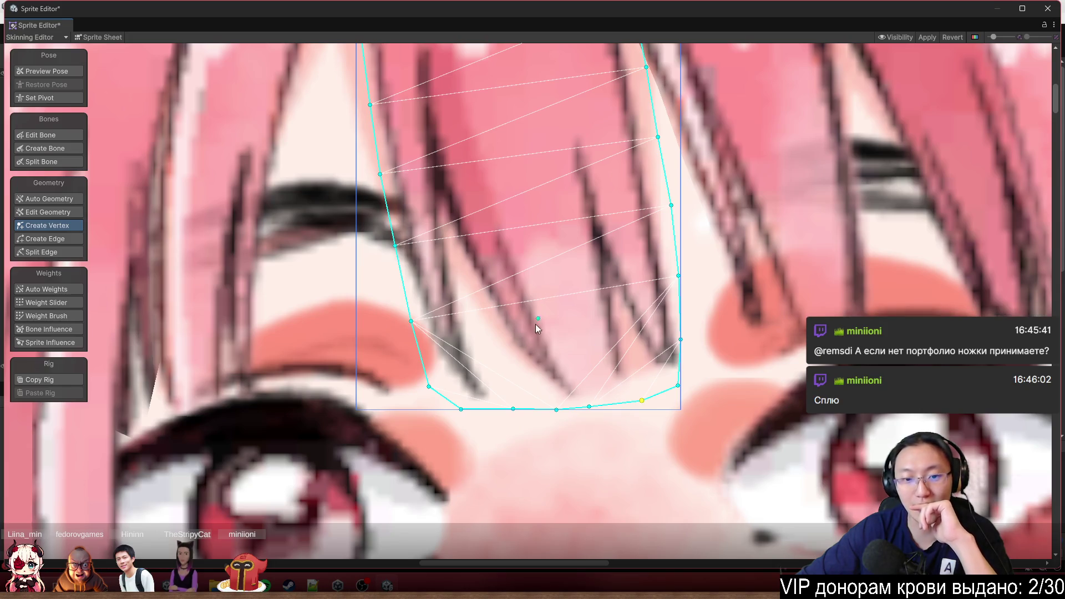
pyautogui.scroll(-5, 531, 351)
pyautogui.scroll(3, 530, 350)
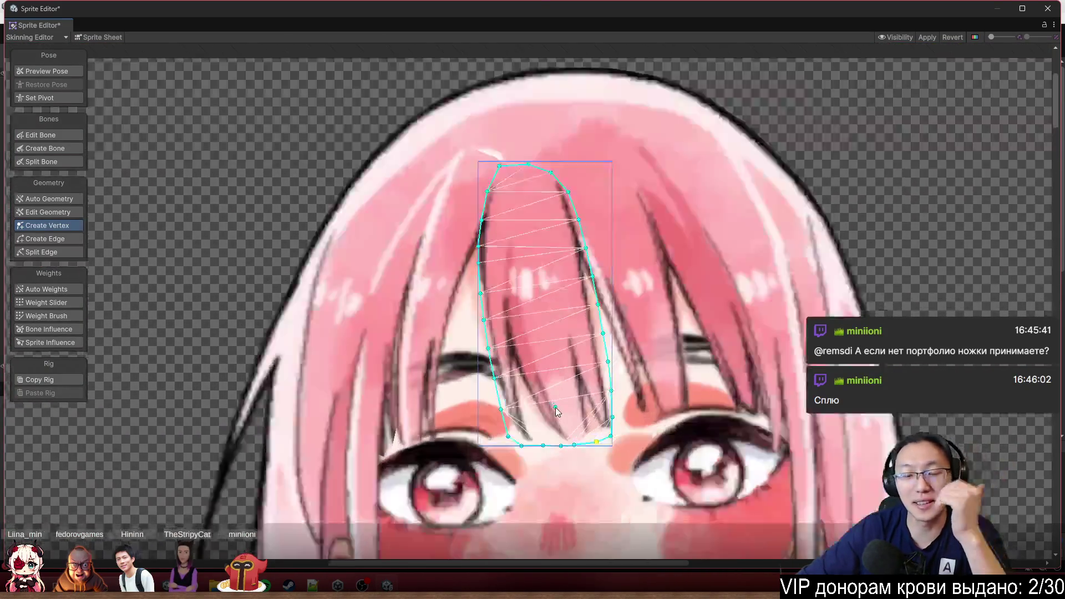
pyautogui.scroll(3, 555, 407)
pyautogui.scroll(-4, 494, 406)
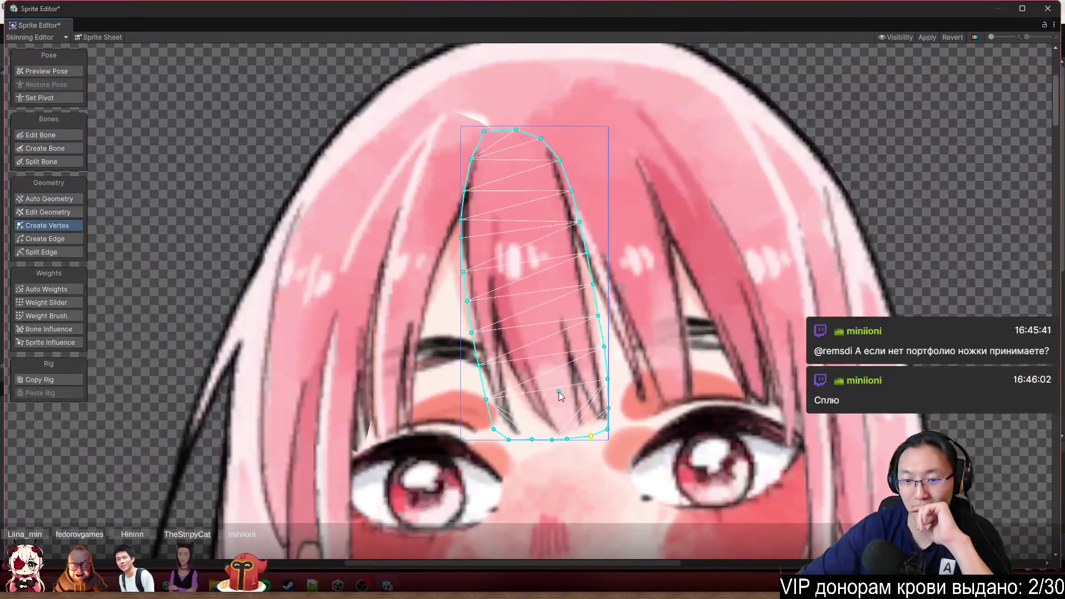
pyautogui.scroll(1, 500, 327)
pyautogui.scroll(-1, 516, 314)
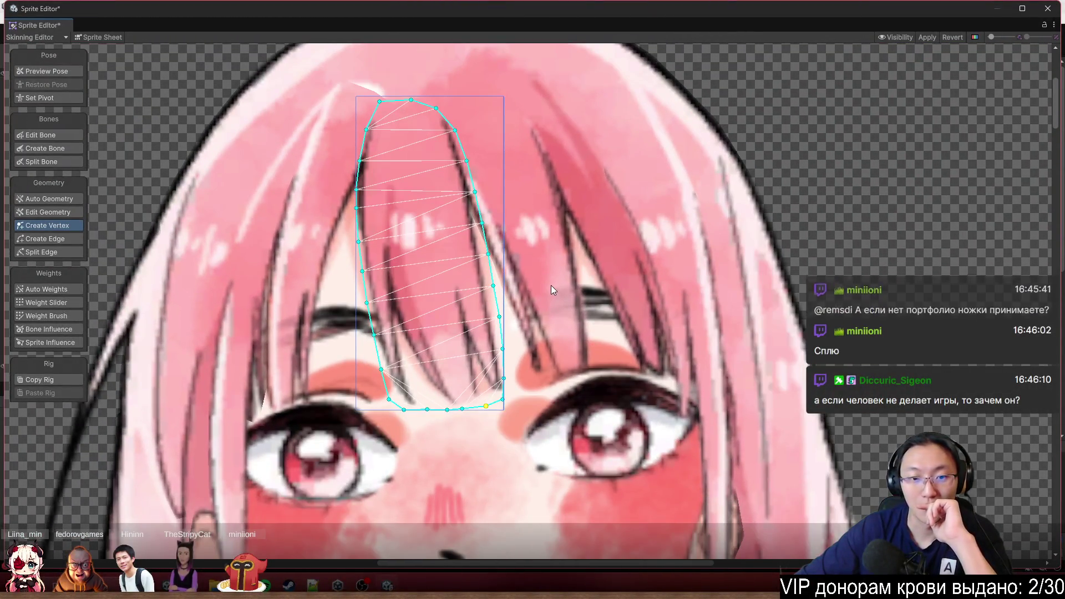
pyautogui.scroll(2, 554, 276)
pyautogui.scroll(2, 451, 162)
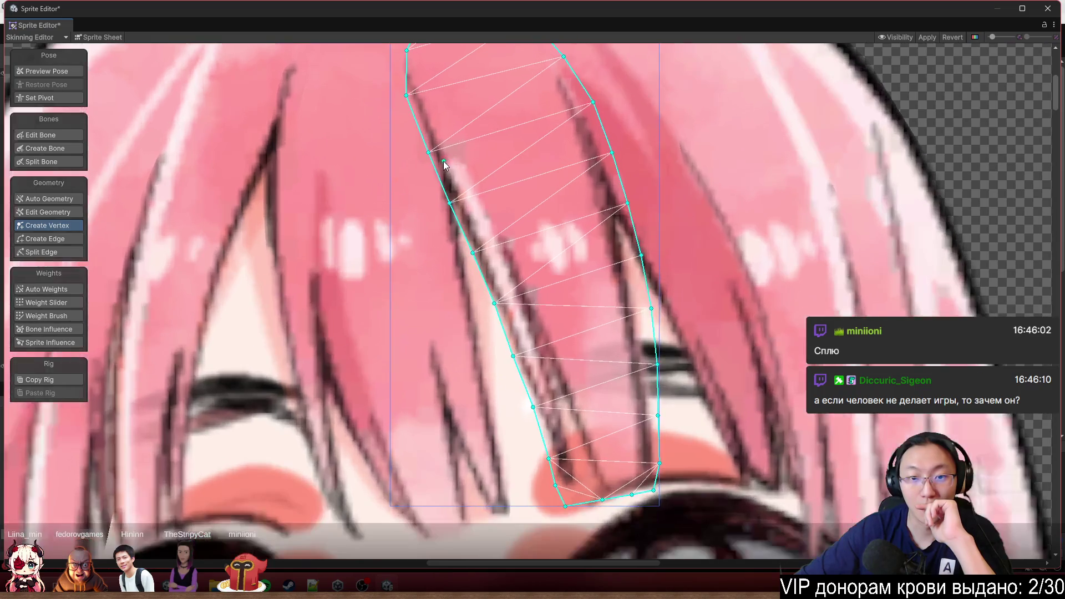
# Nudge the front strand's left-edge vertices down onto its outline
pyautogui.moveTo(429, 153); pyautogui.dragTo(425, 161)
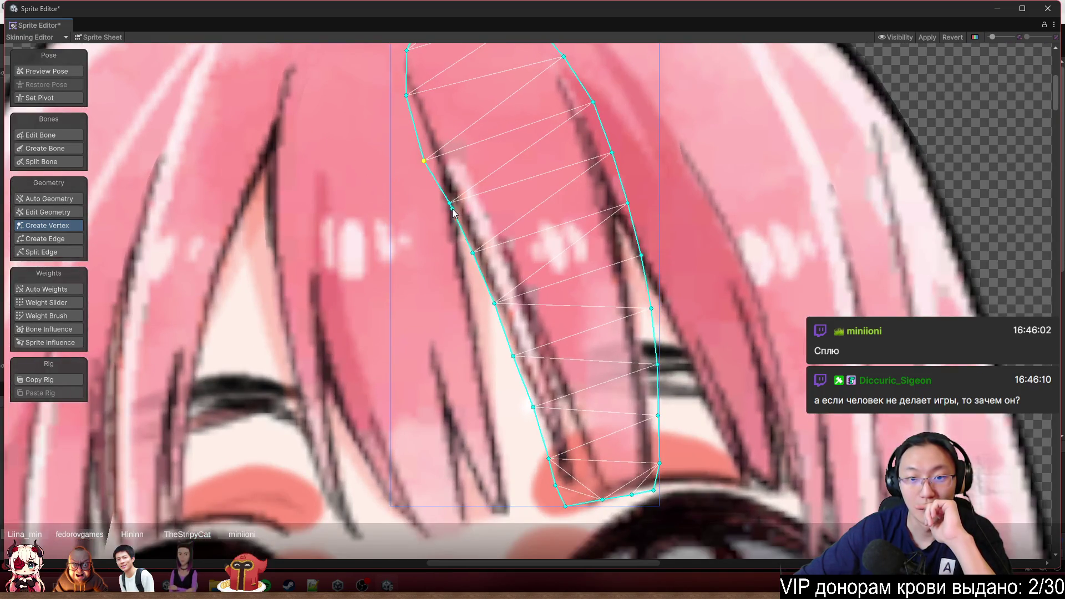
pyautogui.moveTo(450, 203); pyautogui.dragTo(448, 218)
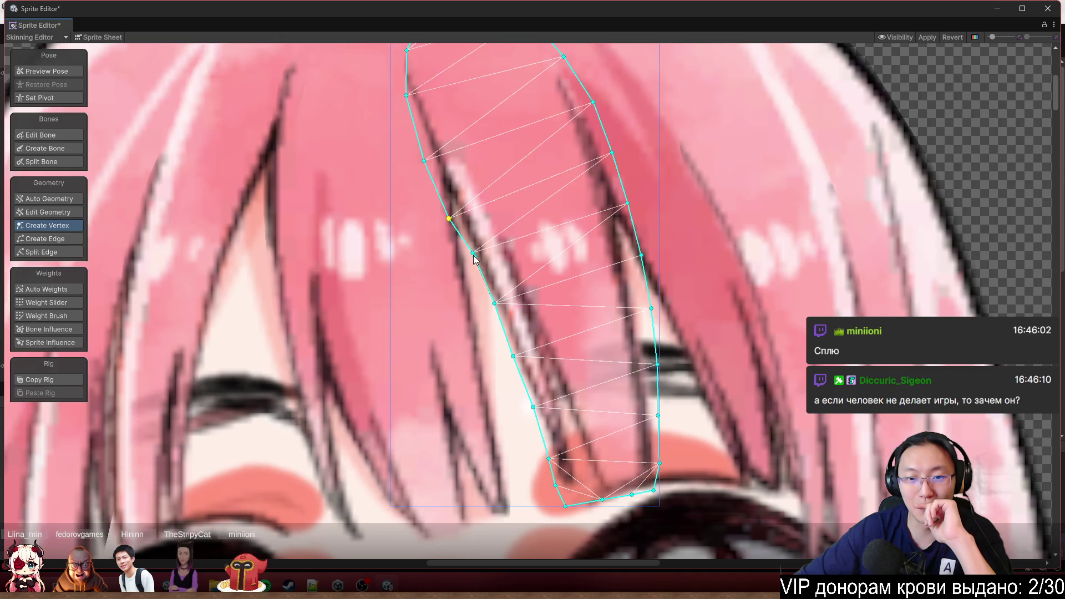
pyautogui.moveTo(474, 254)
pyautogui.mouseDown()
pyautogui.moveTo(465, 275)
pyautogui.moveTo(515, 242)
pyautogui.moveTo(496, 269)
pyautogui.moveTo(520, 312)
pyautogui.moveTo(510, 319)
pyautogui.mouseUp()
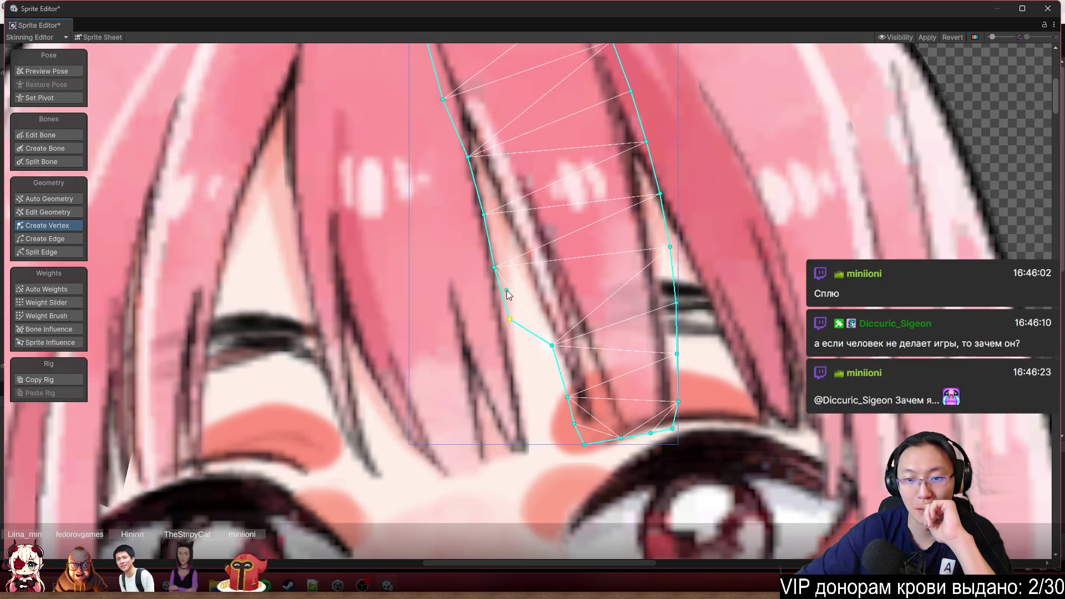
pyautogui.moveTo(494, 267); pyautogui.dragTo(498, 268)
pyautogui.scroll(-2, 585, 269)
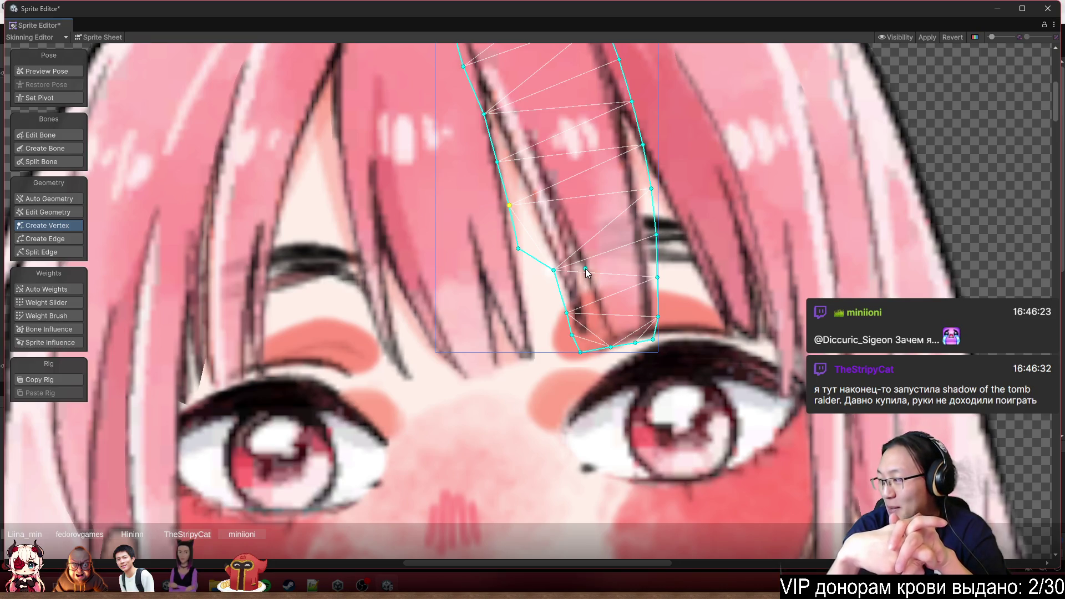
pyautogui.scroll(5, 586, 271)
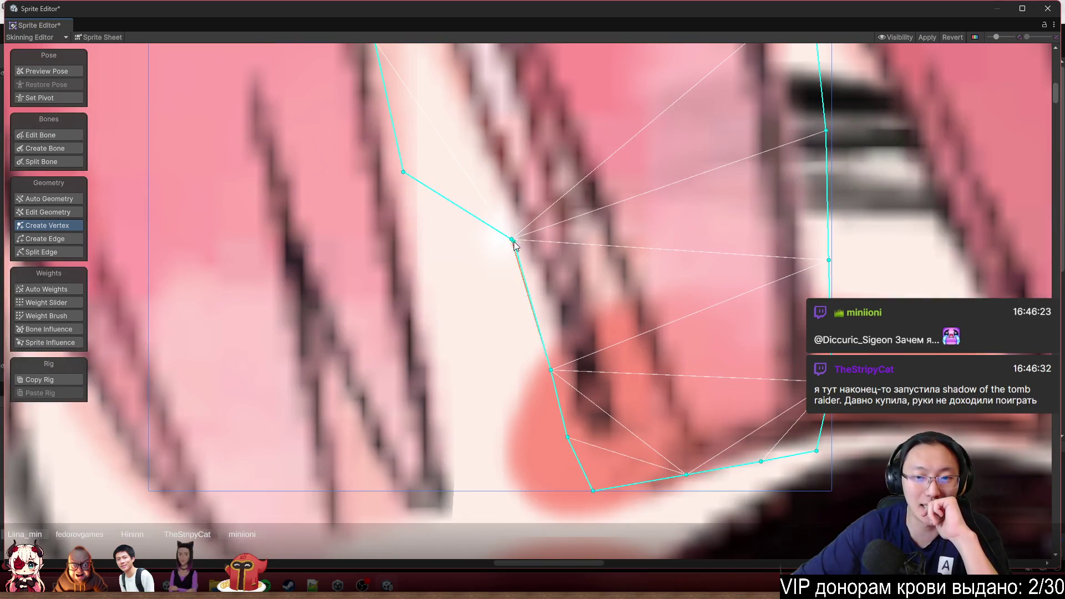
# Pull the lower outline vertices onto the strand edge, squaring the bottom-left corner at the tip
pyautogui.click(512, 240)
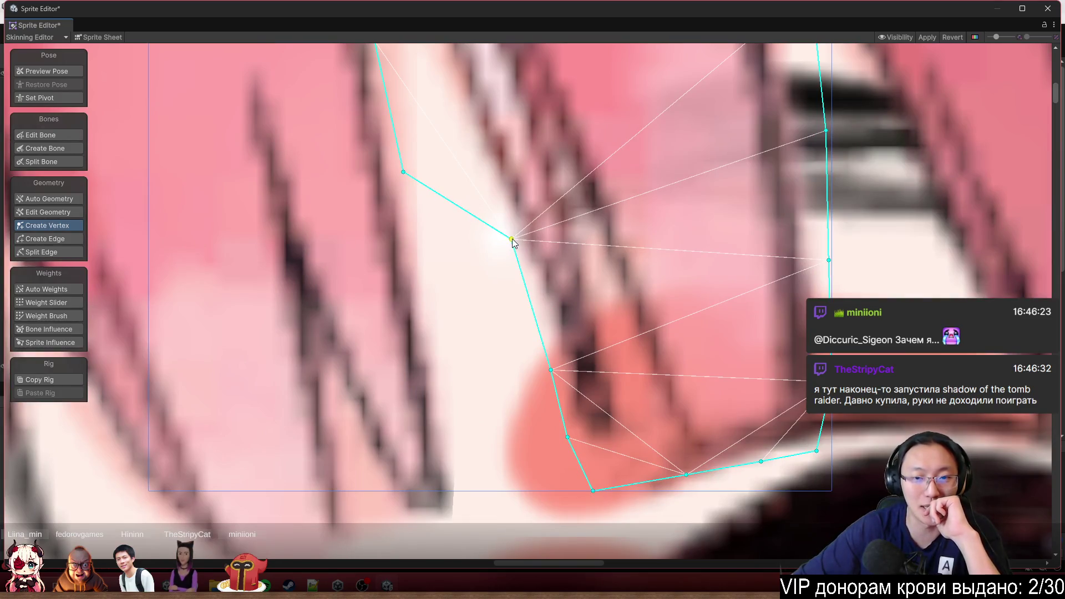
pyautogui.moveTo(511, 240); pyautogui.dragTo(445, 293)
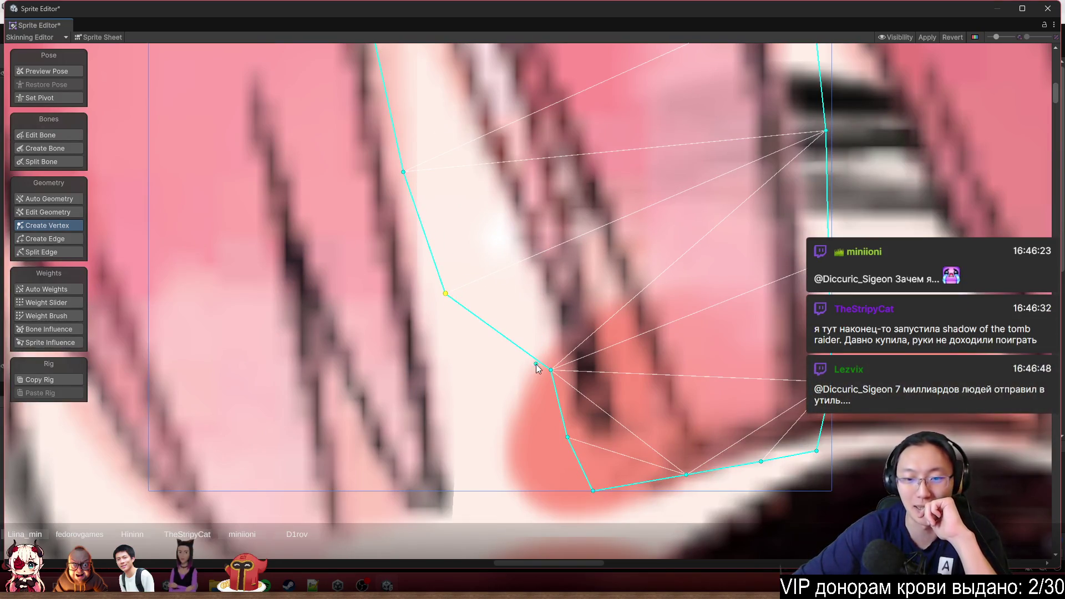
pyautogui.moveTo(551, 370); pyautogui.dragTo(483, 399)
pyautogui.moveTo(568, 437); pyautogui.dragTo(511, 490)
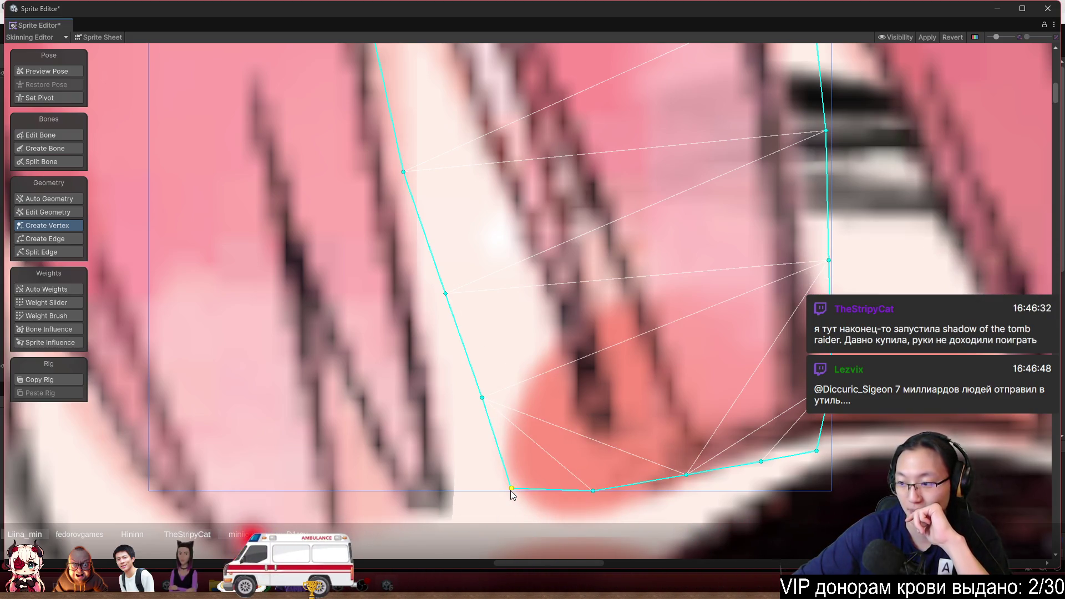
pyautogui.scroll(-3, 551, 381)
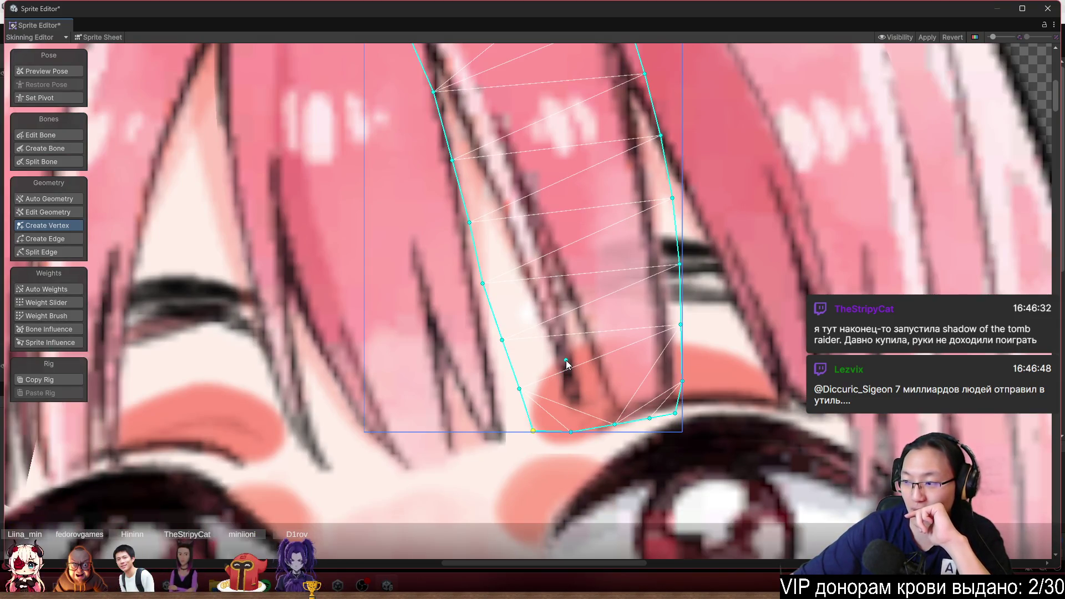
pyautogui.scroll(-3, 566, 363)
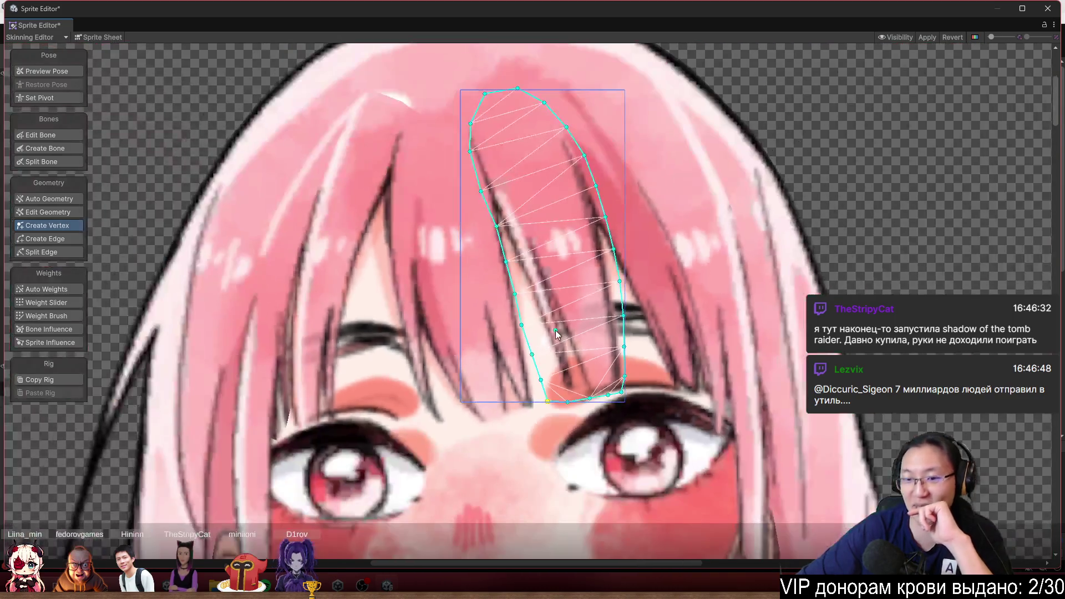
pyautogui.scroll(4, 584, 304)
pyautogui.scroll(-2, 594, 308)
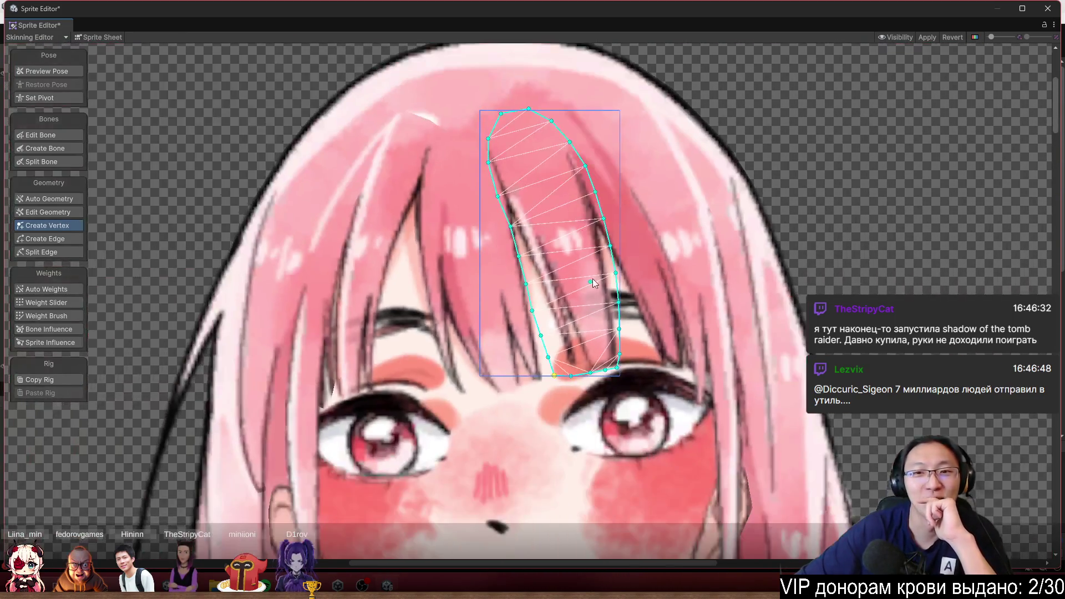
pyautogui.moveTo(654, 246); pyautogui.dragTo(650, 185)
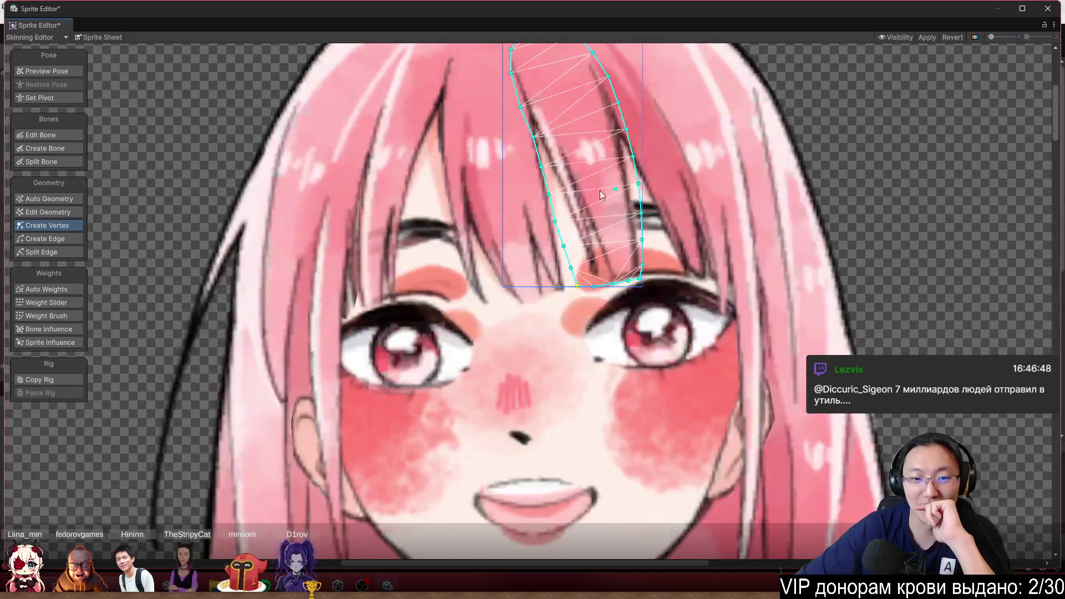
# Select the left hair strand and shift its outline vertices onto the hair edge
pyautogui.click(363, 237)
pyautogui.scroll(3, 363, 237)
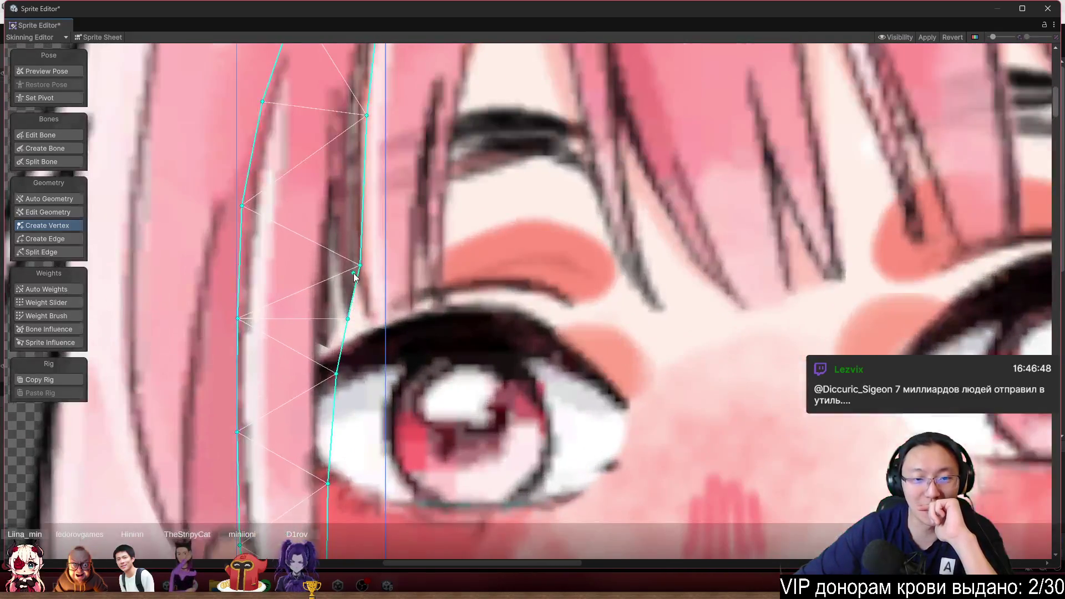
pyautogui.moveTo(360, 266); pyautogui.dragTo(374, 274)
pyautogui.moveTo(349, 319); pyautogui.dragTo(384, 358)
pyautogui.scroll(-3, 347, 366)
# Turn on pose preview and select the face base sprite among the overlapping parts
pyautogui.click(335, 344)
pyautogui.click(360, 311)
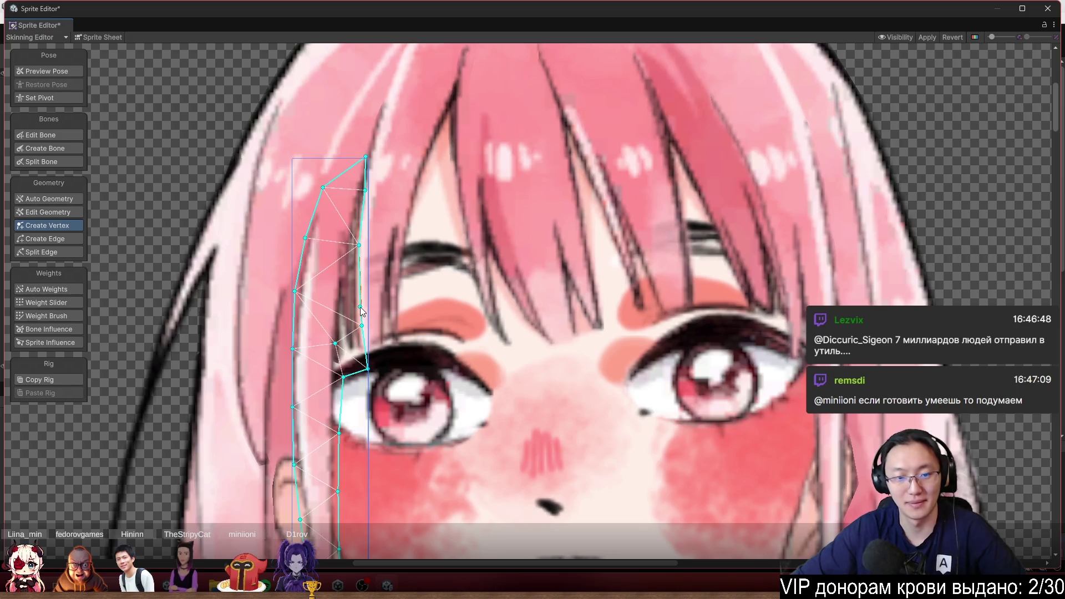
pyautogui.hotkey('shift', 'q')
pyautogui.click(318, 347)
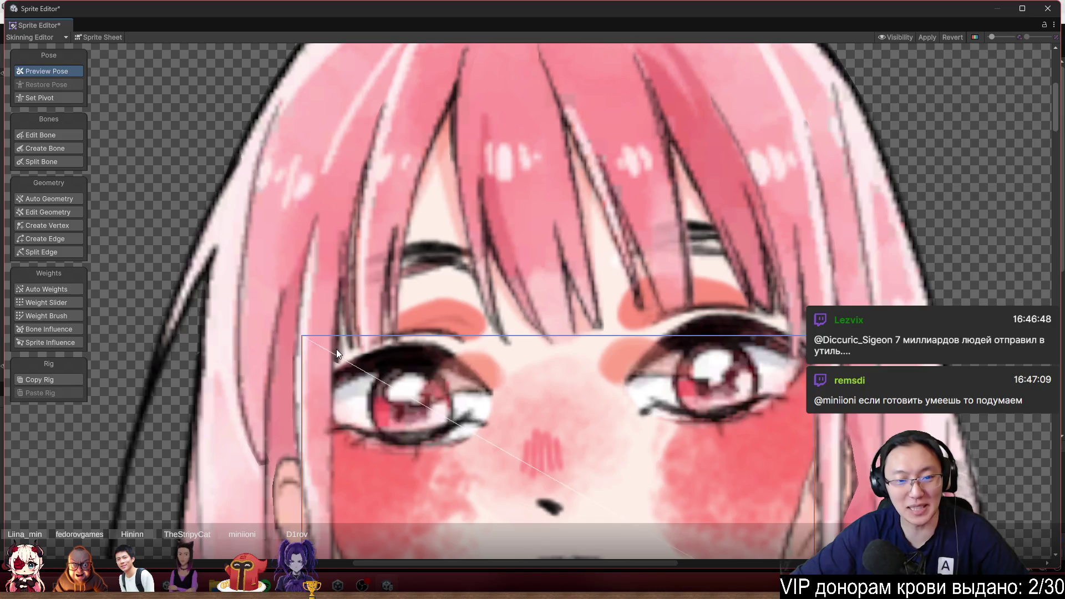
pyautogui.click(336, 348)
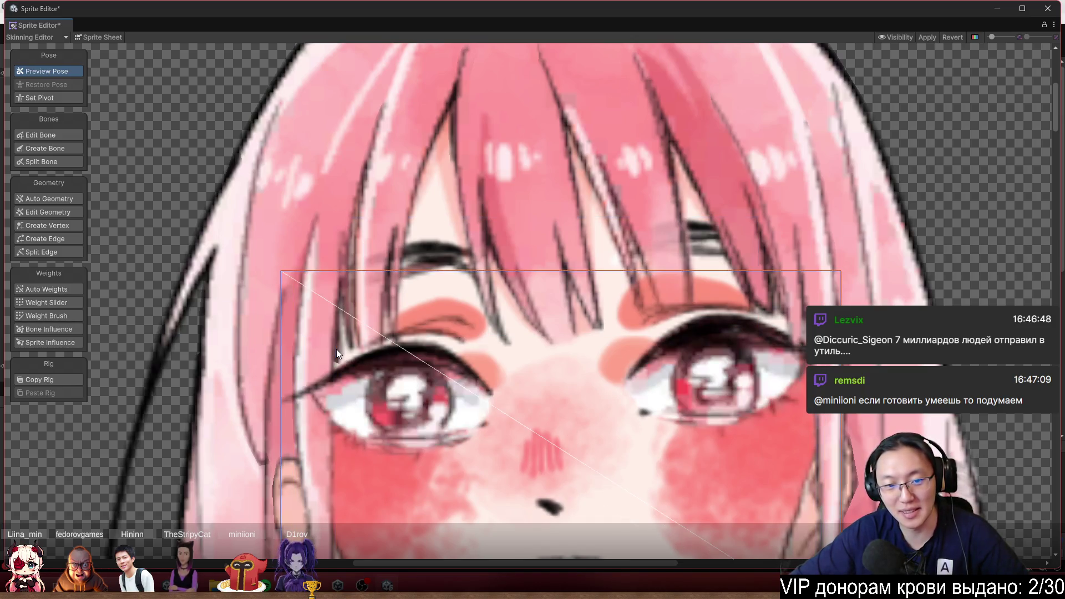
pyautogui.click(336, 348)
pyautogui.click(336, 350)
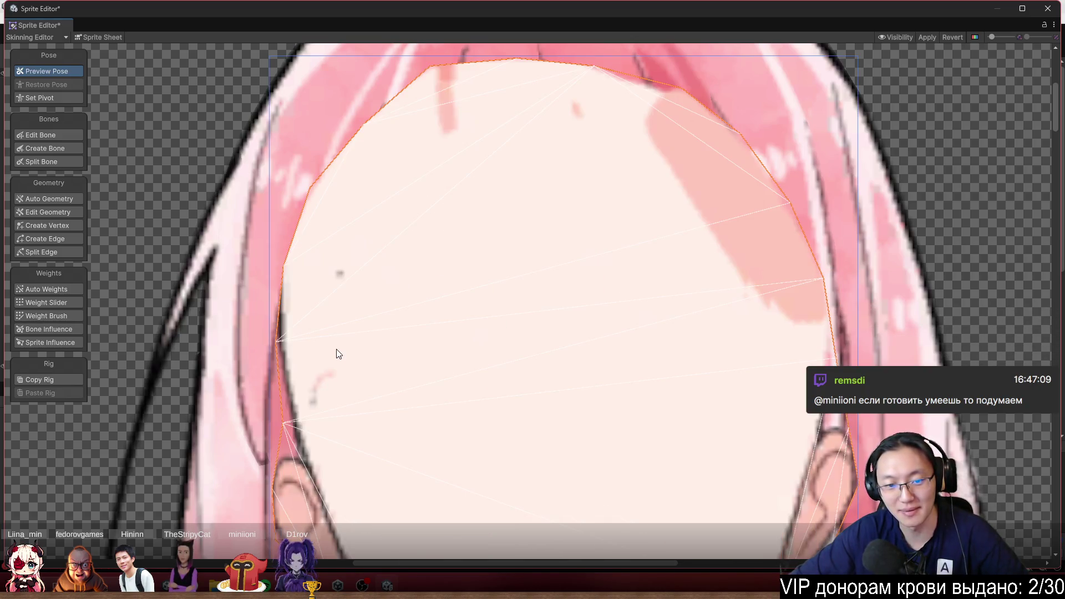
pyautogui.scroll(-3, 339, 354)
pyautogui.scroll(5, 288, 374)
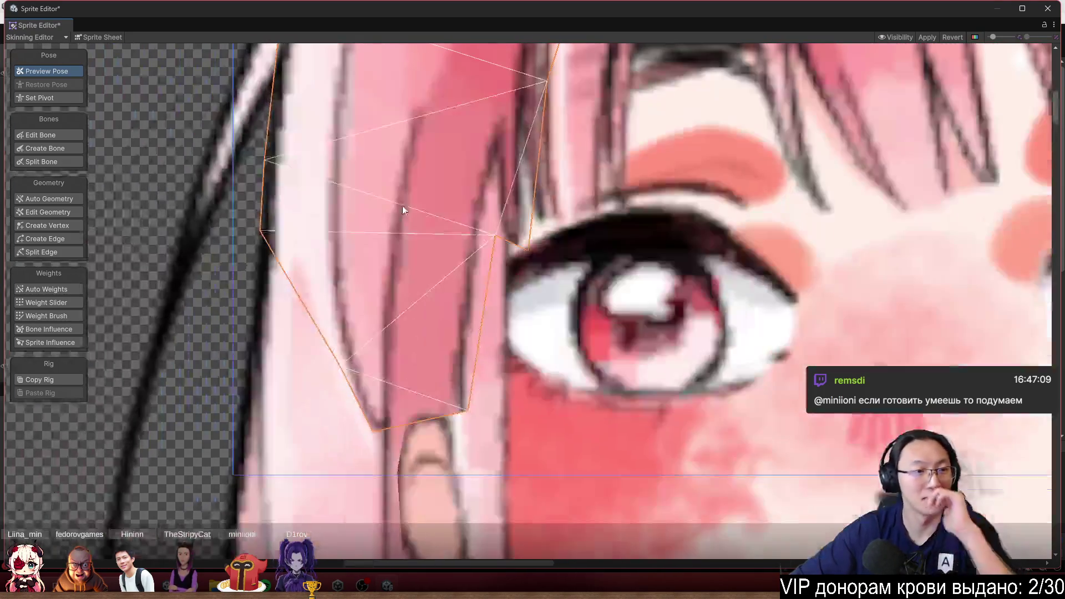
# Add a vertex by the eye corner and lower the side lock's outline vertices to a flat tip
pyautogui.click(70, 226)
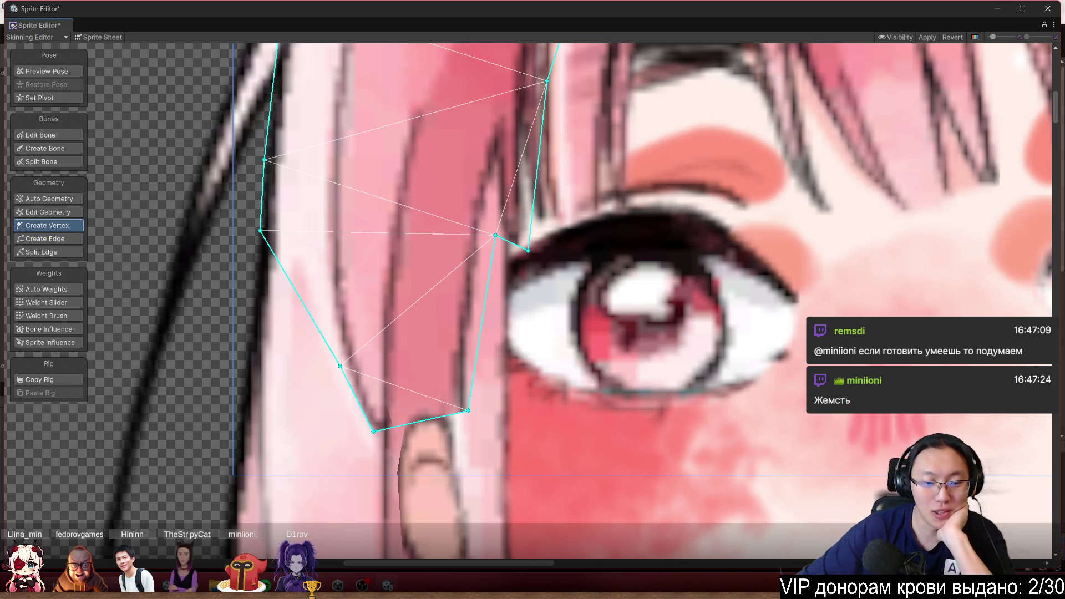
pyautogui.scroll(2, 500, 237)
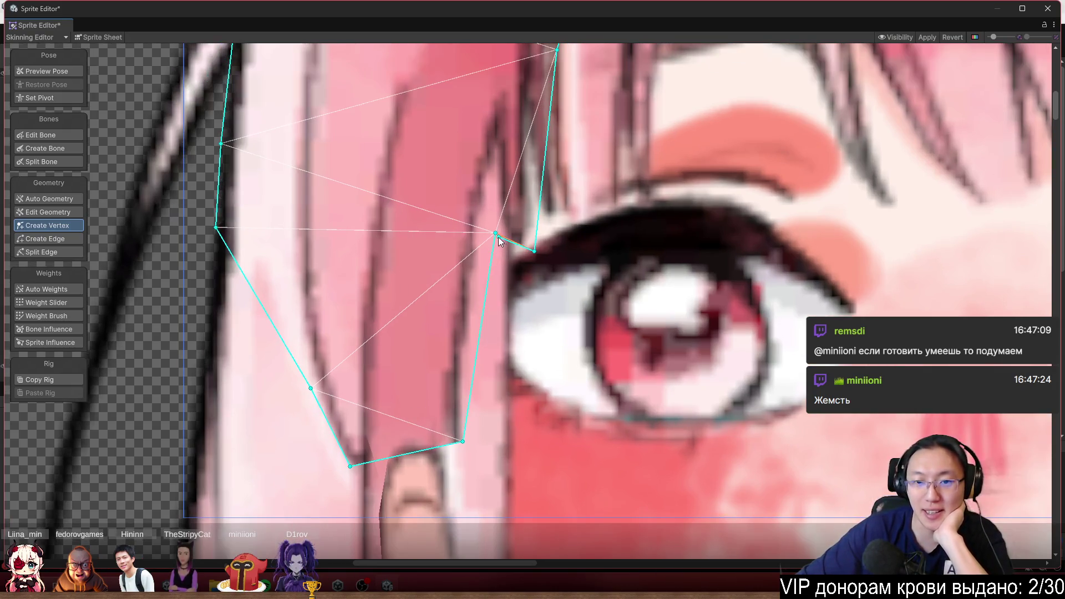
pyautogui.click(511, 242)
pyautogui.moveTo(511, 242); pyautogui.dragTo(515, 289)
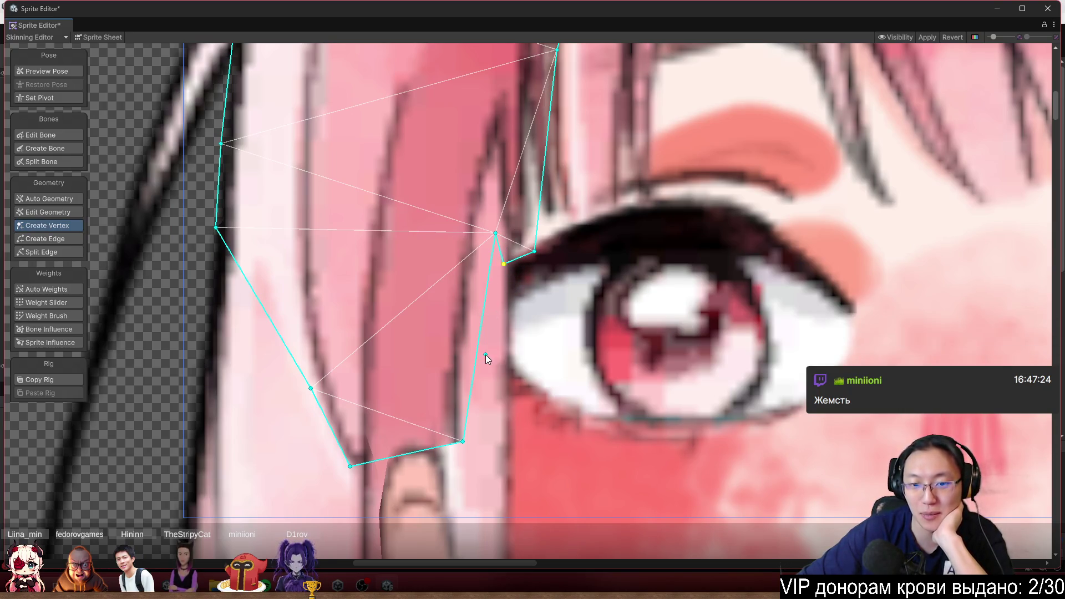
pyautogui.scroll(-2, 484, 350)
pyautogui.moveTo(494, 325); pyautogui.dragTo(507, 373)
pyautogui.moveTo(424, 342); pyautogui.dragTo(426, 371)
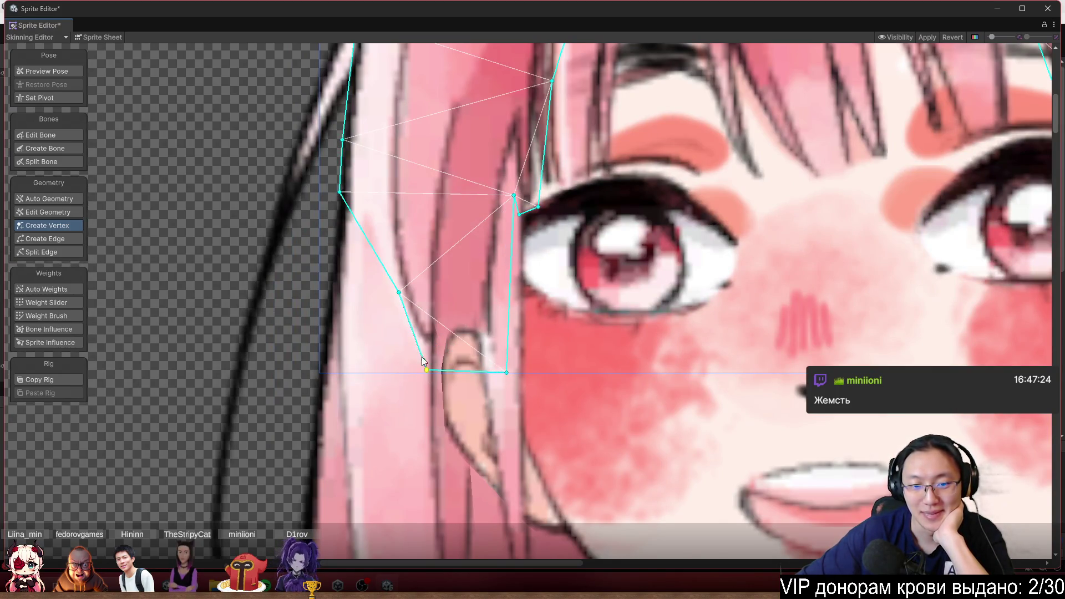
# Nudge a face outline vertex left, then pose a bone in Preview Pose to test deformation
pyautogui.moveTo(395, 294); pyautogui.dragTo(384, 304)
pyautogui.scroll(2, 467, 396)
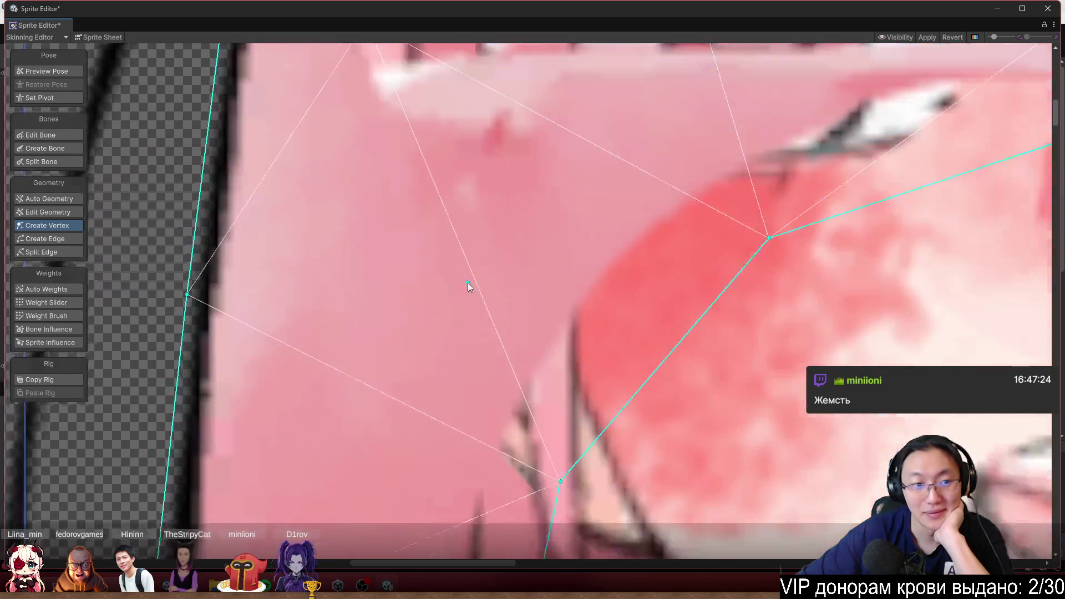
pyautogui.click(49, 71)
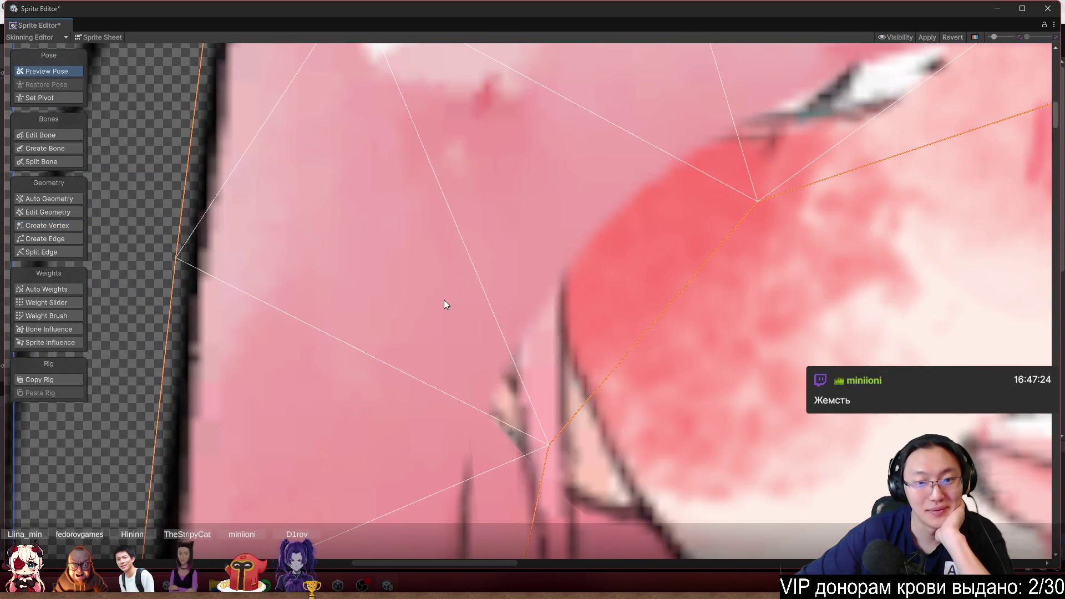
pyautogui.scroll(3, 443, 300)
pyautogui.moveTo(459, 318)
pyautogui.mouseDown()
pyautogui.moveTo(471, 291)
pyautogui.moveTo(422, 272)
pyautogui.mouseUp()
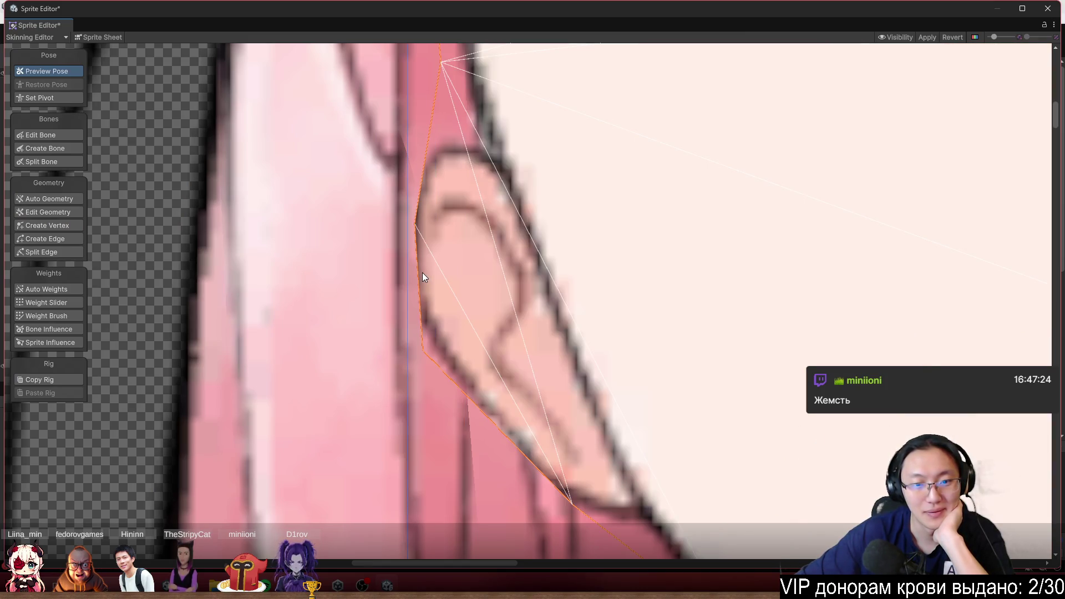
# Back in Create Vertex, move the upper outline vertex up the hair edge and tuck the lower one against the ear
pyautogui.click(55, 226)
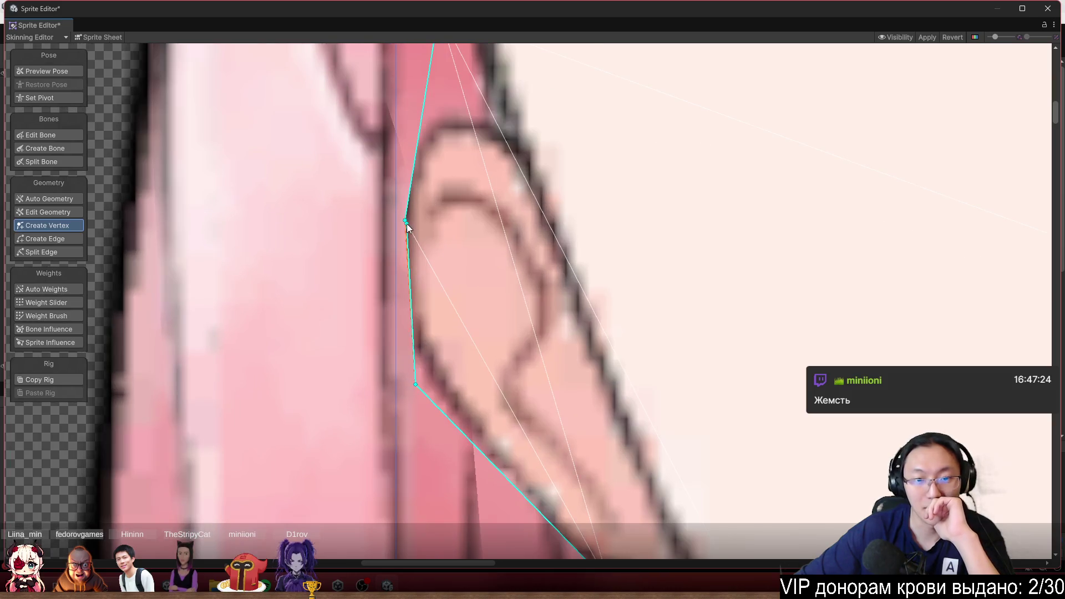
pyautogui.moveTo(404, 218); pyautogui.dragTo(396, 151)
pyautogui.moveTo(415, 384); pyautogui.dragTo(396, 365)
pyautogui.scroll(-3, 505, 441)
pyautogui.scroll(1, 442, 333)
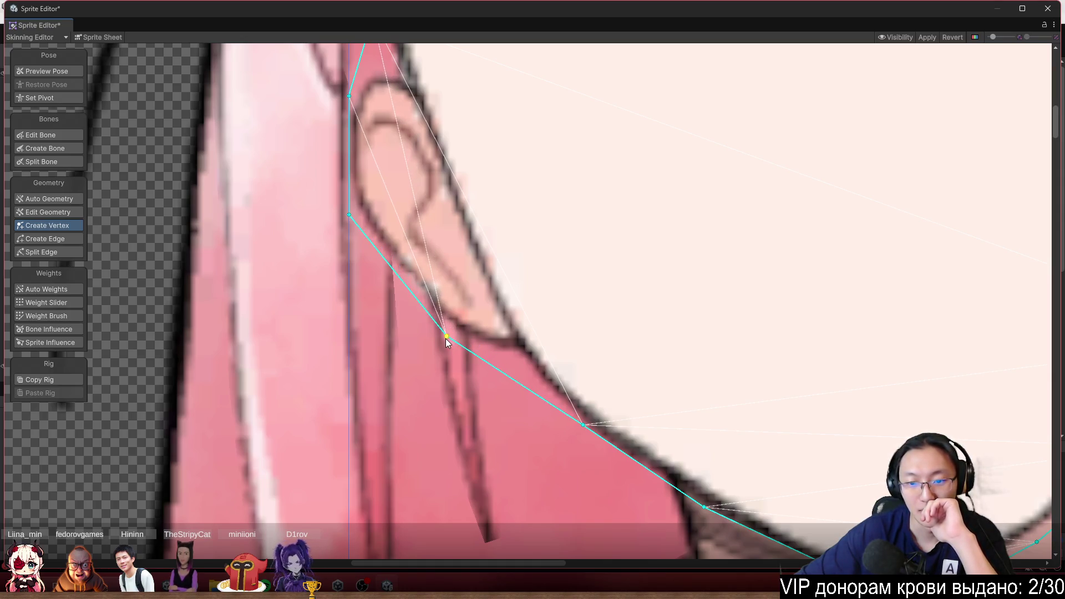
pyautogui.scroll(-3, 447, 340)
pyautogui.scroll(2, 600, 411)
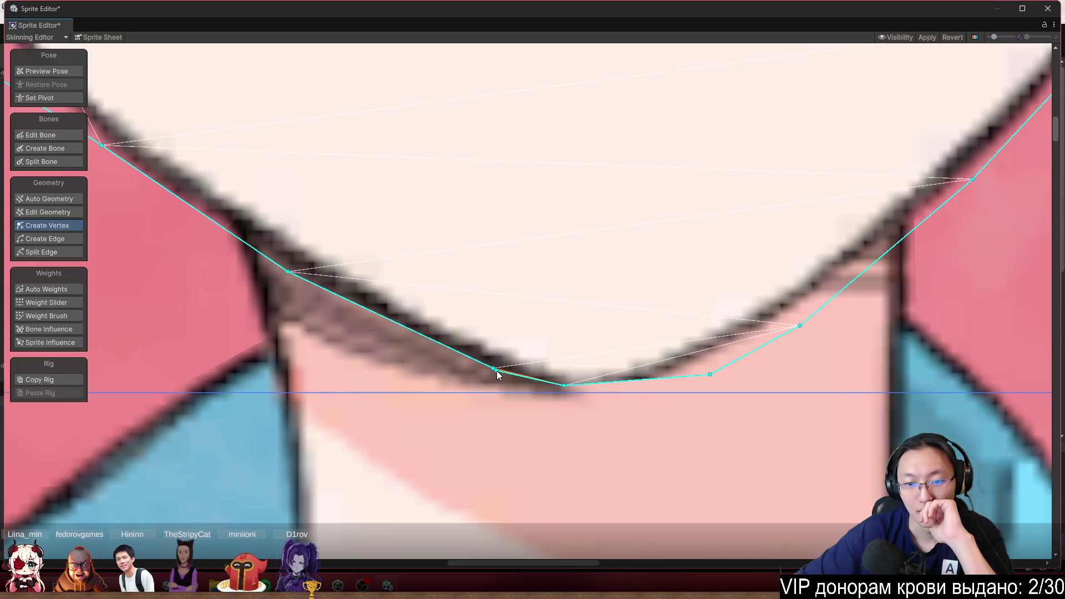
# Trace the chin: move its slope and bottom vertices onto the chin line and add new chin-outline vertices
pyautogui.click(481, 368)
pyautogui.moveTo(482, 368); pyautogui.dragTo(476, 374)
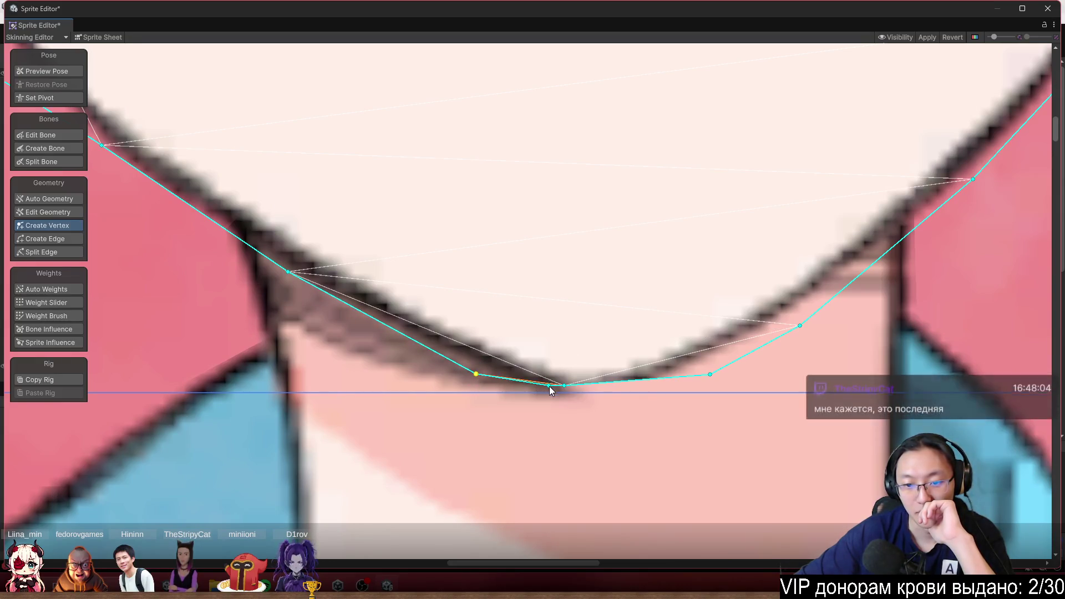
pyautogui.moveTo(564, 385); pyautogui.dragTo(548, 393)
pyautogui.click(652, 381)
pyautogui.moveTo(651, 382); pyautogui.dragTo(640, 392)
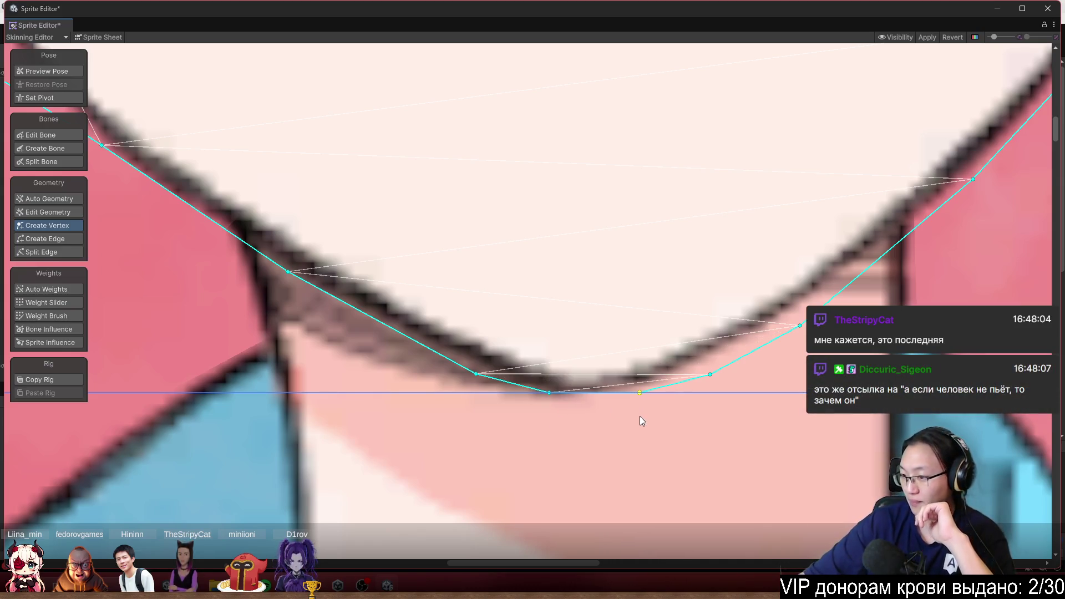
pyautogui.click(404, 256)
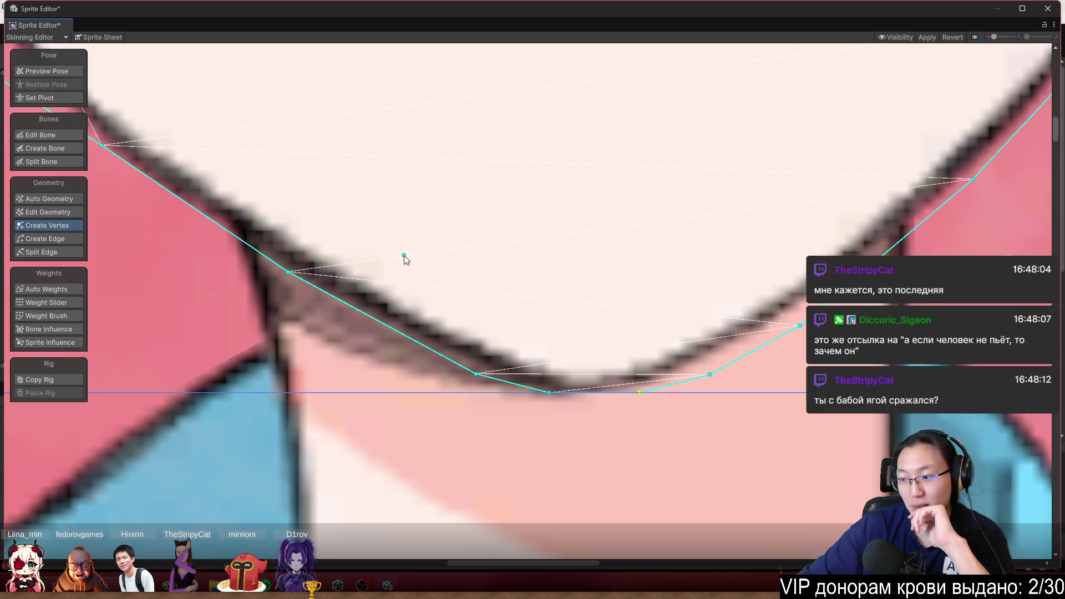
pyautogui.scroll(2, 333, 292)
pyautogui.moveTo(404, 256)
pyautogui.mouseDown()
pyautogui.moveTo(332, 292)
pyautogui.moveTo(269, 273)
pyautogui.mouseUp()
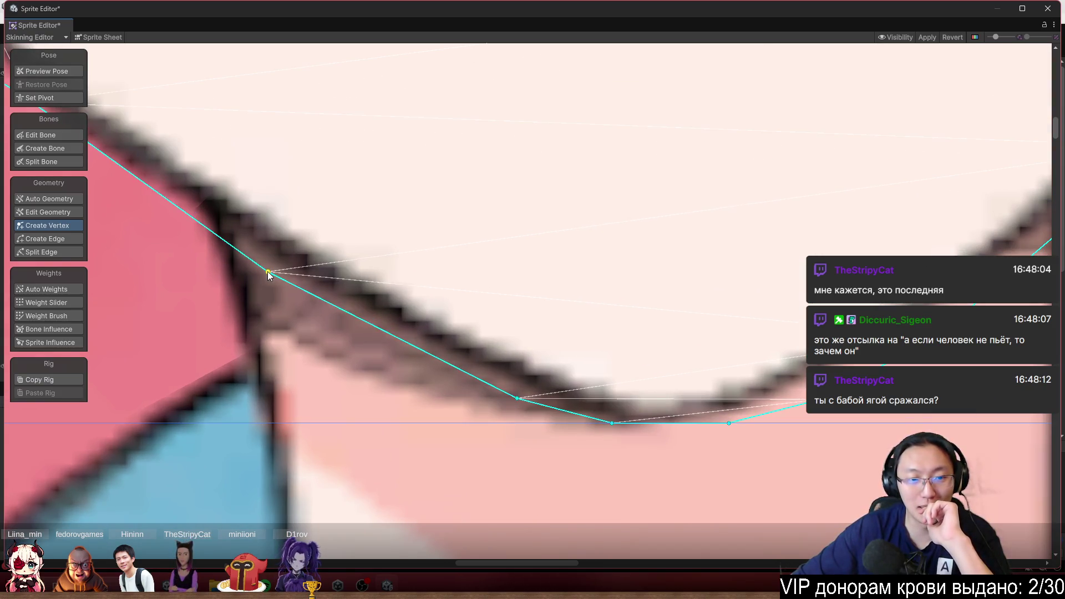
pyautogui.scroll(-4, 499, 309)
pyautogui.scroll(1, 737, 296)
pyautogui.moveTo(643, 325)
pyautogui.mouseDown()
pyautogui.moveTo(462, 358)
pyautogui.moveTo(401, 337)
pyautogui.mouseUp()
pyautogui.scroll(-3, 484, 364)
pyautogui.scroll(-2, 635, 281)
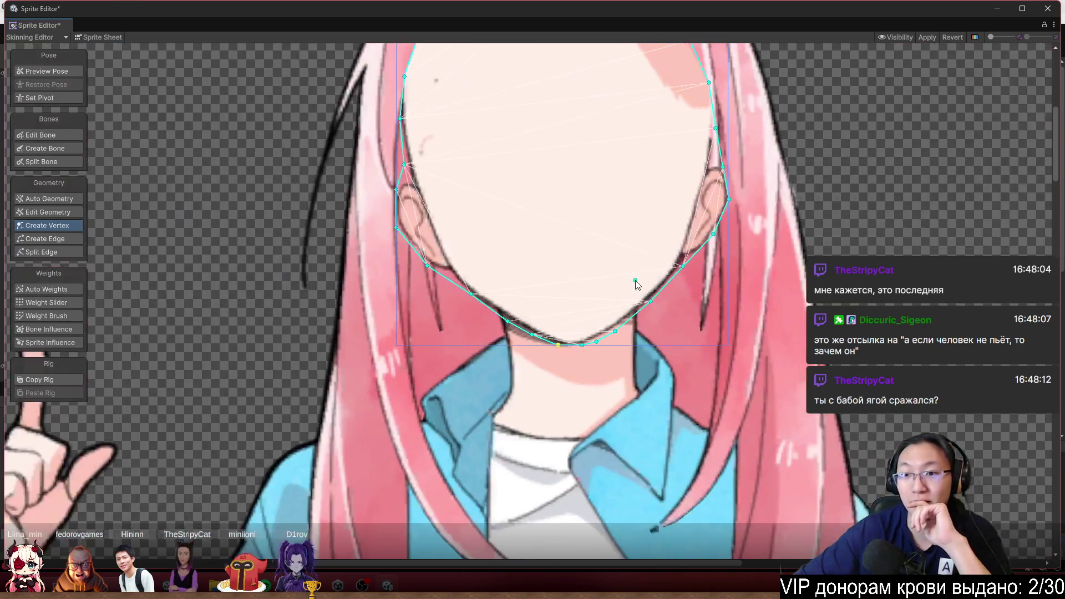
pyautogui.scroll(5, 634, 281)
# Push a cheek vertex outward and add and drag ear-side vertices to trace the ear
pyautogui.moveTo(665, 358); pyautogui.dragTo(677, 351)
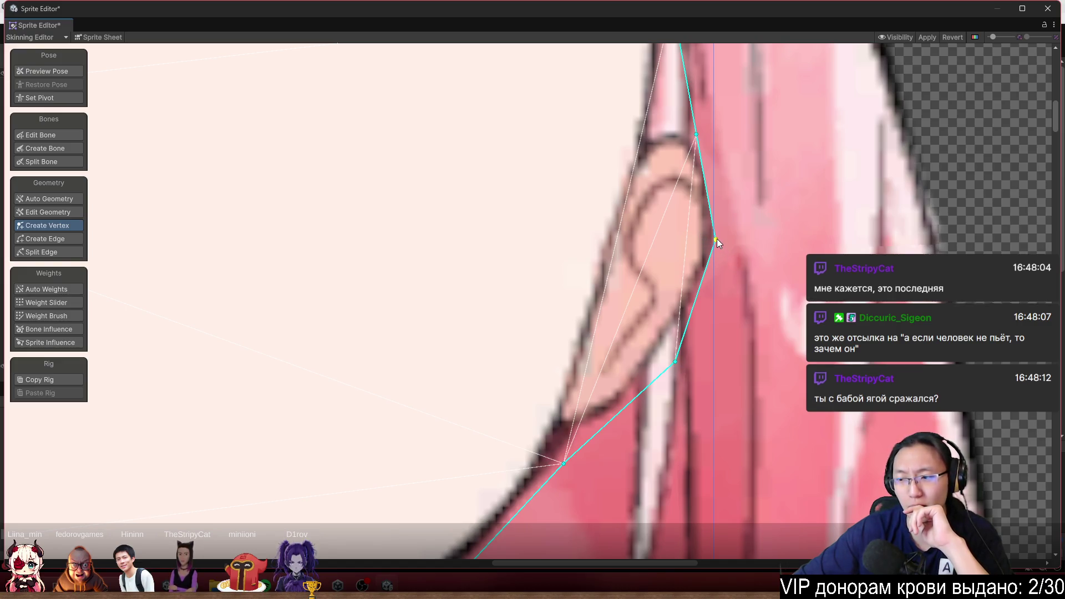
pyautogui.moveTo(716, 240)
pyautogui.mouseDown()
pyautogui.moveTo(731, 306)
pyautogui.moveTo(714, 322)
pyautogui.mouseUp()
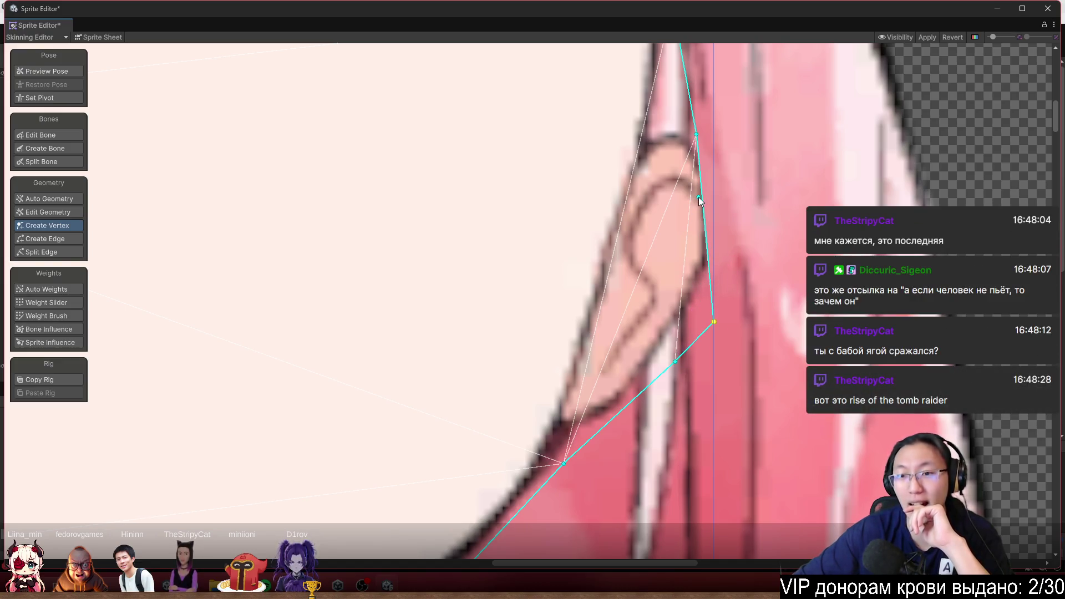
pyautogui.click(701, 198)
pyautogui.moveTo(701, 198)
pyautogui.mouseDown()
pyautogui.moveTo(714, 169)
pyautogui.moveTo(682, 104)
pyautogui.mouseUp()
pyautogui.scroll(-3, 697, 162)
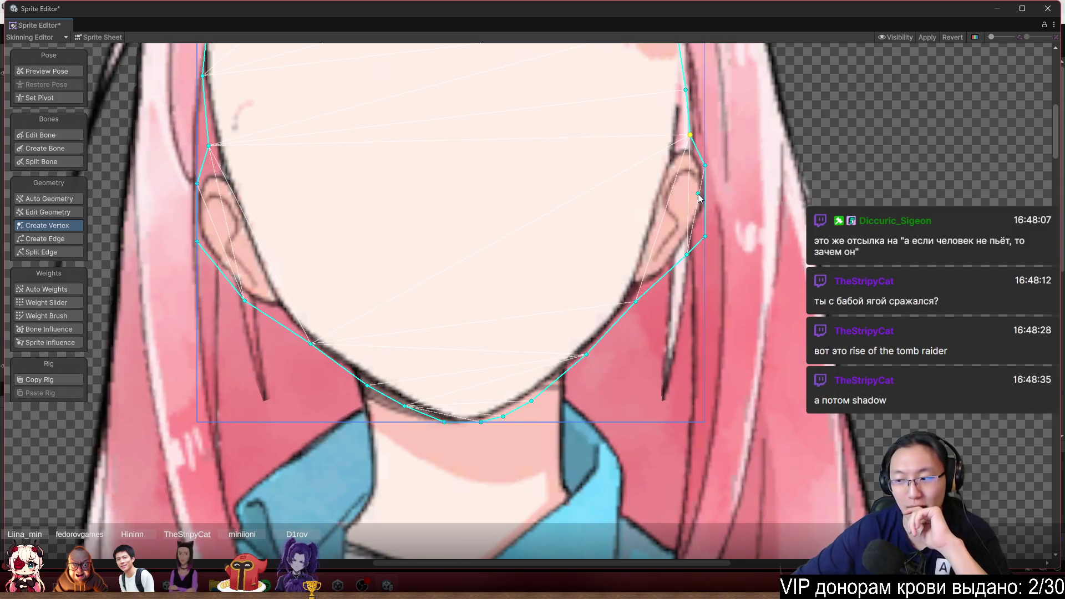
pyautogui.scroll(3, 693, 211)
pyautogui.scroll(-5, 433, 216)
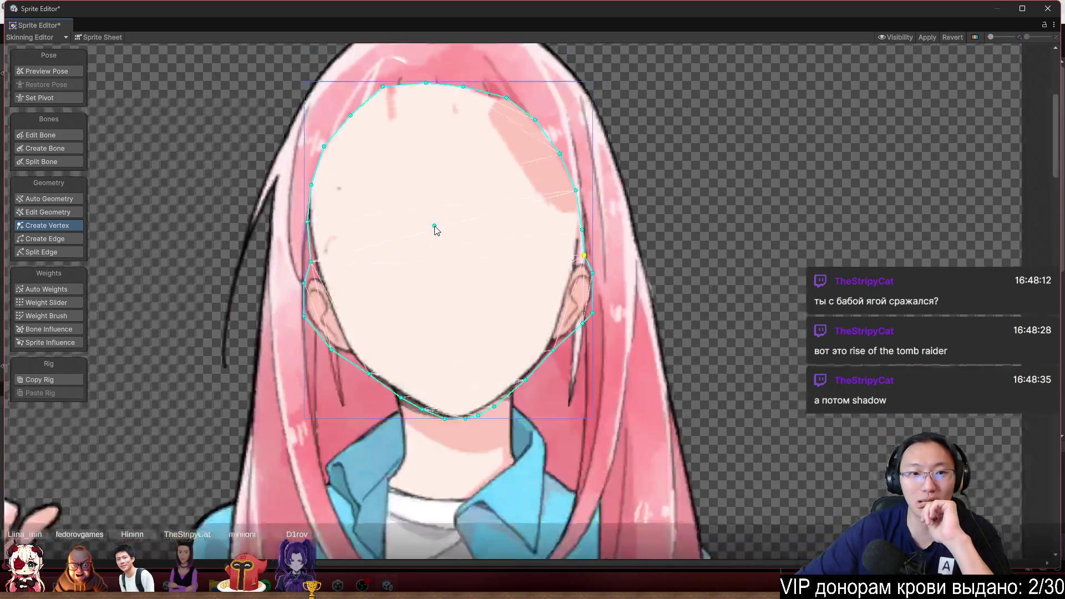
pyautogui.scroll(-3, 665, 235)
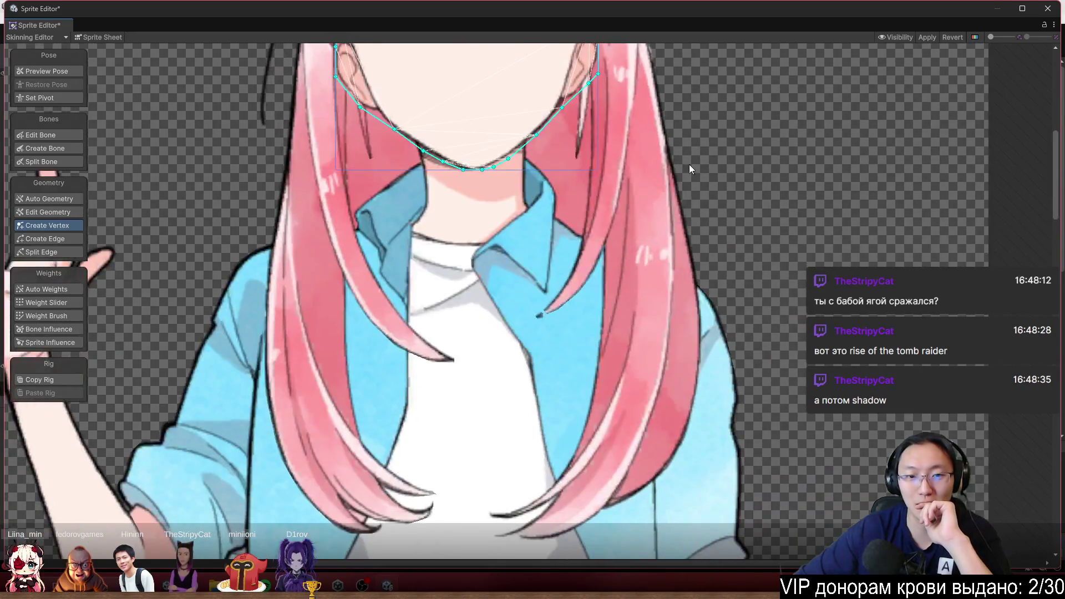
pyautogui.scroll(5, 689, 164)
# Leave vertex editing and select the thin hair strand beside the face
pyautogui.click(32, 68)
pyautogui.click(362, 119)
pyautogui.click(361, 118)
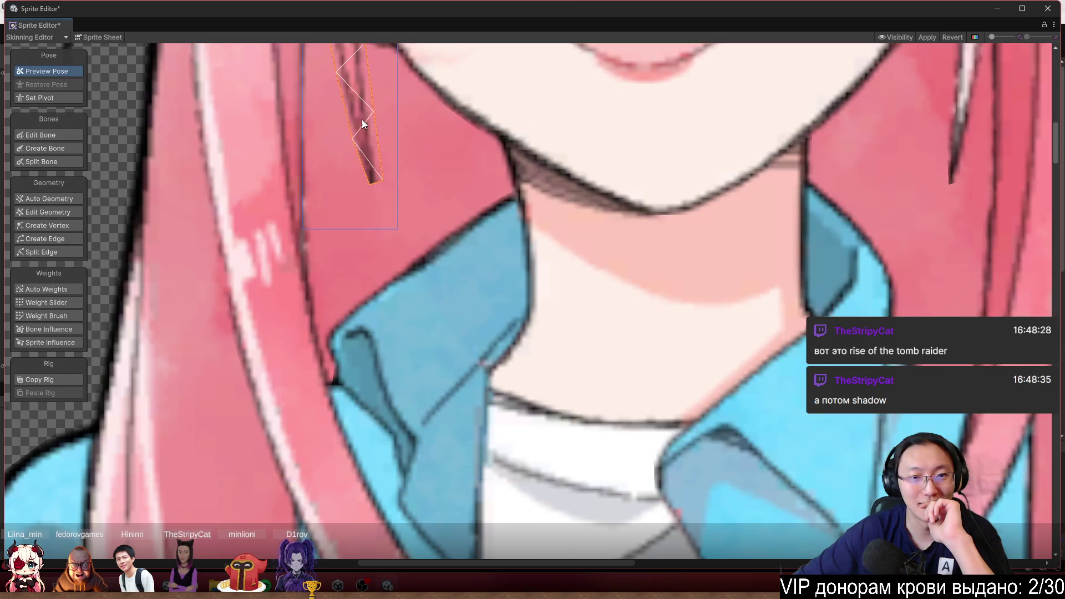
# Add vertices on the strand's bottom and side edges and pull them down to extend the lock toward the chin
pyautogui.click(59, 226)
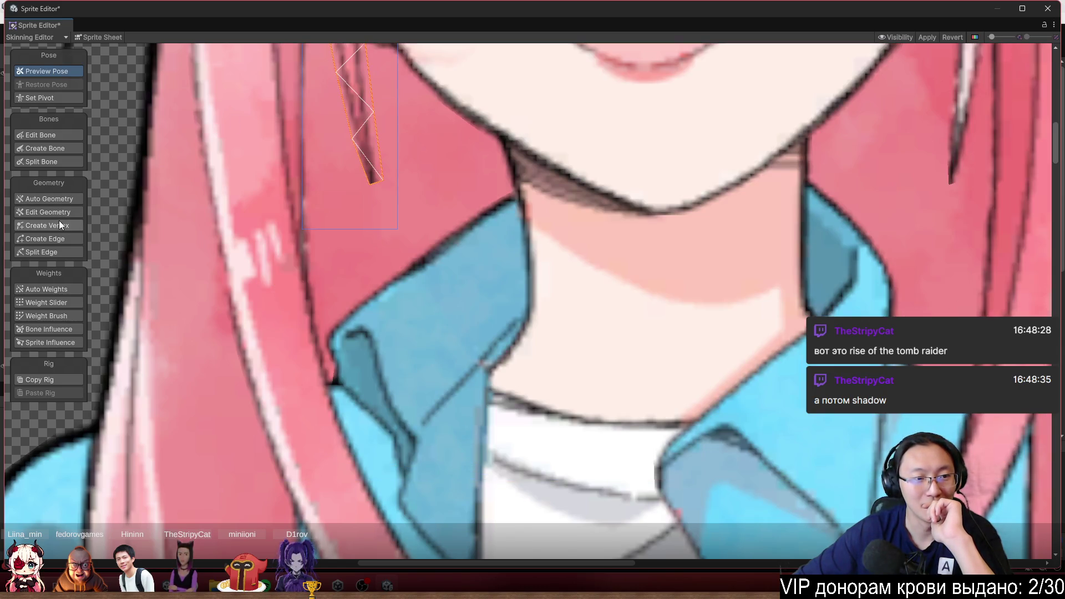
pyautogui.scroll(2, 358, 186)
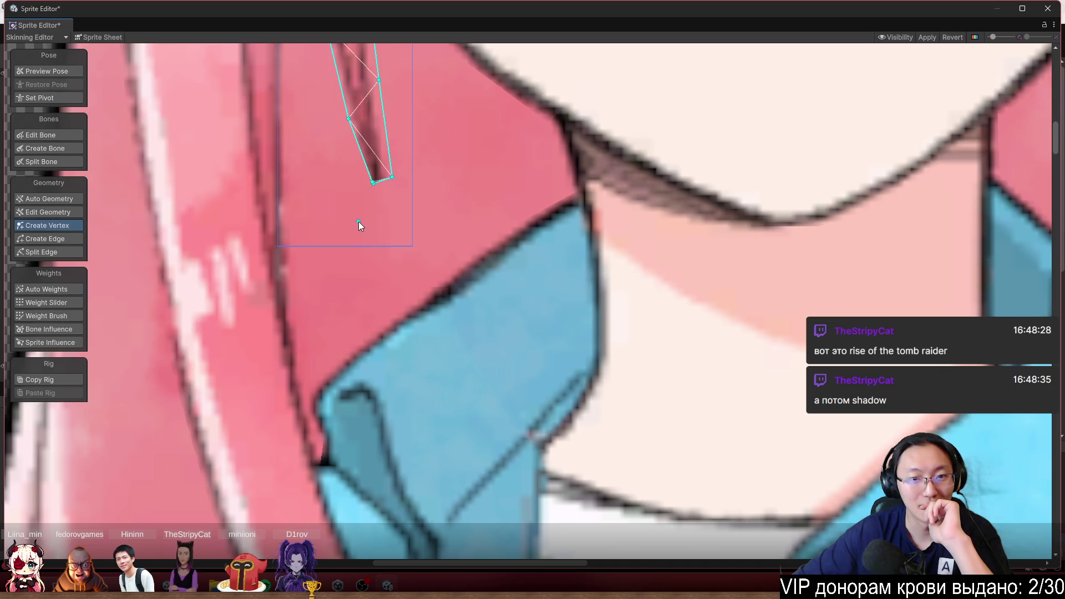
pyautogui.scroll(2, 383, 172)
pyautogui.scroll(1, 392, 232)
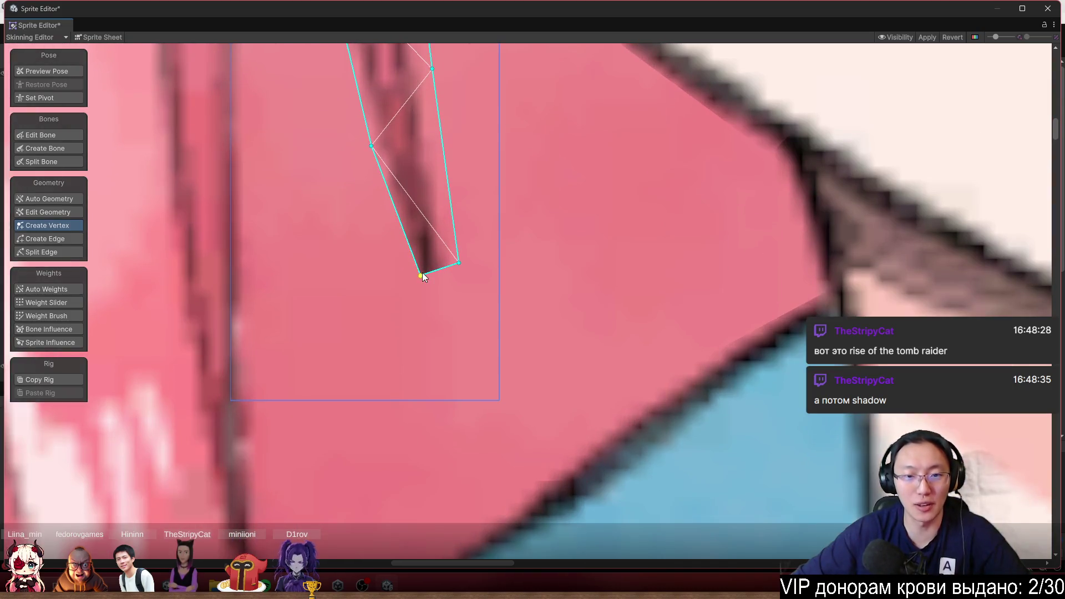
pyautogui.click(434, 276)
pyautogui.moveTo(422, 278)
pyautogui.mouseDown()
pyautogui.moveTo(394, 293)
pyautogui.moveTo(435, 287)
pyautogui.moveTo(427, 399)
pyautogui.mouseUp()
pyautogui.click(439, 354)
pyautogui.moveTo(440, 355); pyautogui.dragTo(491, 406)
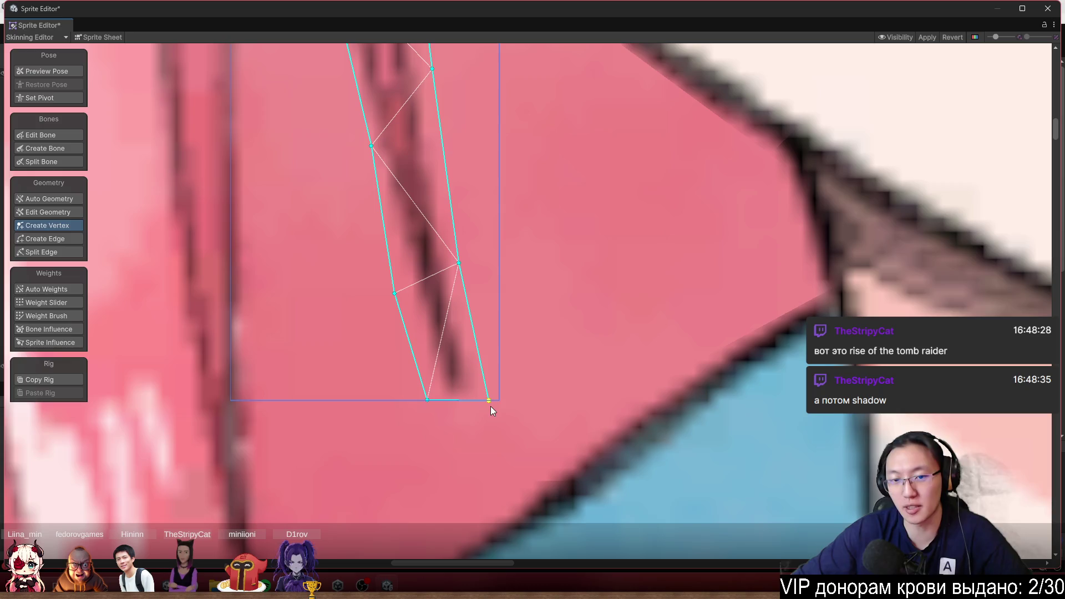
# Nudge the strand's upper vertex to fit the hair edge and inspect the traced outline
pyautogui.scroll(-3, 504, 400)
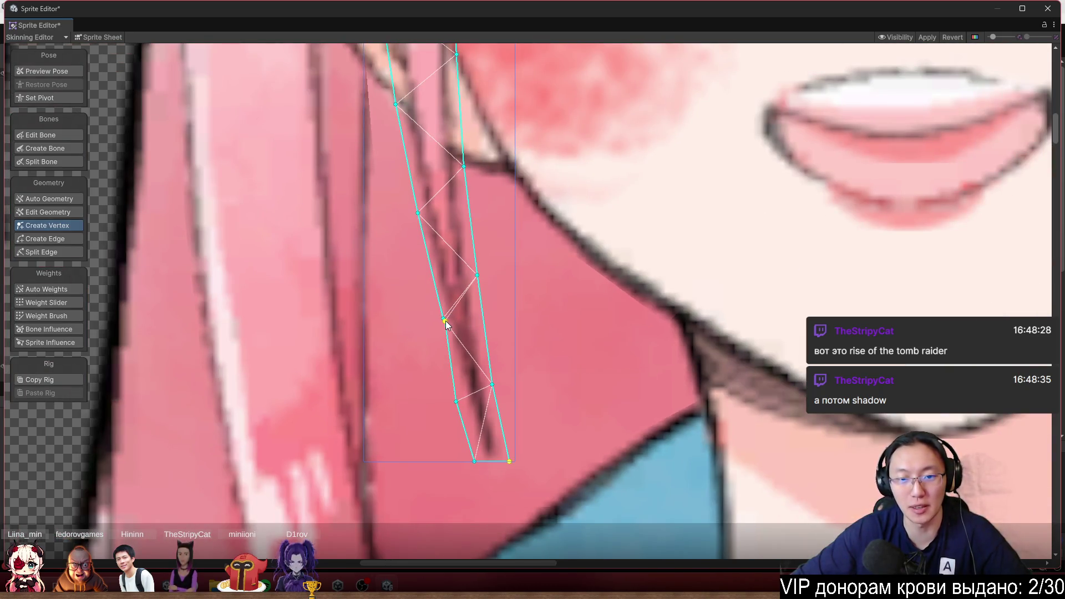
pyautogui.scroll(-3, 471, 290)
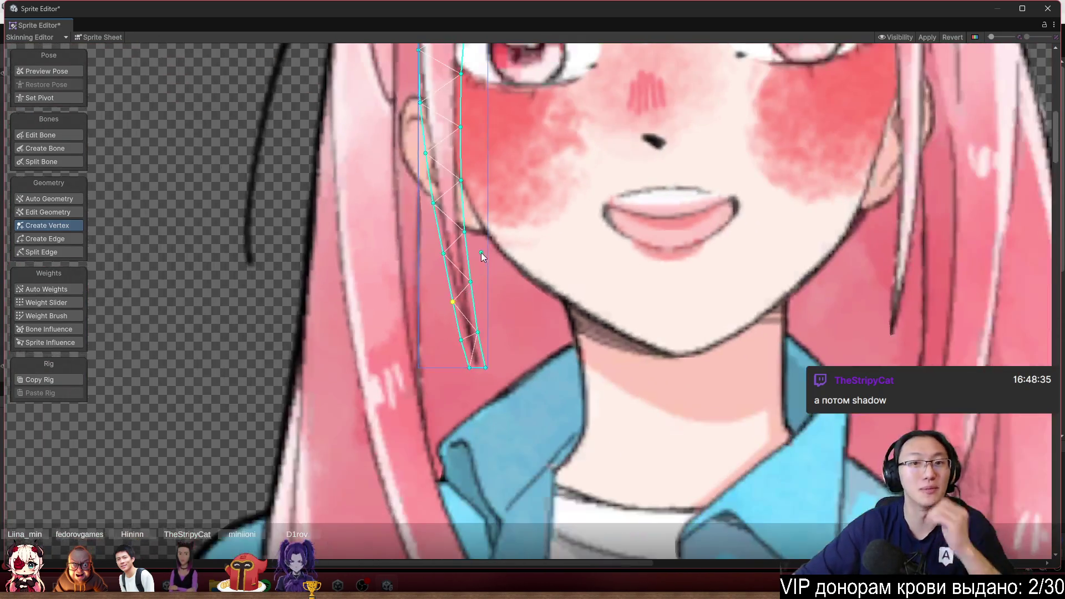
pyautogui.scroll(-5, 488, 254)
pyautogui.scroll(4, 481, 248)
pyautogui.scroll(3, 480, 250)
pyautogui.moveTo(469, 228); pyautogui.dragTo(478, 226)
pyautogui.scroll(1, 477, 129)
pyautogui.scroll(-3, 478, 225)
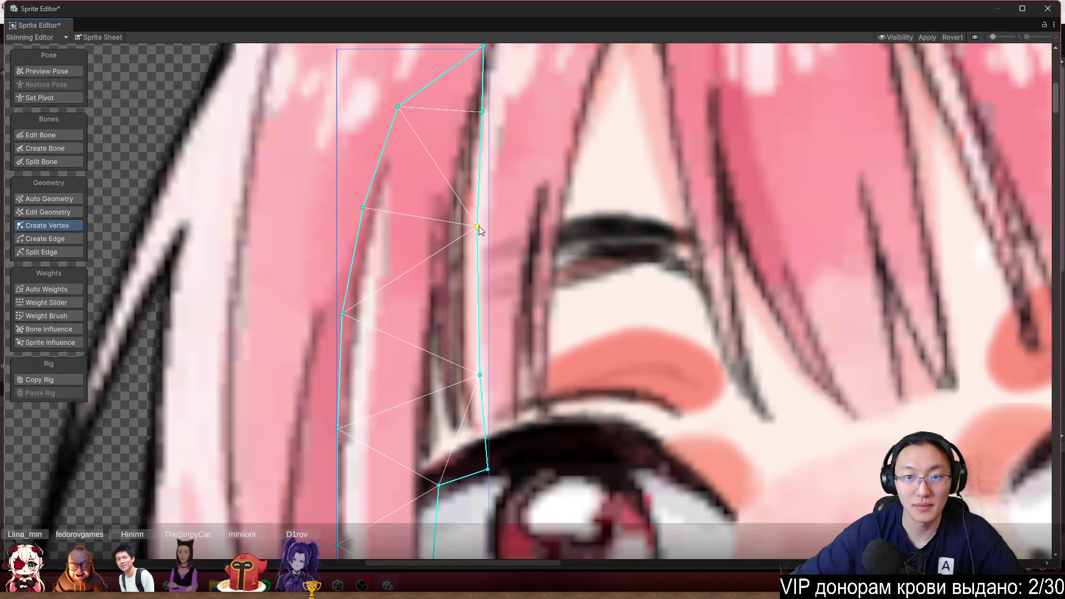
pyautogui.scroll(3, 484, 162)
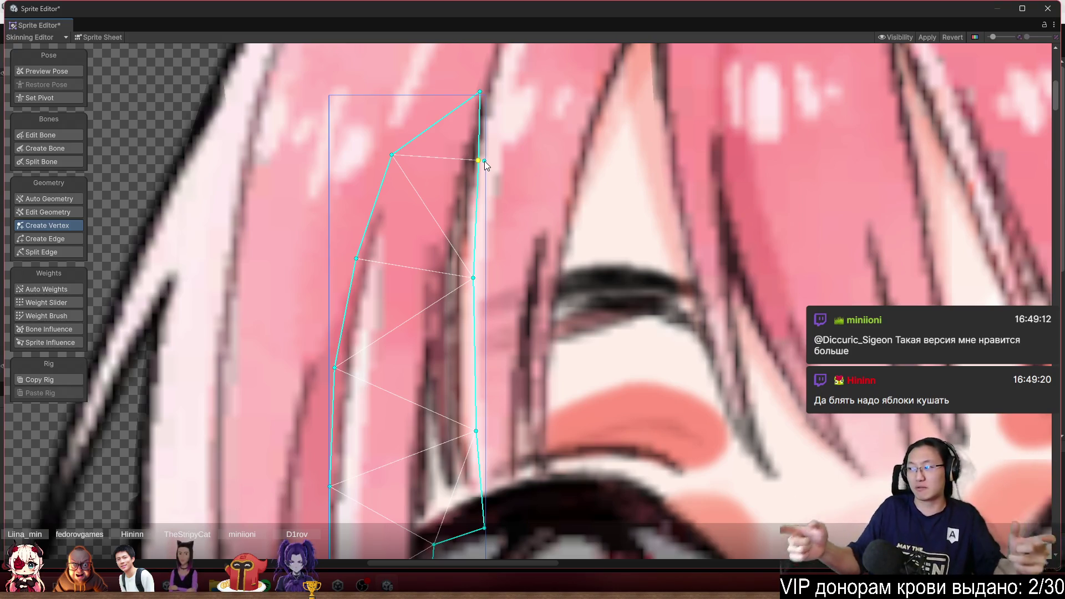
pyautogui.scroll(-10, 572, 112)
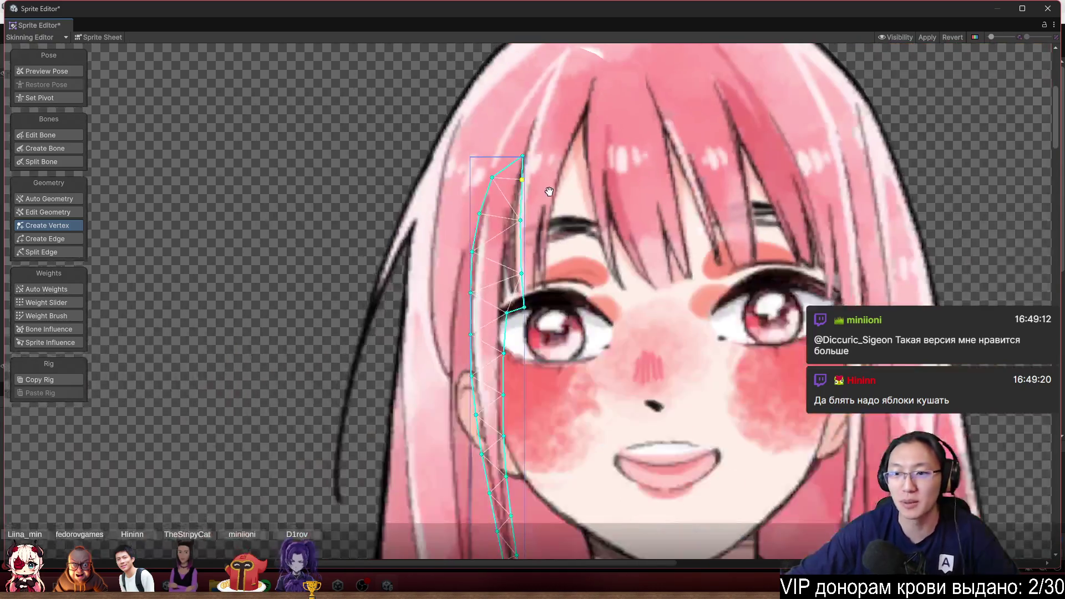
pyautogui.scroll(2, 632, 272)
pyautogui.scroll(-2, 733, 285)
pyautogui.scroll(4, 733, 285)
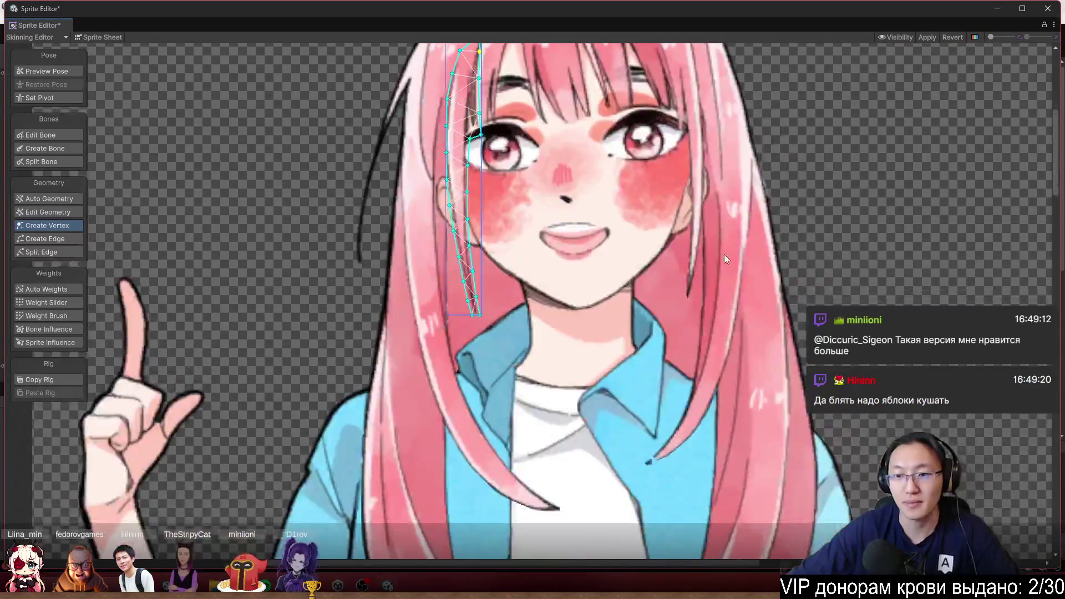
pyautogui.scroll(5, 625, 188)
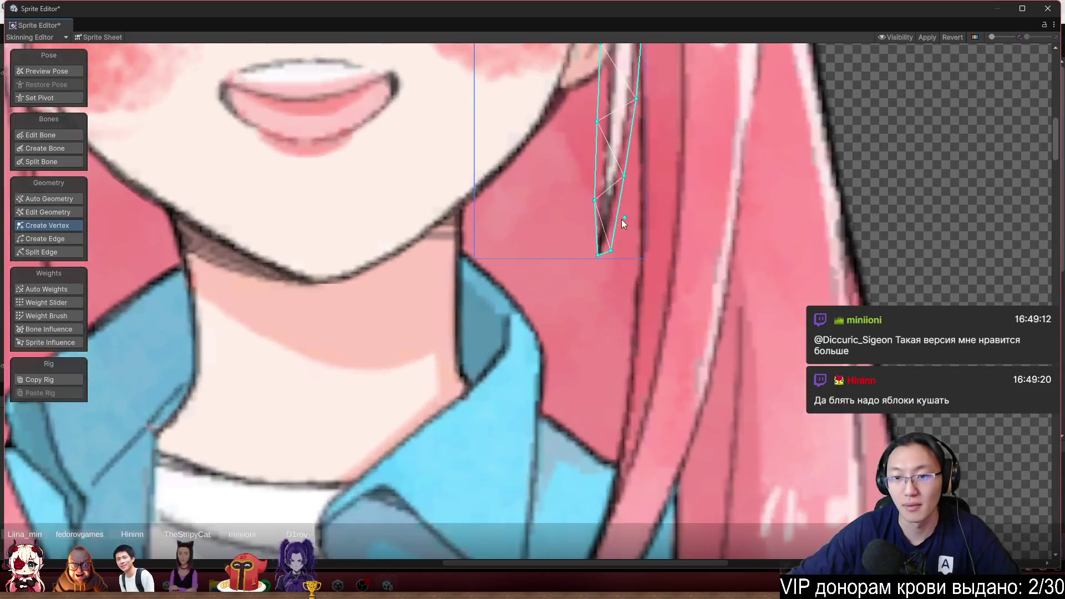
# Tuck the strand's tip vertex in, shift its neighbour right along the lock, then add a chin-edge vertex
pyautogui.moveTo(599, 250); pyautogui.dragTo(590, 256)
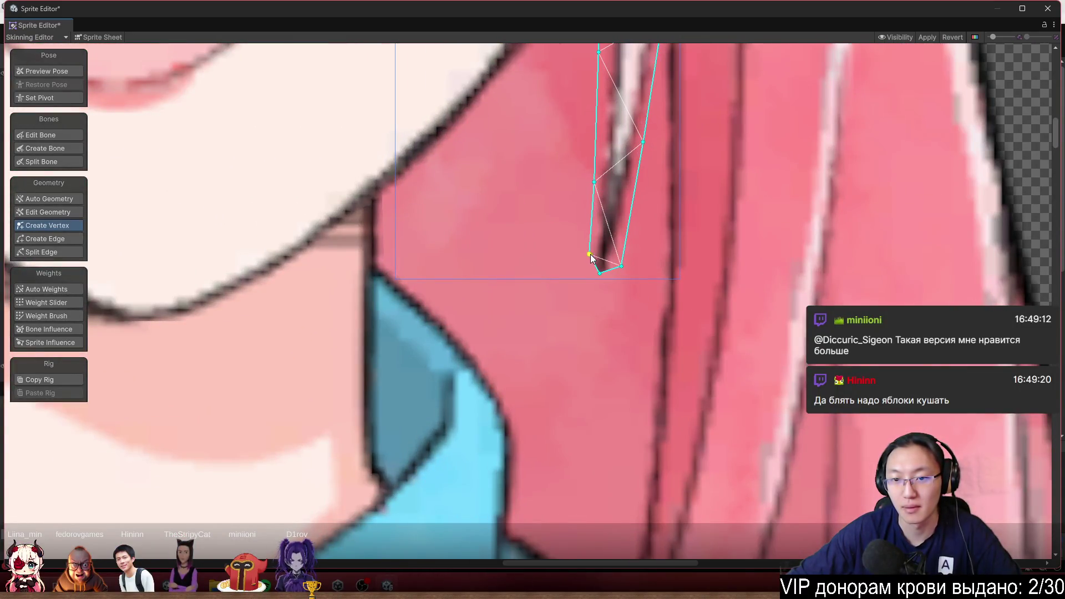
pyautogui.moveTo(589, 280)
pyautogui.mouseDown()
pyautogui.moveTo(605, 272)
pyautogui.moveTo(590, 237)
pyautogui.moveTo(624, 237)
pyautogui.moveTo(629, 227)
pyautogui.mouseUp()
pyautogui.scroll(-3, 630, 243)
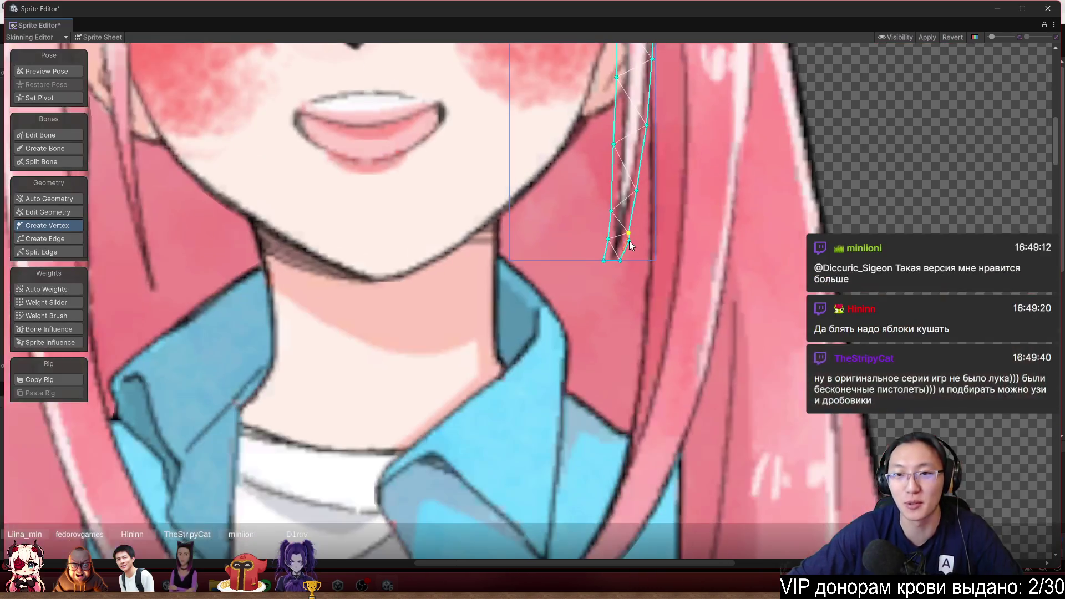
pyautogui.scroll(3, 630, 239)
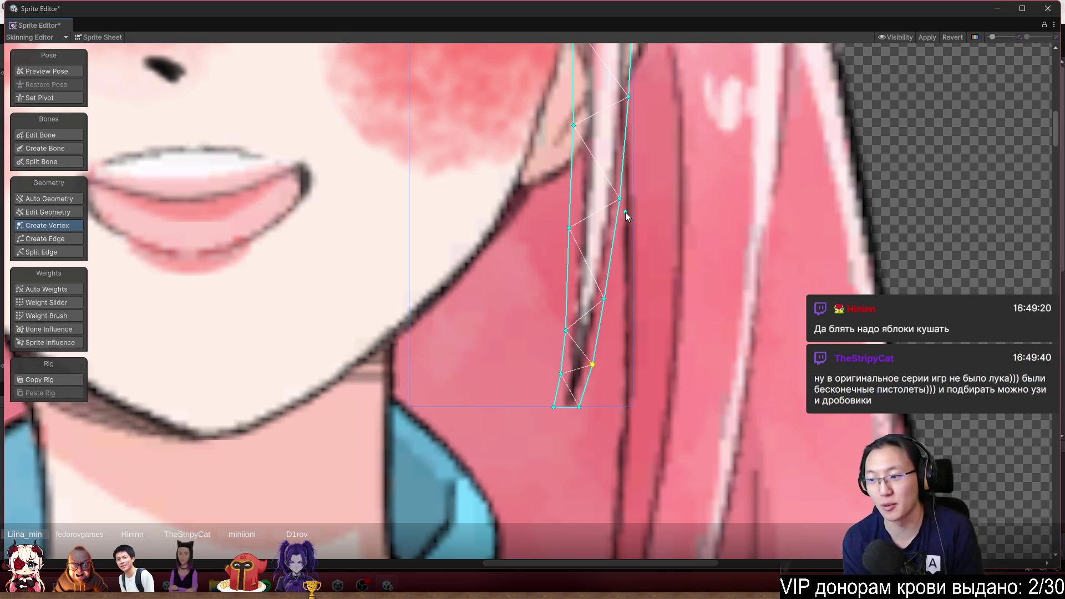
pyautogui.scroll(-4, 631, 207)
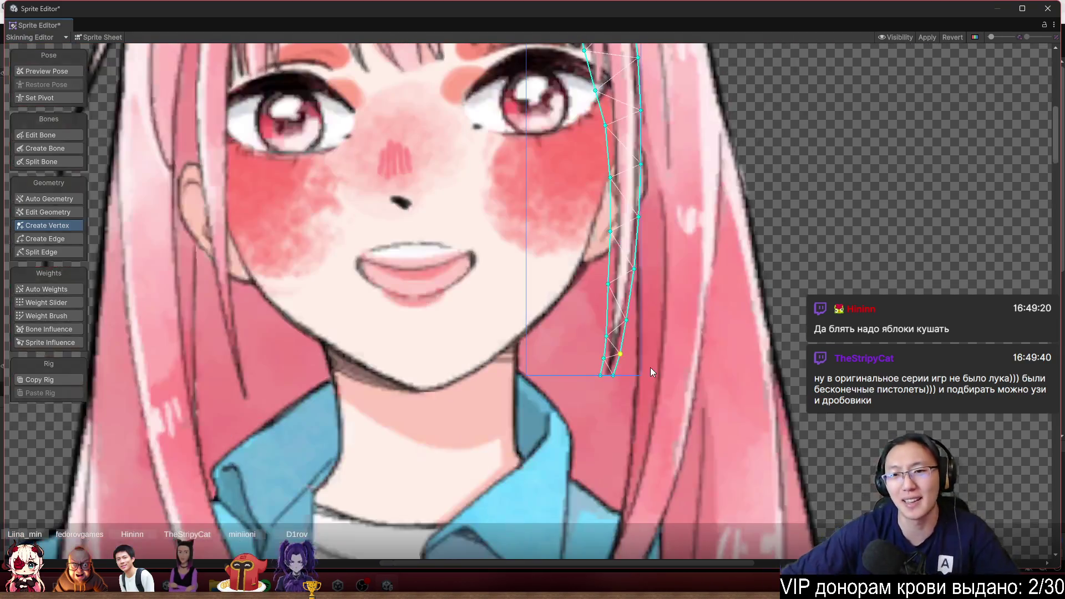
pyautogui.scroll(2, 638, 333)
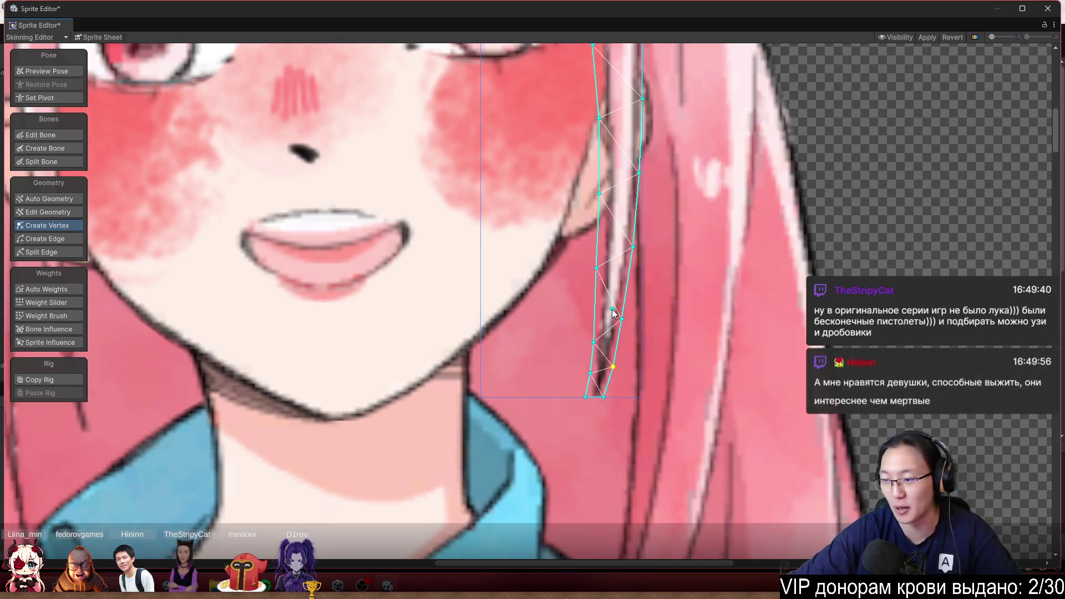
pyautogui.scroll(-1, 542, 325)
pyautogui.scroll(-3, 543, 355)
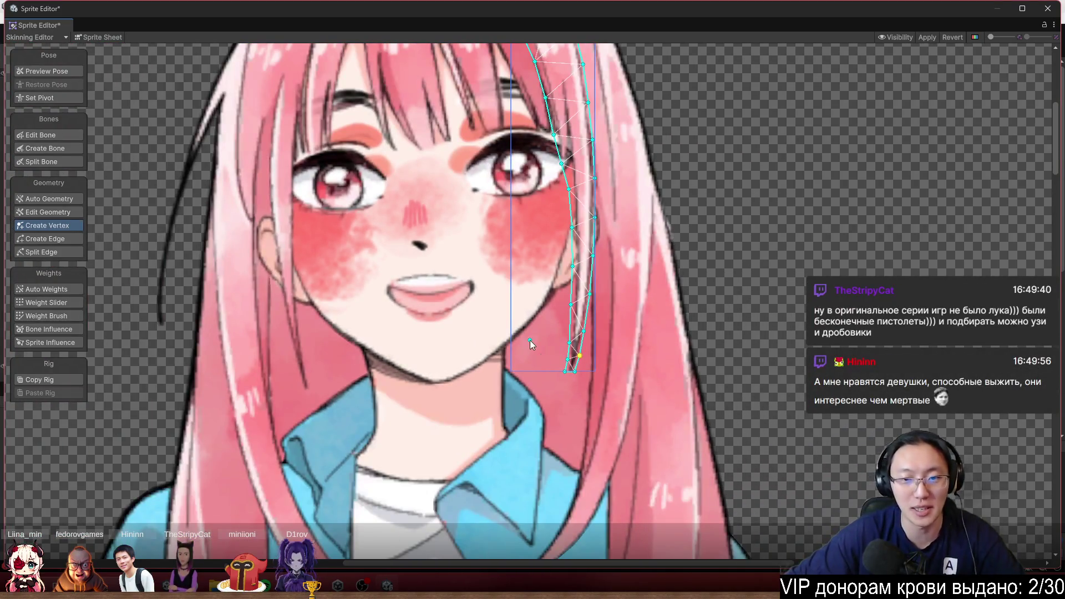
pyautogui.scroll(5, 333, 327)
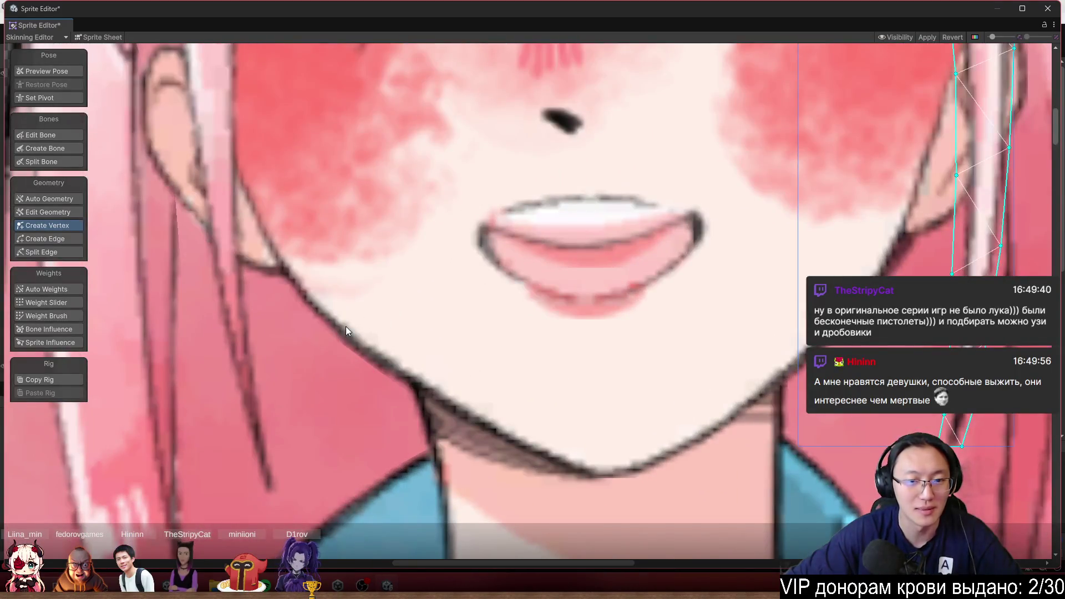
pyautogui.scroll(5, 345, 326)
pyautogui.click(322, 348)
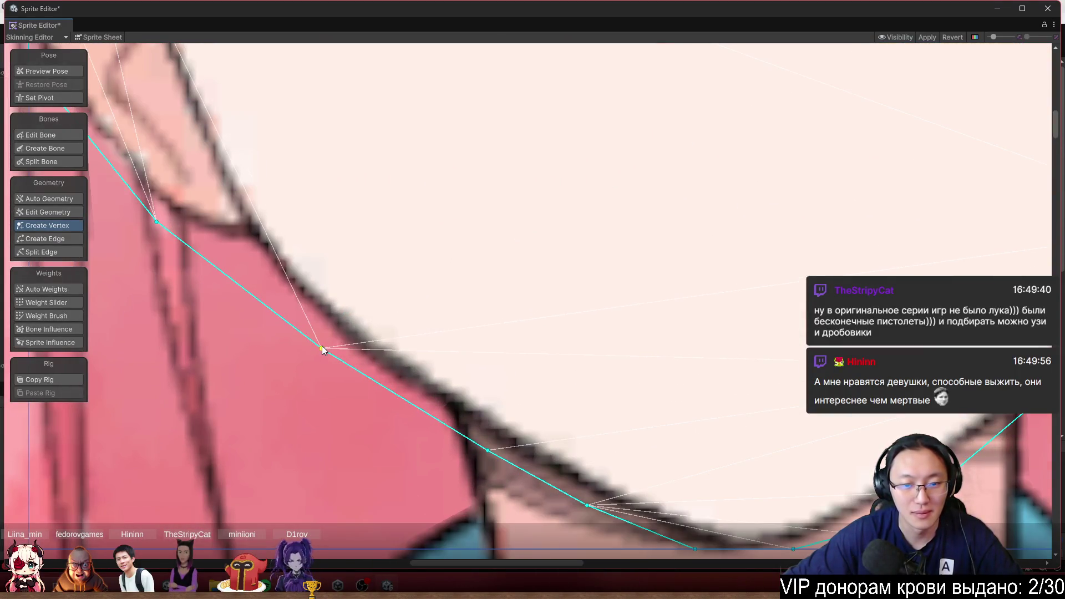
# Leave vertex editing, select the neck sprite to inspect its mesh, then return to Create Vertex
pyautogui.scroll(-3, 544, 389)
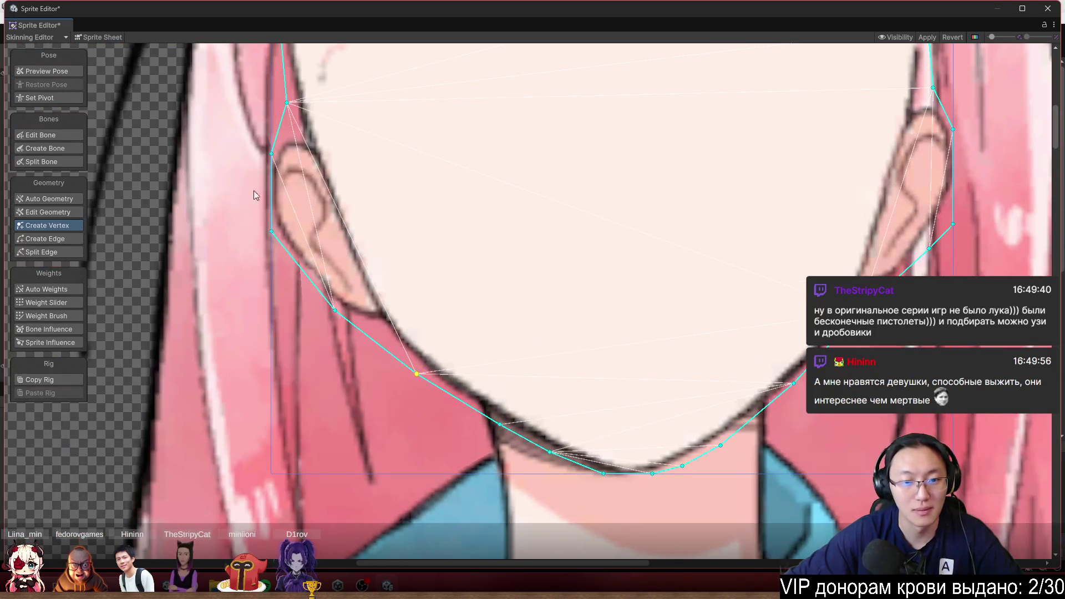
pyautogui.click(57, 69)
pyautogui.scroll(-3, 321, 416)
pyautogui.scroll(-3, 324, 426)
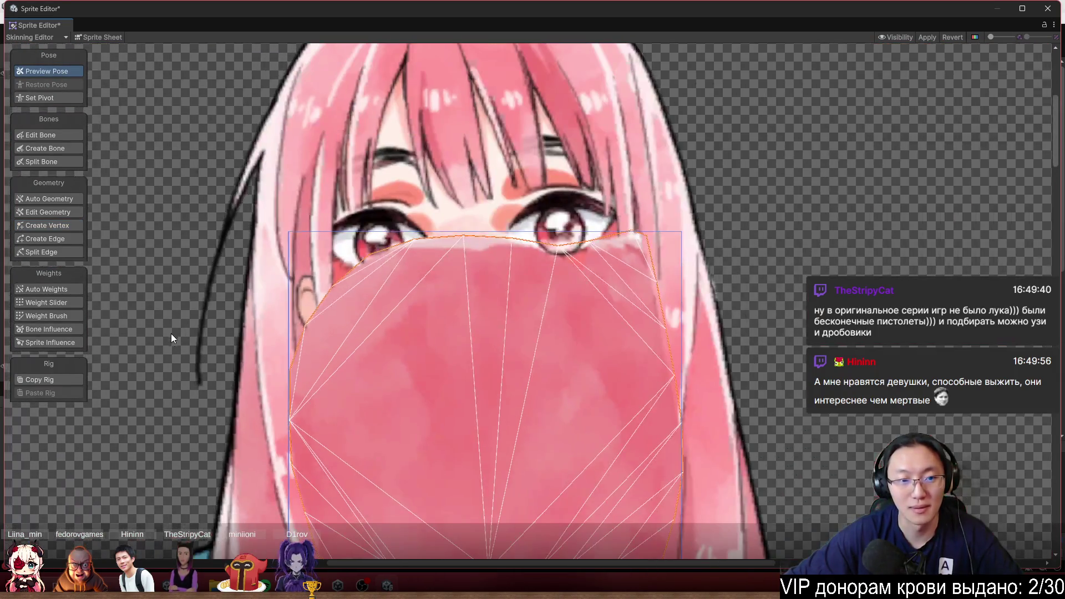
pyautogui.scroll(2, 171, 330)
pyautogui.scroll(4, 551, 331)
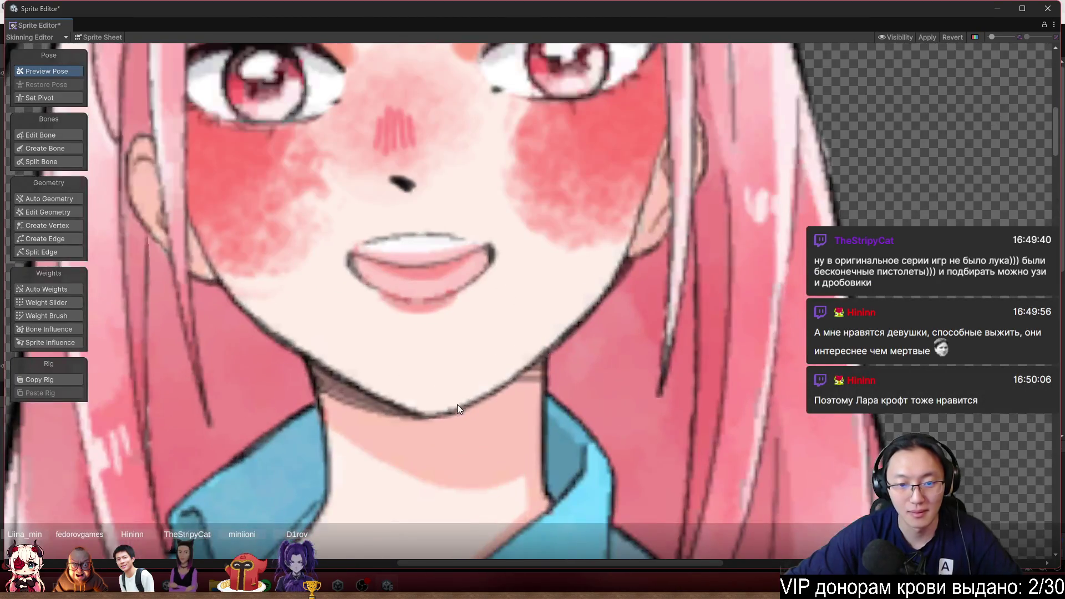
pyautogui.click(448, 416)
pyautogui.scroll(-3, 827, 296)
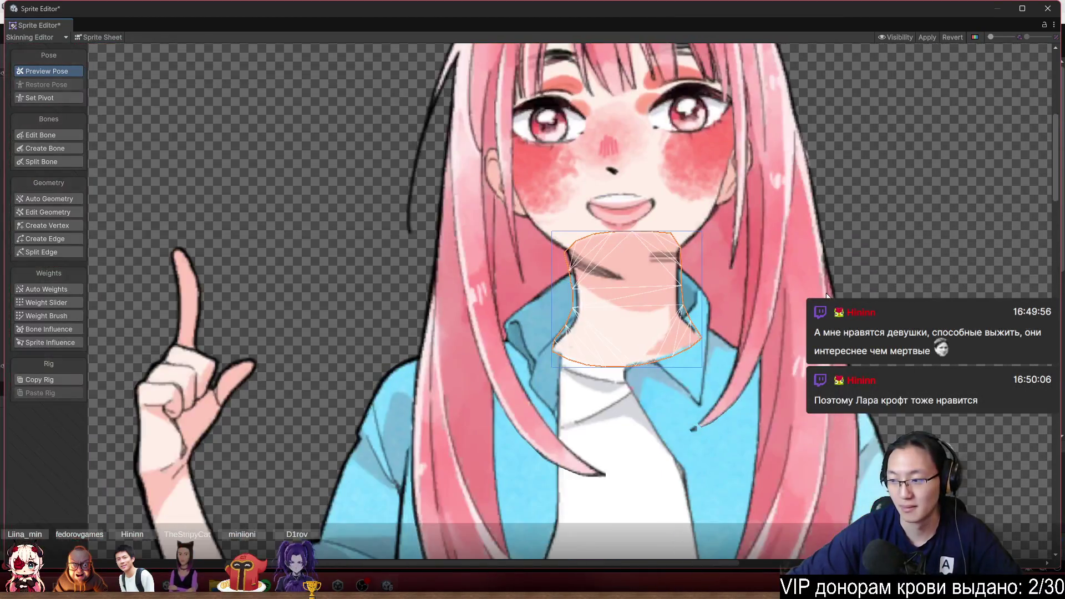
pyautogui.scroll(2, 886, 235)
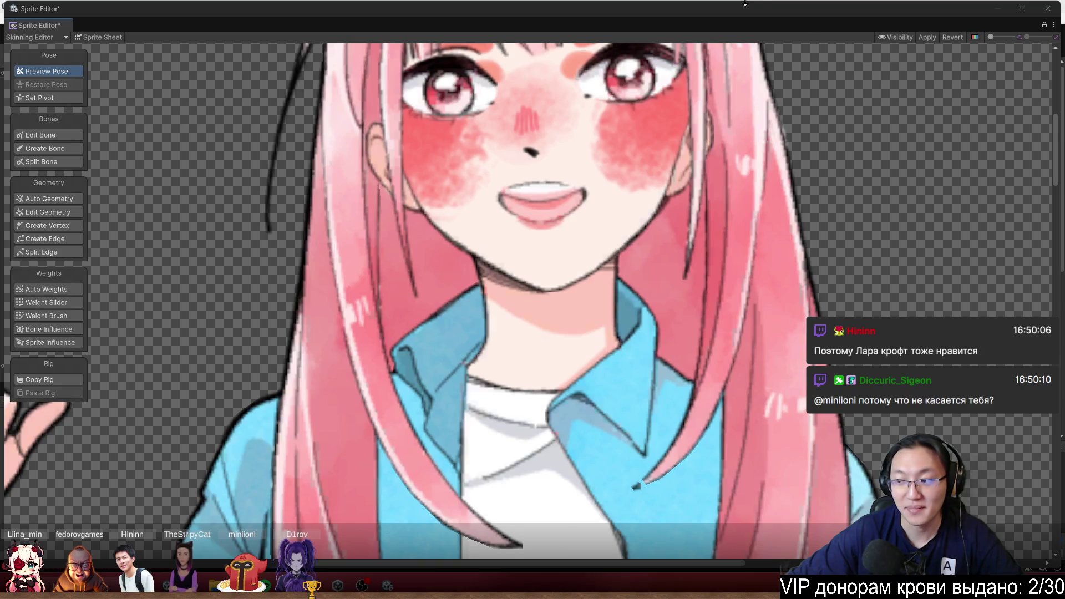
pyautogui.click(51, 225)
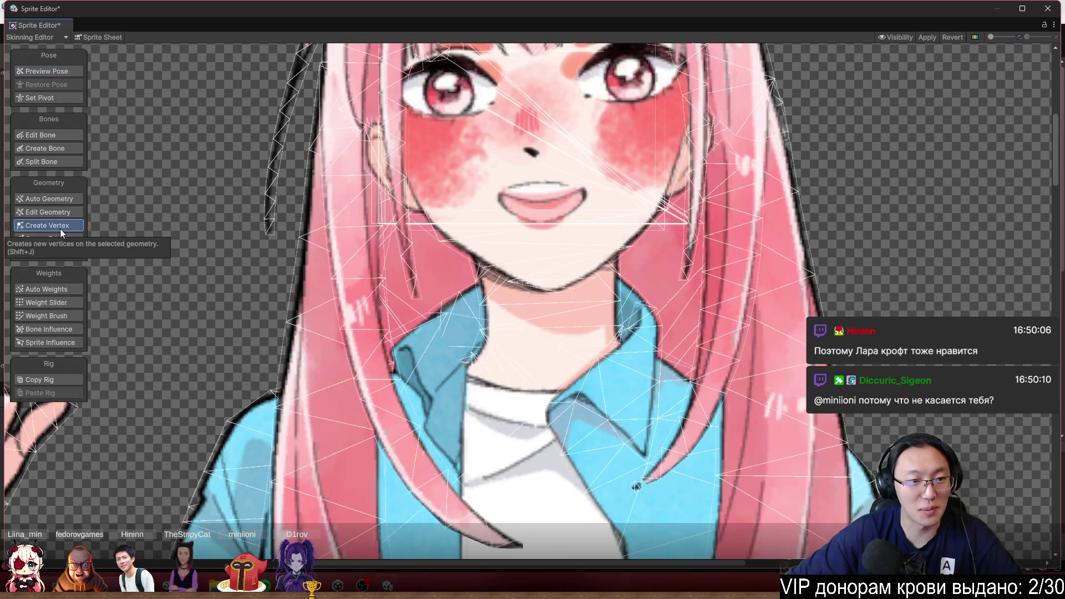
# Select the hair strand sprite and box-select and delete the stray pentagon mesh in Edit Geometry
pyautogui.scroll(-5, 684, 258)
pyautogui.scroll(10, 727, 274)
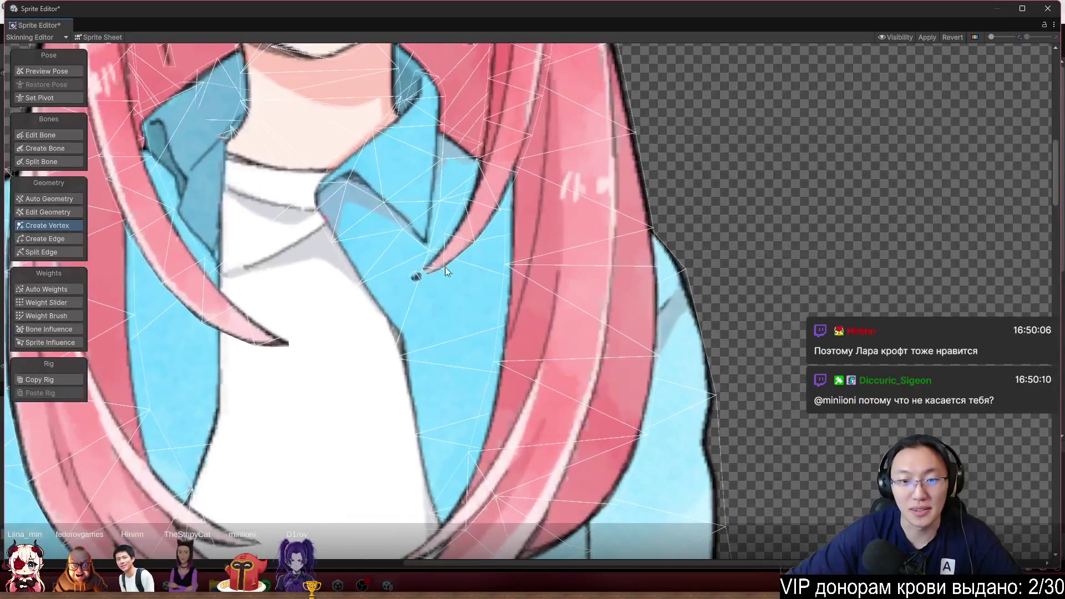
pyautogui.click(435, 262)
pyautogui.scroll(4, 400, 285)
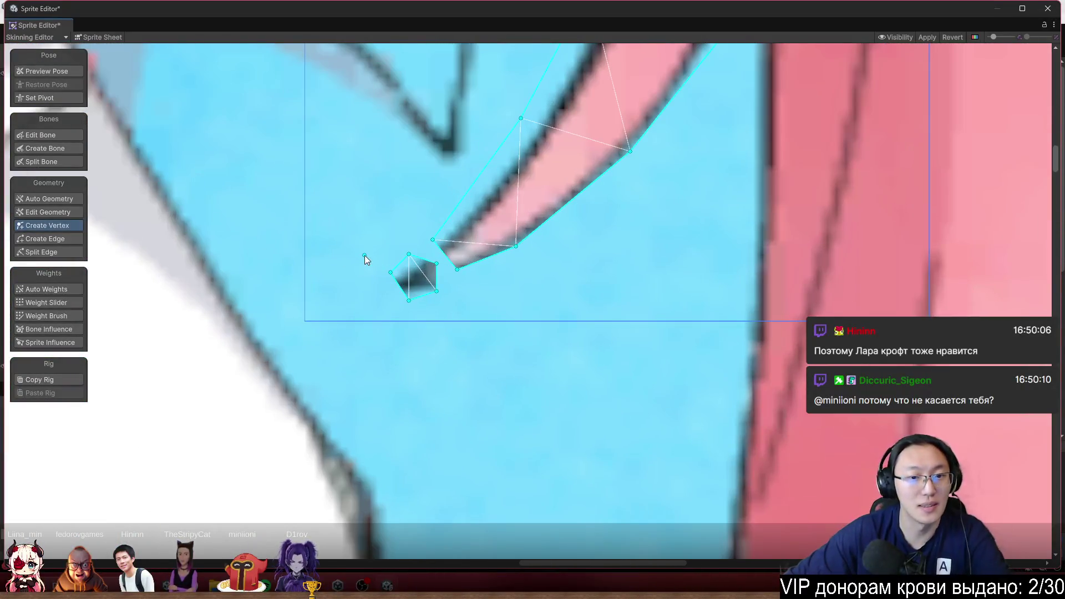
pyautogui.click(39, 136)
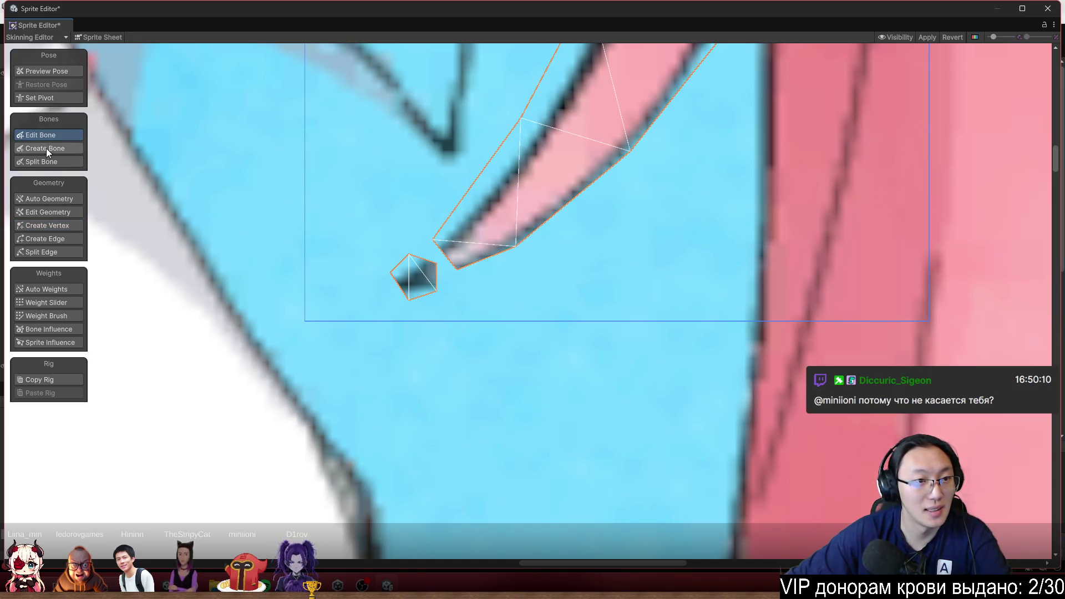
pyautogui.click(52, 214)
pyautogui.moveTo(373, 309); pyautogui.dragTo(443, 259)
pyautogui.press('Delete')
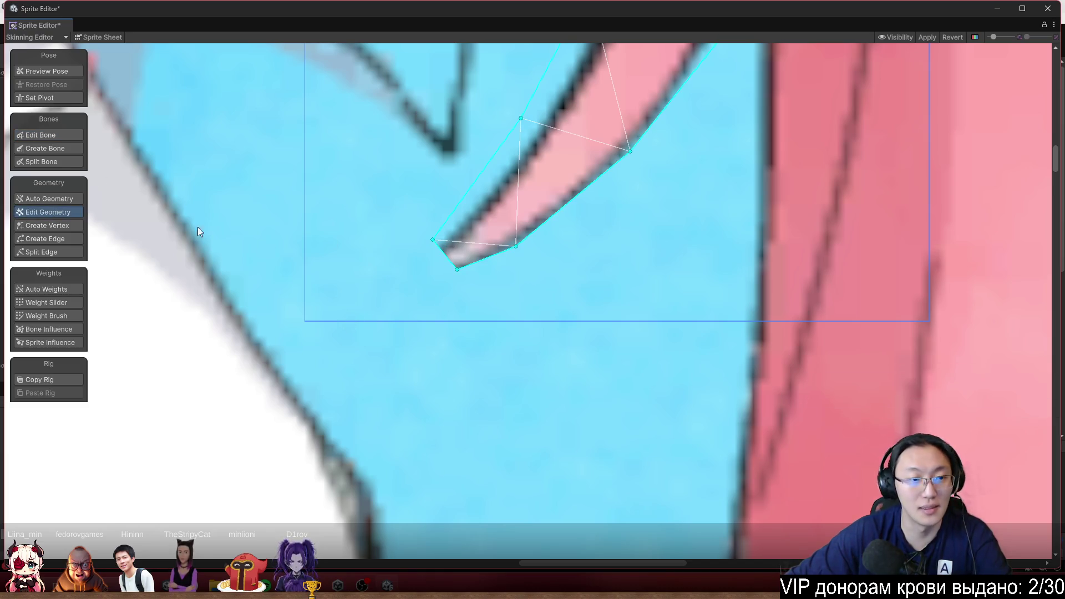
# Add a vertex at the strand's tip and fit the nearby outline vertices to the hair edge
pyautogui.click(66, 226)
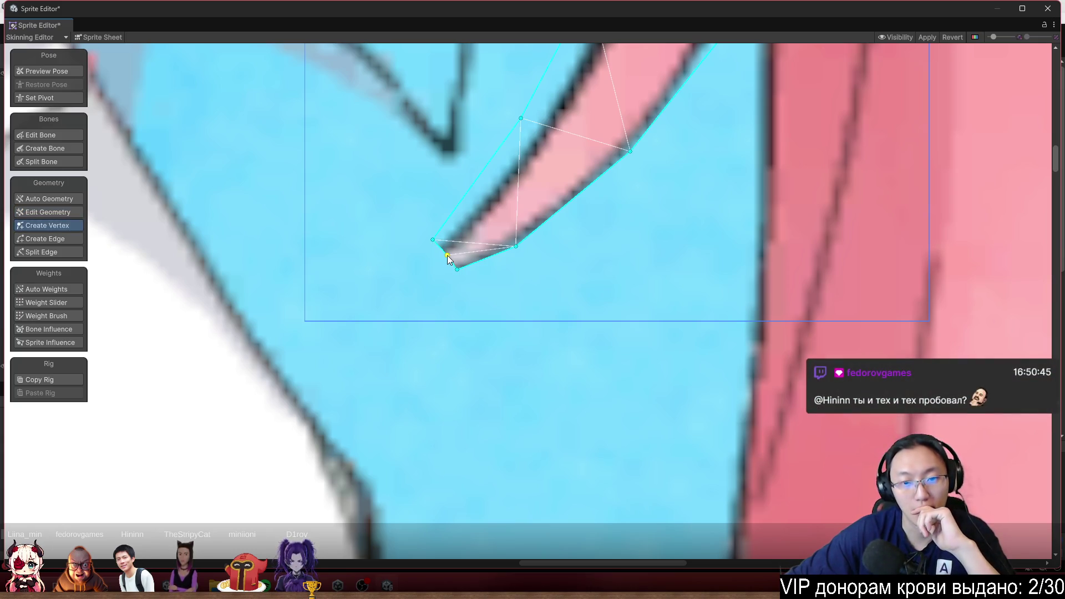
pyautogui.click(377, 274)
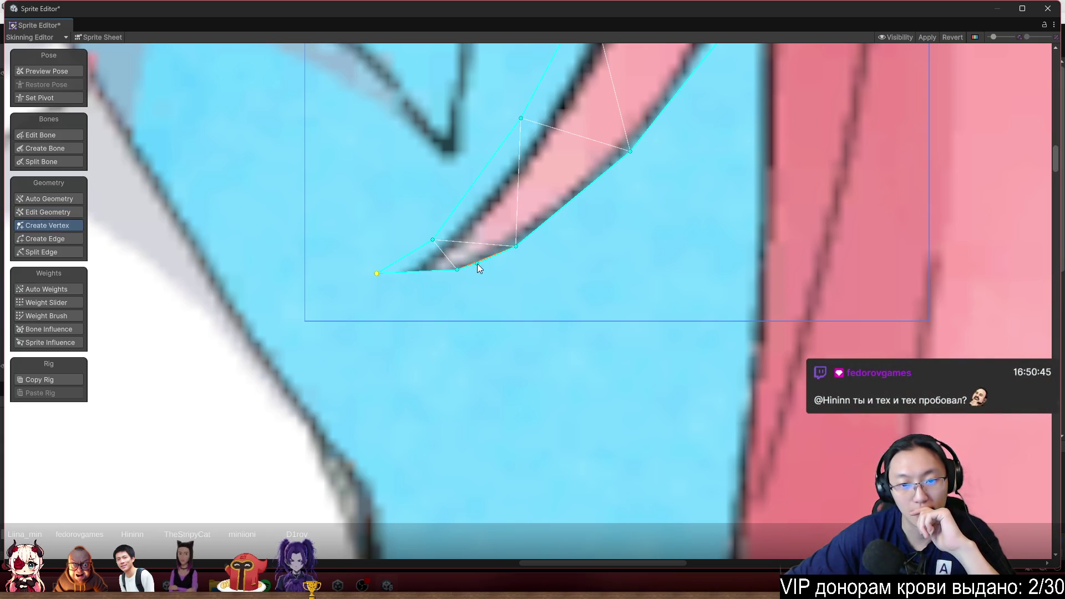
pyautogui.moveTo(455, 274); pyautogui.dragTo(462, 305)
pyautogui.moveTo(517, 248); pyautogui.dragTo(555, 248)
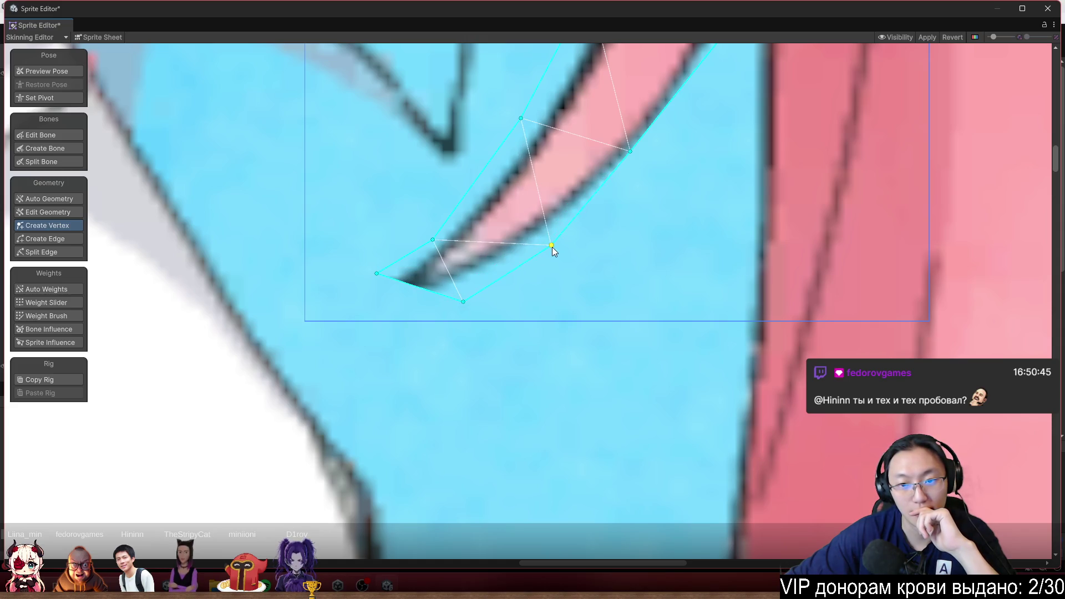
pyautogui.moveTo(632, 152); pyautogui.dragTo(652, 153)
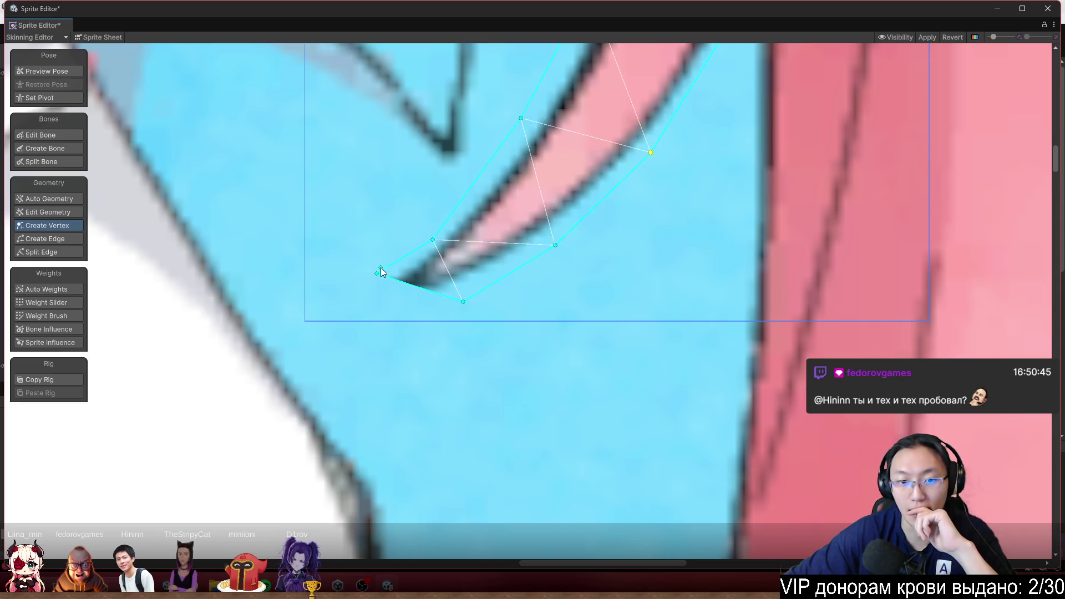
# Pull the tip vertex down-left to lengthen the tip and add more outline vertices near it
pyautogui.moveTo(411, 287)
pyautogui.mouseDown()
pyautogui.moveTo(335, 322)
pyautogui.moveTo(369, 321)
pyautogui.moveTo(343, 301)
pyautogui.moveTo(294, 316)
pyautogui.mouseUp()
pyautogui.click(342, 307)
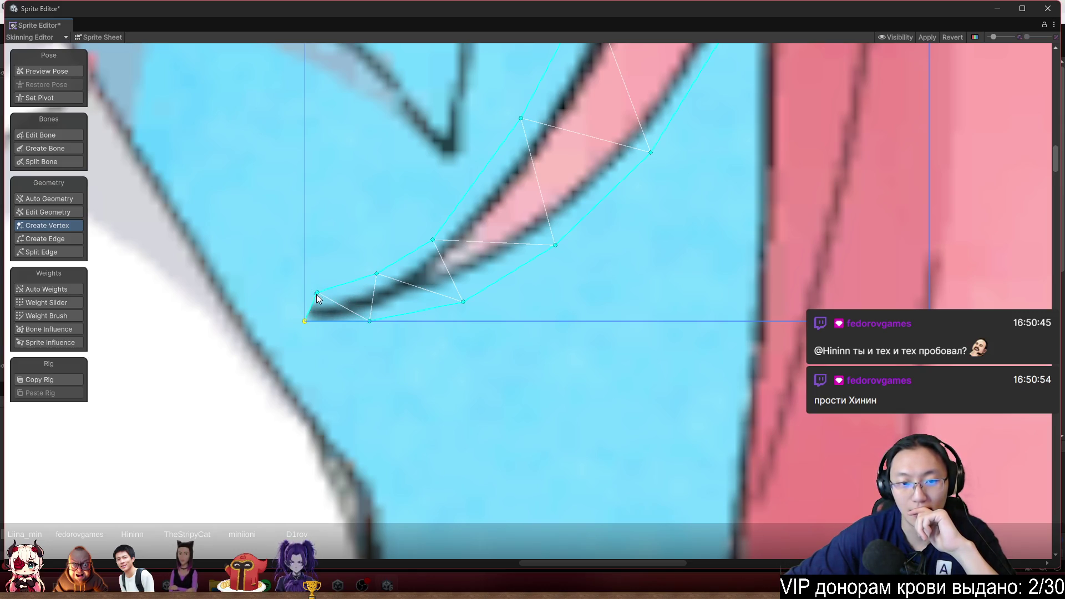
pyautogui.moveTo(317, 292); pyautogui.dragTo(296, 303)
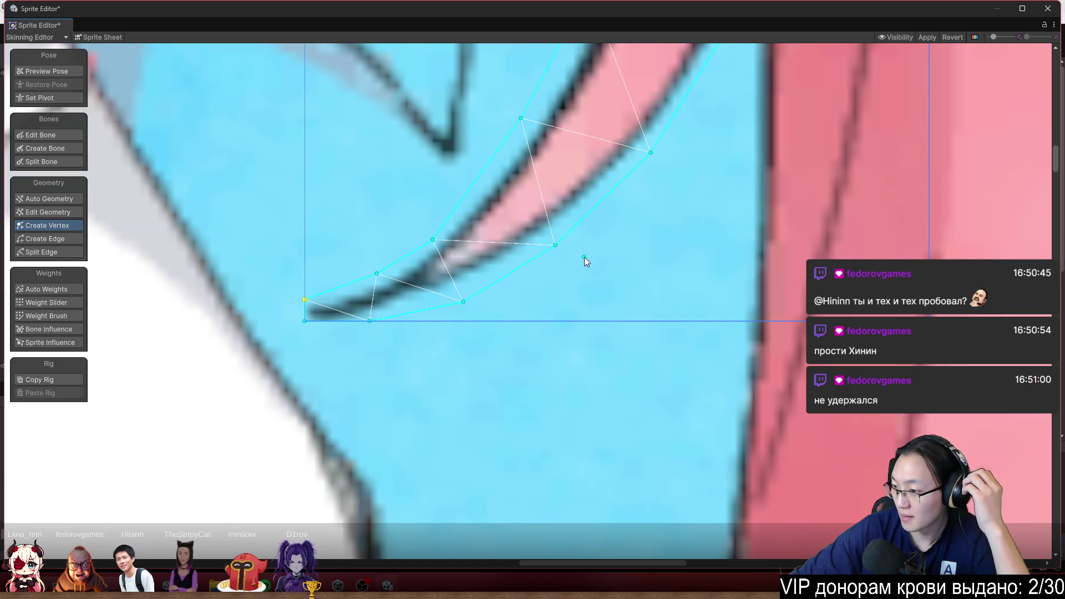
pyautogui.scroll(-3, 584, 257)
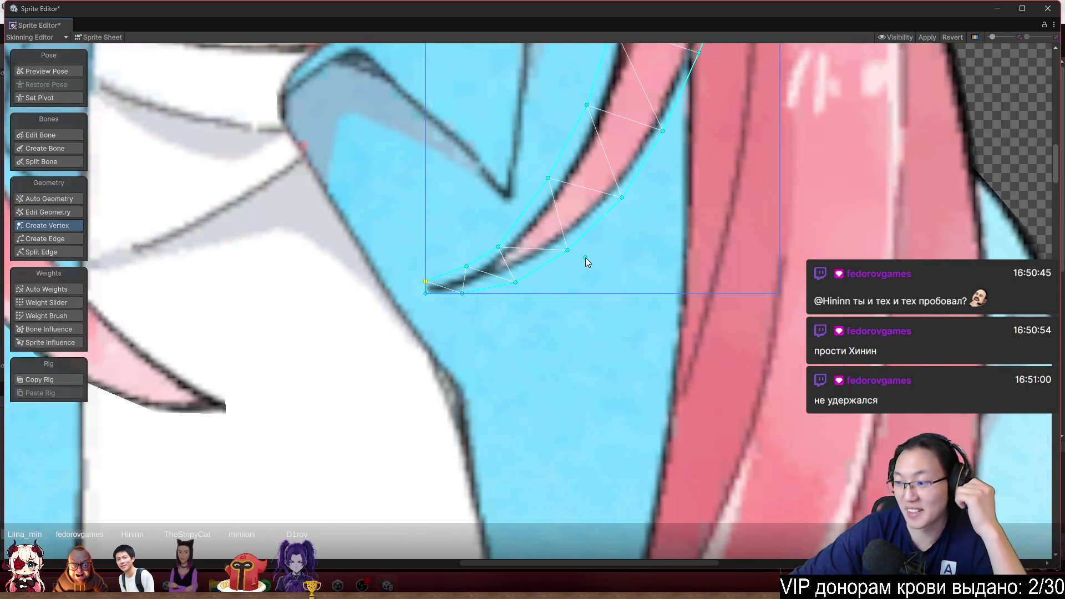
pyautogui.scroll(-3, 584, 257)
pyautogui.scroll(5, 561, 238)
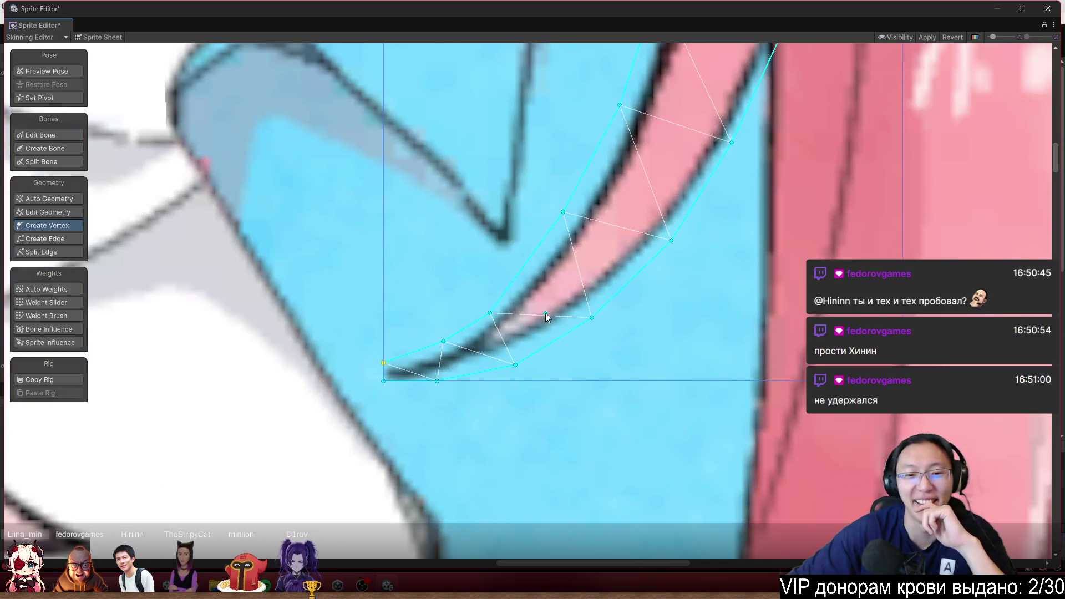
pyautogui.scroll(-5, 627, 231)
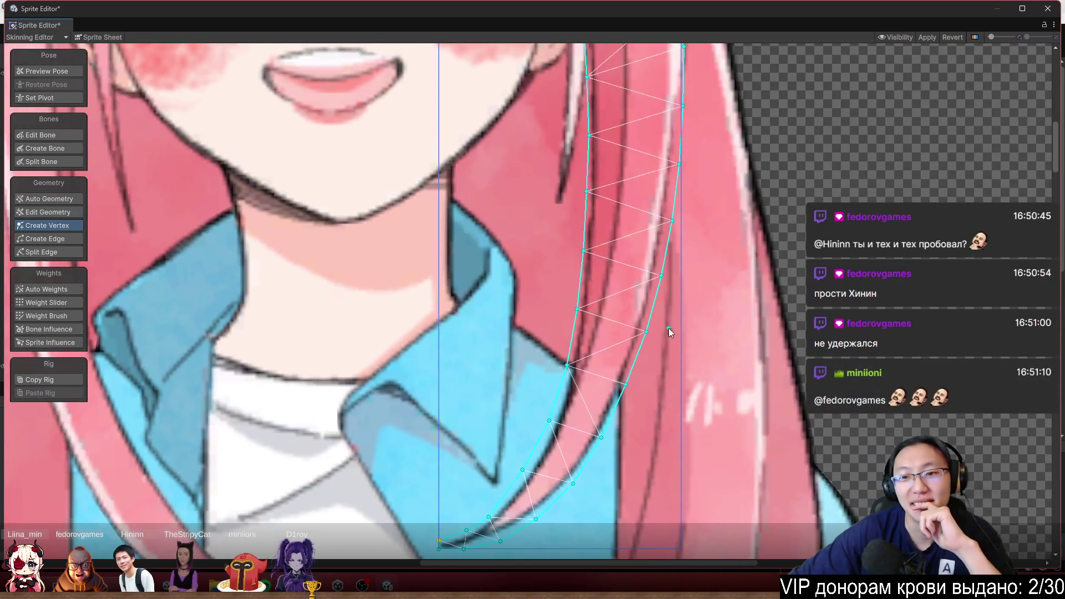
pyautogui.click(674, 324)
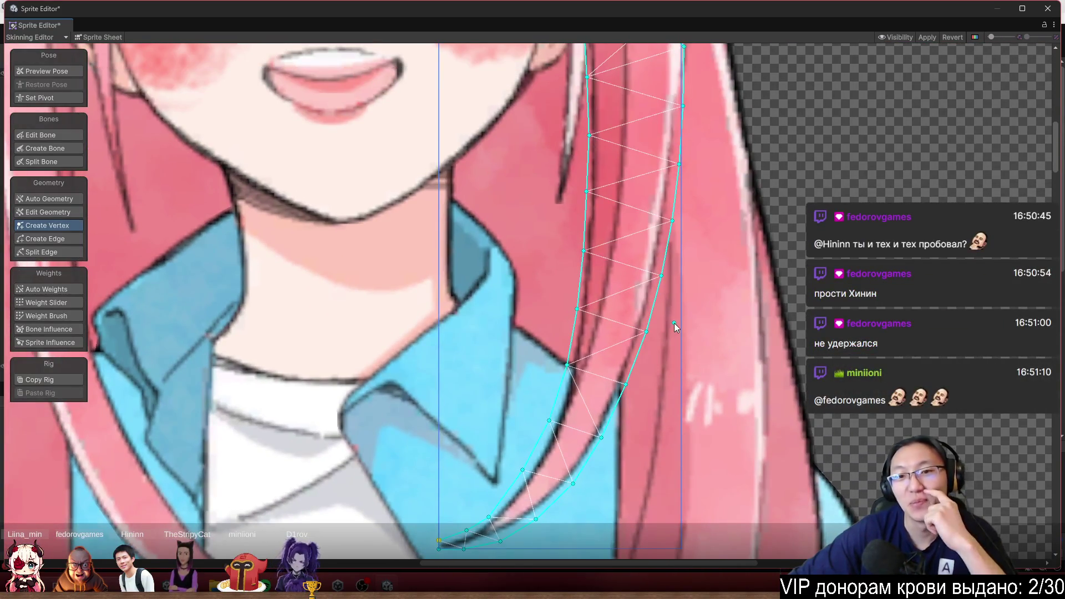
# Turn on Preview Pose, zoom around the face, and select the side hair strand to check its mesh
pyautogui.click(62, 67)
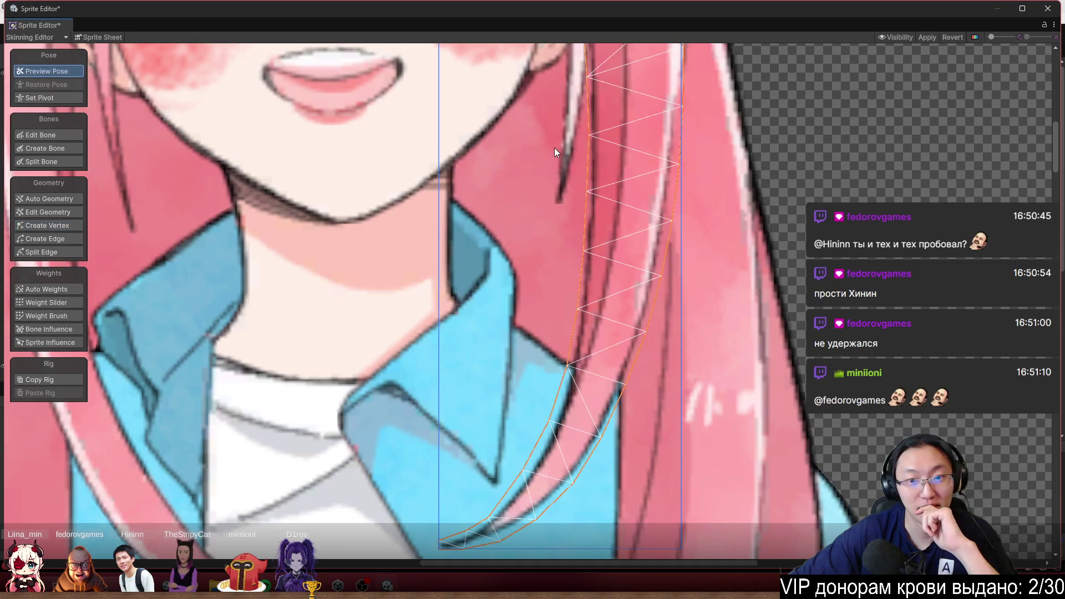
pyautogui.scroll(4, 577, 177)
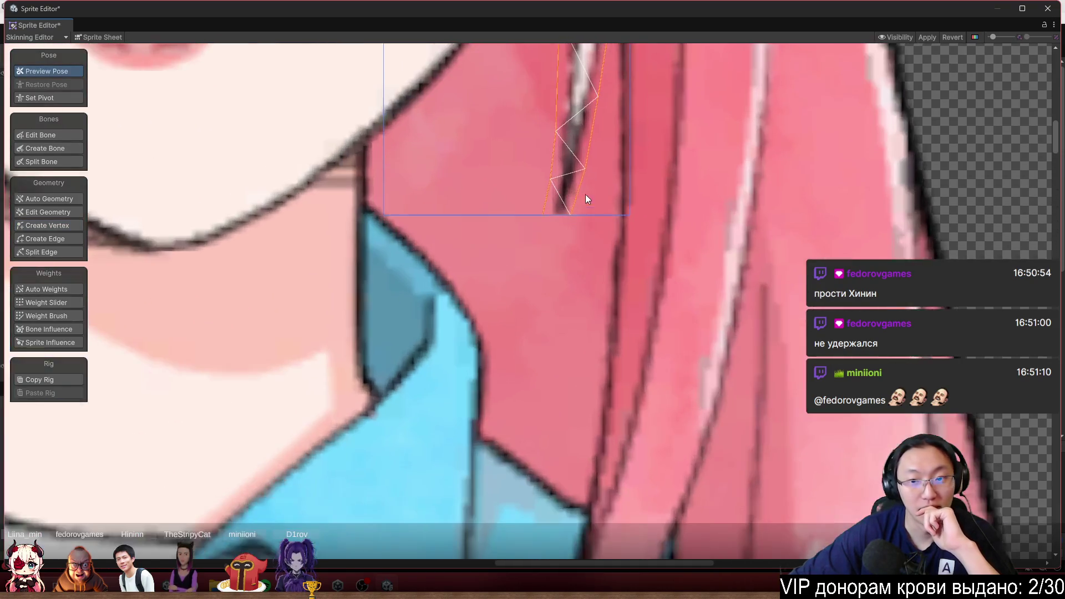
pyautogui.scroll(-6, 584, 192)
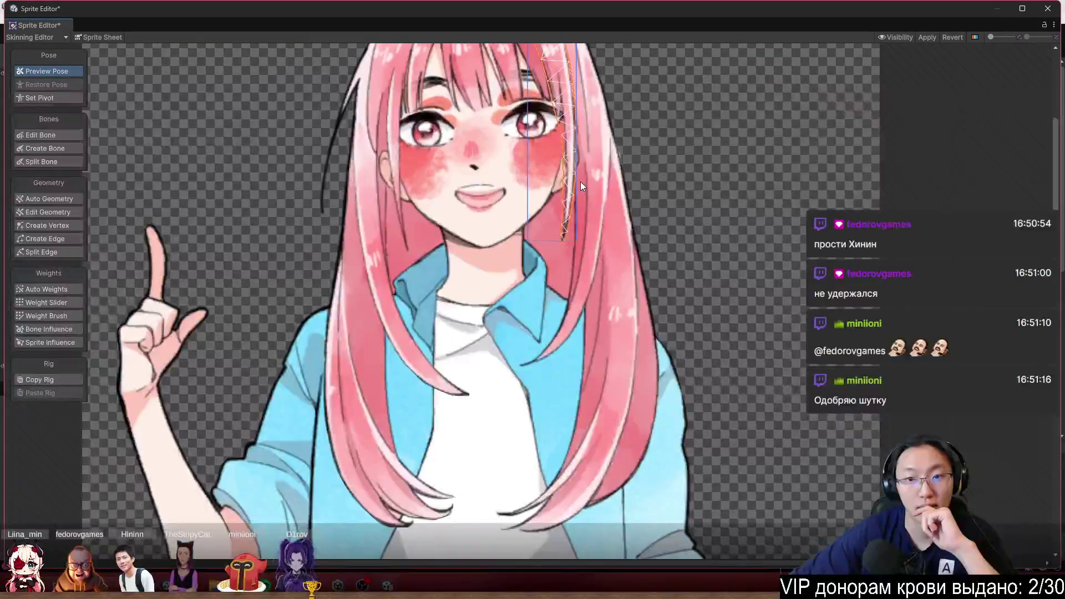
pyautogui.scroll(8, 548, 288)
pyautogui.scroll(-2, 550, 299)
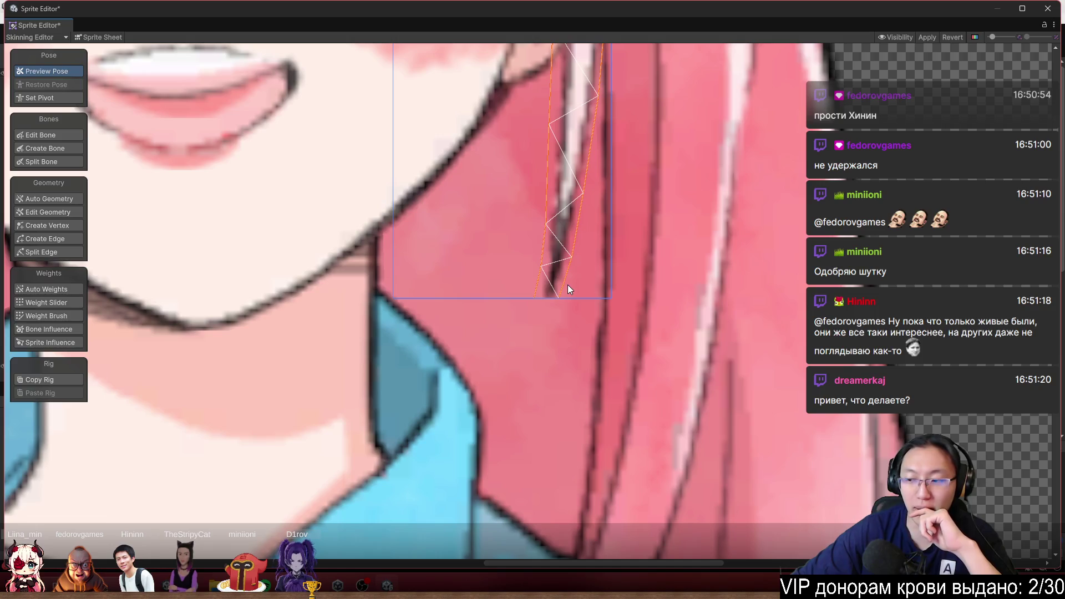
pyautogui.scroll(-5, 567, 285)
pyautogui.scroll(3, 568, 285)
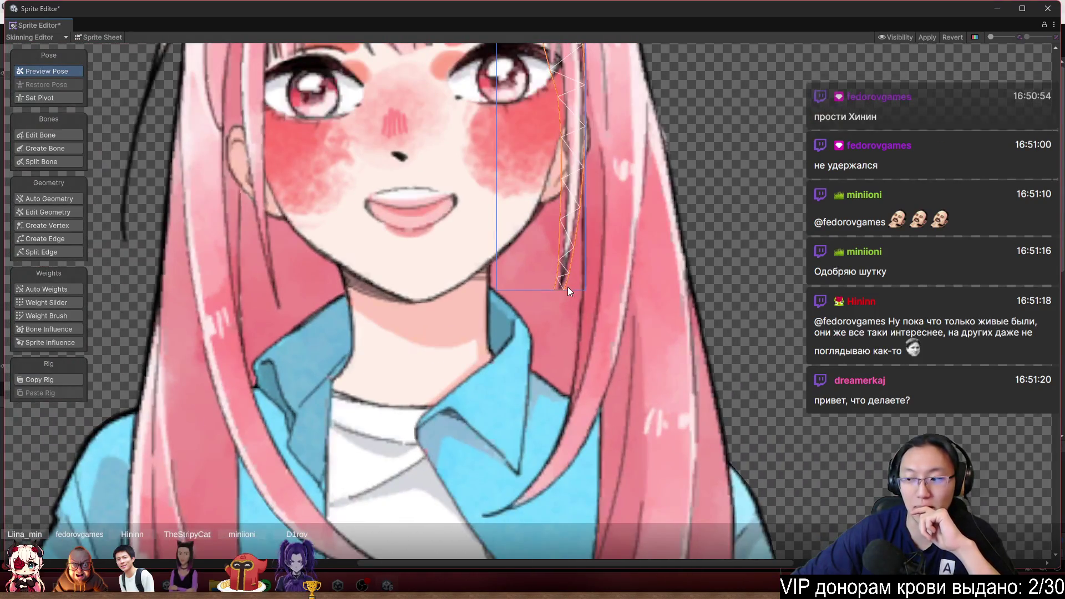
pyautogui.scroll(-5, 515, 141)
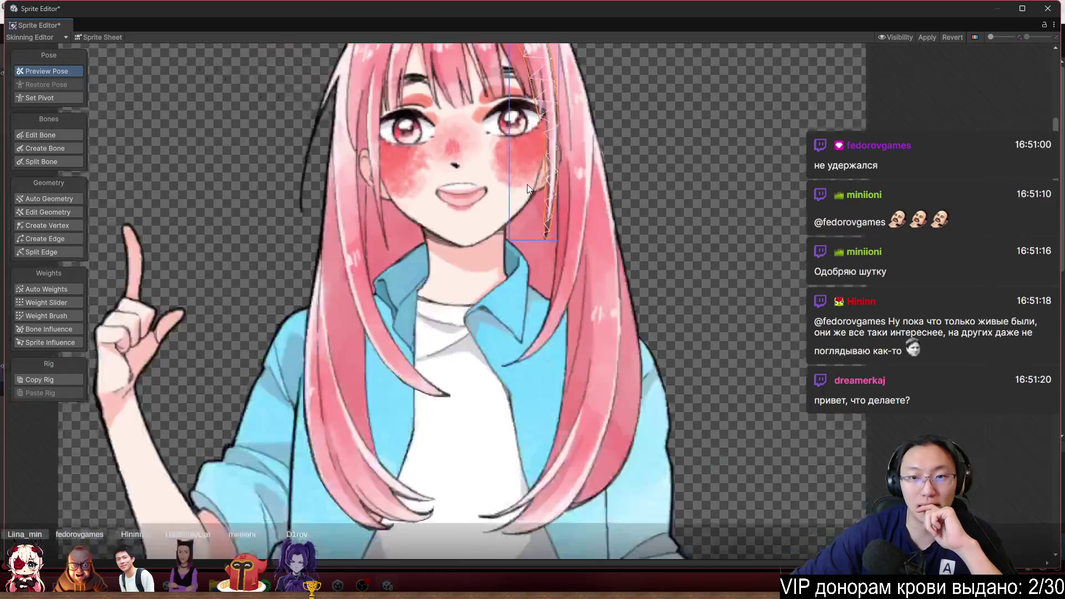
pyautogui.scroll(4, 511, 145)
pyautogui.scroll(2, 543, 347)
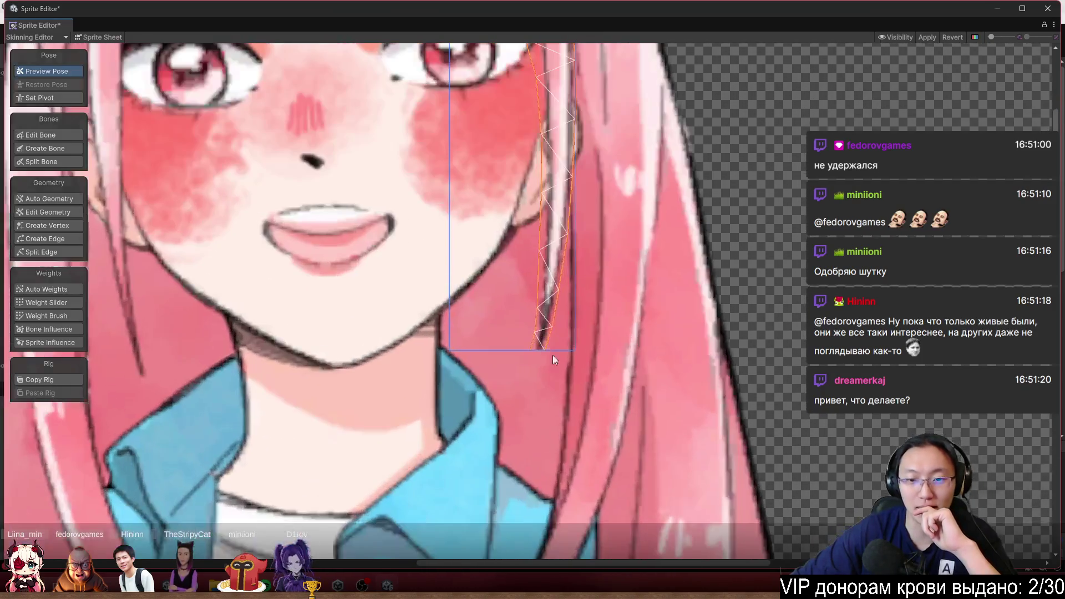
pyautogui.scroll(4, 557, 371)
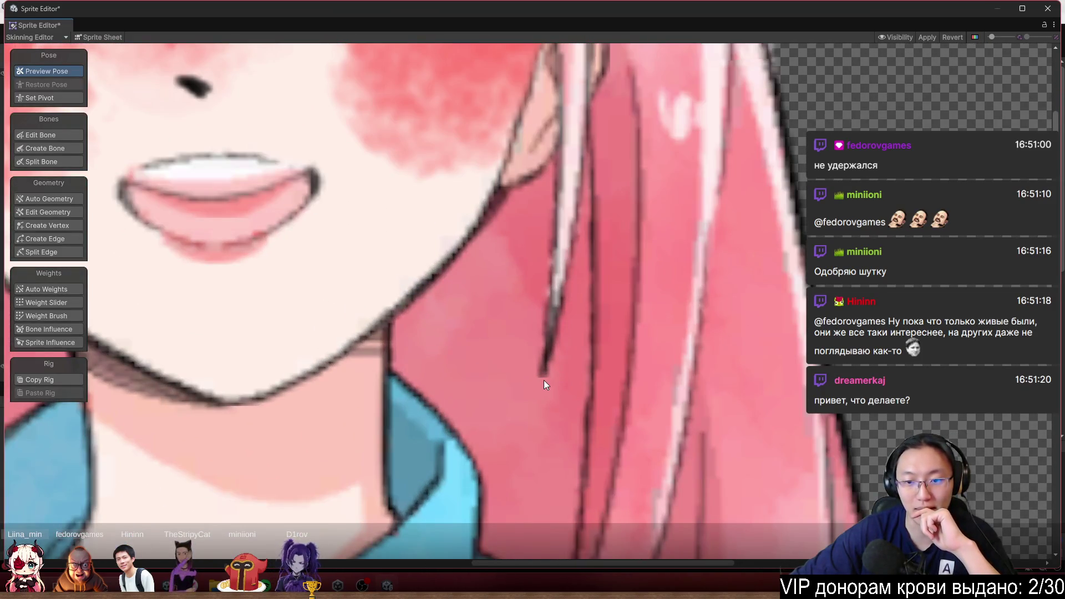
pyautogui.click(541, 368)
pyautogui.scroll(3, 542, 368)
pyautogui.scroll(-3, 542, 368)
pyautogui.scroll(-10, 183, 116)
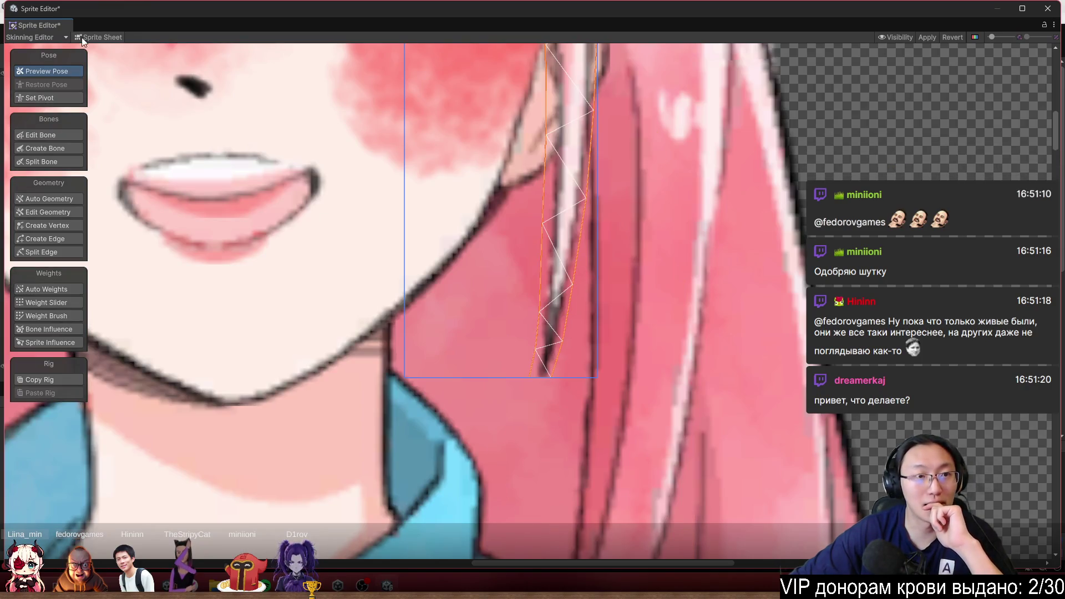
# Switch to the Sprite Editor mode and apply the pending mesh changes
pyautogui.click(201, 98)
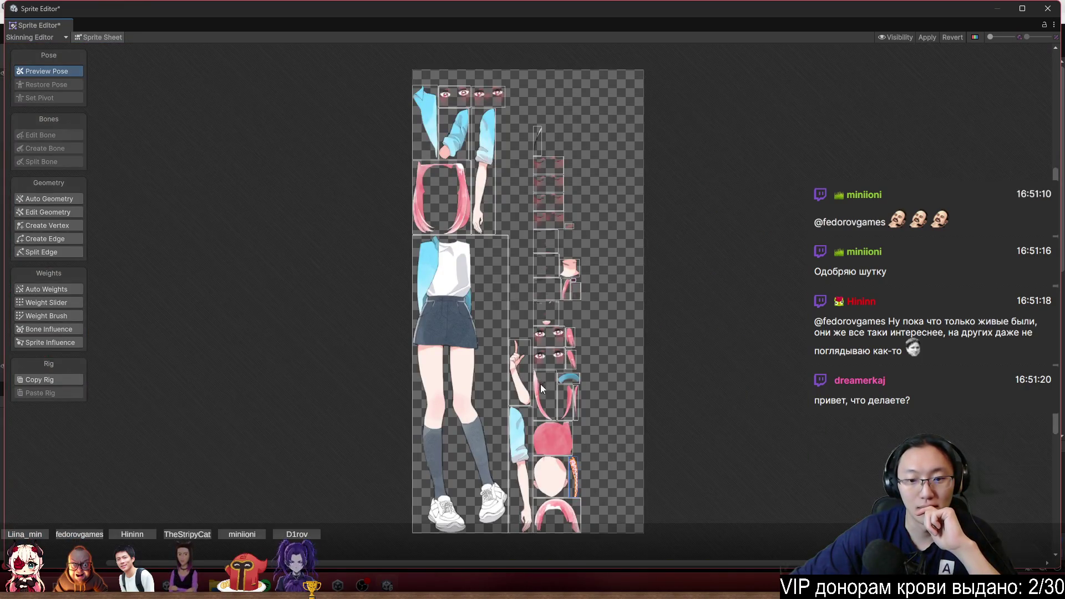
pyautogui.scroll(10, 583, 502)
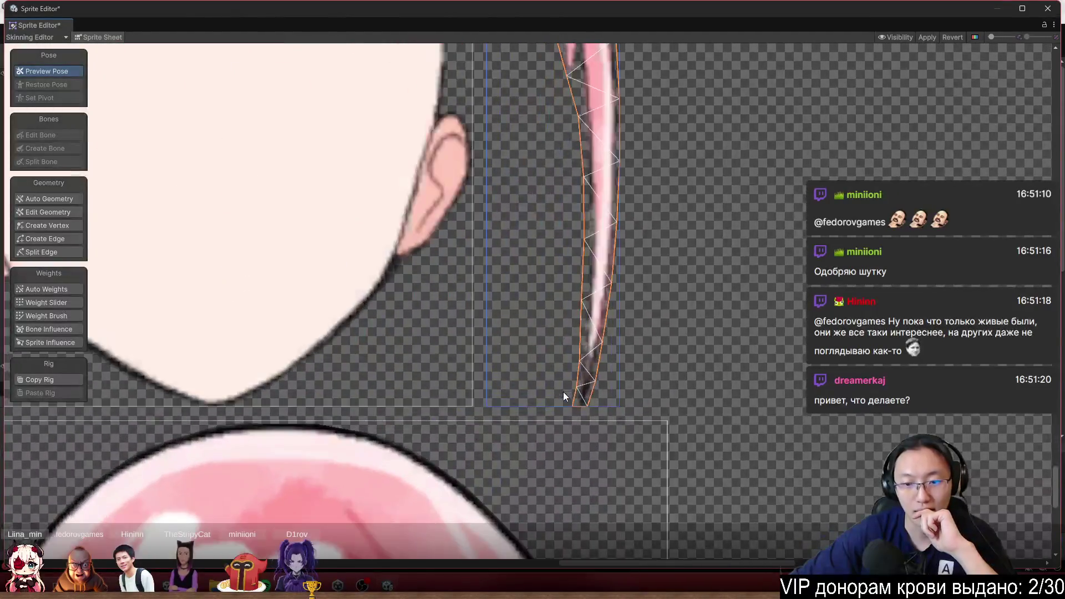
pyautogui.scroll(2, 563, 392)
pyautogui.click(554, 407)
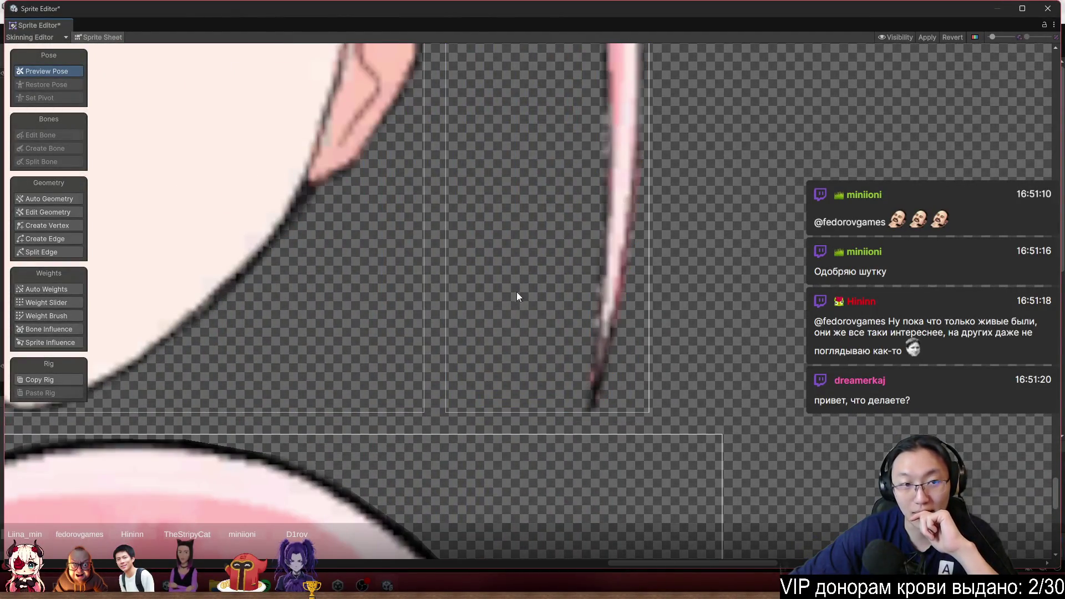
pyautogui.click(613, 244)
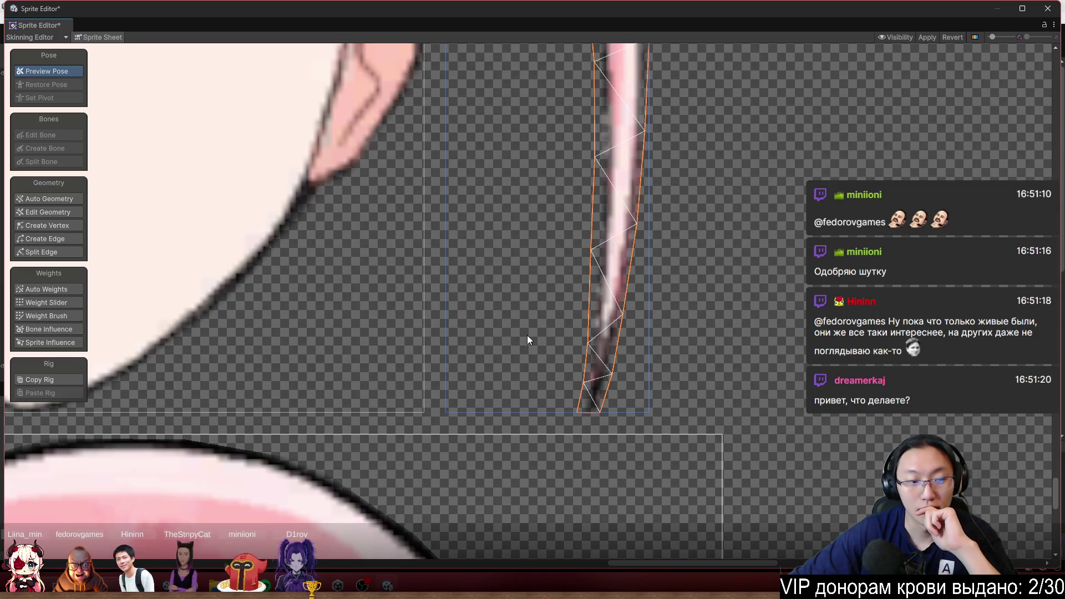
pyautogui.click(36, 37)
pyautogui.click(43, 49)
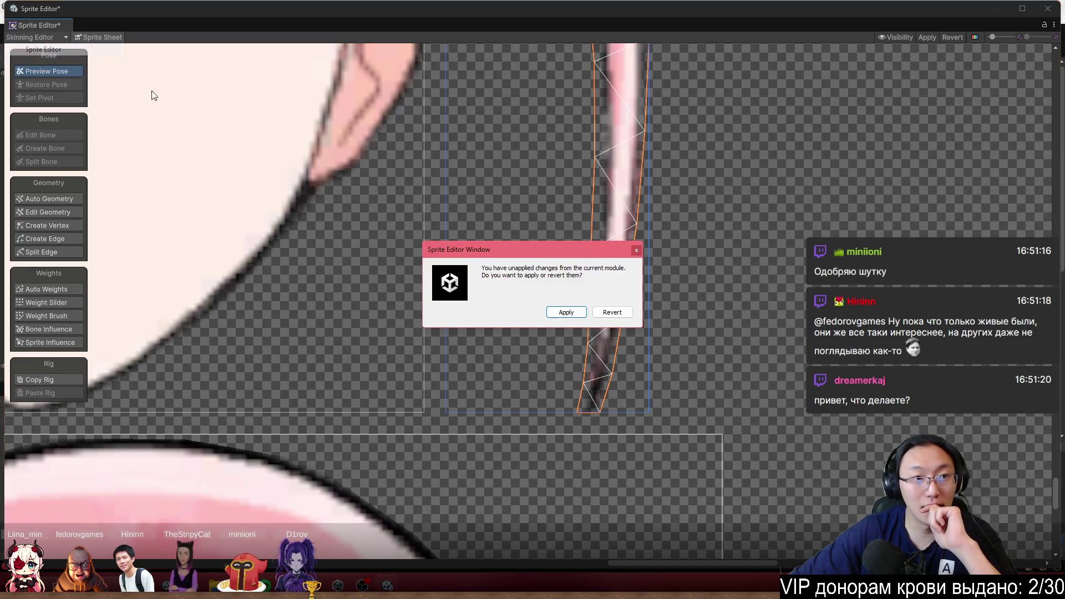
pyautogui.click(570, 313)
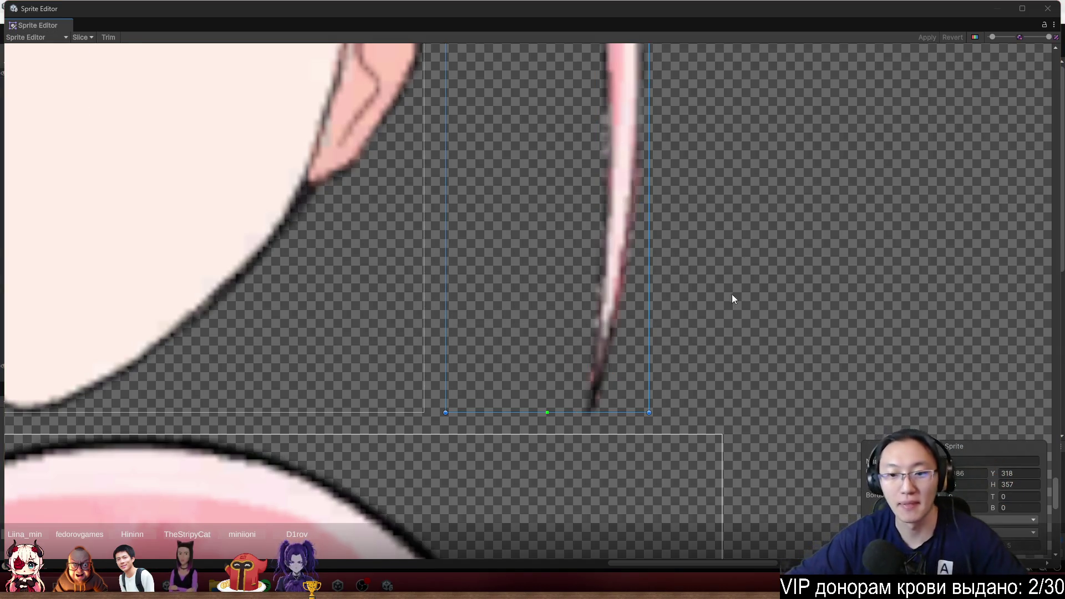
# Drag the hair strand and face frame bottoms lower, then return to the Skinning Editor
pyautogui.moveTo(597, 412); pyautogui.dragTo(599, 426)
pyautogui.hscroll(-5, 563, 413)
pyautogui.click(621, 353)
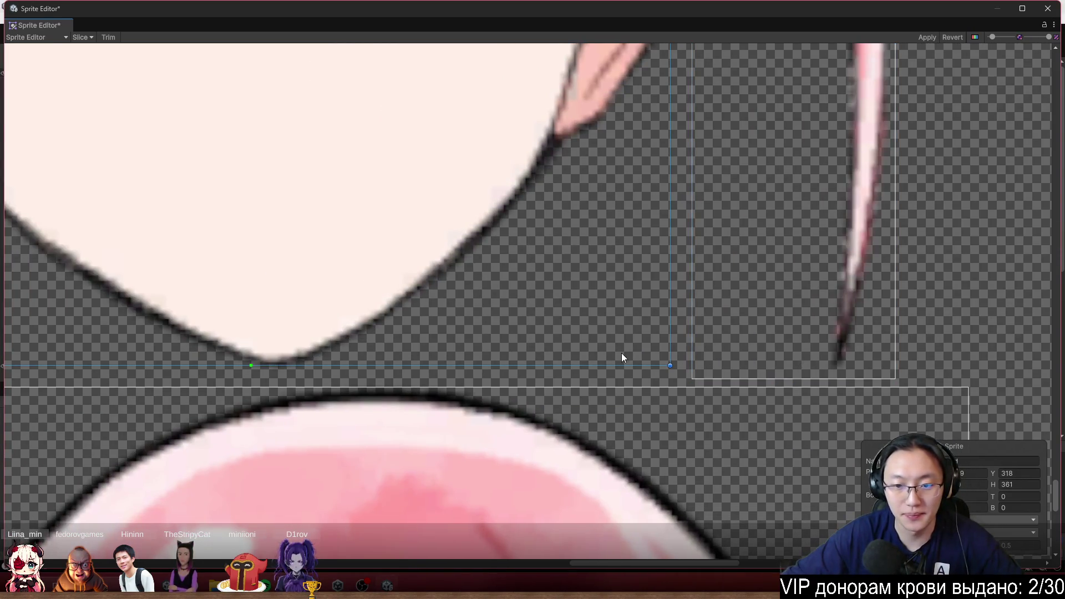
pyautogui.moveTo(611, 365); pyautogui.dragTo(612, 379)
pyautogui.scroll(-5, 612, 379)
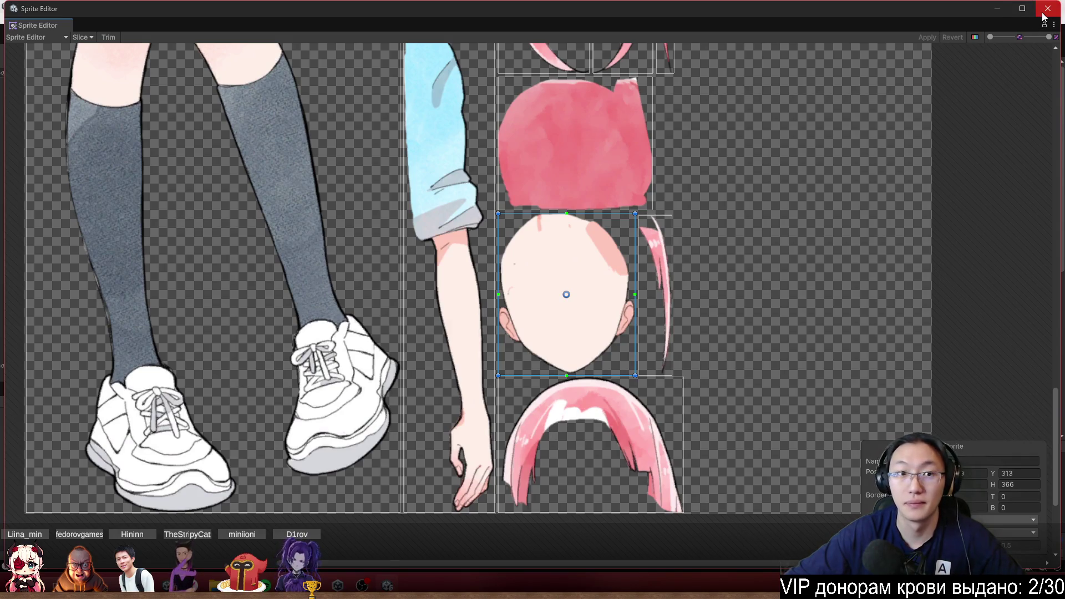
pyautogui.click(23, 37)
pyautogui.click(54, 101)
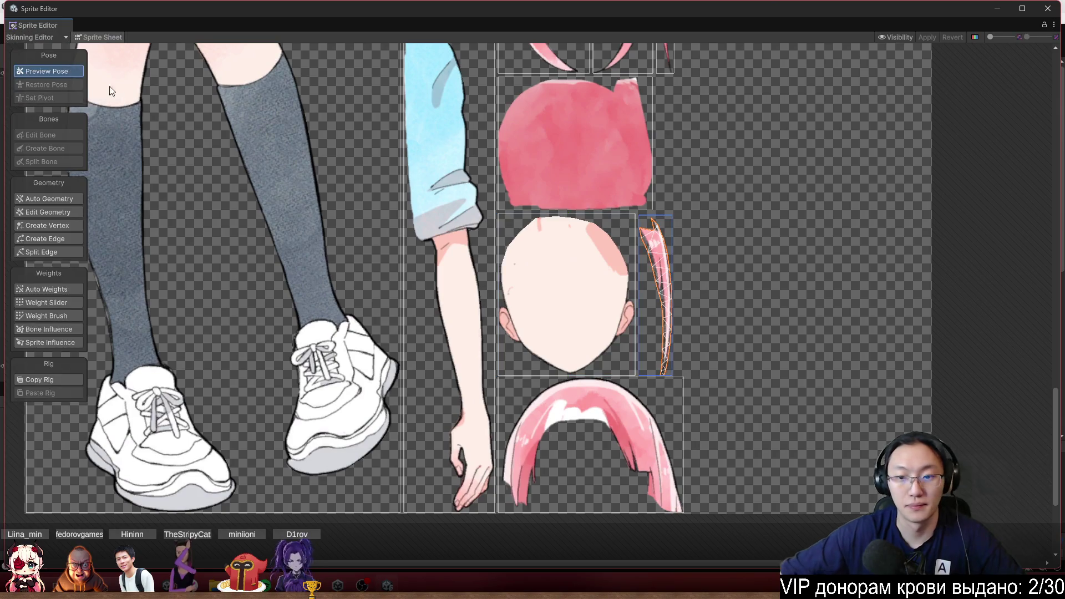
# Turn off Sprite Sheet to show the assembled character, and deselect the hair strand mesh
pyautogui.scroll(5, 695, 373)
pyautogui.click(78, 37)
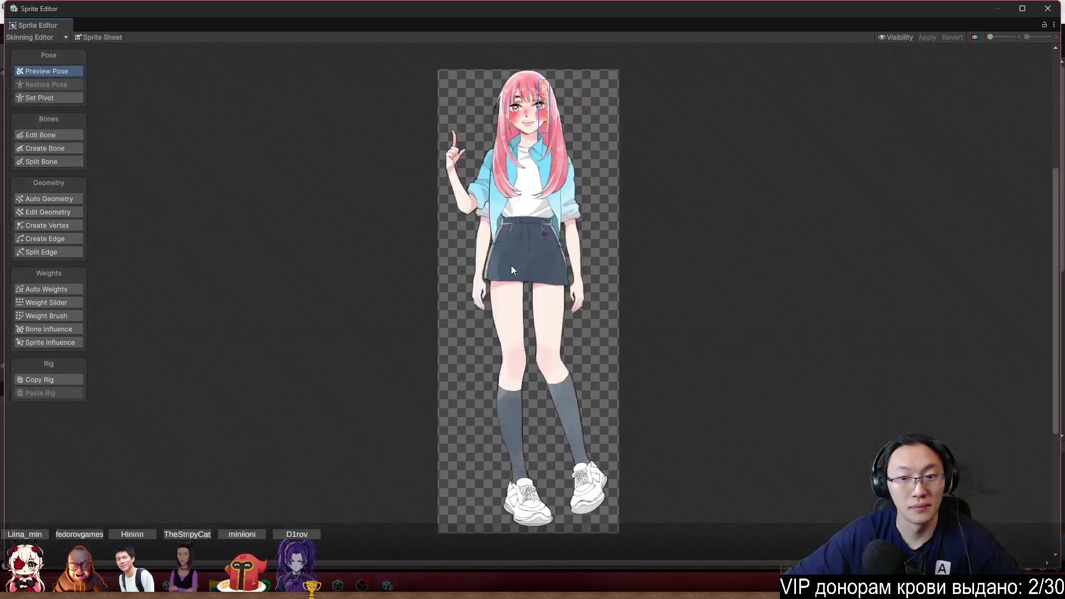
pyautogui.scroll(5, 508, 260)
pyautogui.scroll(10, 505, 223)
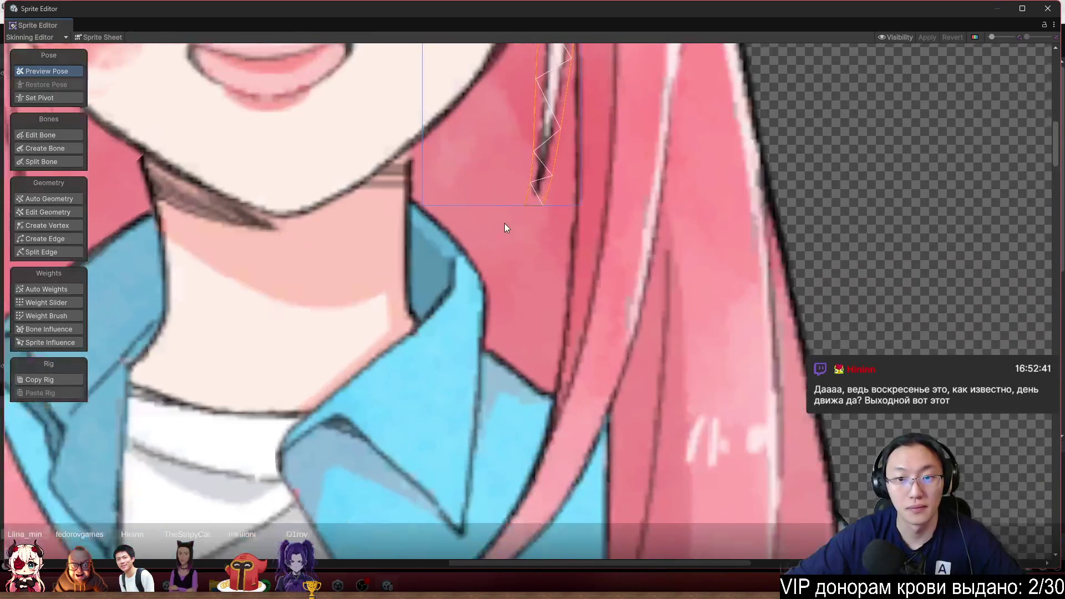
pyautogui.scroll(-15, 694, 281)
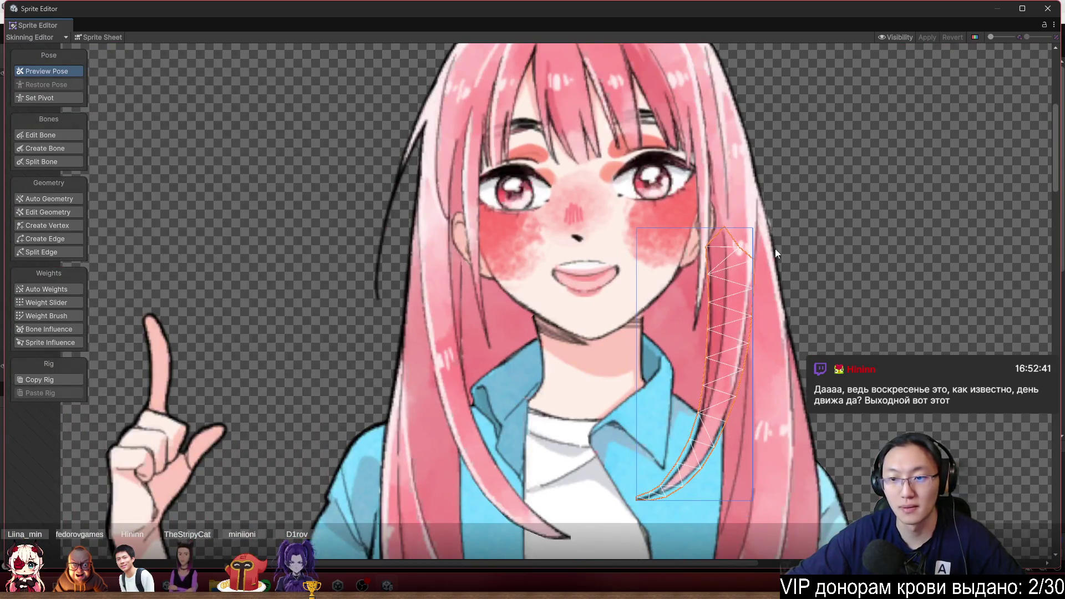
pyautogui.click(877, 289)
pyautogui.scroll(-3, 800, 315)
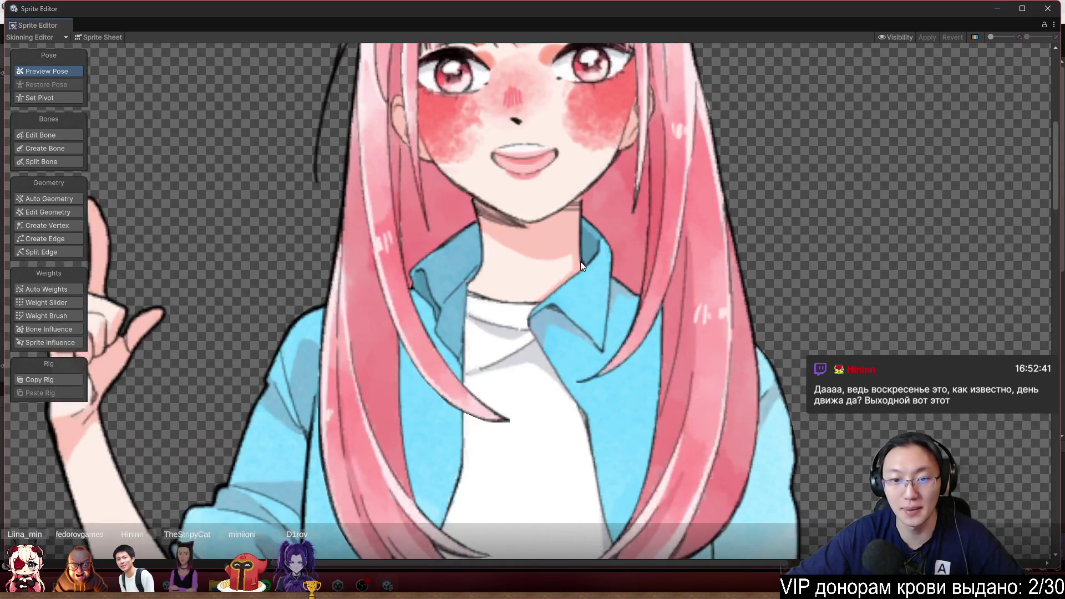
pyautogui.scroll(5, 475, 189)
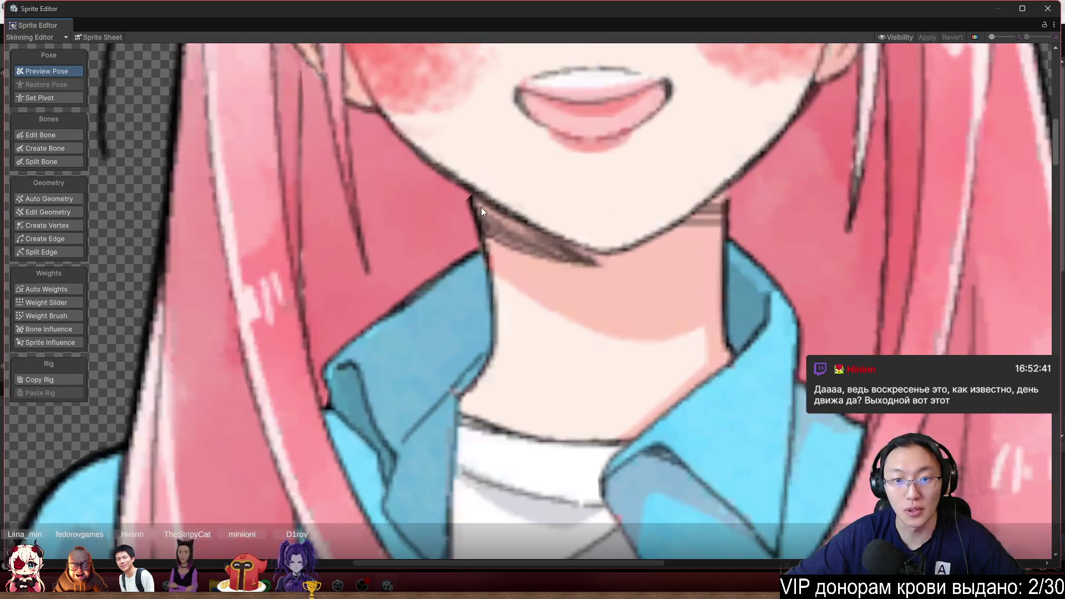
# Select the neck sprite and add vertices on its left and top edges, pulling one to the chin corner
pyautogui.click(493, 248)
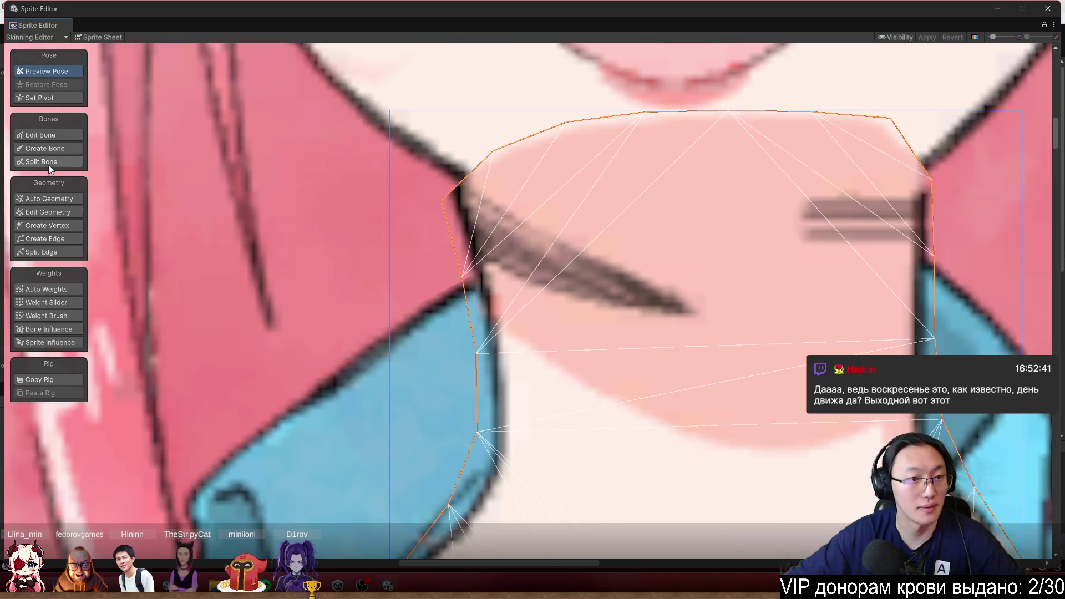
pyautogui.scroll(3, 347, 168)
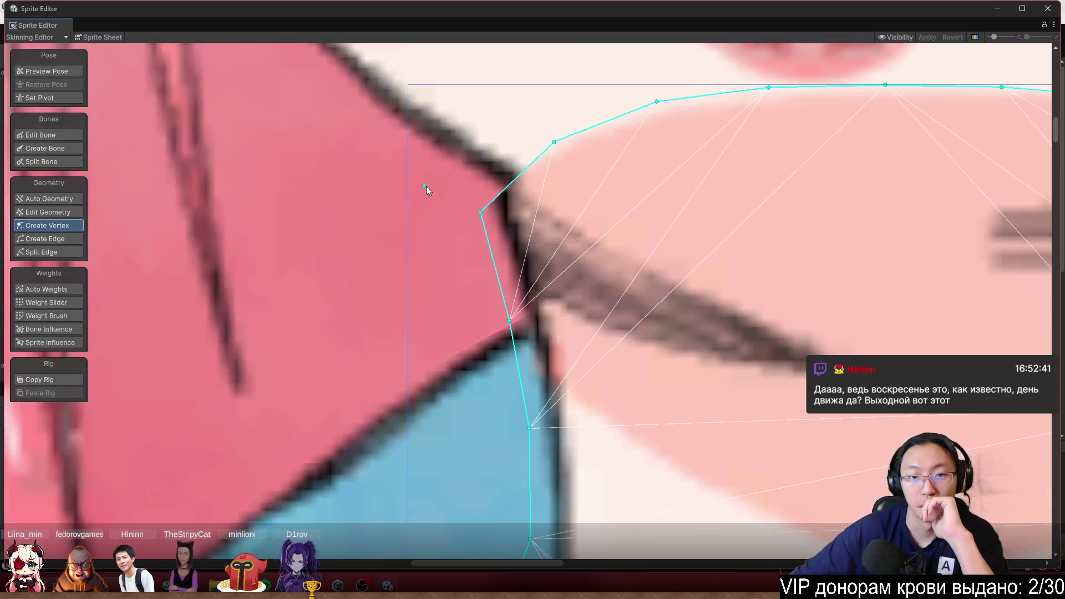
pyautogui.click(503, 189)
pyautogui.moveTo(504, 189); pyautogui.dragTo(458, 137)
pyautogui.click(555, 143)
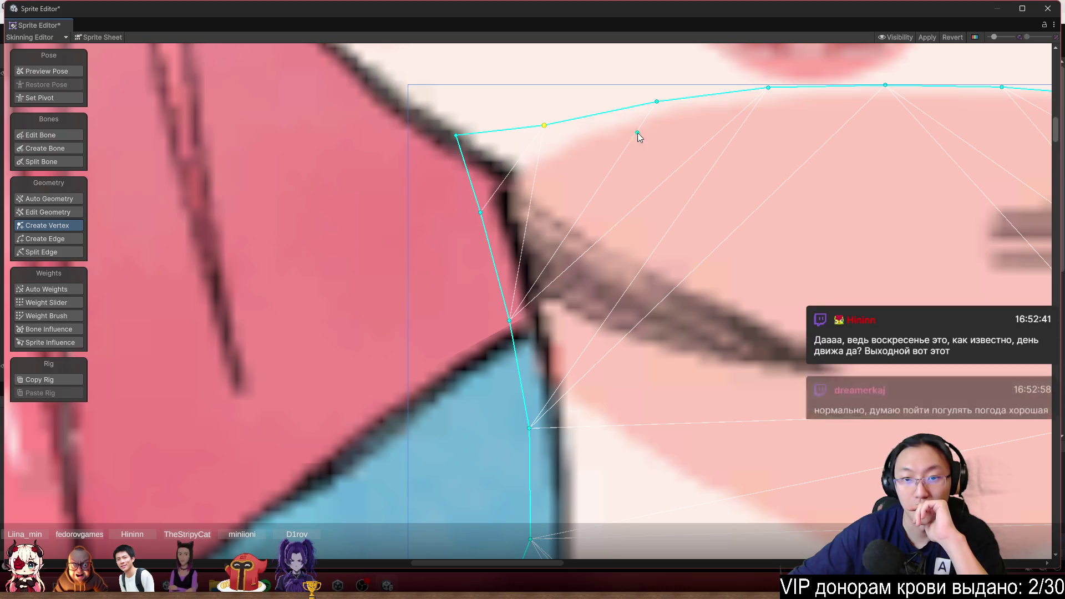
pyautogui.scroll(-5, 600, 128)
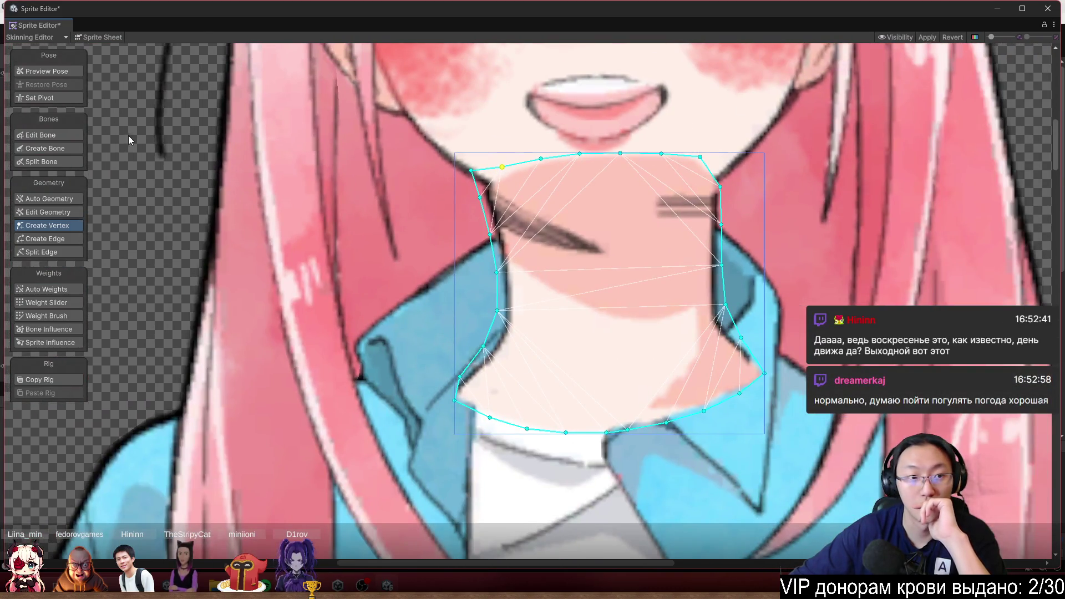
pyautogui.scroll(-4, 130, 167)
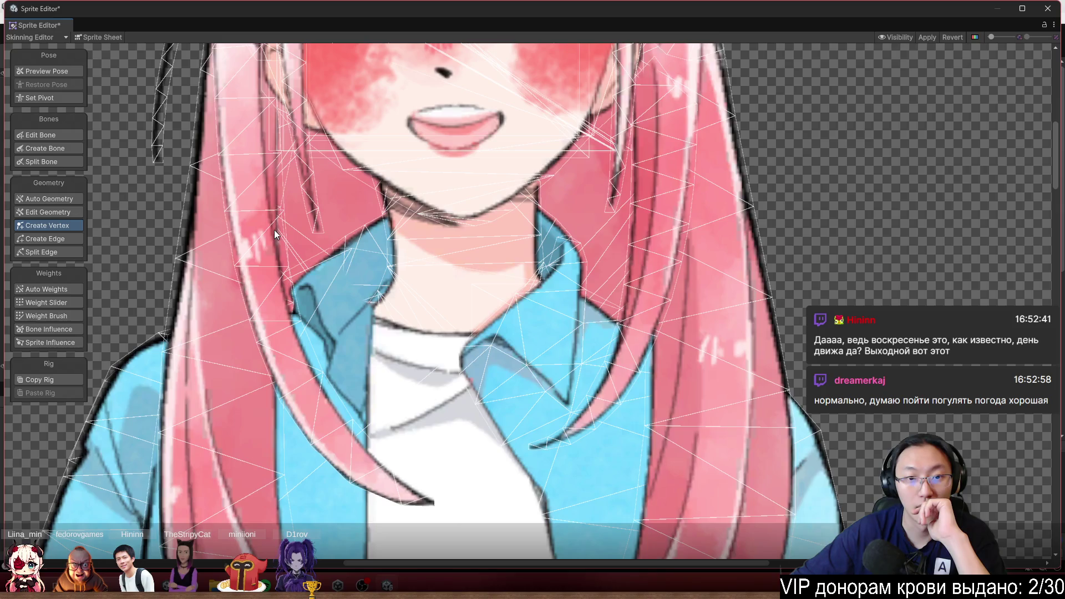
pyautogui.scroll(-3, 274, 230)
pyautogui.scroll(3, 411, 206)
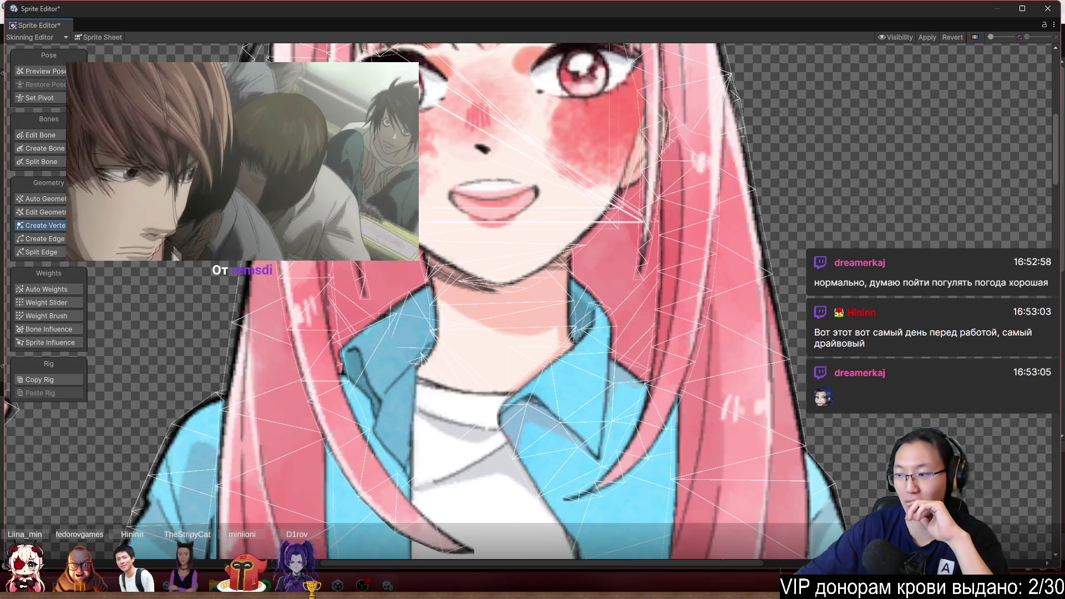
# Select the sleeve sprite and move an outline vertex onto the sleeve's edge
pyautogui.scroll(-8, 618, 308)
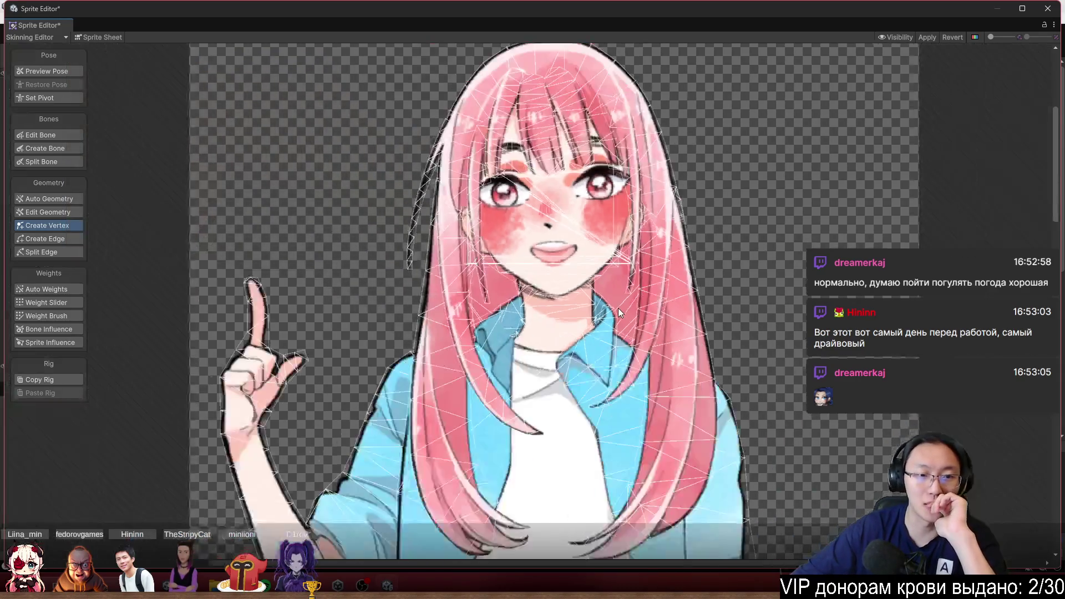
pyautogui.scroll(3, 699, 255)
pyautogui.scroll(2, 753, 257)
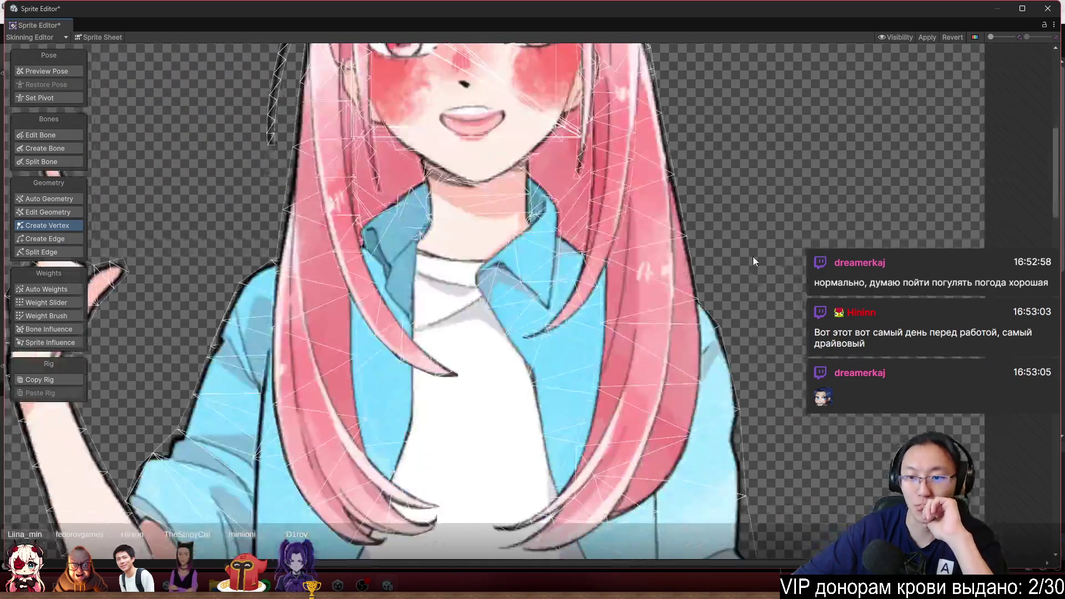
pyautogui.scroll(4, 754, 255)
pyautogui.scroll(-2, 589, 128)
pyautogui.scroll(2, 499, 250)
pyautogui.scroll(-4, 407, 361)
pyautogui.scroll(4, 407, 360)
pyautogui.scroll(2, 360, 278)
pyautogui.click(368, 265)
pyautogui.scroll(4, 535, 225)
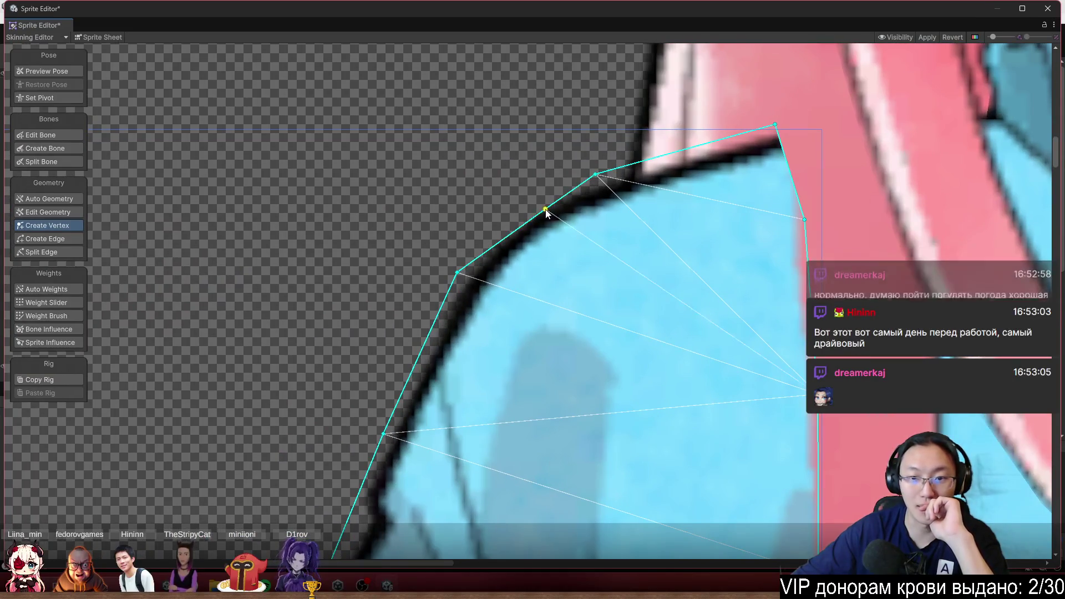
pyautogui.moveTo(546, 209); pyautogui.dragTo(521, 208)
pyautogui.scroll(-3, 669, 174)
pyautogui.scroll(-3, 669, 172)
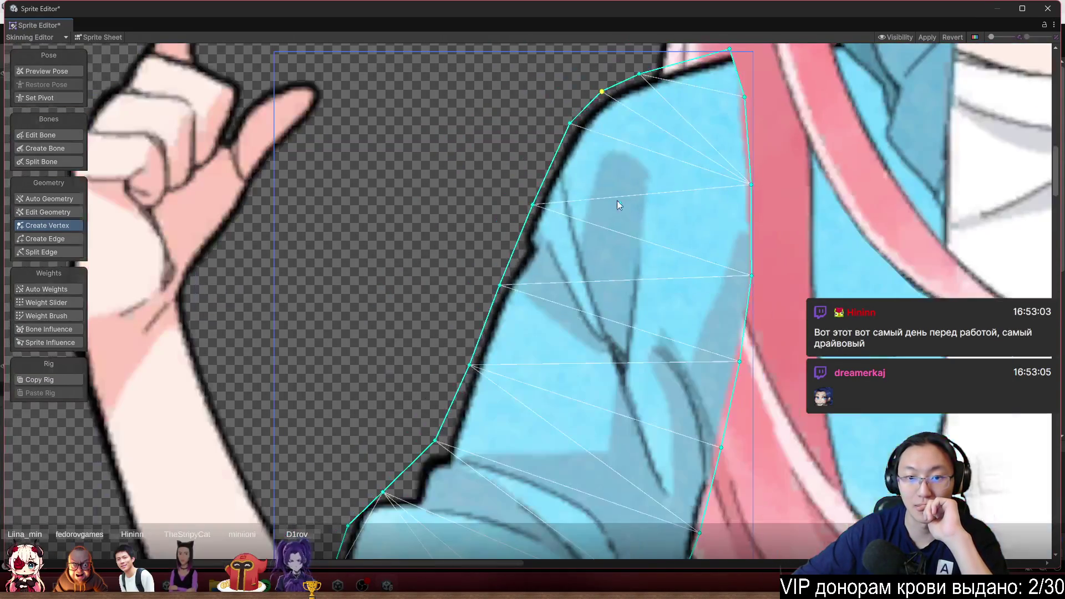
pyautogui.scroll(-5, 593, 193)
pyautogui.scroll(3, 556, 231)
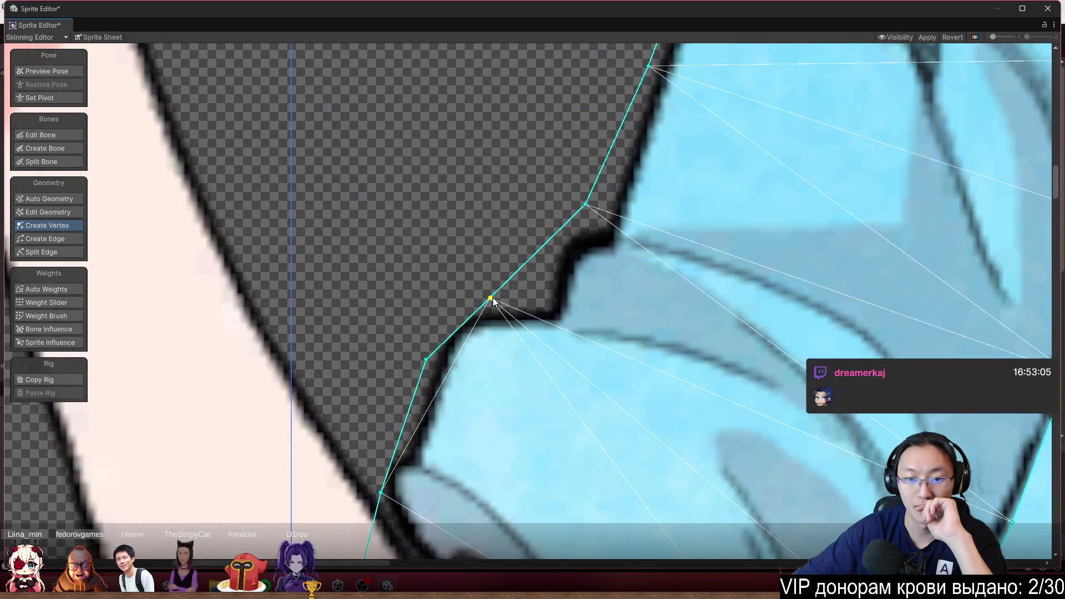
# Fit the sleeve outline vertices to the notch, the cuff bottom and the upper-right edge
pyautogui.moveTo(491, 300); pyautogui.dragTo(454, 314)
pyautogui.scroll(-5, 553, 378)
pyautogui.scroll(5, 504, 266)
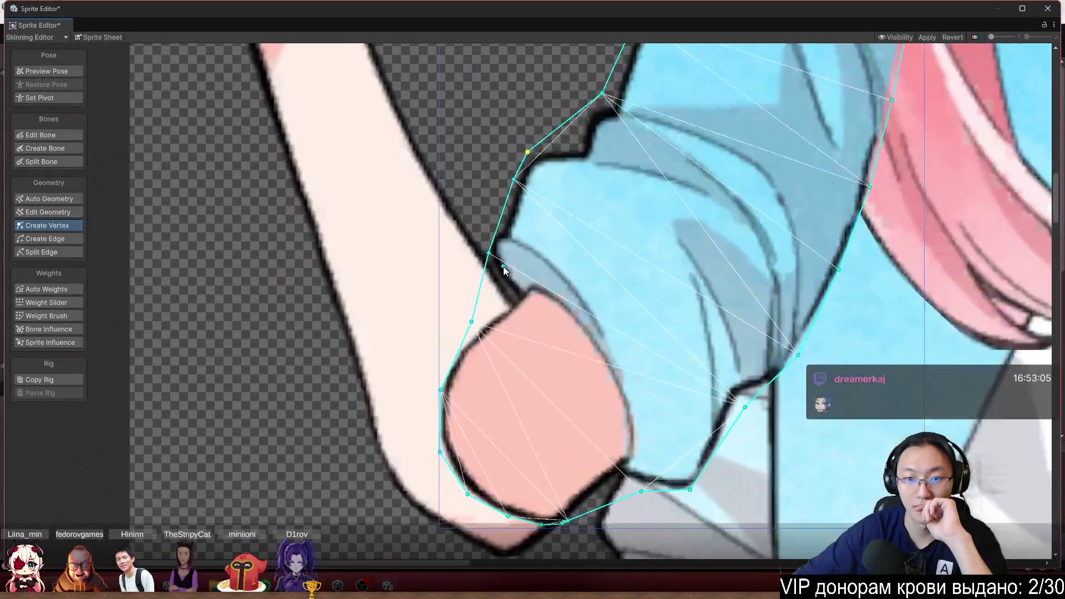
pyautogui.scroll(-5, 534, 368)
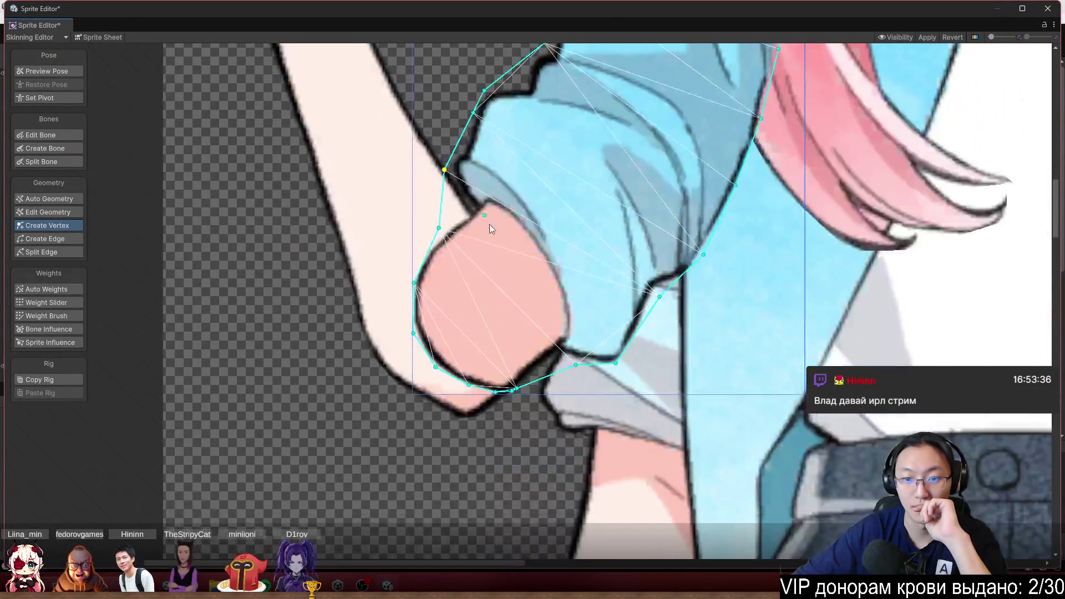
pyautogui.scroll(3, 490, 225)
pyautogui.scroll(2, 547, 371)
pyautogui.moveTo(501, 384); pyautogui.dragTo(513, 385)
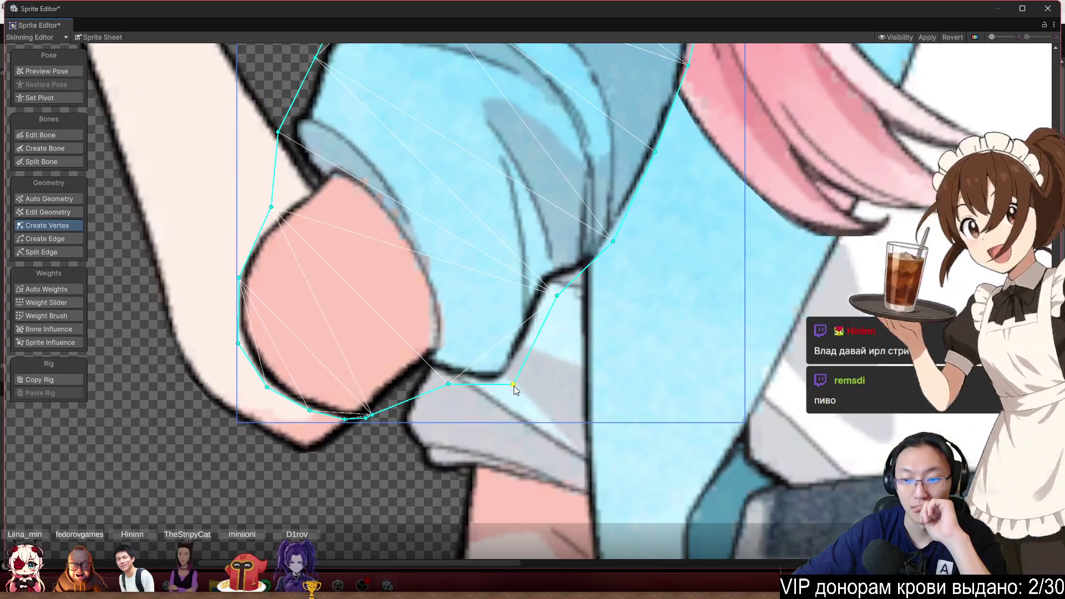
pyautogui.scroll(2, 553, 331)
pyautogui.moveTo(566, 261); pyautogui.dragTo(557, 283)
pyautogui.scroll(-4, 562, 297)
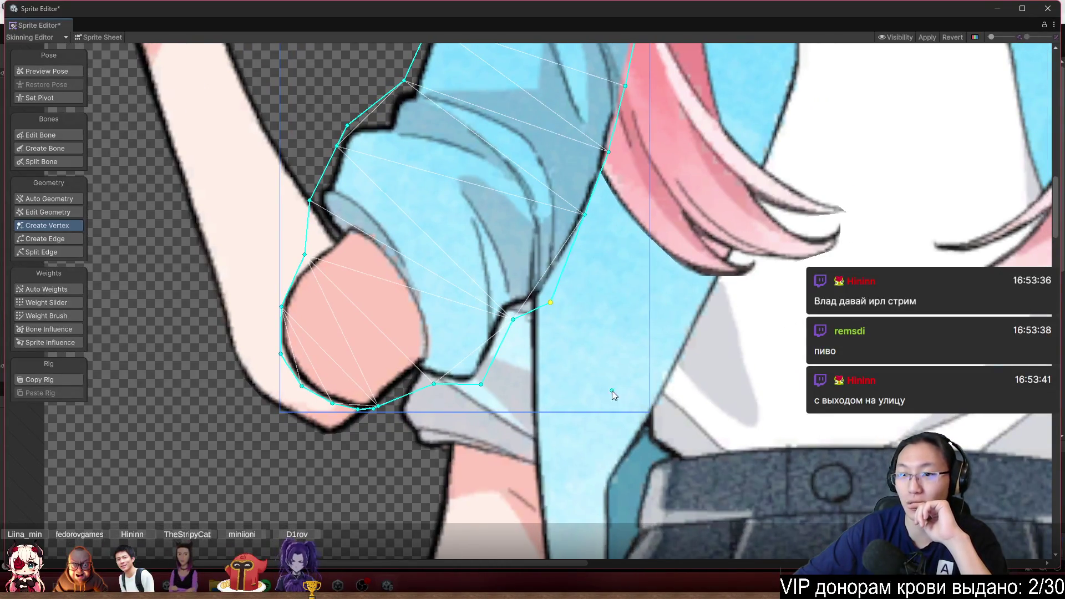
pyautogui.scroll(-4, 614, 371)
pyautogui.moveTo(761, 313); pyautogui.dragTo(787, 229)
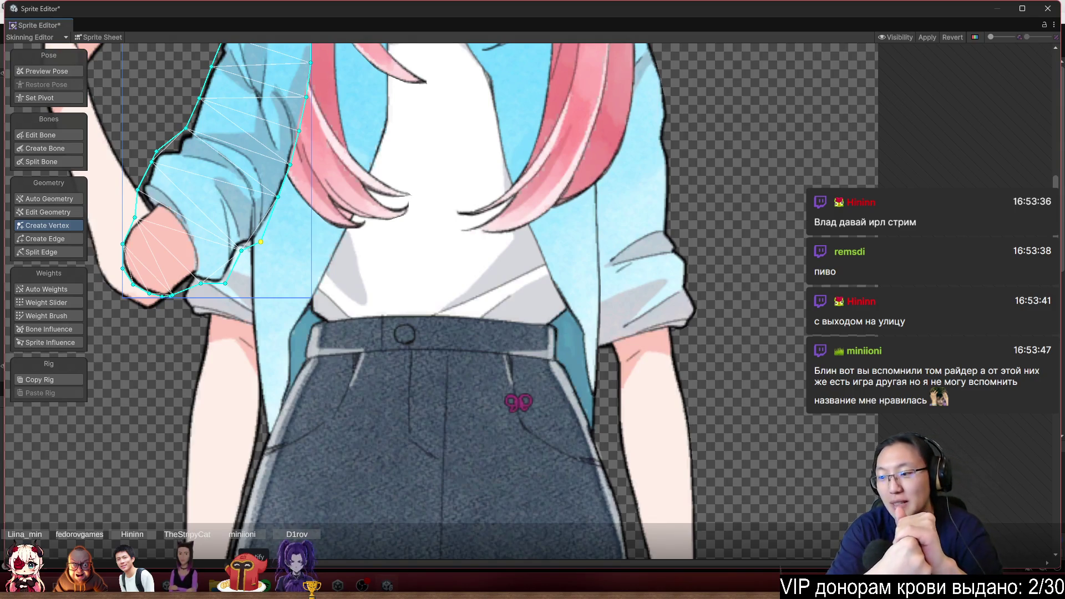
# Select the sprite's mesh and fit vertices to the arm's right edge, adding one lower down
pyautogui.scroll(3, 493, 368)
pyautogui.scroll(1, 780, 245)
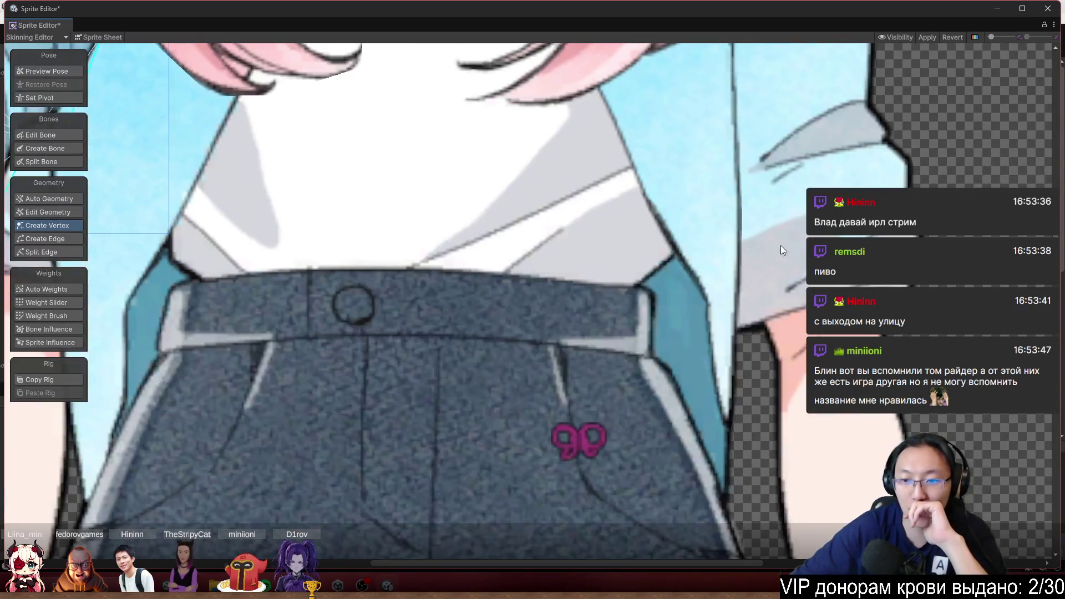
pyautogui.scroll(-1, 780, 245)
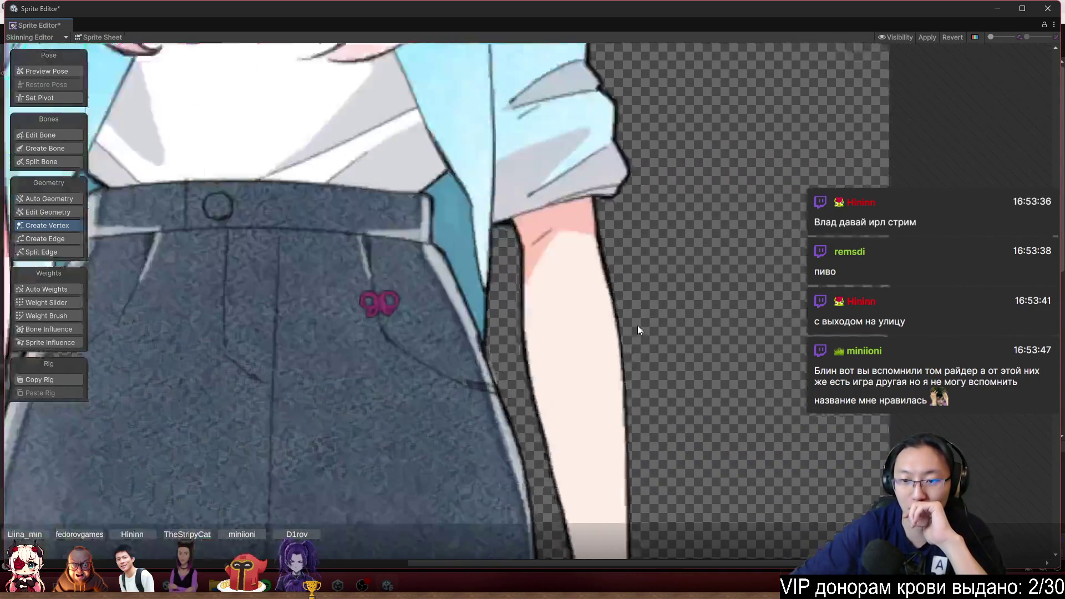
pyautogui.click(587, 332)
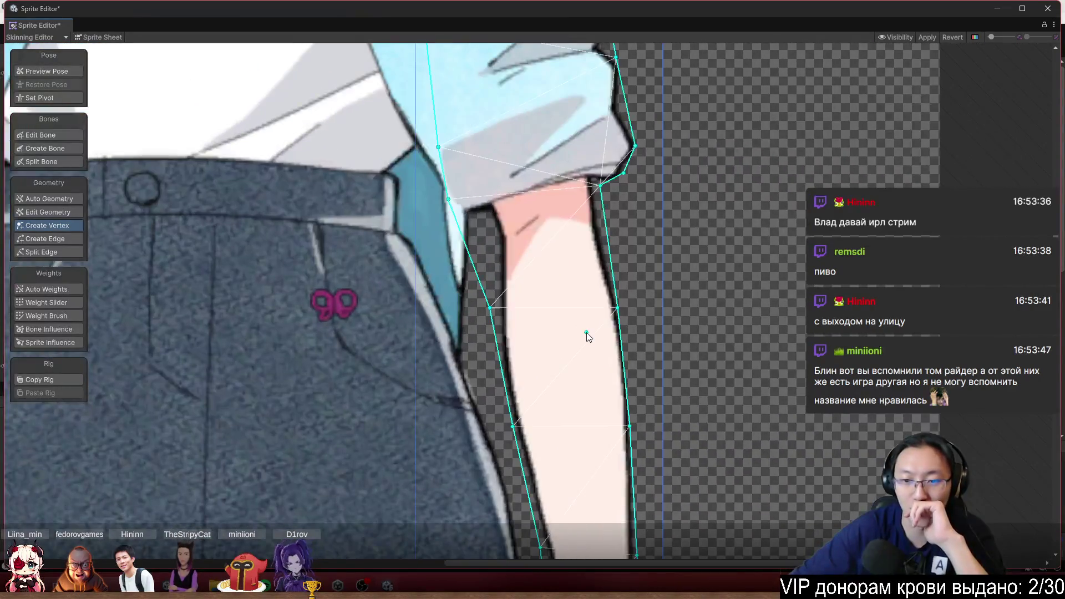
pyautogui.scroll(2, 587, 331)
pyautogui.moveTo(630, 275); pyautogui.dragTo(633, 275)
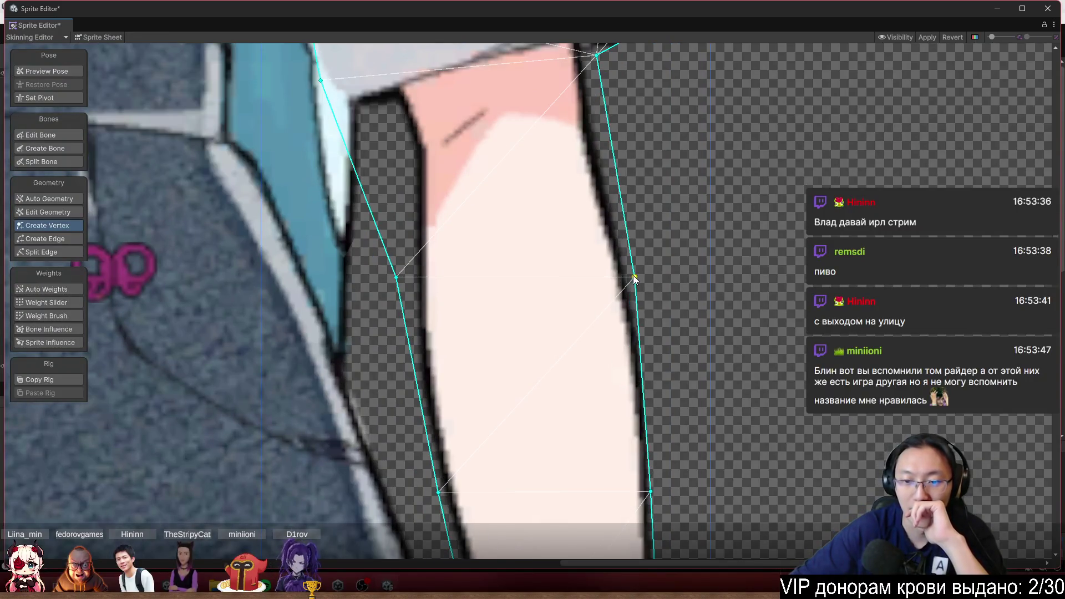
pyautogui.scroll(-3, 633, 275)
pyautogui.moveTo(637, 315); pyautogui.dragTo(638, 218)
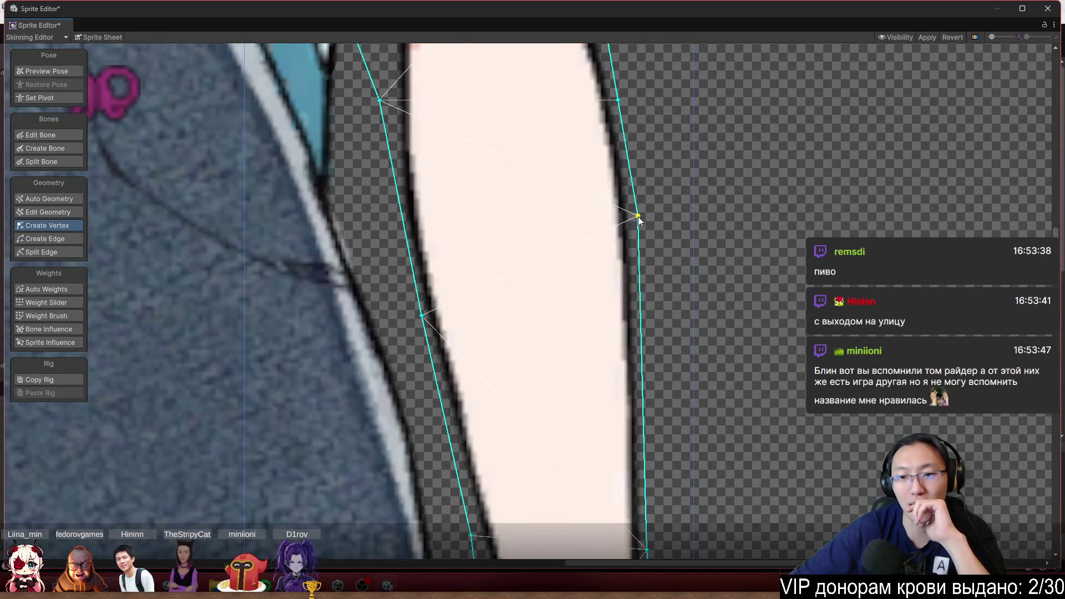
pyautogui.click(636, 404)
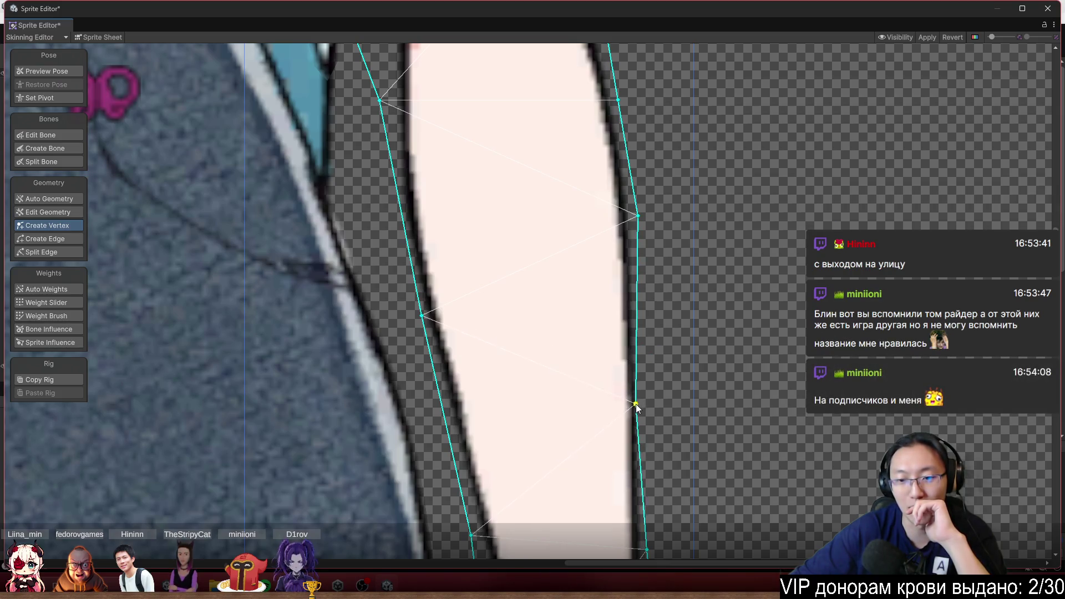
# Add a vertex at the wrist and fit it to the arm's edge
pyautogui.scroll(-2, 645, 410)
pyautogui.moveTo(600, 364)
pyautogui.mouseDown()
pyautogui.moveTo(586, 309)
pyautogui.moveTo(494, 285)
pyautogui.moveTo(487, 138)
pyautogui.moveTo(529, 232)
pyautogui.mouseUp()
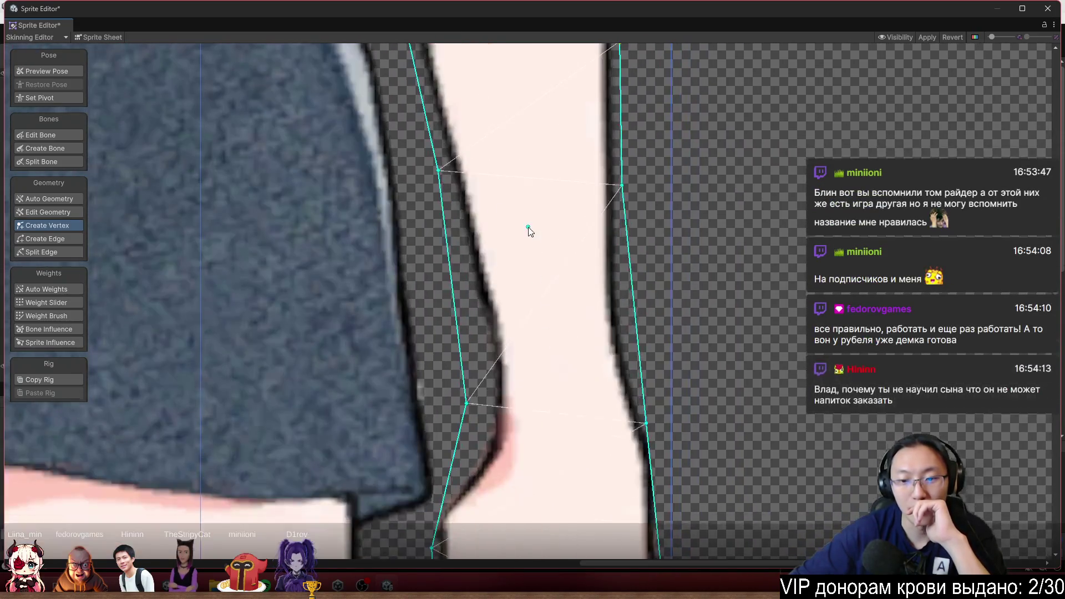
pyautogui.scroll(-2, 620, 394)
pyautogui.scroll(2, 590, 272)
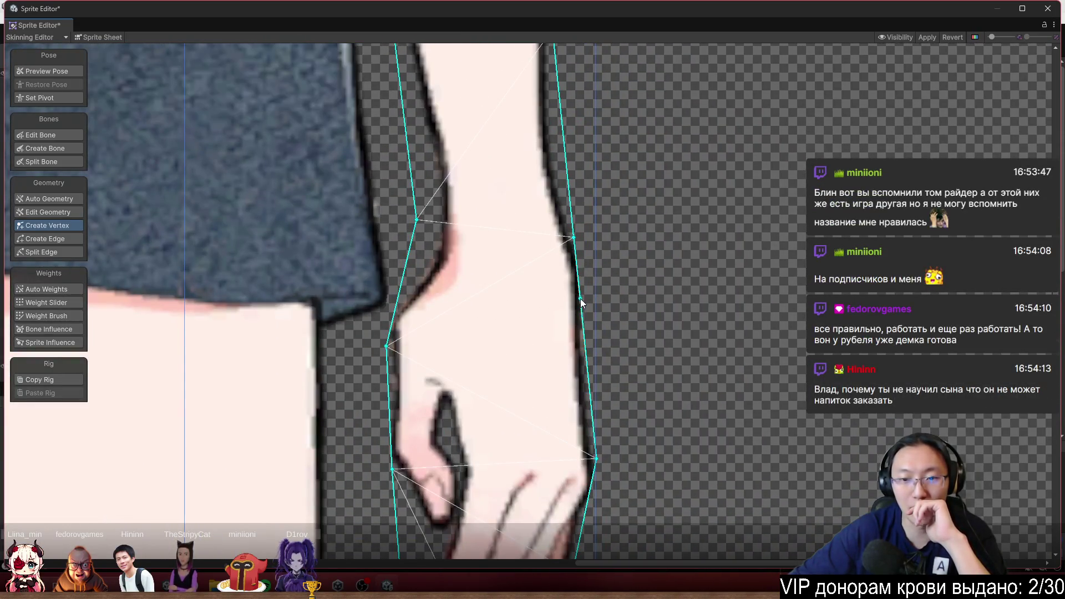
pyautogui.click(580, 298)
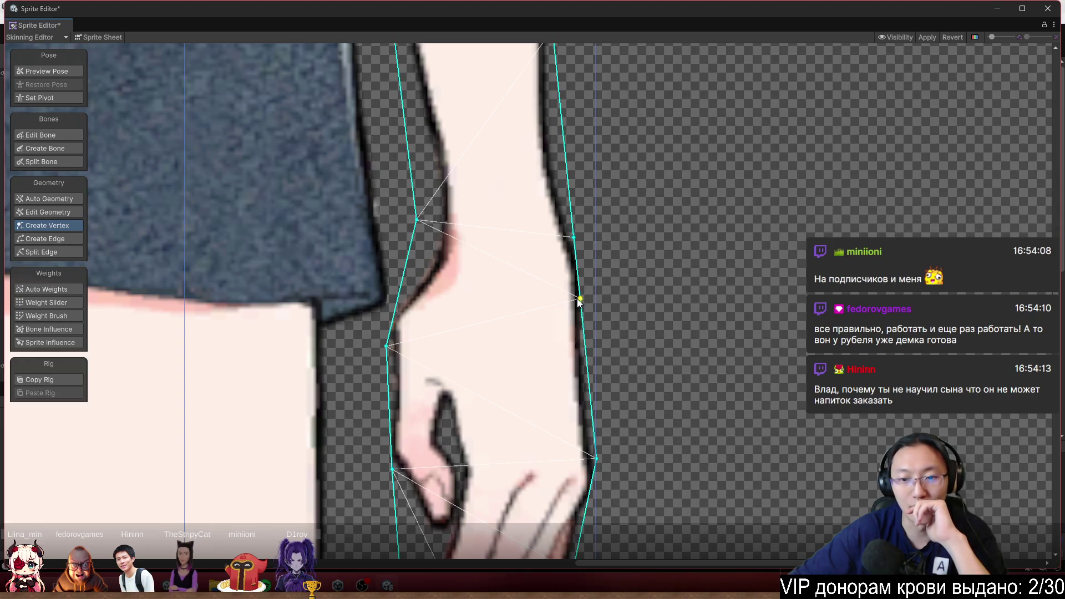
pyautogui.moveTo(580, 300)
pyautogui.mouseDown()
pyautogui.moveTo(598, 291)
pyautogui.moveTo(597, 273)
pyautogui.mouseUp()
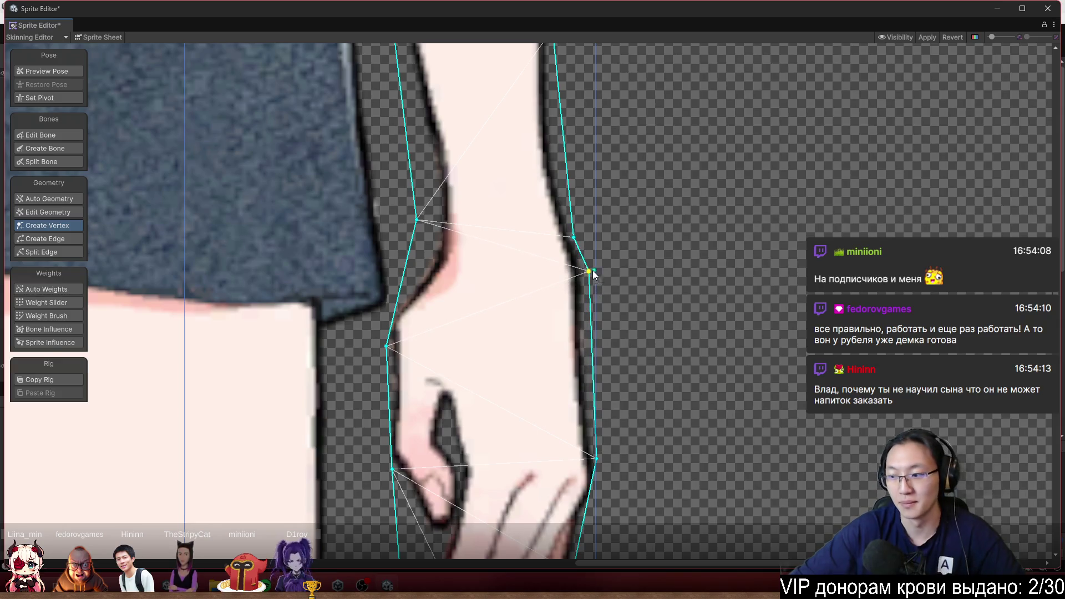
pyautogui.scroll(-3, 501, 302)
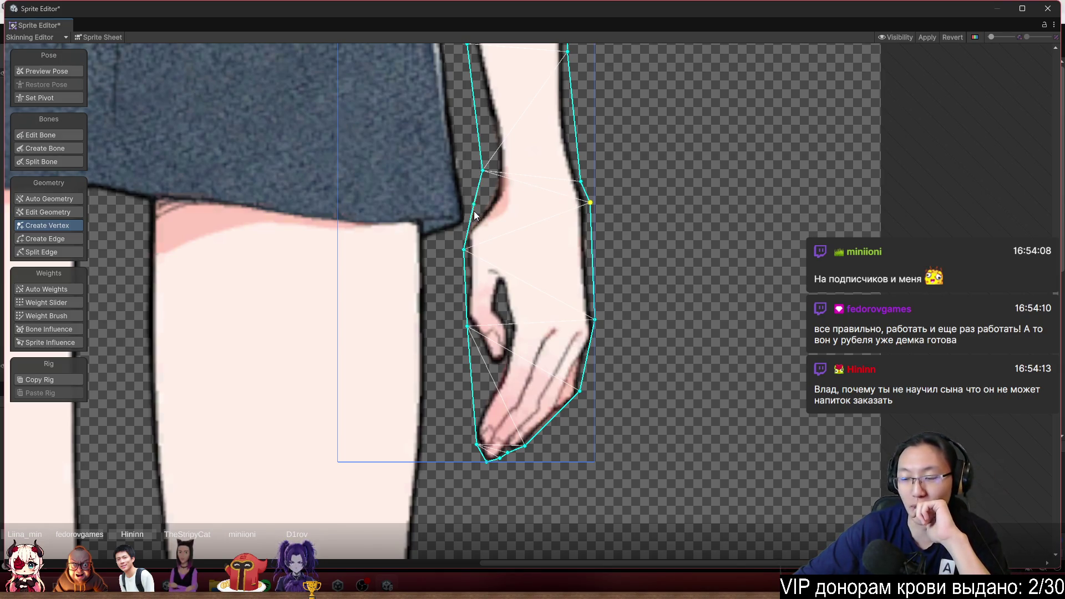
pyautogui.scroll(5, 492, 288)
# Reposition the hand-outline vertices along the wrist and the hand's left and right edges
pyautogui.moveTo(438, 213); pyautogui.dragTo(435, 177)
pyautogui.moveTo(442, 367); pyautogui.dragTo(430, 360)
pyautogui.moveTo(435, 175); pyautogui.dragTo(439, 165)
pyautogui.scroll(-2, 651, 292)
pyautogui.scroll(-3, 651, 293)
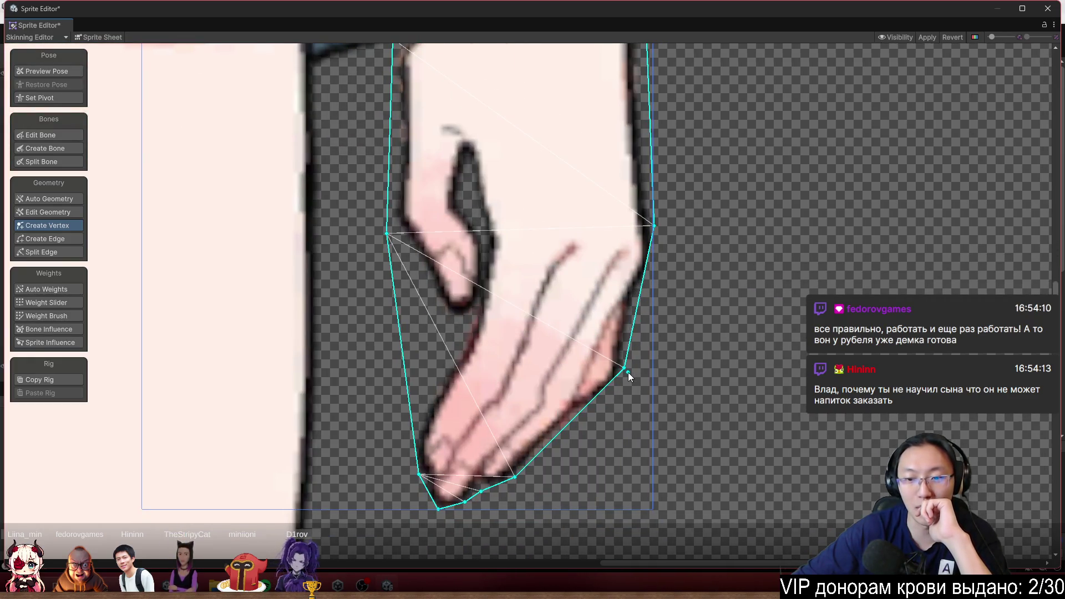
pyautogui.moveTo(626, 369)
pyautogui.mouseDown()
pyautogui.moveTo(642, 373)
pyautogui.moveTo(654, 276)
pyautogui.mouseUp()
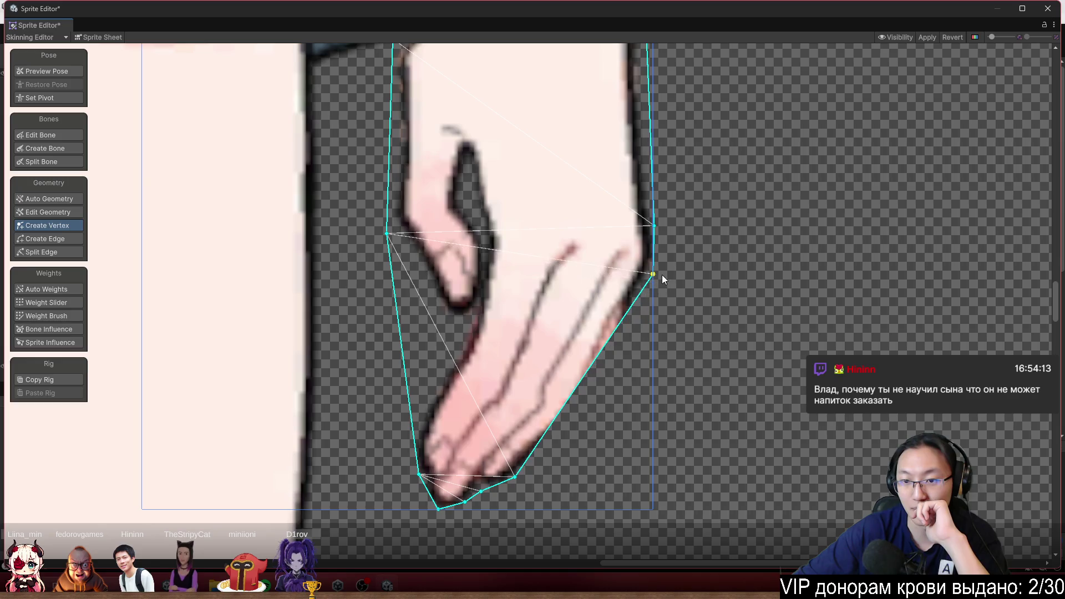
pyautogui.moveTo(600, 355)
pyautogui.mouseDown()
pyautogui.moveTo(612, 409)
pyautogui.moveTo(630, 391)
pyautogui.moveTo(573, 398)
pyautogui.mouseUp()
pyautogui.scroll(-3, 630, 390)
pyautogui.scroll(5, 571, 384)
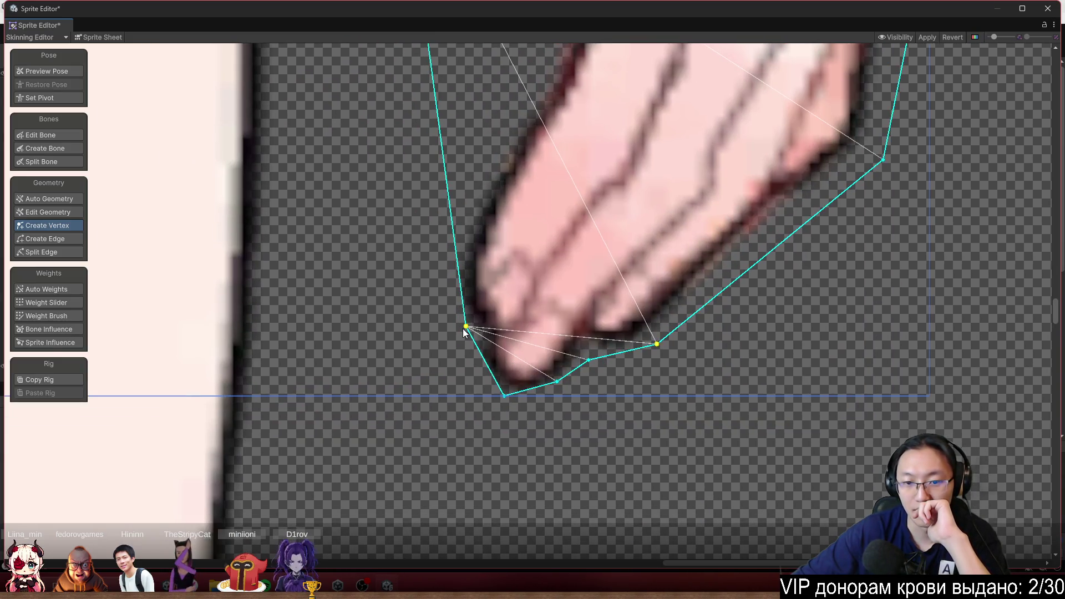
# Tighten the outline around the fingertips' left side and lower edge
pyautogui.moveTo(464, 328); pyautogui.dragTo(448, 325)
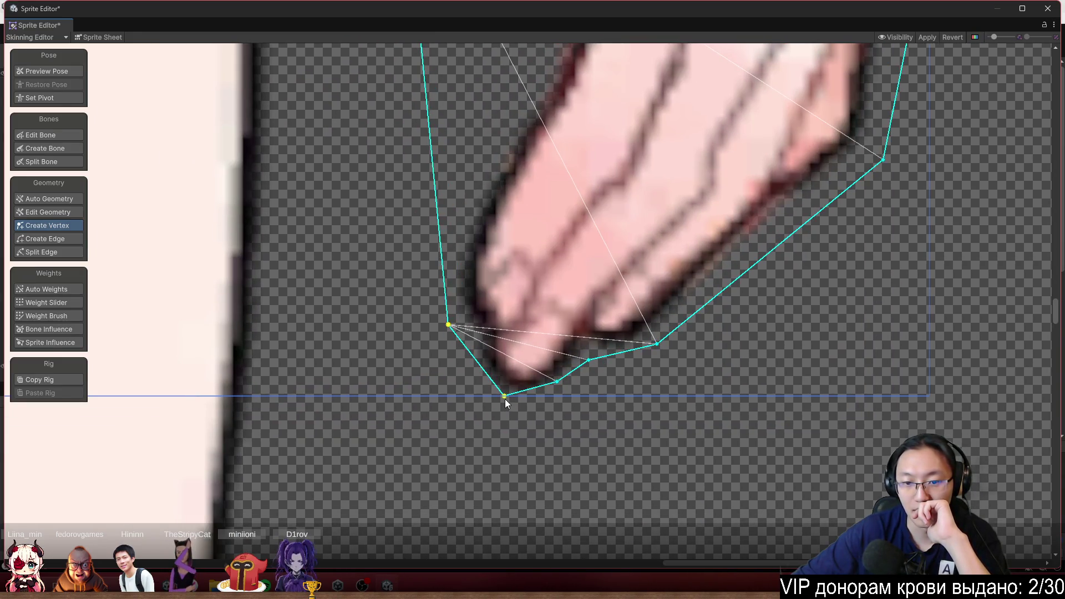
pyautogui.moveTo(504, 398); pyautogui.dragTo(475, 396)
pyautogui.moveTo(559, 383); pyautogui.dragTo(549, 397)
pyautogui.moveTo(589, 361); pyautogui.dragTo(593, 370)
pyautogui.scroll(-5, 599, 370)
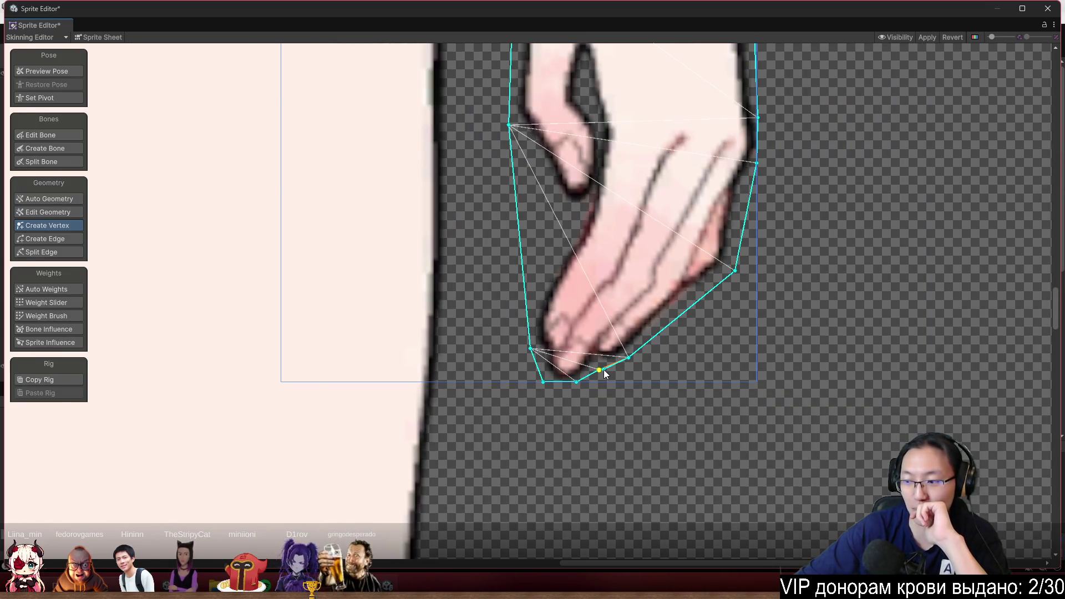
pyautogui.scroll(-3, 603, 370)
pyautogui.scroll(1, 488, 350)
pyautogui.scroll(4, 484, 392)
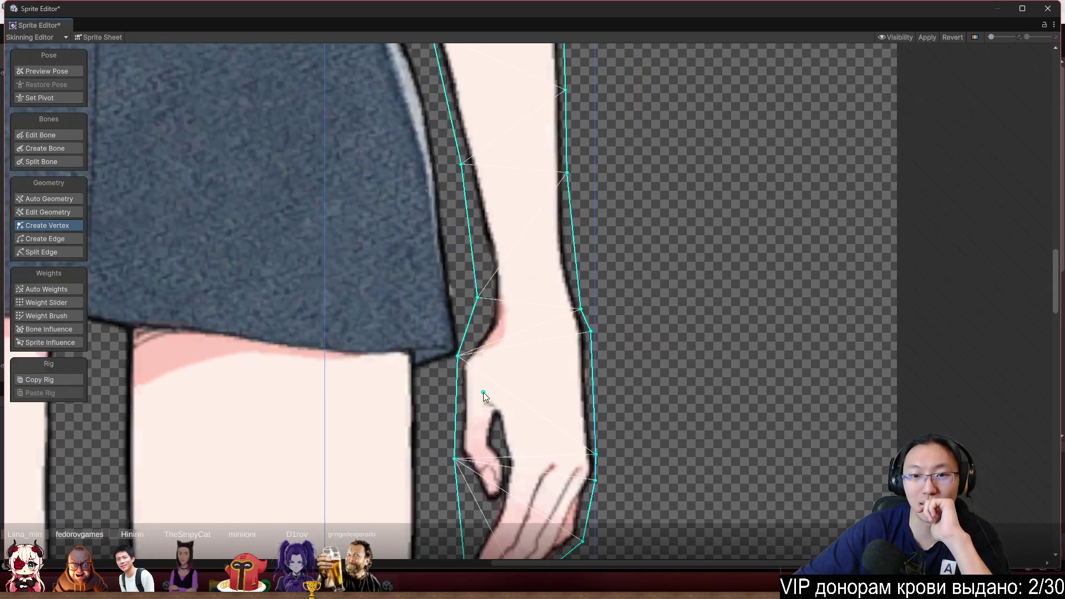
# Pull the wrist vertex down and add two vertices on the inner wrist outline
pyautogui.scroll(6, 418, 357)
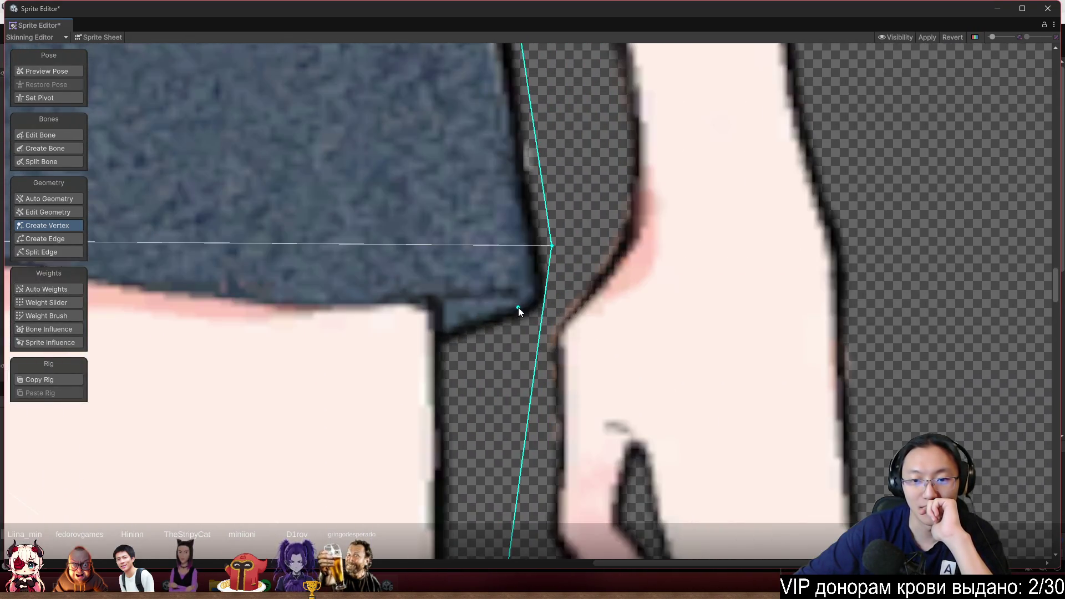
pyautogui.scroll(3, 518, 307)
pyautogui.moveTo(563, 220)
pyautogui.mouseDown()
pyautogui.moveTo(584, 298)
pyautogui.moveTo(625, 173)
pyautogui.mouseUp()
pyautogui.click(615, 244)
pyautogui.click(606, 284)
pyautogui.hotkey('ctrl', 'z')
pyautogui.hotkey('ctrl', 'y')
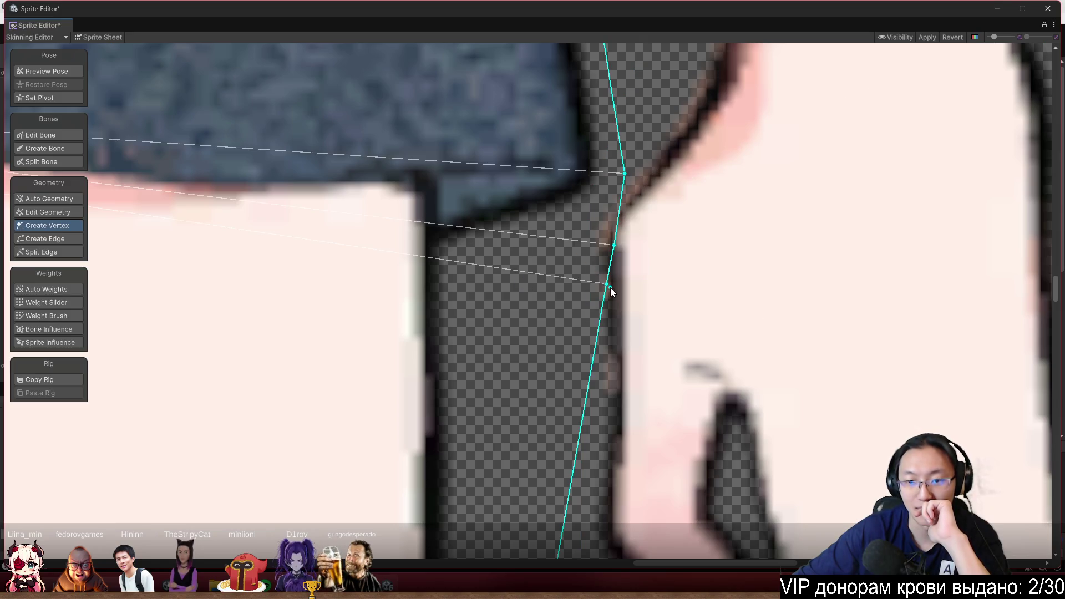
# Pull a hand vertex left into the gap beside the skirt and nudge a sock-edge vertex onto the leg
pyautogui.moveTo(607, 285); pyautogui.dragTo(486, 278)
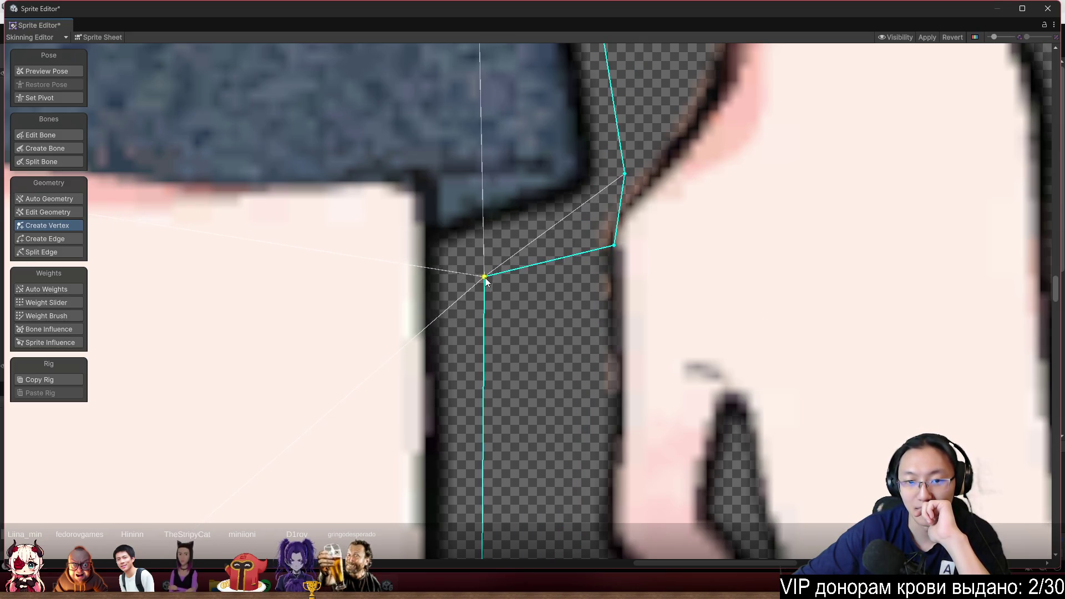
pyautogui.scroll(-6, 493, 316)
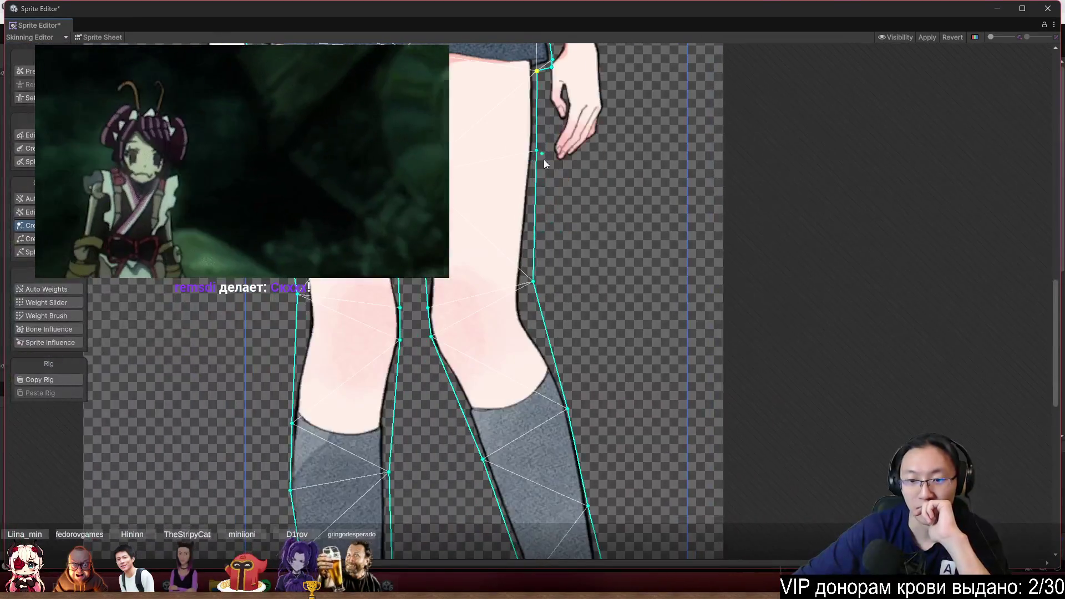
pyautogui.scroll(8, 613, 408)
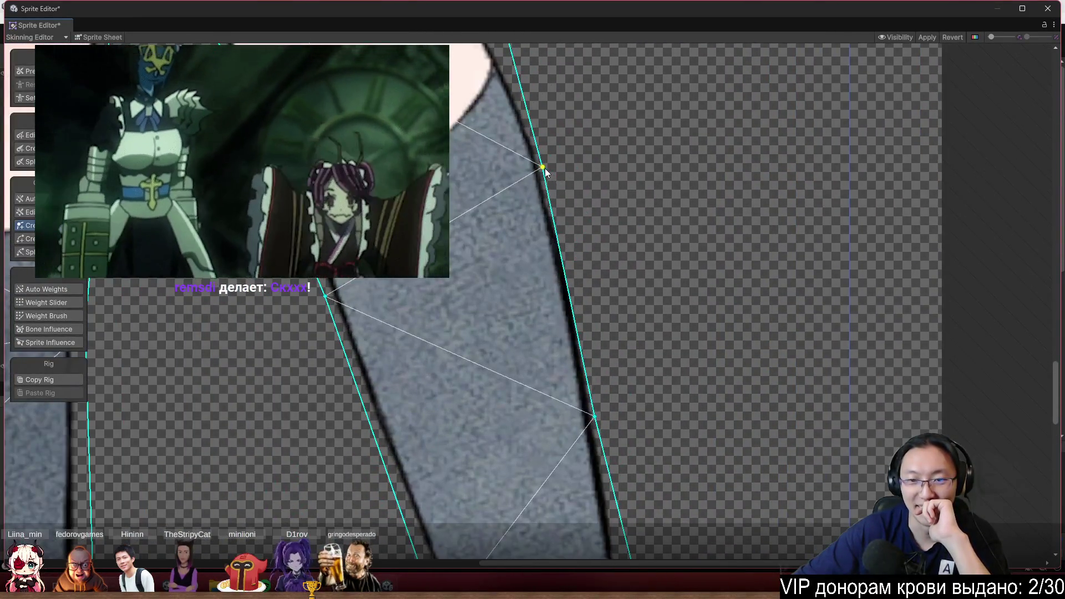
pyautogui.moveTo(544, 168); pyautogui.dragTo(552, 163)
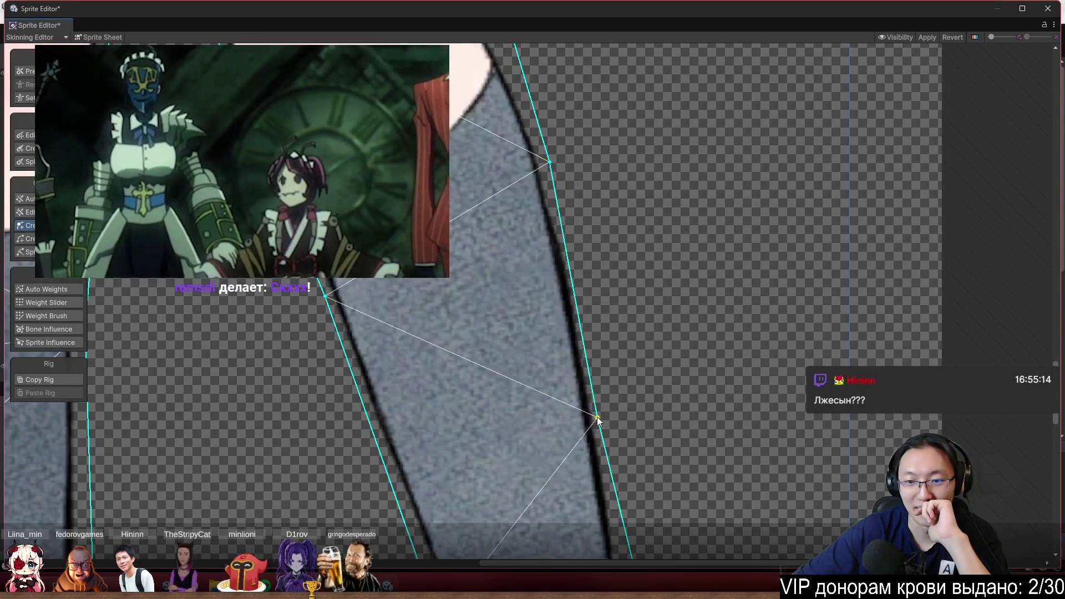
pyautogui.scroll(-6, 598, 422)
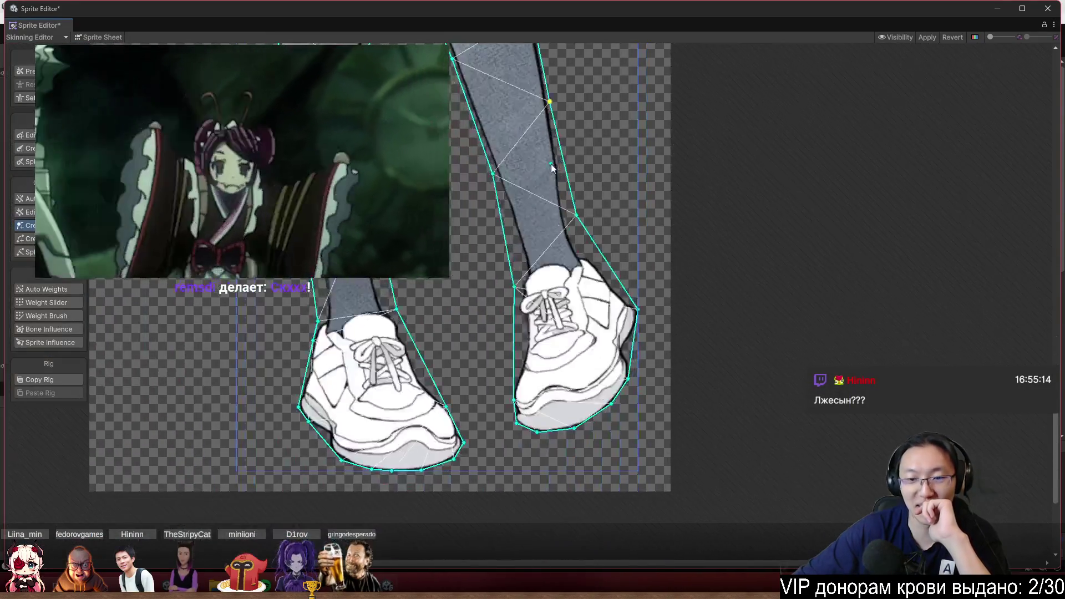
# Fit the shoe outline vertices to its left side, sole and heel
pyautogui.scroll(5, 637, 327)
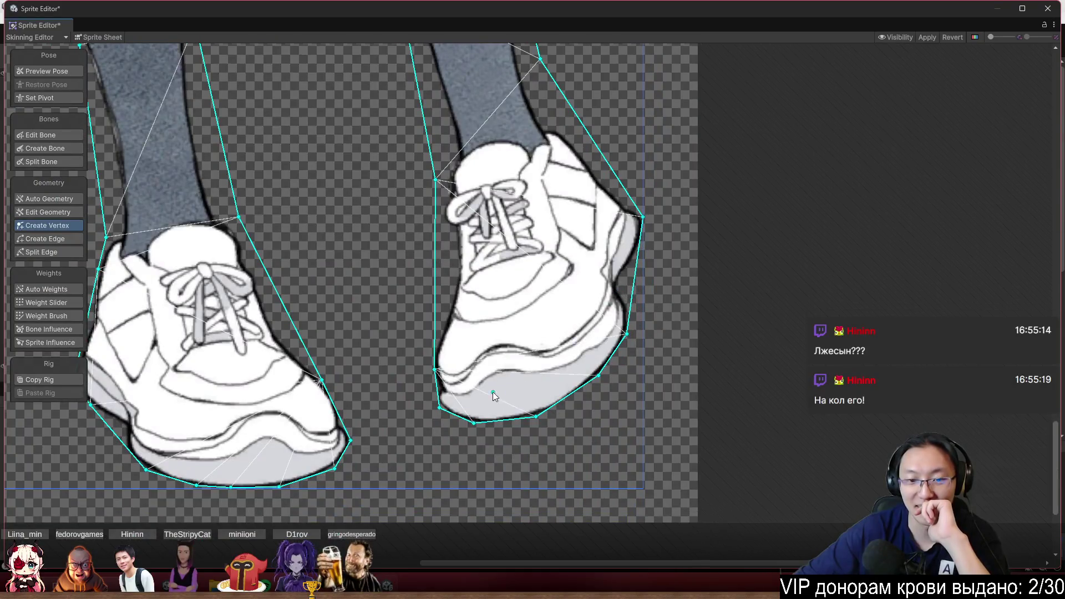
pyautogui.scroll(4, 477, 304)
pyautogui.moveTo(458, 295); pyautogui.dragTo(440, 292)
pyautogui.moveTo(471, 392); pyautogui.dragTo(458, 399)
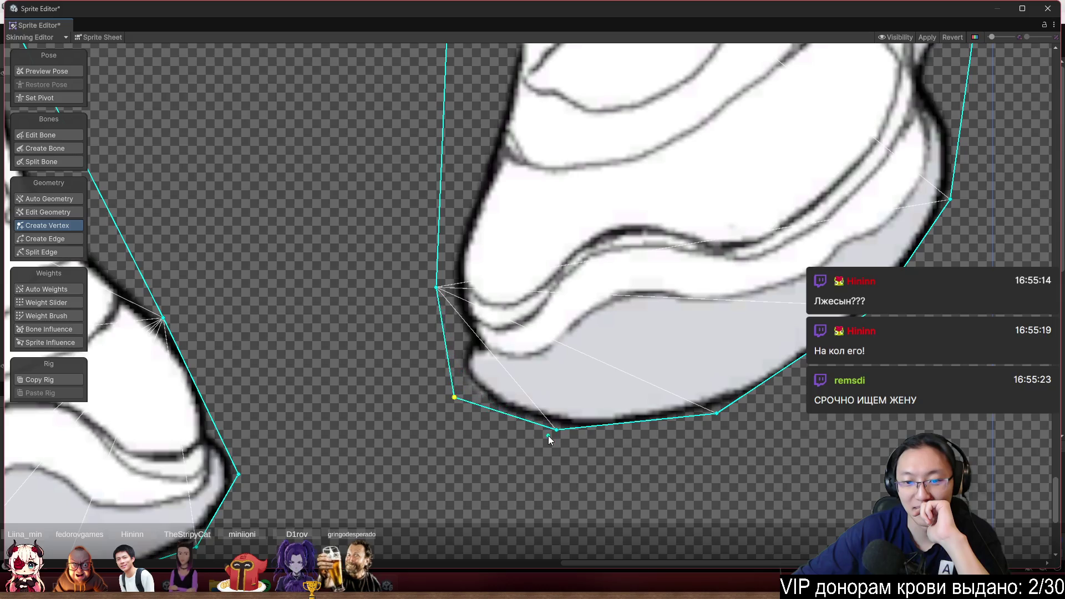
pyautogui.moveTo(558, 431); pyautogui.dragTo(560, 445)
pyautogui.moveTo(720, 417); pyautogui.dragTo(739, 431)
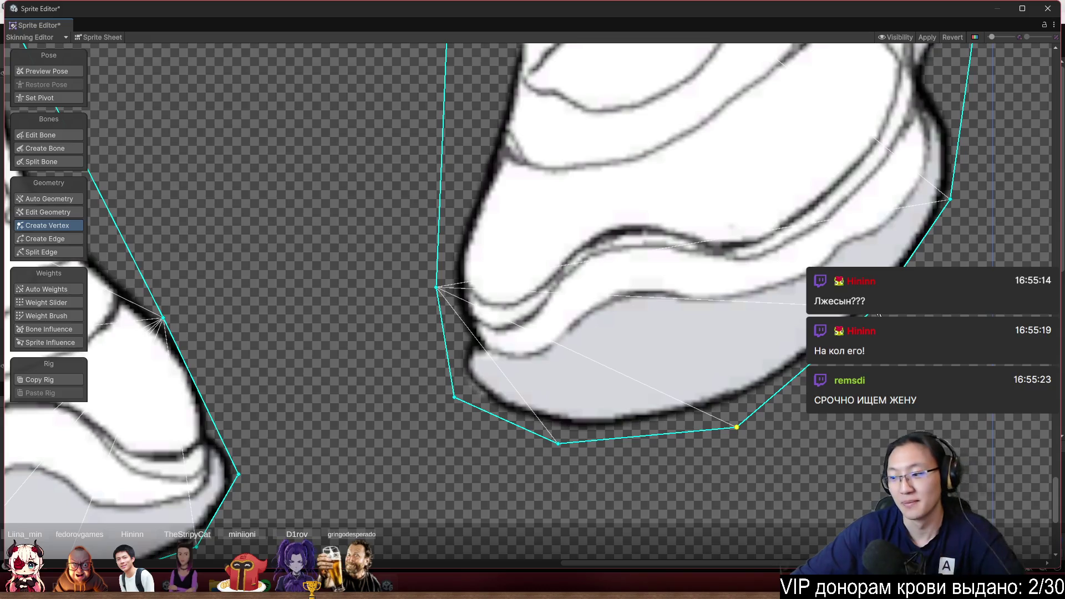
pyautogui.moveTo(879, 315); pyautogui.dragTo(896, 314)
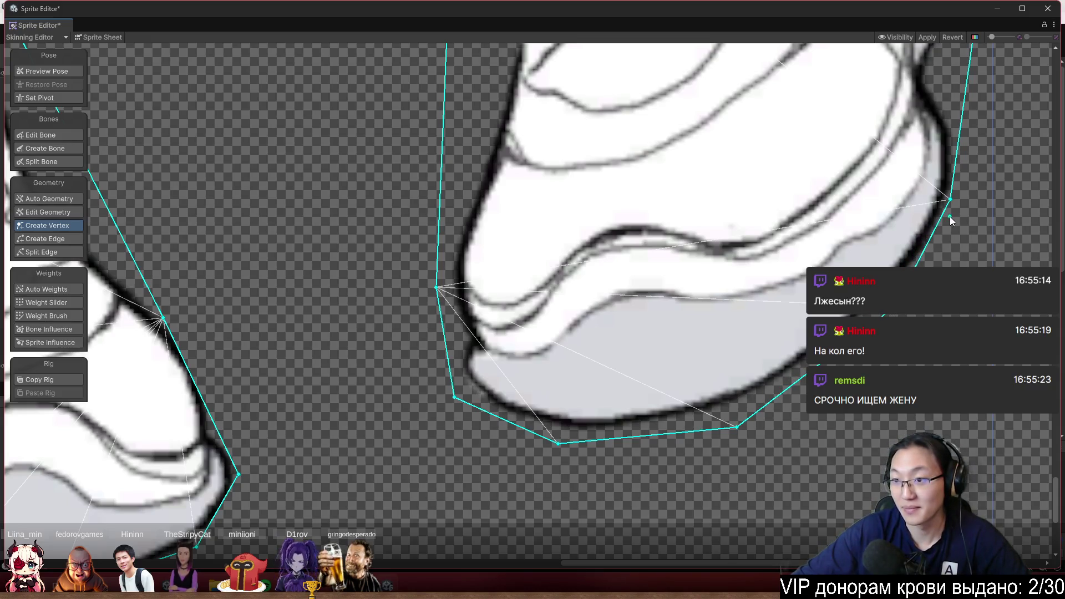
pyautogui.moveTo(956, 200); pyautogui.dragTo(964, 201)
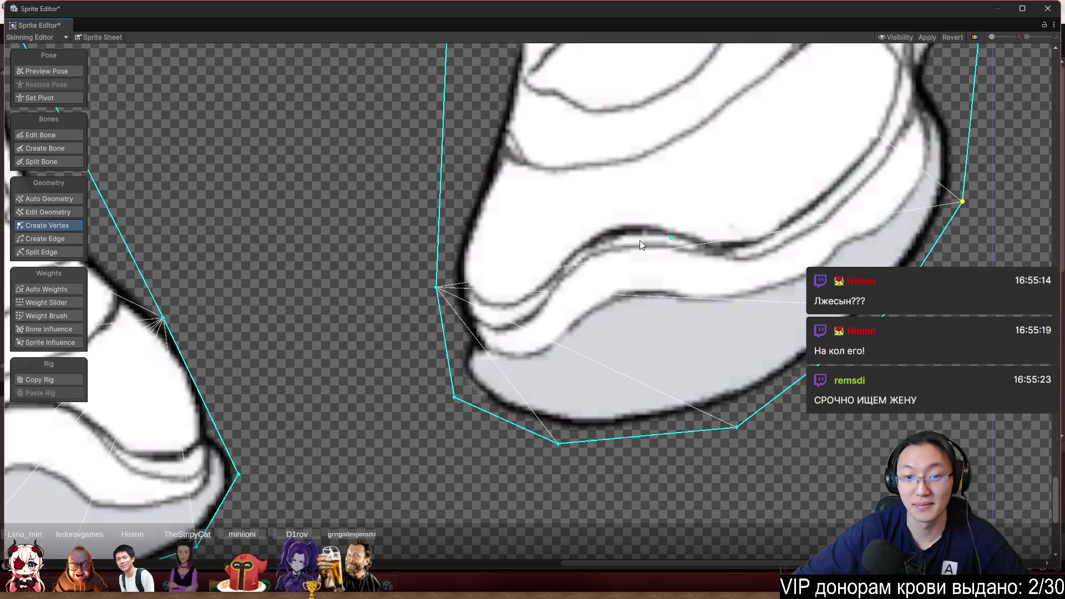
pyautogui.scroll(-5, 590, 349)
pyautogui.scroll(4, 602, 289)
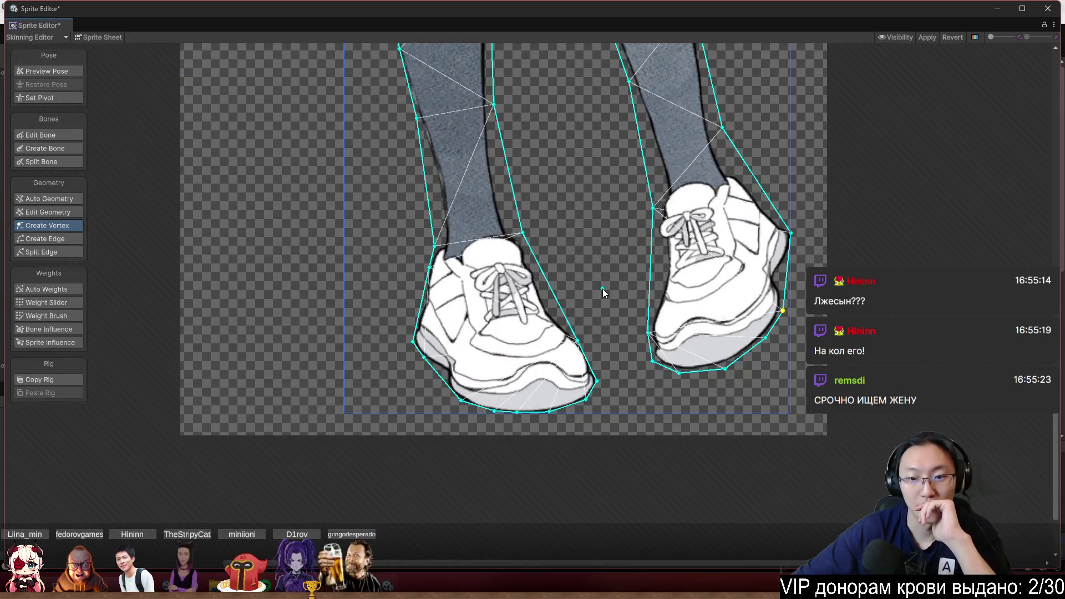
pyautogui.scroll(3, 580, 349)
# Move the toe and sole-corner vertices onto the shoe edge and tighten the sole outline
pyautogui.moveTo(543, 252); pyautogui.dragTo(555, 238)
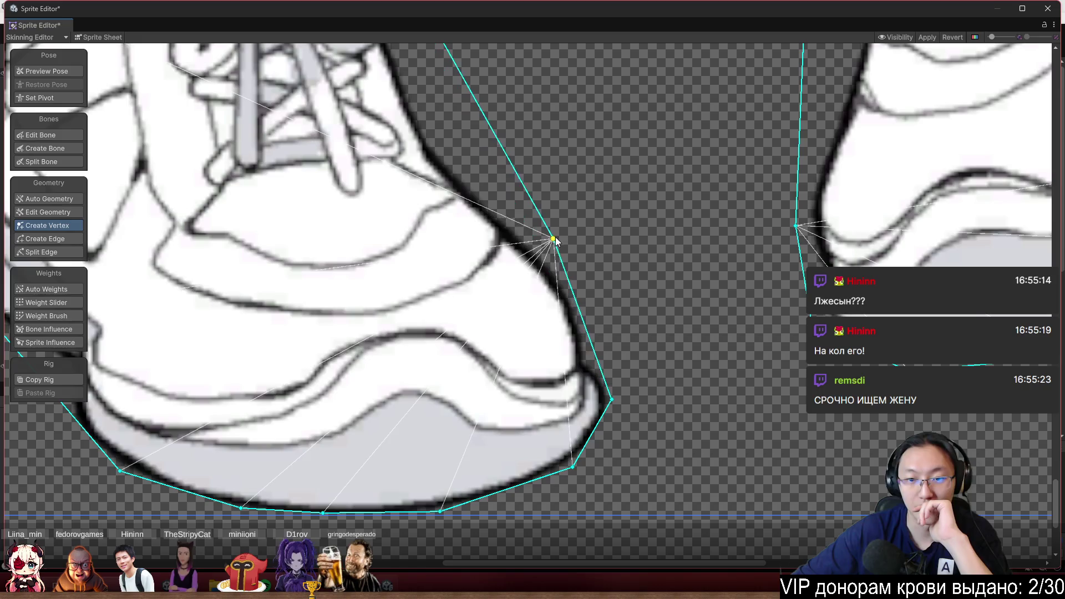
pyautogui.moveTo(613, 400); pyautogui.dragTo(624, 391)
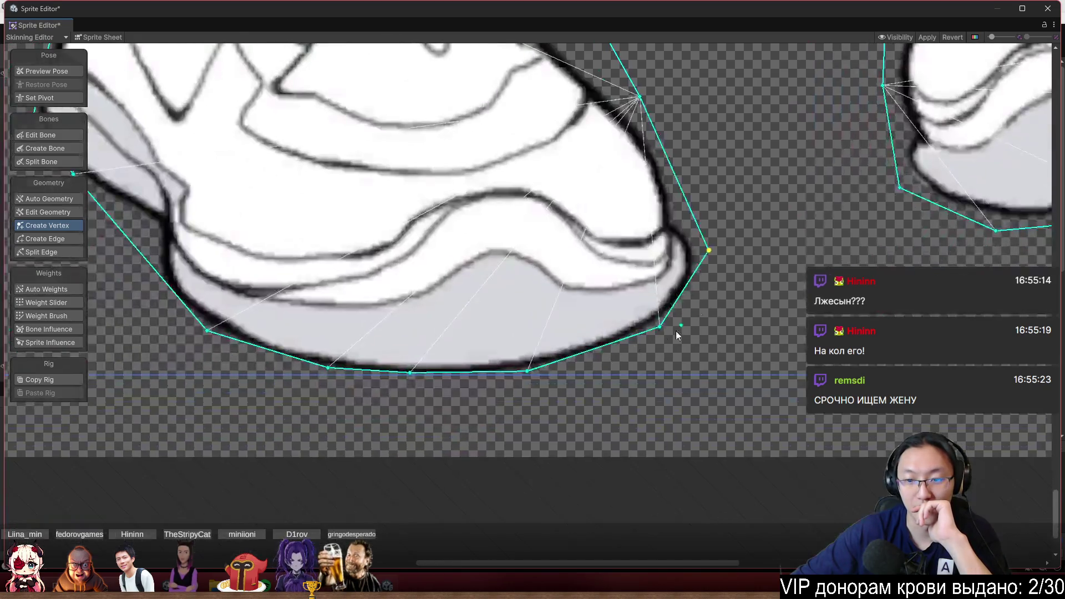
pyautogui.moveTo(658, 328); pyautogui.dragTo(674, 329)
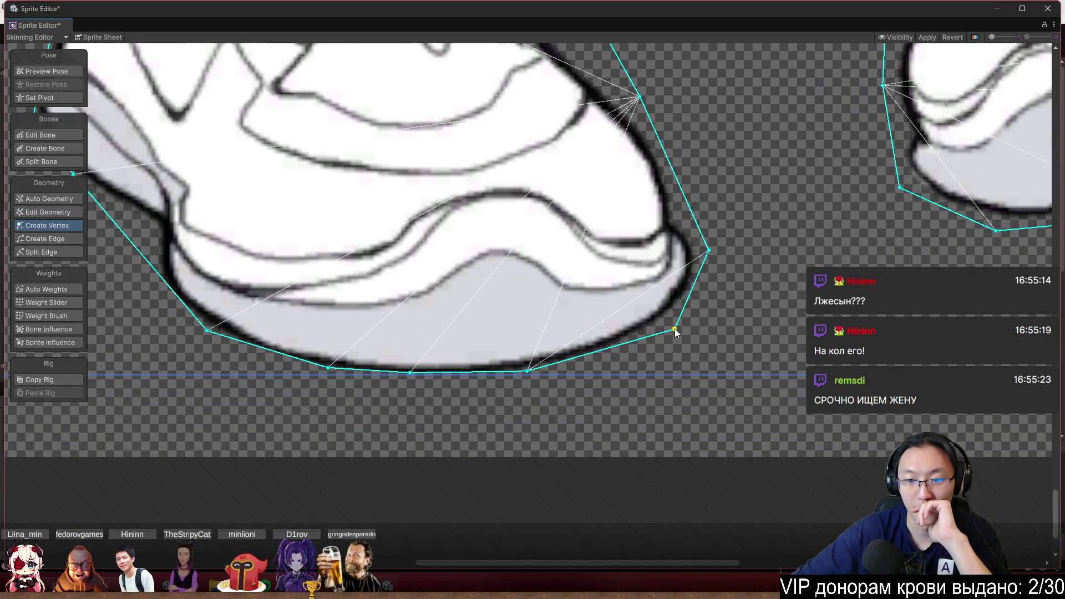
pyautogui.moveTo(527, 372); pyautogui.dragTo(541, 375)
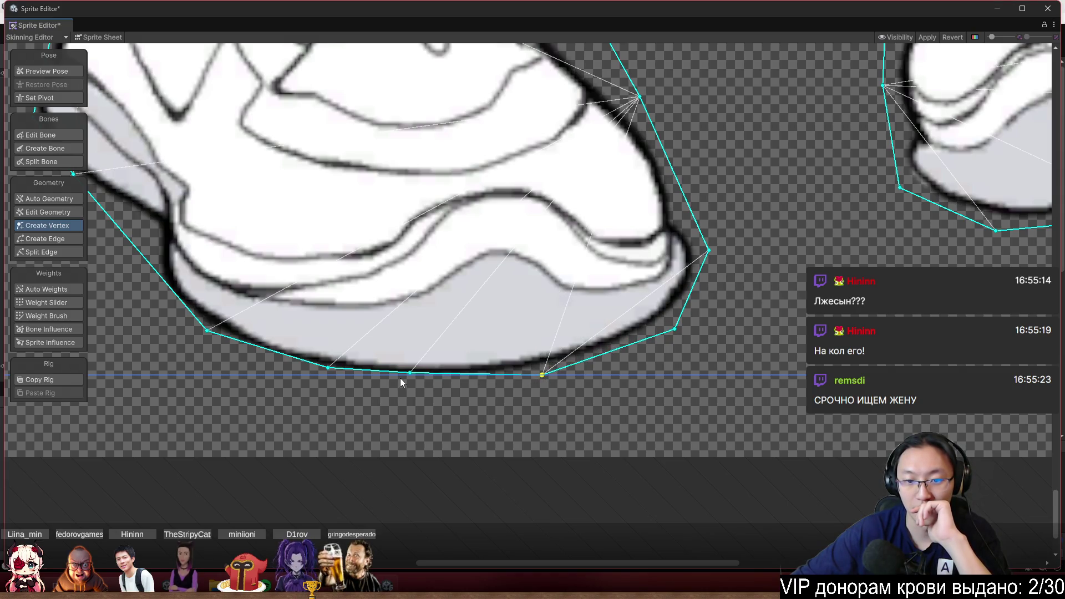
pyautogui.moveTo(406, 382); pyautogui.dragTo(568, 387)
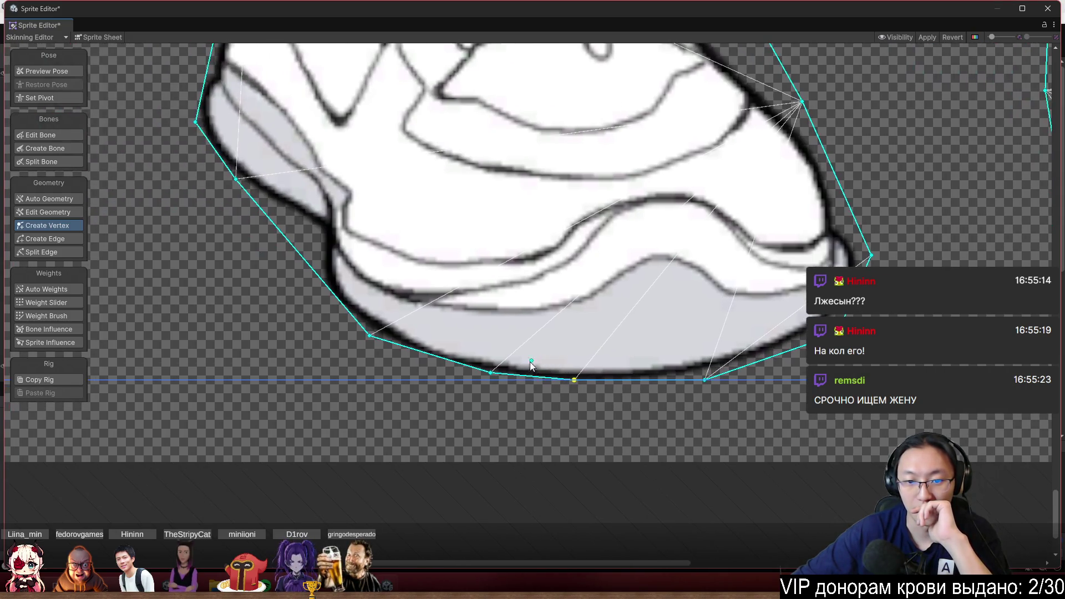
pyautogui.moveTo(492, 377); pyautogui.dragTo(482, 384)
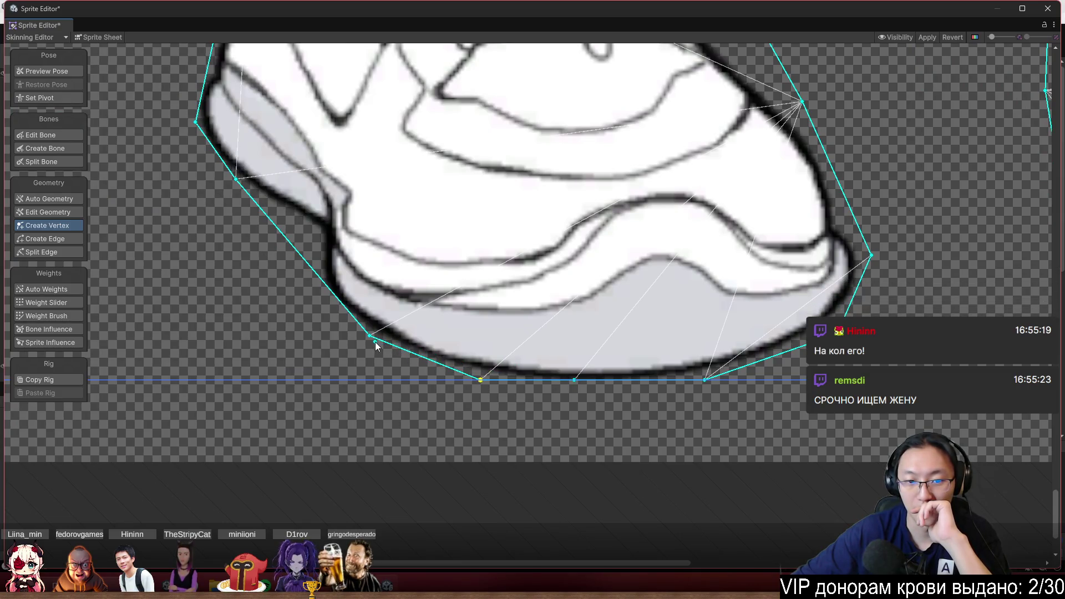
pyautogui.moveTo(371, 341); pyautogui.dragTo(363, 341)
# Pull the vertices on the shoe's left side and top in against its outline
pyautogui.scroll(2, 540, 286)
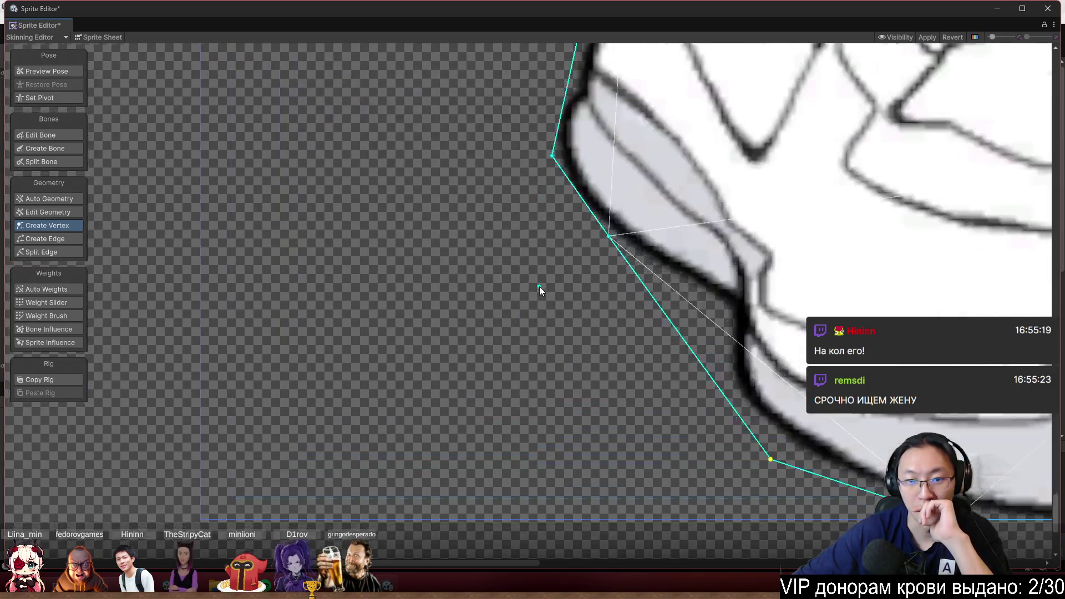
pyautogui.moveTo(608, 237); pyautogui.dragTo(627, 268)
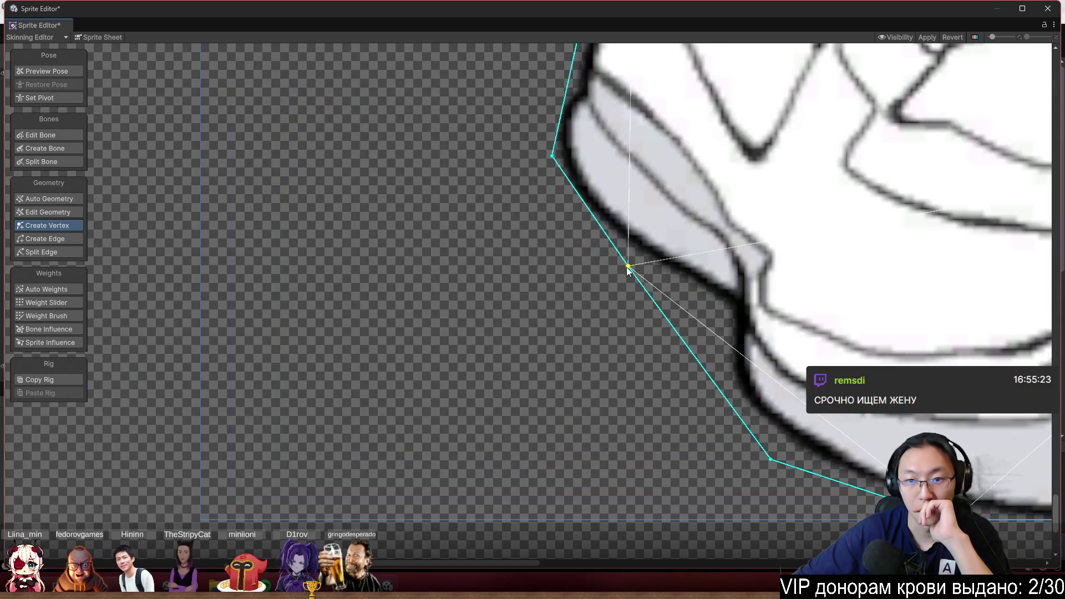
pyautogui.click(552, 157)
pyautogui.moveTo(550, 156); pyautogui.dragTo(535, 184)
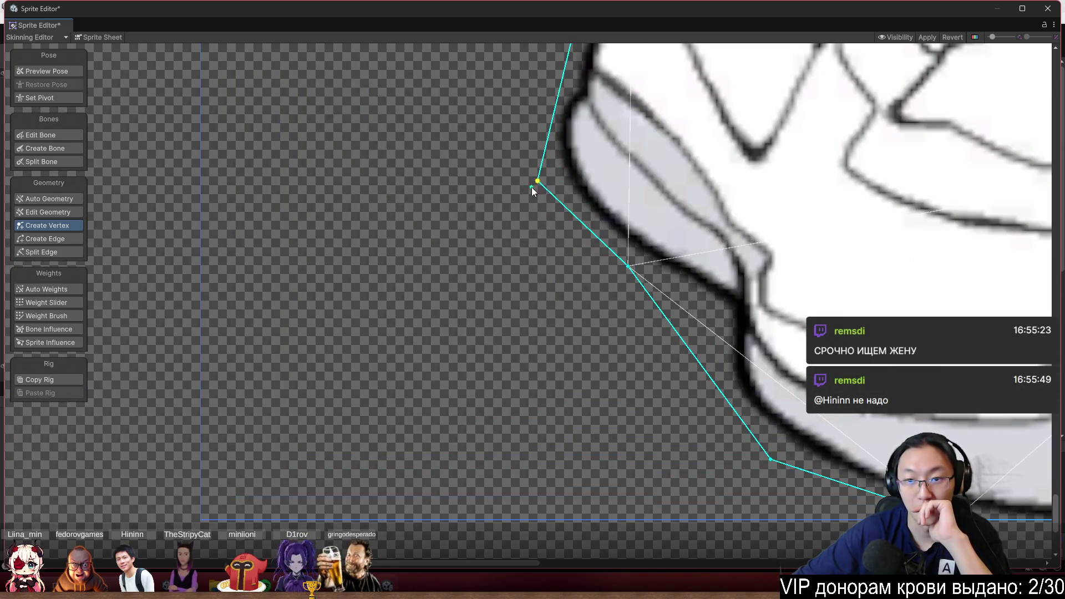
pyautogui.scroll(-3, 534, 180)
pyautogui.scroll(3, 592, 262)
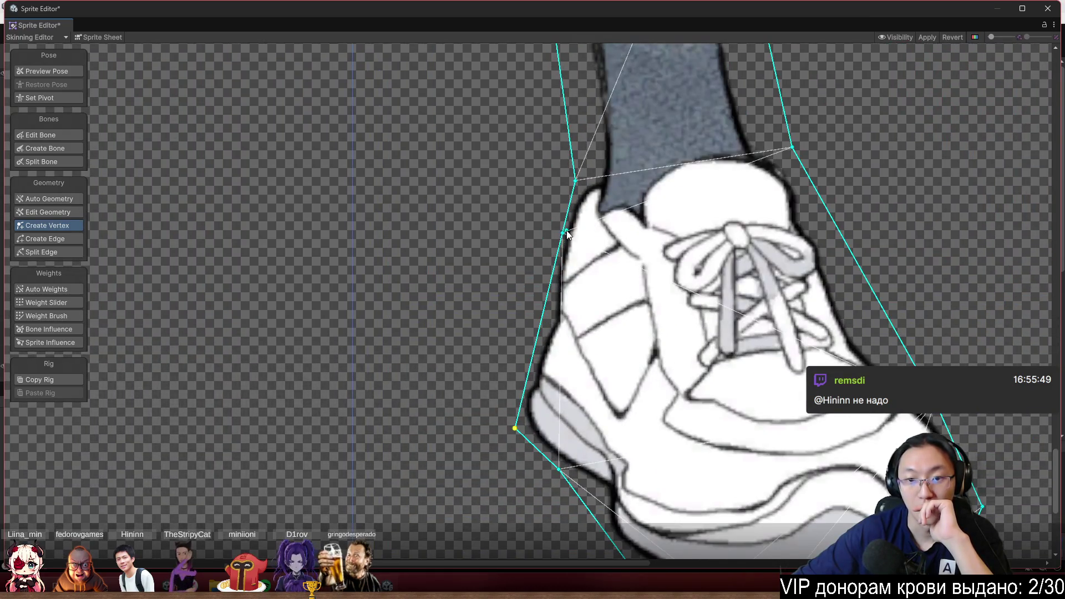
pyautogui.moveTo(564, 232); pyautogui.dragTo(543, 261)
# Nudge two leg outline vertices left onto the drawn leg edges
pyautogui.scroll(-3, 543, 261)
pyautogui.scroll(-2, 529, 297)
pyautogui.scroll(6, 528, 252)
pyautogui.moveTo(496, 240); pyautogui.dragTo(491, 240)
pyautogui.moveTo(477, 113); pyautogui.dragTo(473, 112)
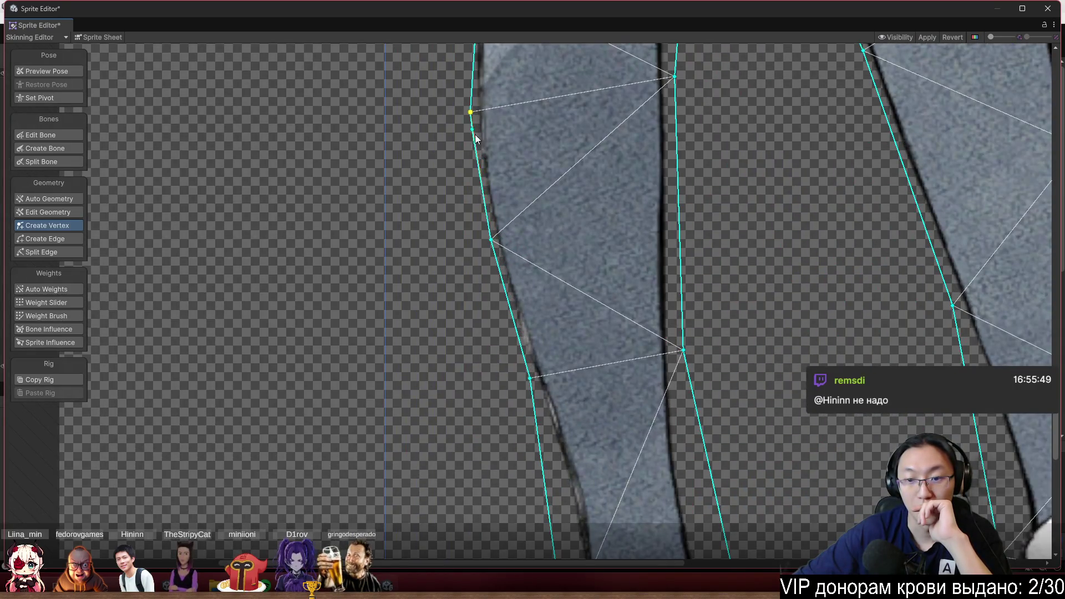
# Align the sleeve's top corner vertex with the drawn sleeve
pyautogui.scroll(-4, 483, 116)
pyautogui.scroll(3, 515, 152)
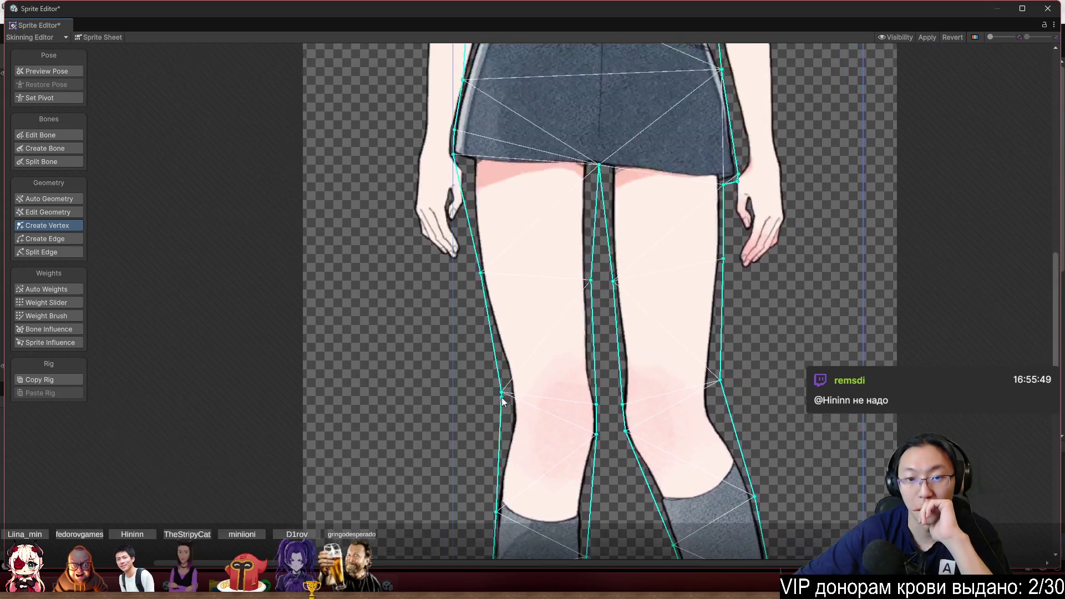
pyautogui.scroll(6, 471, 259)
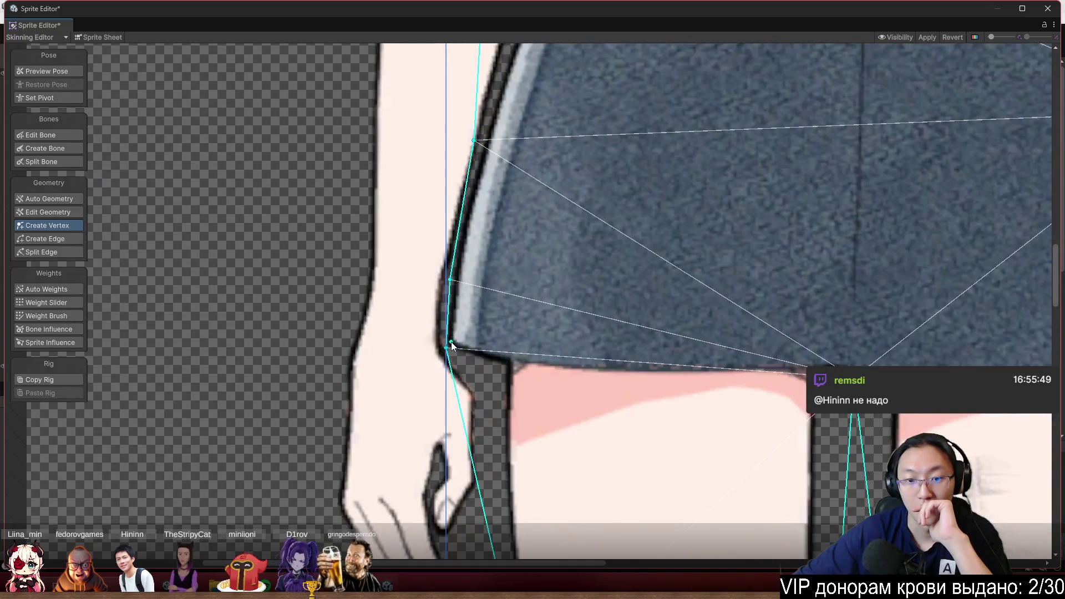
pyautogui.scroll(3, 452, 346)
pyautogui.scroll(-8, 454, 181)
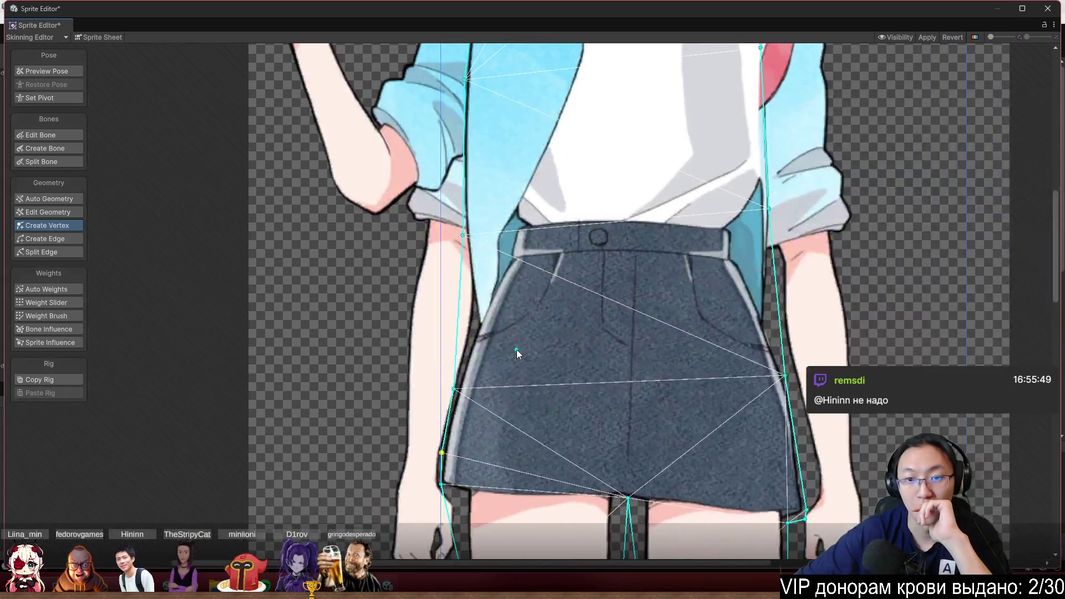
pyautogui.scroll(-5, 464, 405)
pyautogui.scroll(5, 488, 284)
pyautogui.scroll(-5, 485, 214)
pyautogui.scroll(6, 527, 183)
pyautogui.moveTo(513, 128)
pyautogui.mouseDown()
pyautogui.moveTo(513, 138)
pyautogui.moveTo(503, 127)
pyautogui.mouseUp()
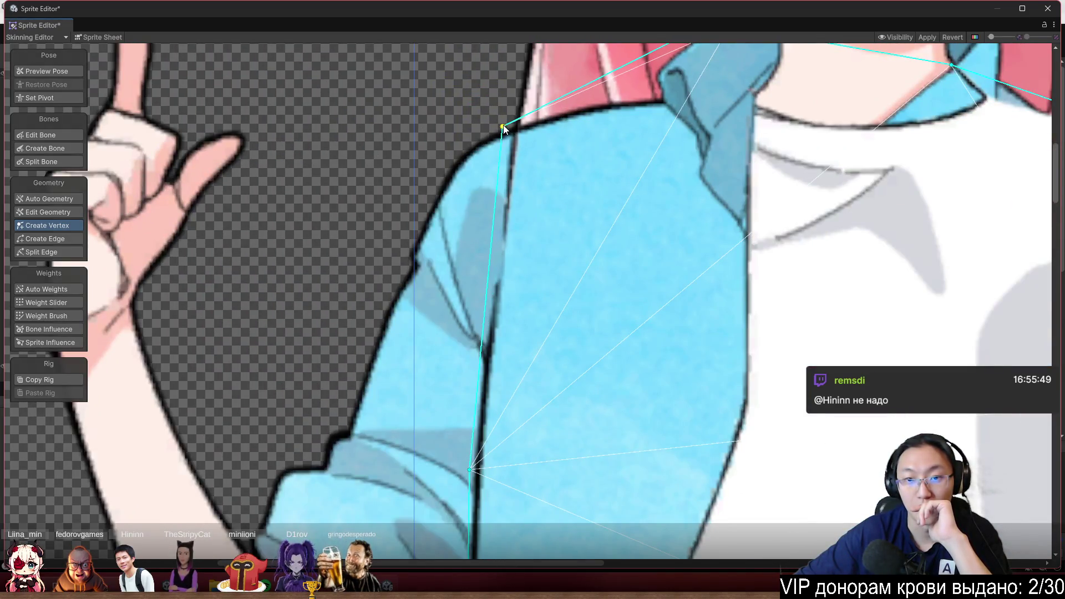
# Select the hand sprite and snug a knuckle outline vertex against the hand
pyautogui.scroll(-3, 557, 229)
pyautogui.scroll(-3, 590, 251)
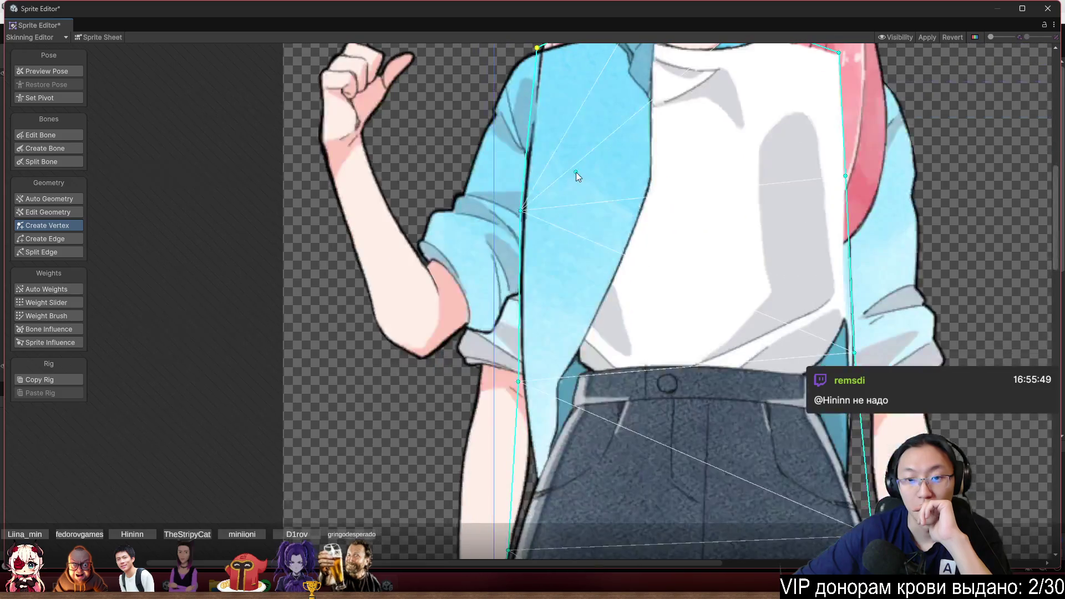
pyautogui.scroll(3, 597, 364)
pyautogui.scroll(-4, 656, 369)
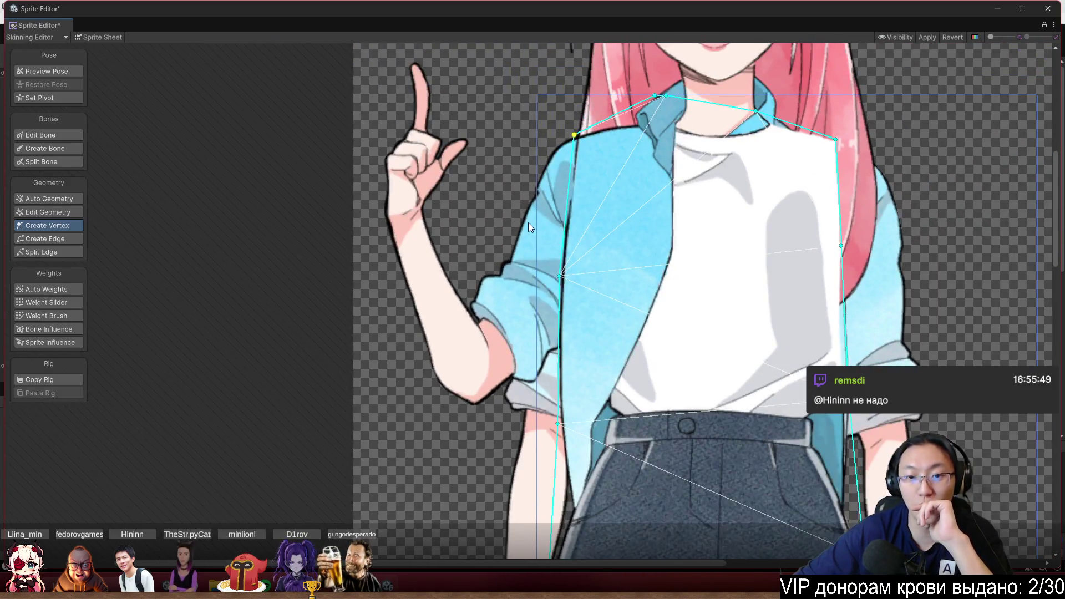
pyautogui.scroll(5, 435, 165)
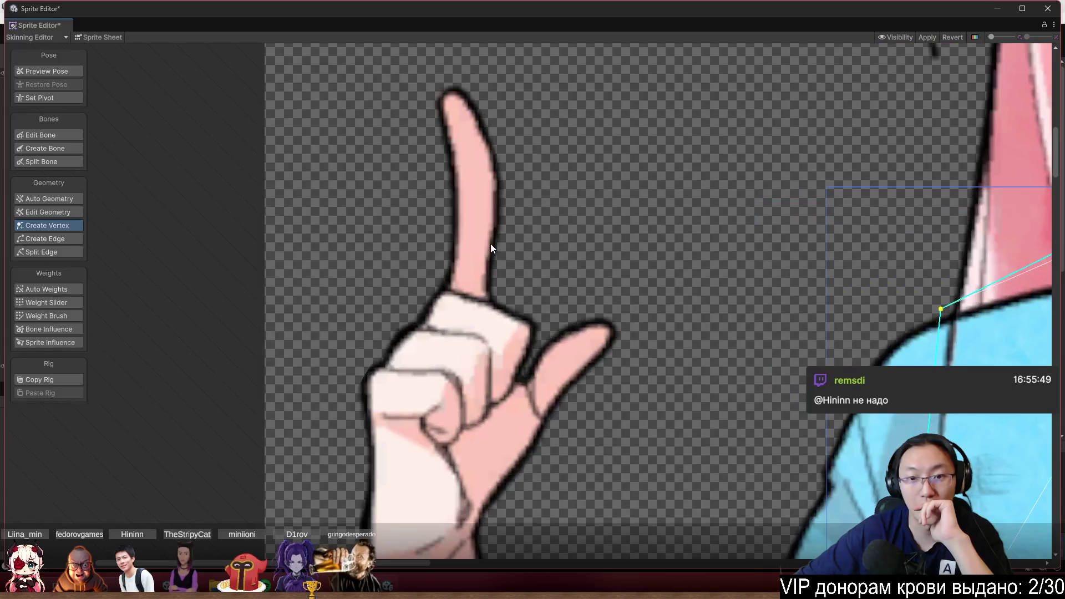
pyautogui.click(389, 399)
pyautogui.scroll(4, 338, 369)
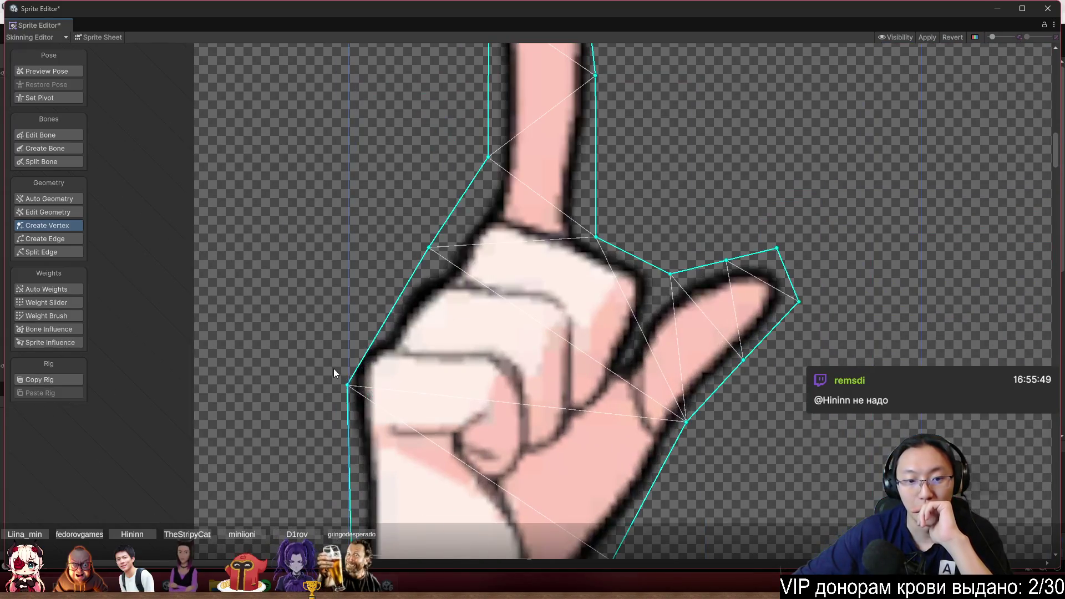
pyautogui.moveTo(364, 351); pyautogui.dragTo(354, 338)
pyautogui.scroll(-8, 439, 373)
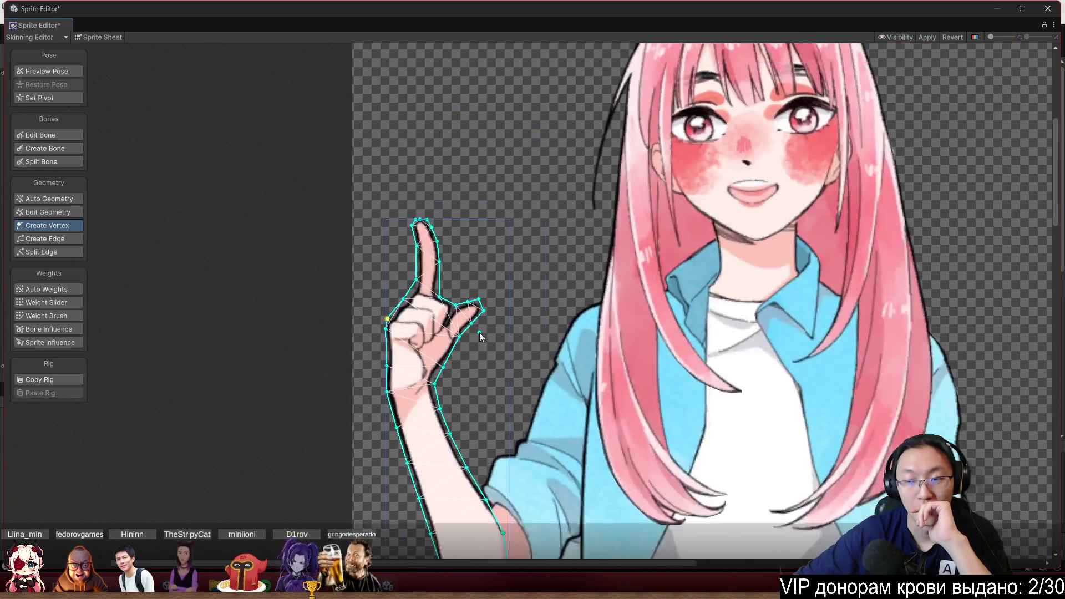
pyautogui.moveTo(479, 332); pyautogui.dragTo(352, 413)
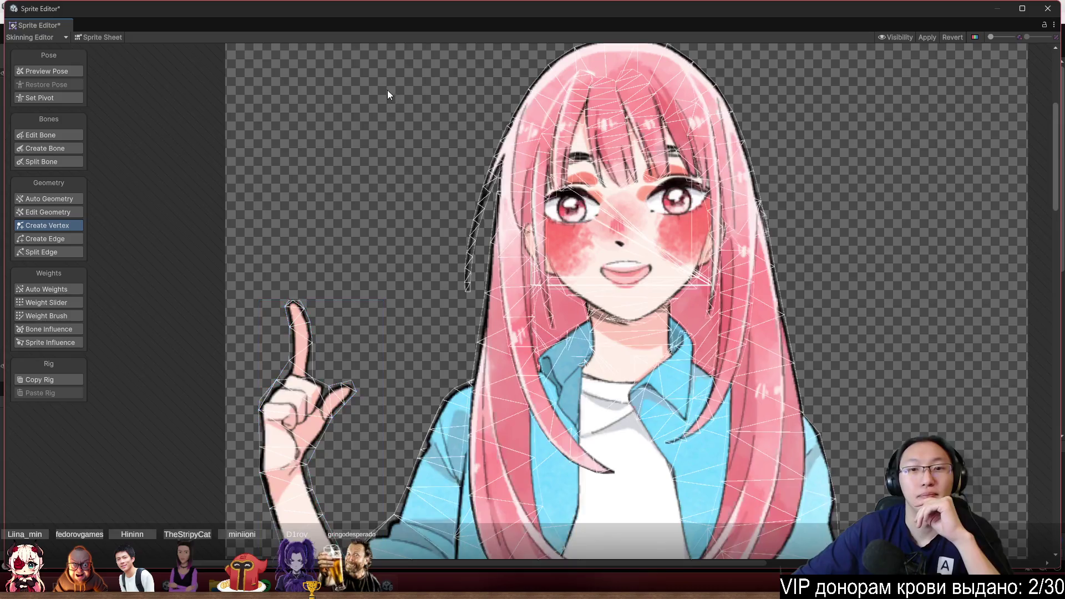
# Turn on Preview Pose, select the hair strand sprite and enter Edit Geometry
pyautogui.scroll(2, 350, 95)
pyautogui.moveTo(349, 96); pyautogui.dragTo(223, 177)
pyautogui.click(58, 70)
pyautogui.scroll(2, 625, 162)
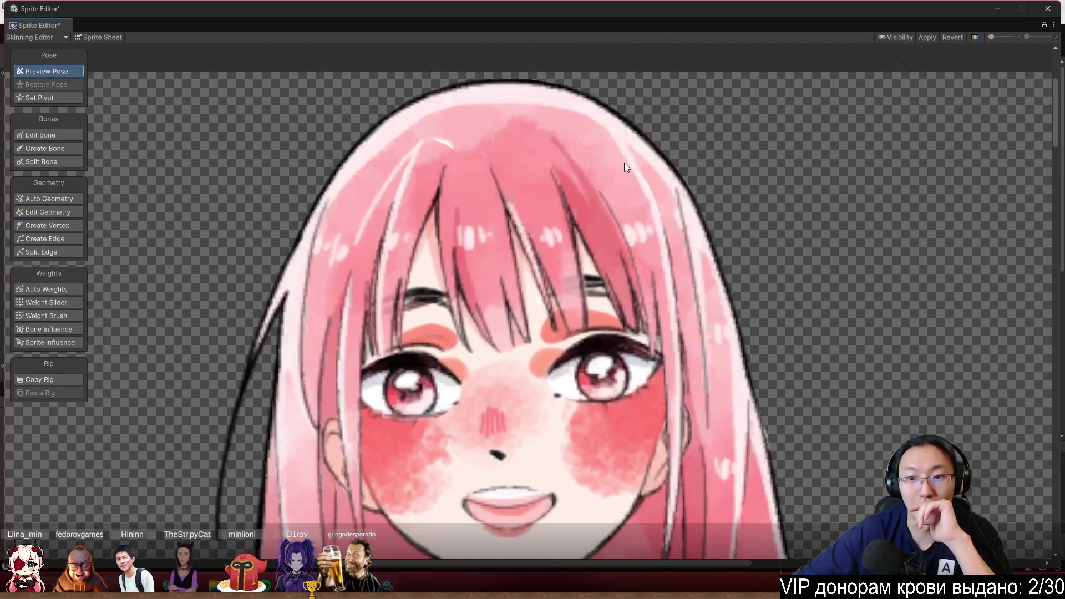
pyautogui.click(638, 201)
pyautogui.click(638, 201)
pyautogui.scroll(3, 637, 201)
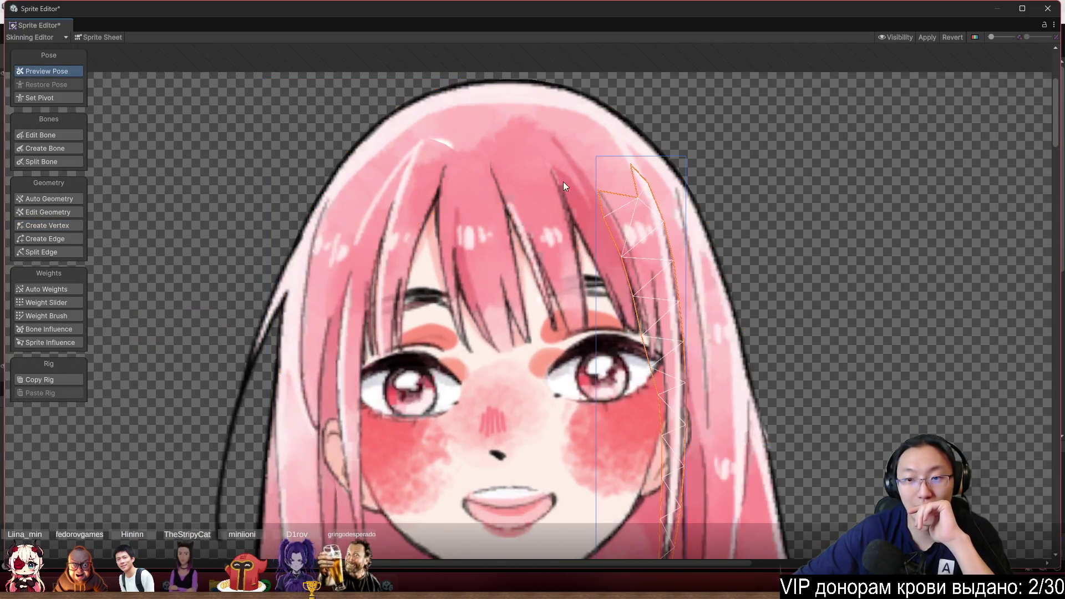
pyautogui.click(46, 211)
# Split the strand's right edge with a new vertex and push right-edge vertices outward
pyautogui.scroll(2, 748, 190)
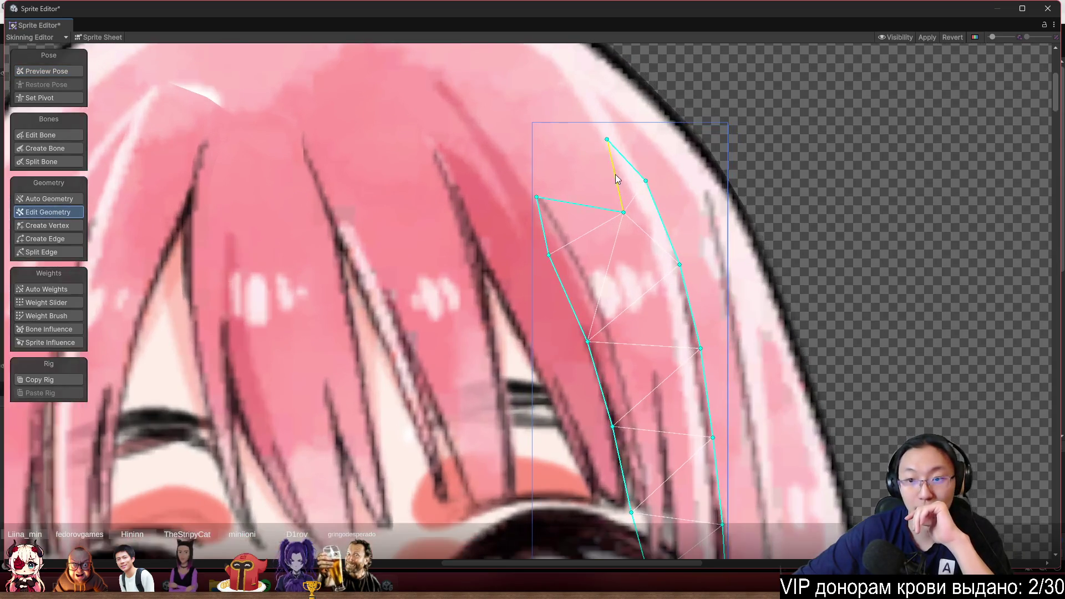
pyautogui.moveTo(646, 181); pyautogui.dragTo(664, 160)
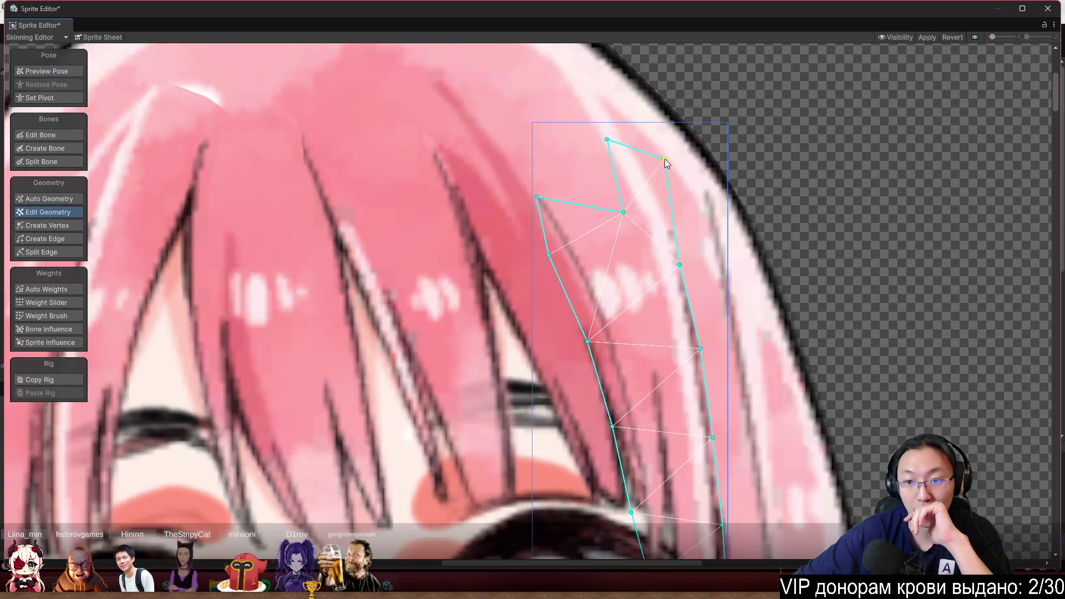
pyautogui.moveTo(682, 267); pyautogui.dragTo(692, 258)
pyautogui.scroll(-3, 693, 258)
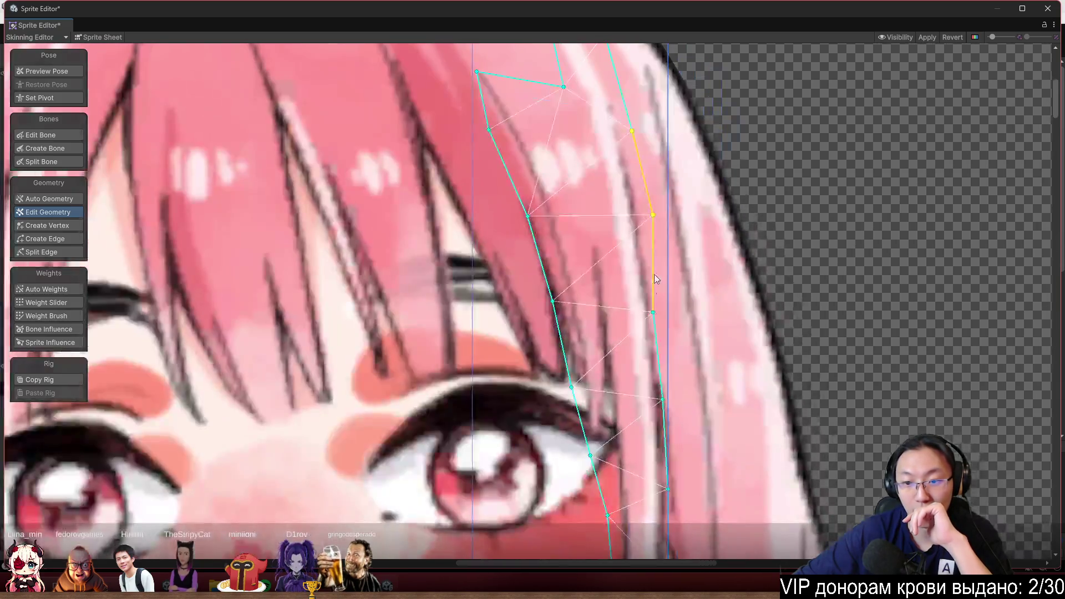
pyautogui.moveTo(653, 311); pyautogui.dragTo(664, 309)
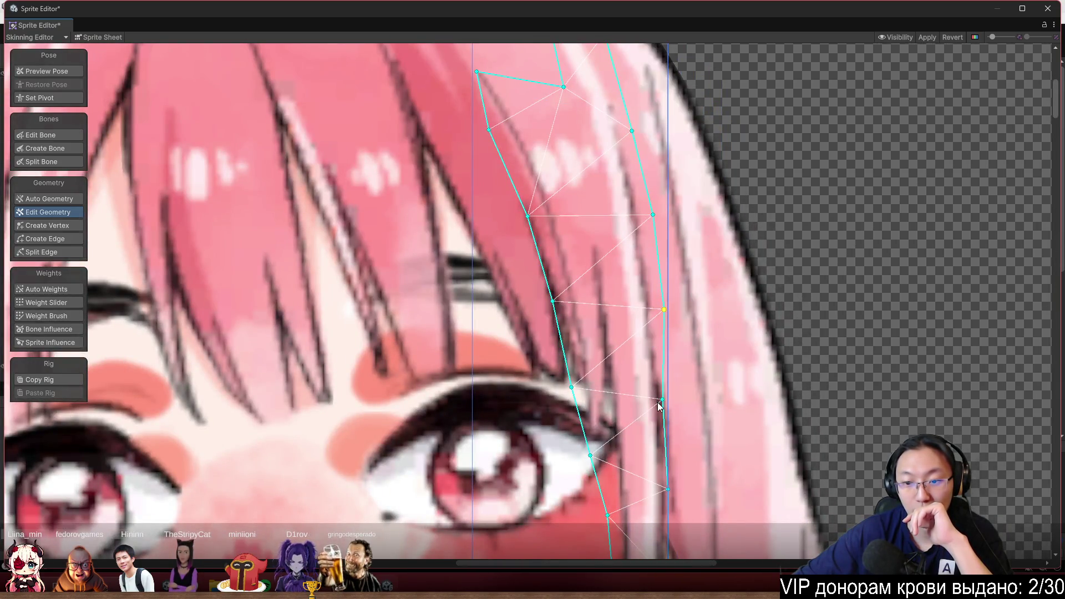
pyautogui.moveTo(662, 400); pyautogui.dragTo(670, 400)
# Raise the strand's top vertices, snapping the top-left one to the sprite corner
pyautogui.scroll(2, 538, 187)
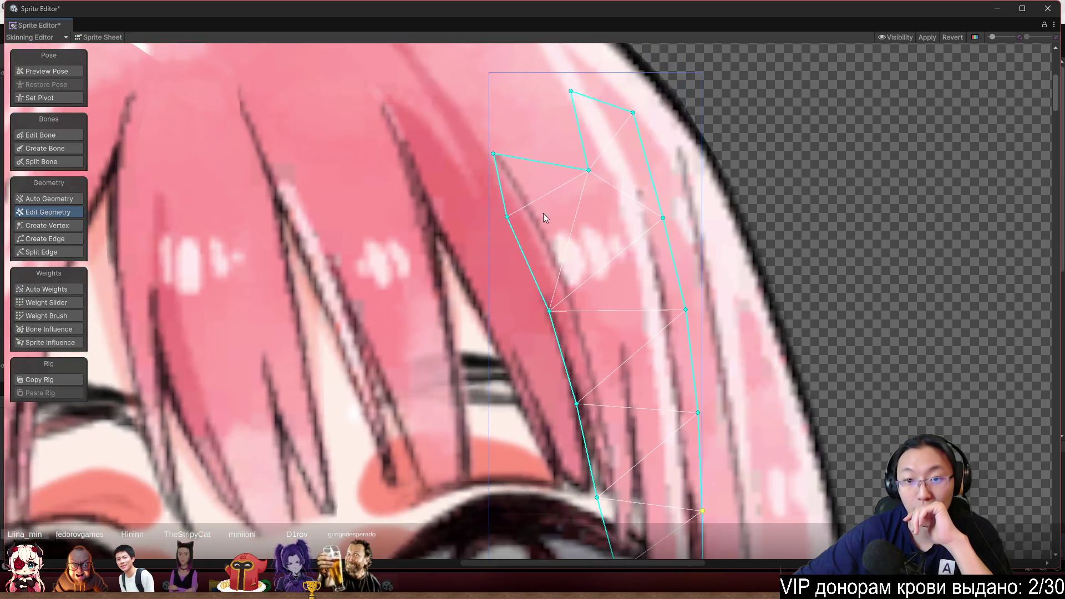
pyautogui.moveTo(591, 172); pyautogui.dragTo(507, 85)
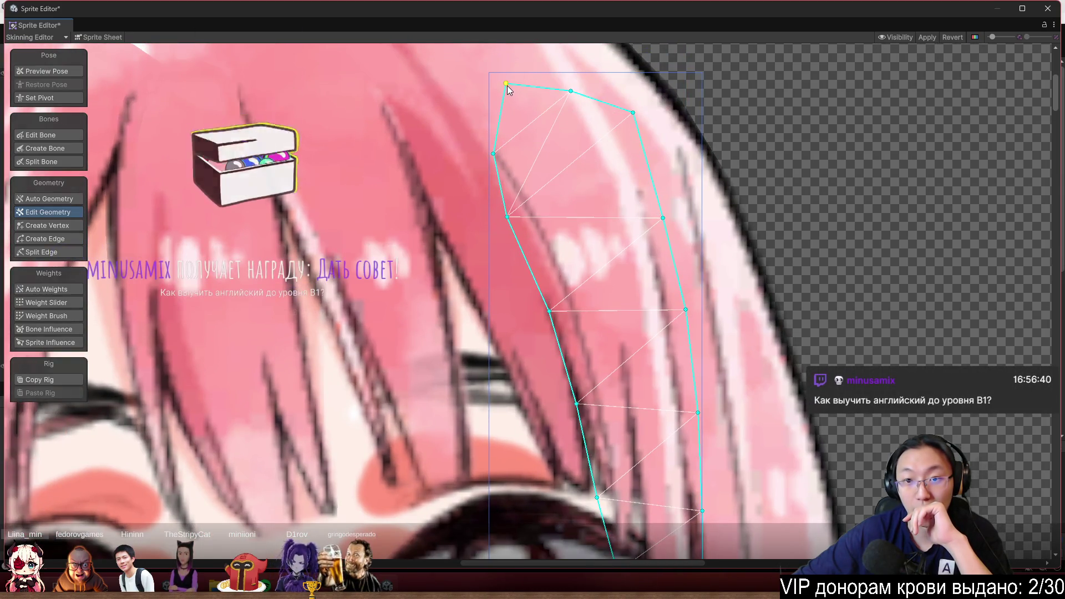
pyautogui.moveTo(571, 92); pyautogui.dragTo(577, 75)
pyautogui.moveTo(506, 82); pyautogui.dragTo(459, 56)
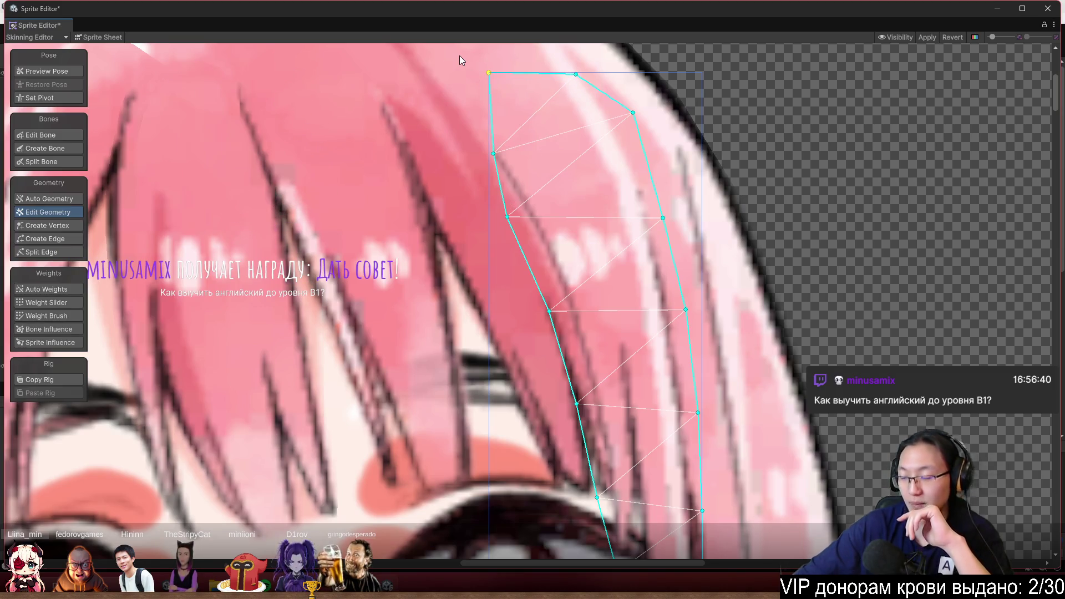
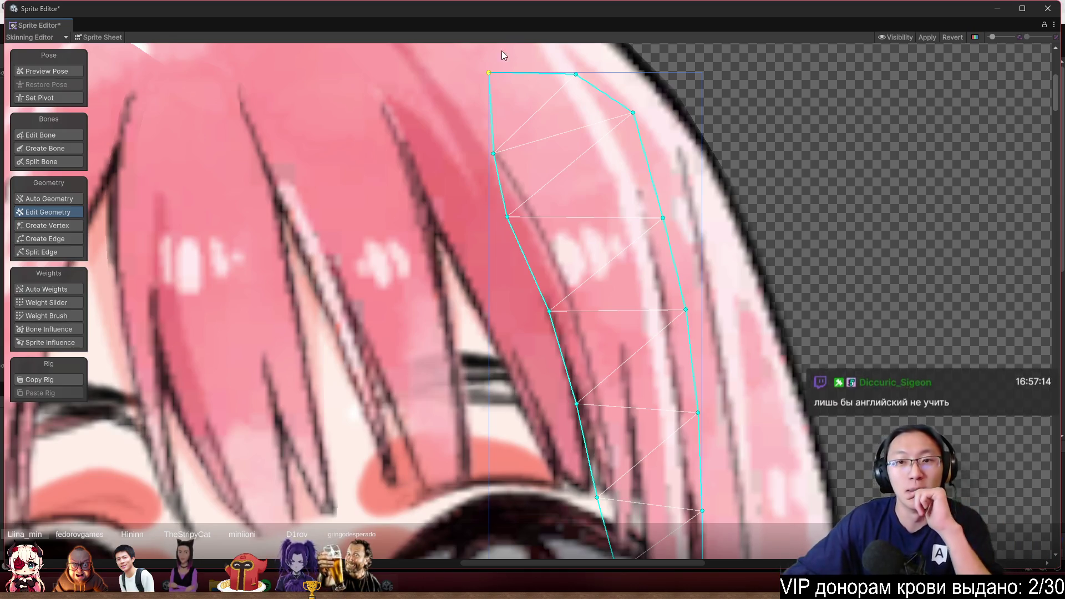
# Pull the side strand mesh's top and left vertices onto the pink hair strand's edges
pyautogui.moveTo(633, 113); pyautogui.dragTo(631, 107)
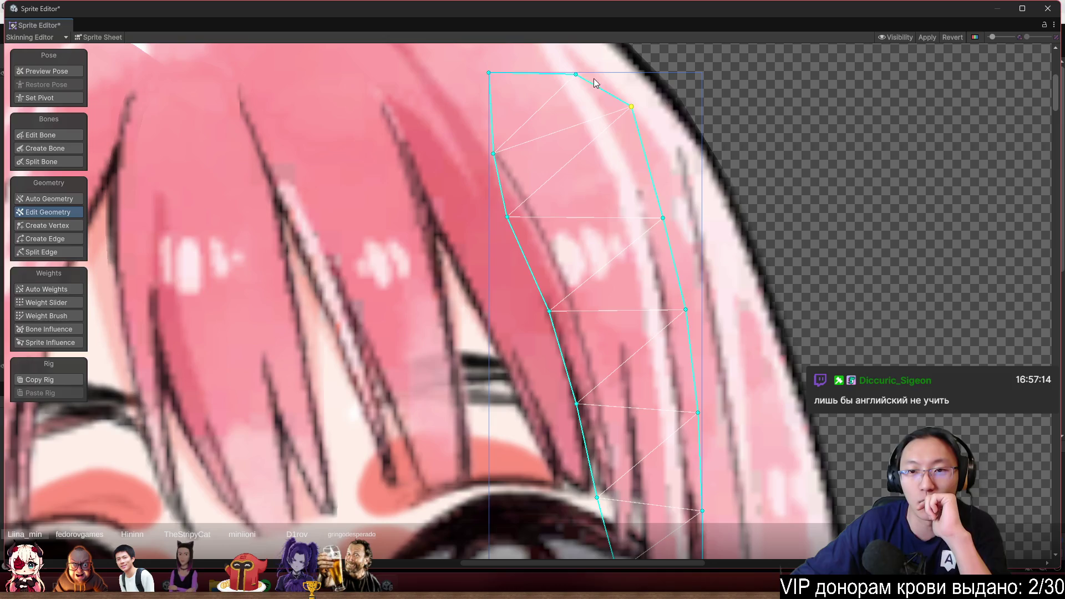
pyautogui.moveTo(575, 73); pyautogui.dragTo(616, 73)
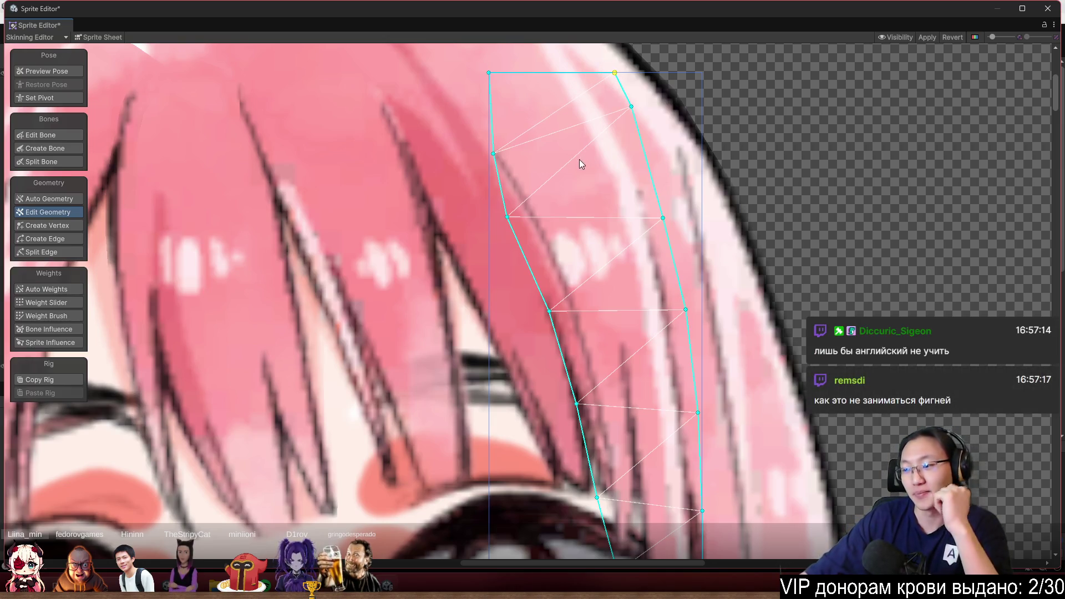
pyautogui.moveTo(493, 153); pyautogui.dragTo(488, 152)
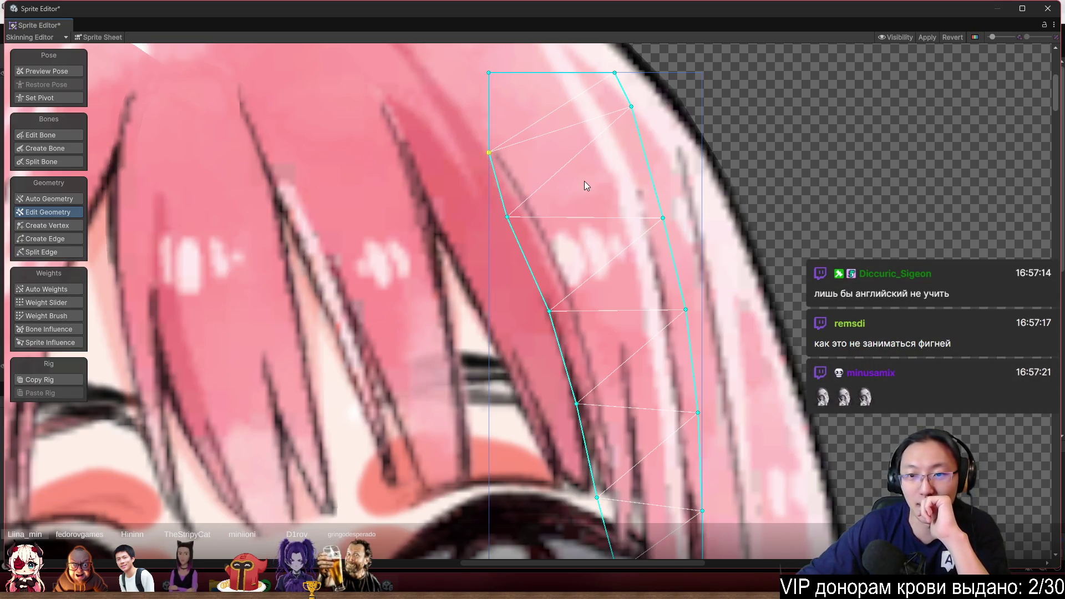
pyautogui.scroll(-3, 584, 181)
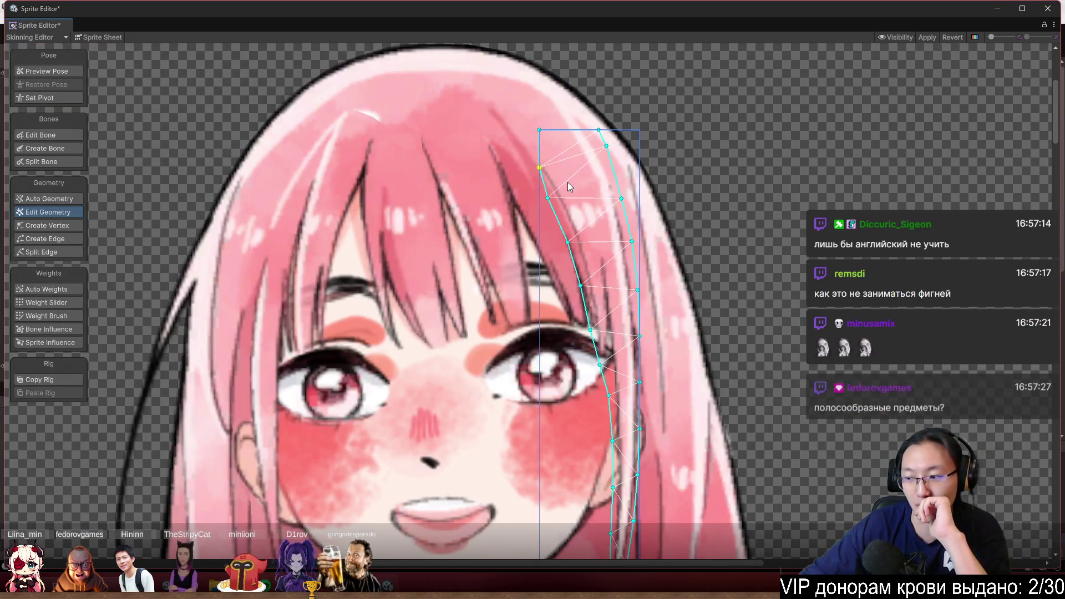
pyautogui.scroll(-3, 568, 184)
pyautogui.scroll(5, 499, 224)
pyautogui.scroll(-2, 428, 238)
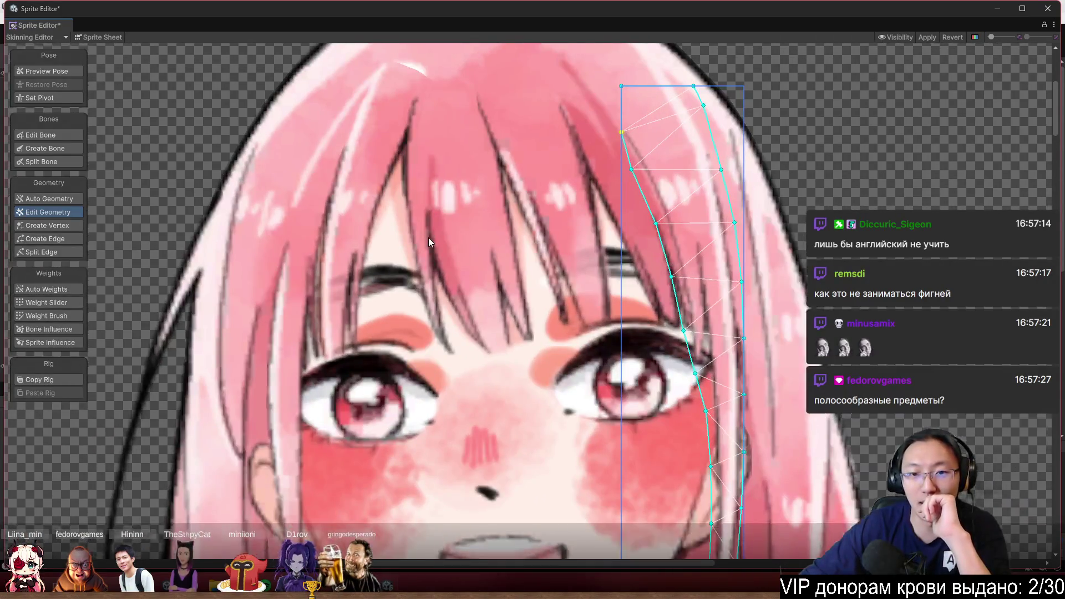
# Select the front bang mesh and fit its top and right-side vertices to the strand edges
pyautogui.click(441, 94)
pyautogui.scroll(2, 444, 89)
pyautogui.scroll(2, 458, 70)
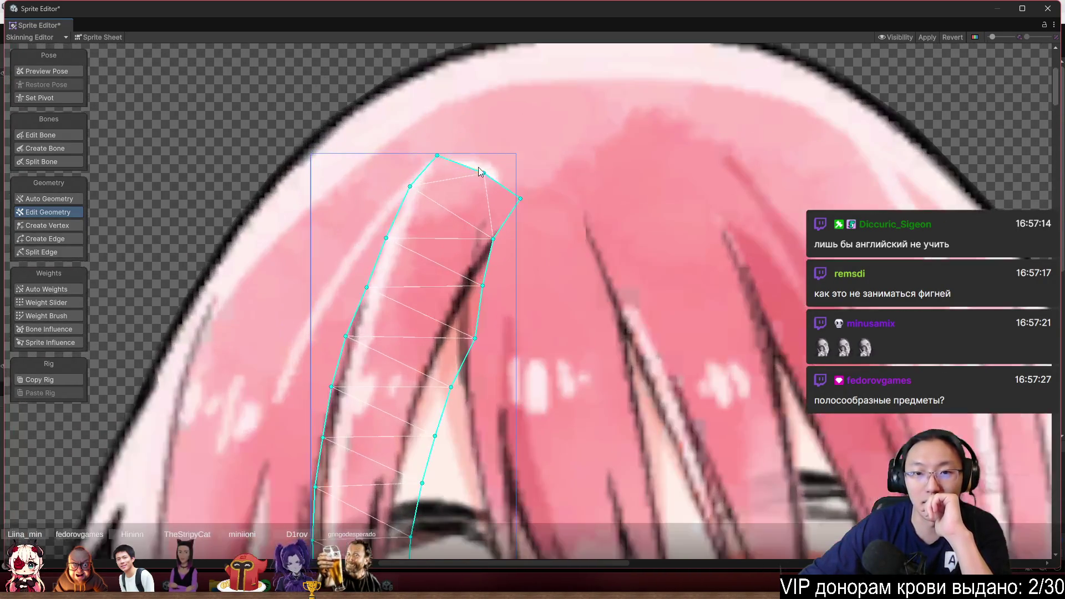
pyautogui.moveTo(483, 173); pyautogui.dragTo(516, 153)
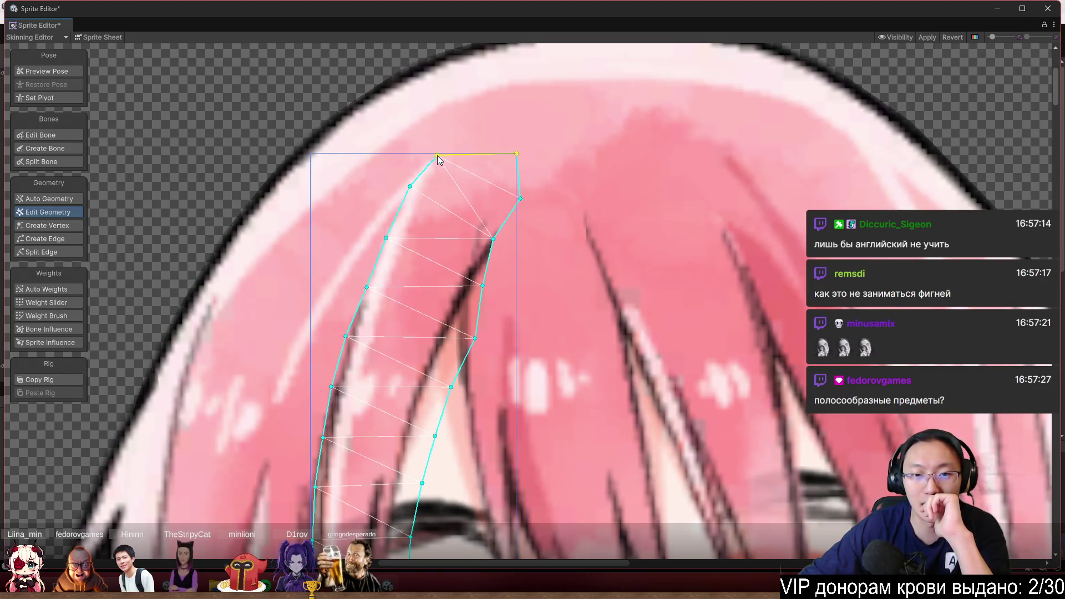
pyautogui.moveTo(410, 187); pyautogui.dragTo(403, 183)
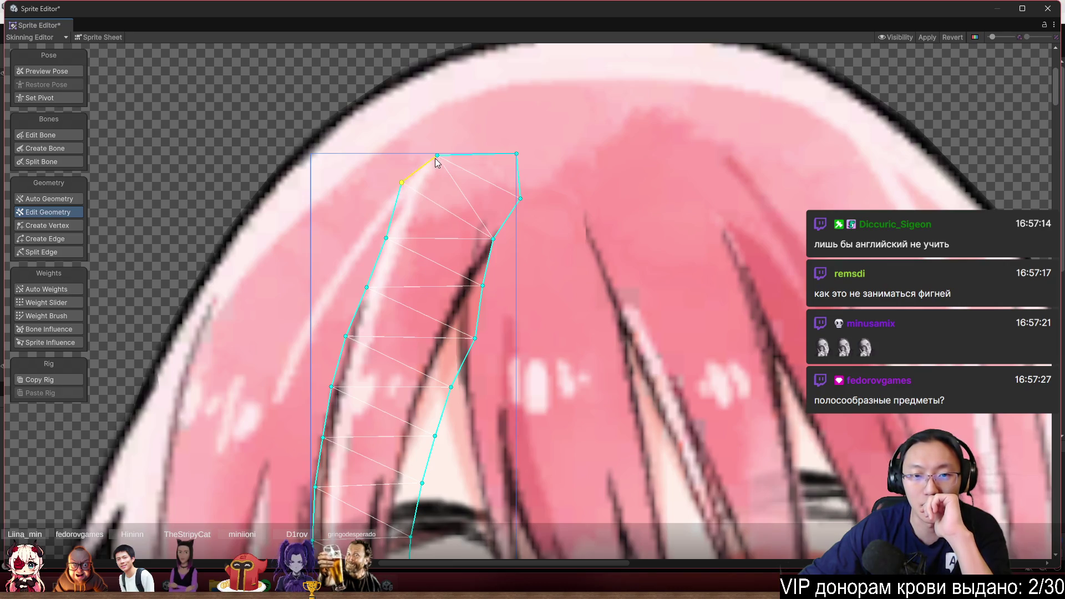
pyautogui.scroll(2, 521, 145)
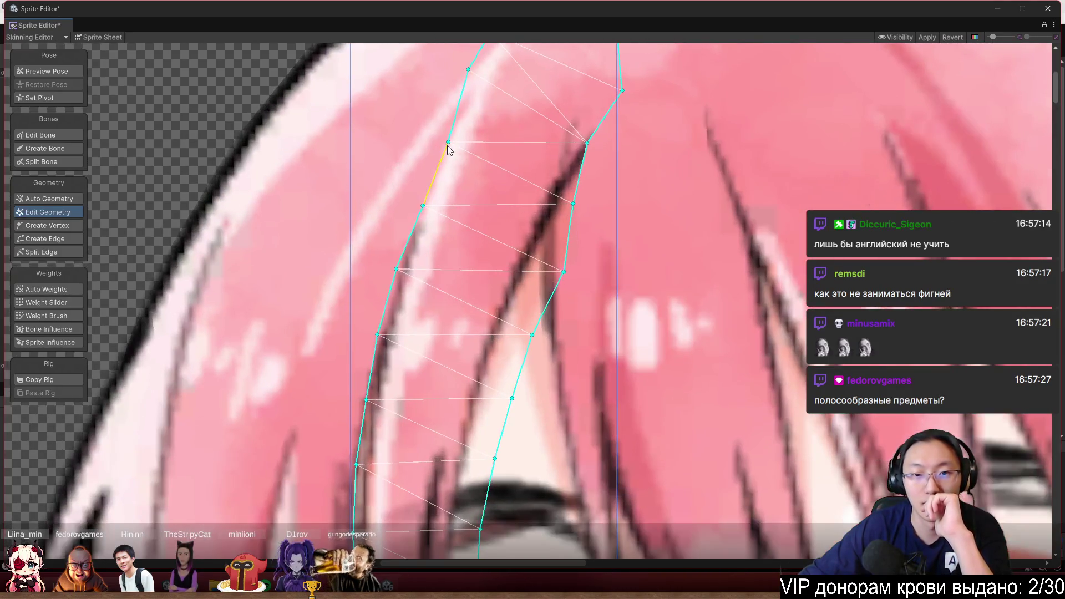
pyautogui.moveTo(447, 140)
pyautogui.mouseDown()
pyautogui.moveTo(436, 139)
pyautogui.moveTo(451, 137)
pyautogui.mouseUp()
pyautogui.moveTo(573, 203); pyautogui.dragTo(589, 193)
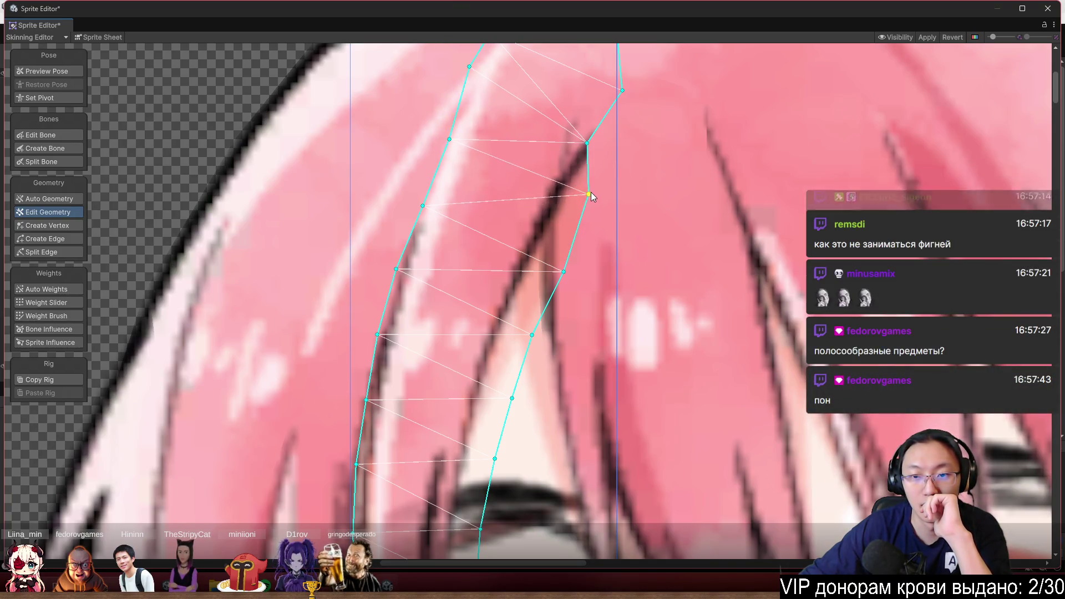
pyautogui.moveTo(587, 144); pyautogui.dragTo(623, 139)
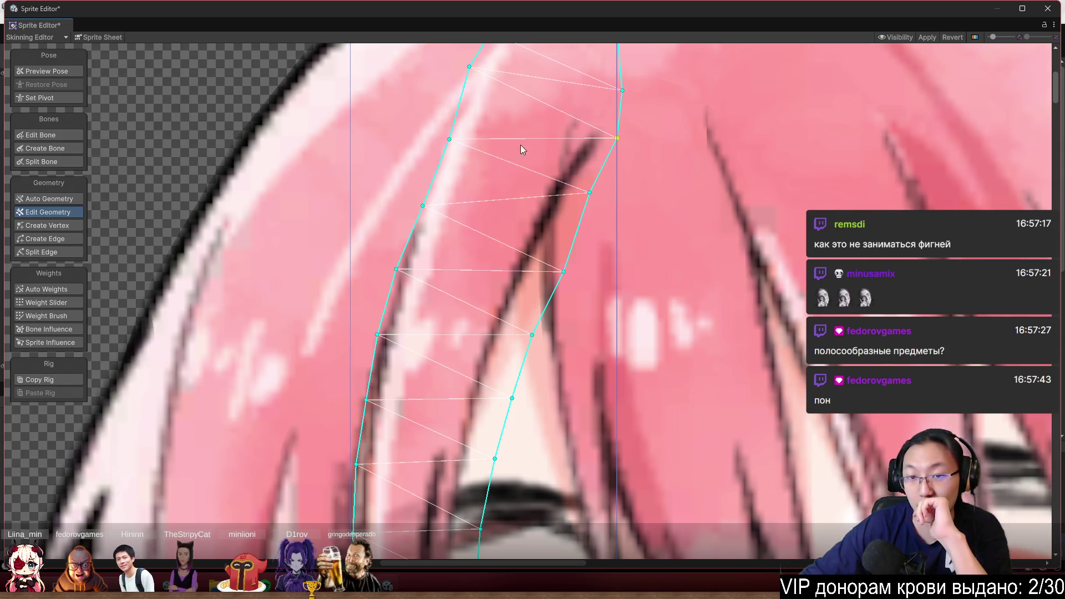
# Shift the bang mesh's left and lower-left vertices so the outline hugs the strand
pyautogui.moveTo(449, 140); pyautogui.dragTo(436, 138)
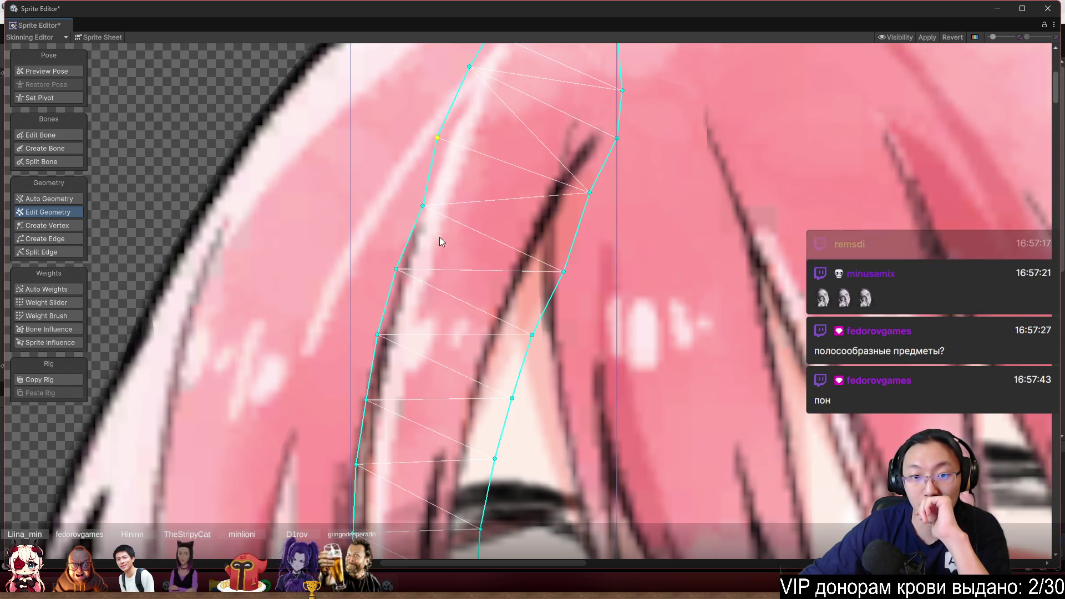
pyautogui.moveTo(439, 231); pyautogui.dragTo(483, 133)
pyautogui.keyDown('shift'); pyautogui.click(472, 127); pyautogui.keyUp('shift')
pyautogui.click(614, 195)
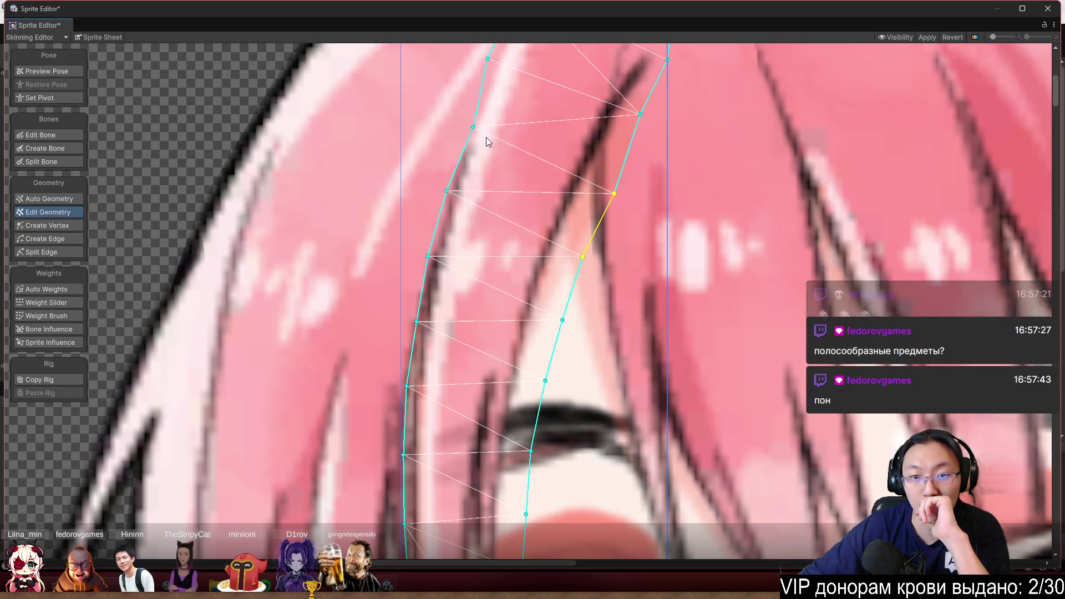
pyautogui.moveTo(474, 128); pyautogui.dragTo(461, 125)
pyautogui.moveTo(447, 191); pyautogui.dragTo(435, 189)
pyautogui.moveTo(428, 256); pyautogui.dragTo(421, 256)
pyautogui.moveTo(430, 318)
pyautogui.mouseDown()
pyautogui.moveTo(469, 252)
pyautogui.moveTo(446, 256)
pyautogui.mouseUp()
pyautogui.moveTo(491, 340)
pyautogui.mouseDown()
pyautogui.moveTo(541, 242)
pyautogui.moveTo(495, 230)
pyautogui.mouseUp()
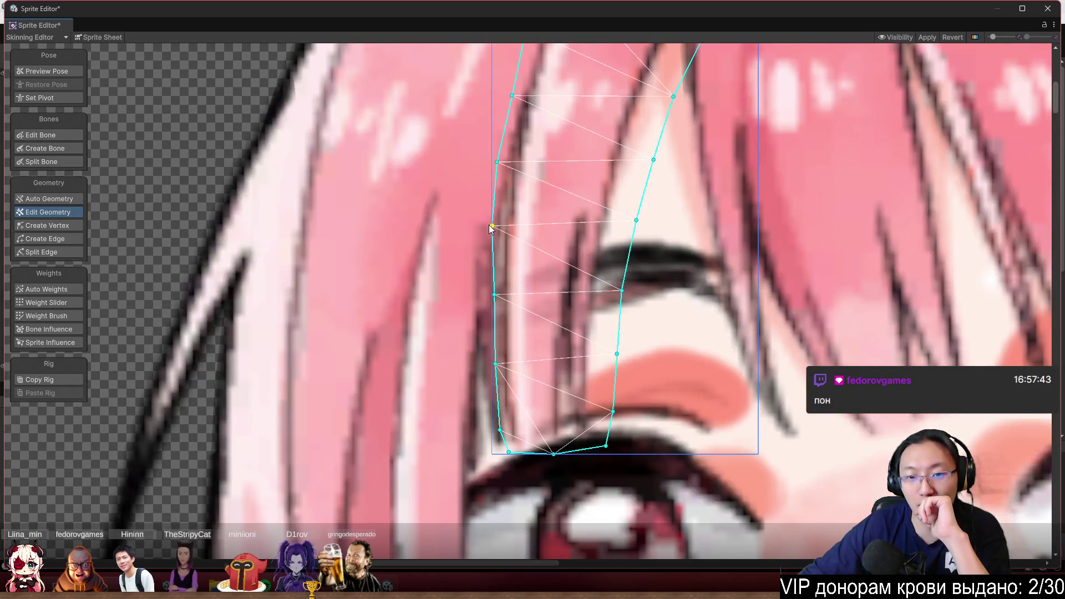
# Move the thin bang's lower vertices to fit its tip just above the eye
pyautogui.moveTo(544, 297)
pyautogui.mouseDown()
pyautogui.moveTo(528, 224)
pyautogui.moveTo(475, 221)
pyautogui.mouseUp()
pyautogui.scroll(1, 480, 228)
pyautogui.scroll(-1, 551, 238)
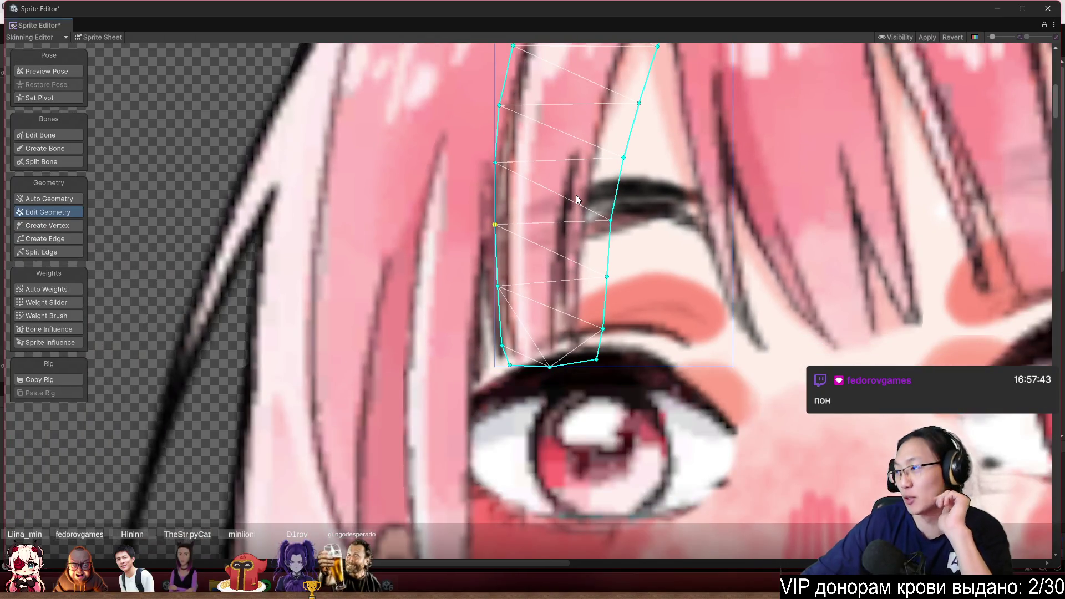
pyautogui.scroll(2, 498, 328)
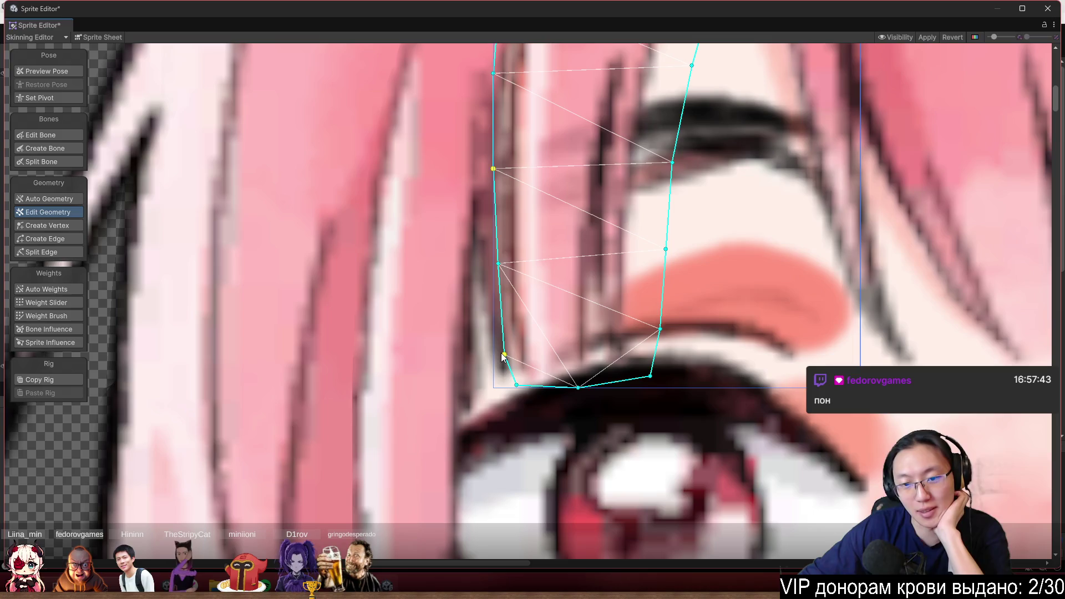
pyautogui.moveTo(503, 355)
pyautogui.mouseDown()
pyautogui.moveTo(498, 313)
pyautogui.moveTo(499, 329)
pyautogui.mouseUp()
pyautogui.scroll(-2, 502, 327)
pyautogui.scroll(3, 571, 221)
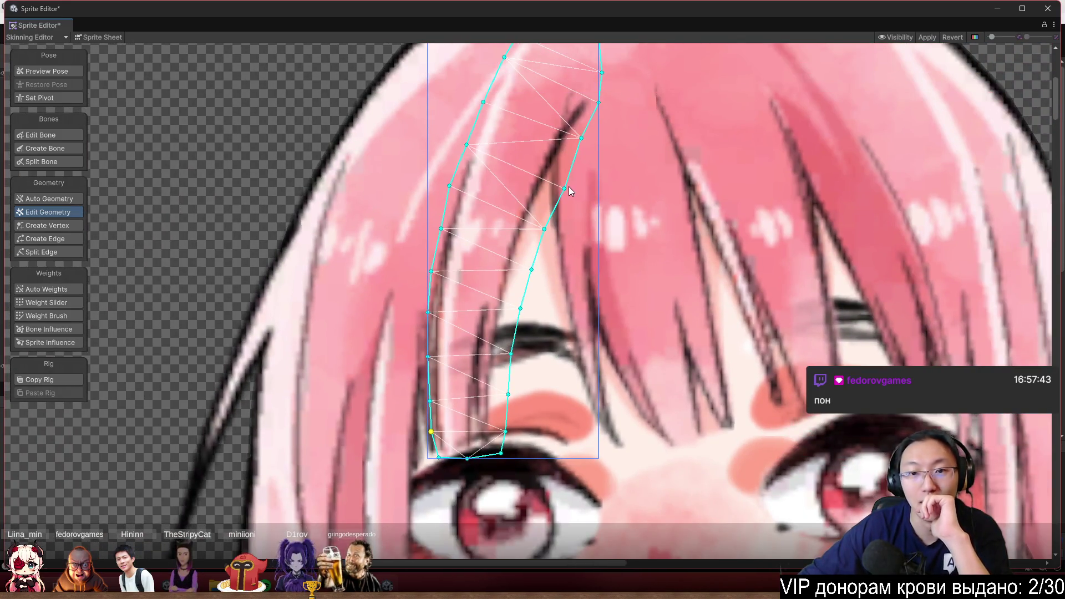
pyautogui.scroll(-3, 568, 186)
pyautogui.scroll(3, 491, 157)
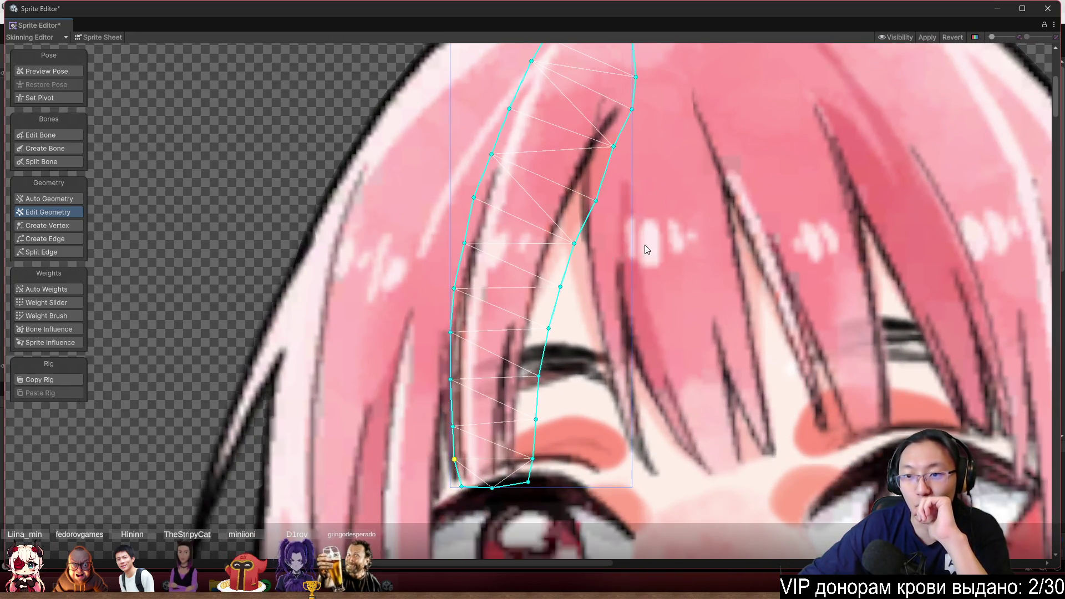
# Select the neighbouring wider bang strand's mesh and inspect it up close
pyautogui.hscroll(2, 638, 242)
pyautogui.click(603, 240)
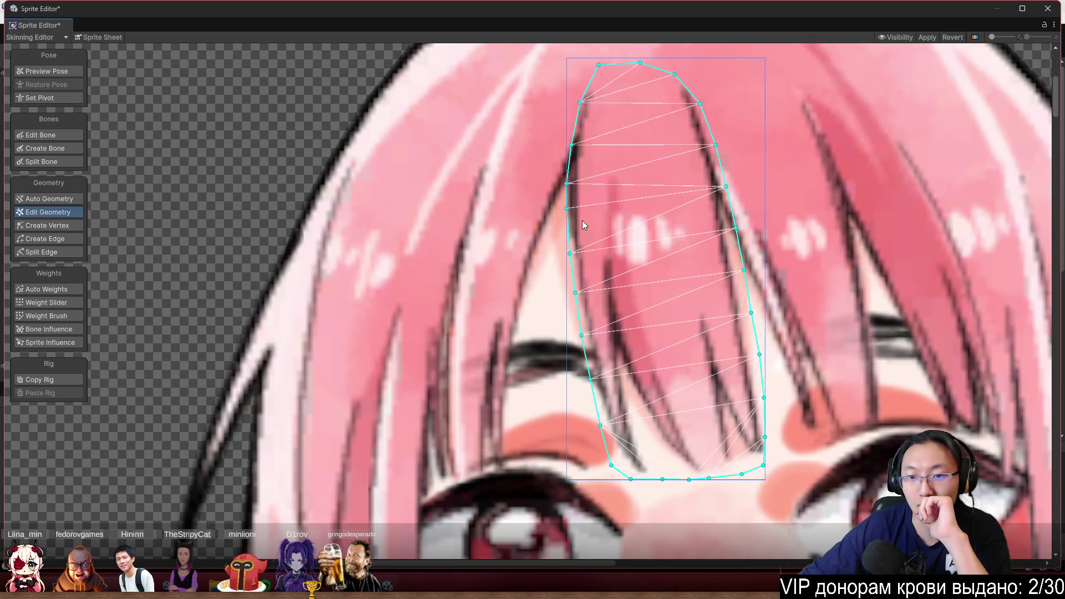
pyautogui.scroll(-3, 582, 220)
pyautogui.scroll(3, 588, 186)
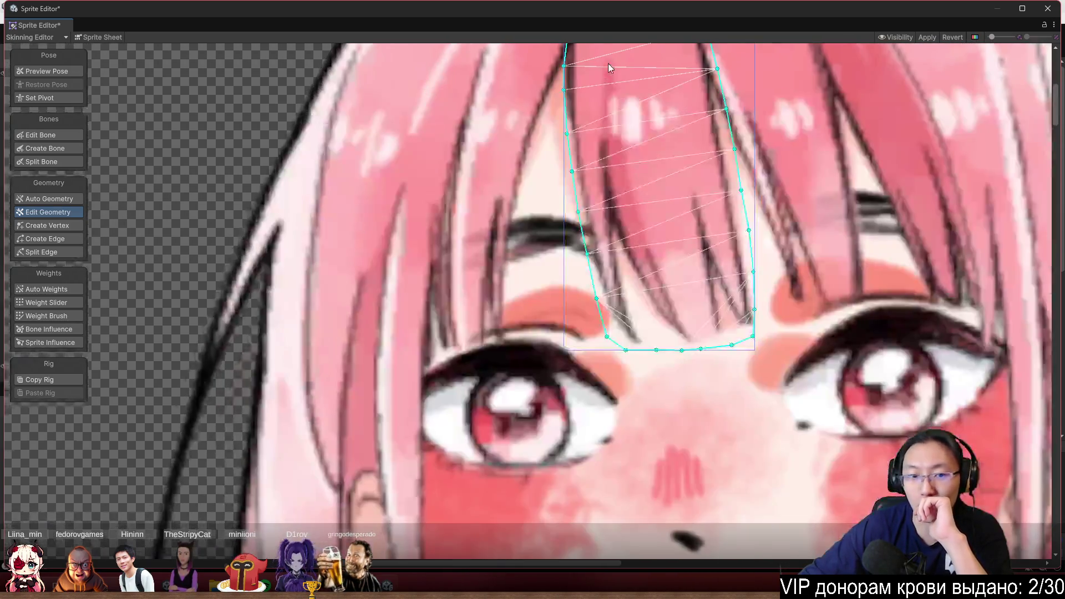
pyautogui.scroll(-5, 471, 308)
pyautogui.scroll(2, 439, 189)
pyautogui.scroll(-2, 401, 259)
pyautogui.scroll(-5, 474, 177)
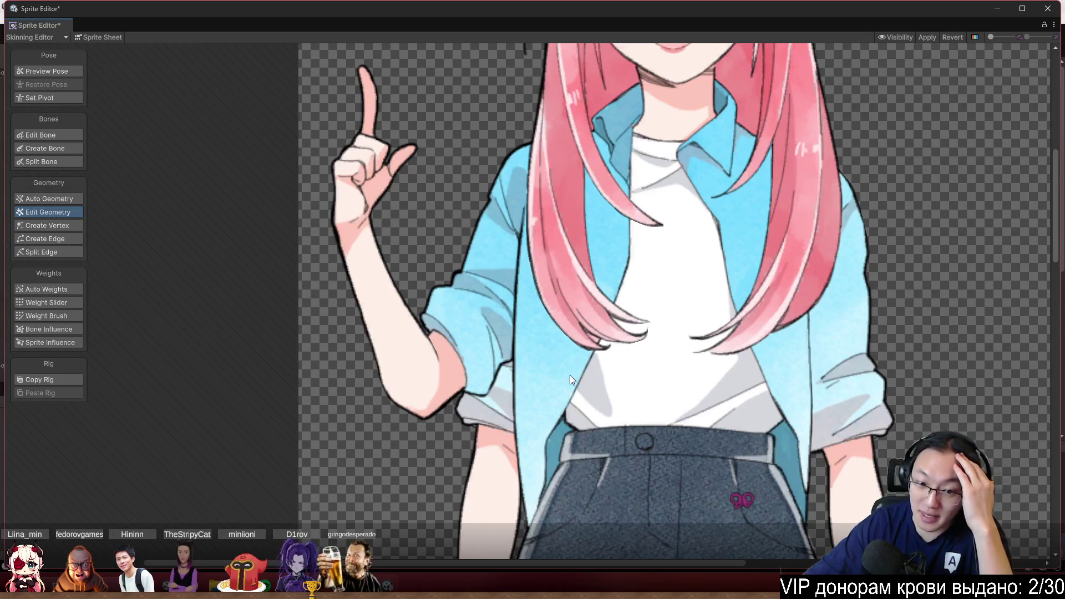
pyautogui.scroll(4, 550, 377)
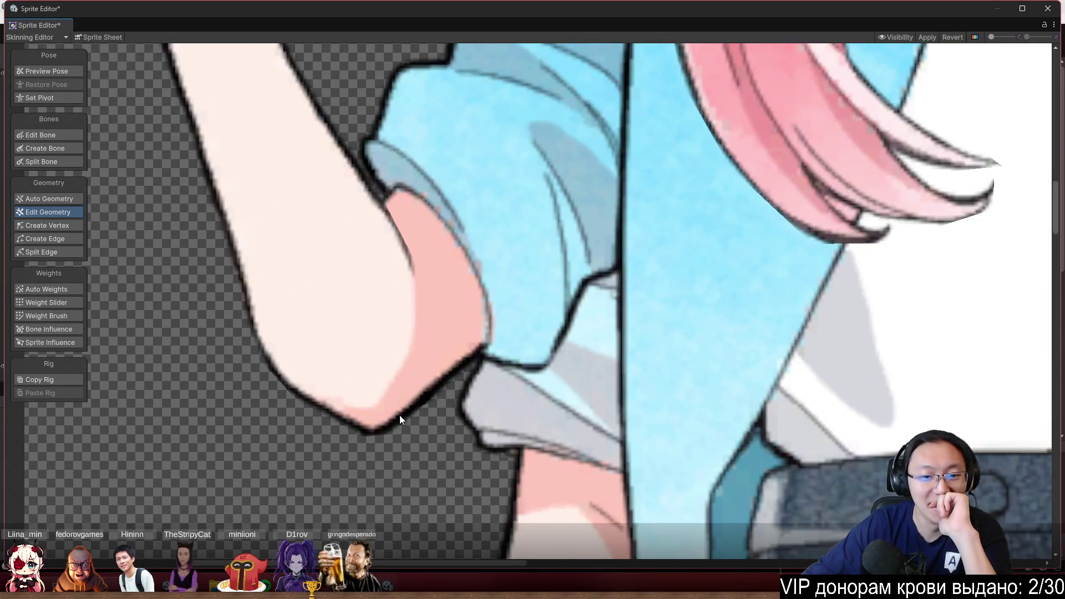
# Select the raised arm sprite and pull its elbow-bottom vertex in against the elbow outline
pyautogui.scroll(2, 389, 422)
pyautogui.click(378, 419)
pyautogui.scroll(3, 381, 433)
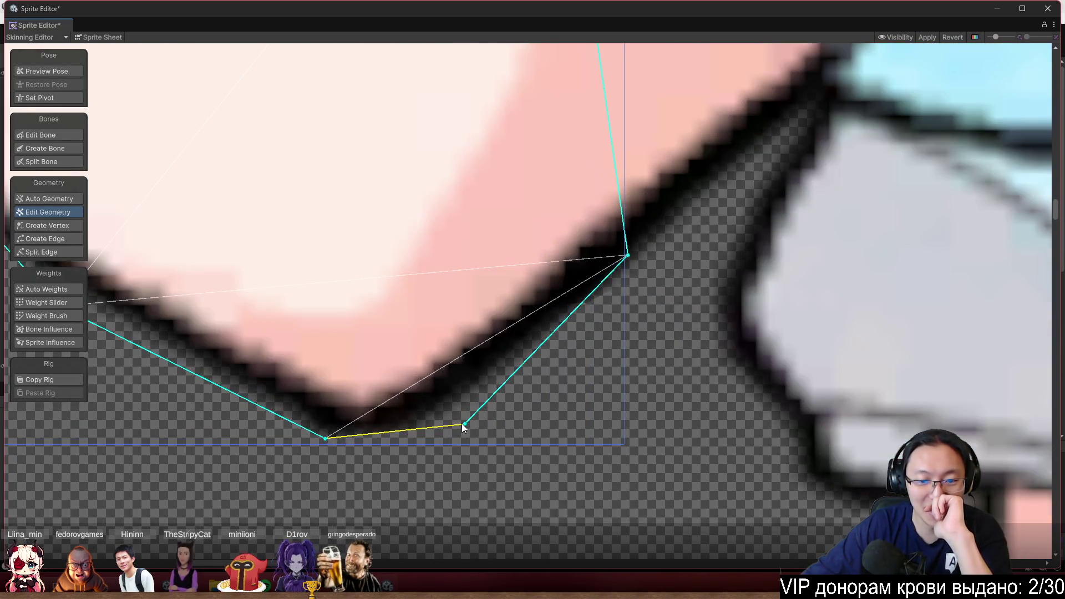
pyautogui.moveTo(463, 424); pyautogui.dragTo(421, 445)
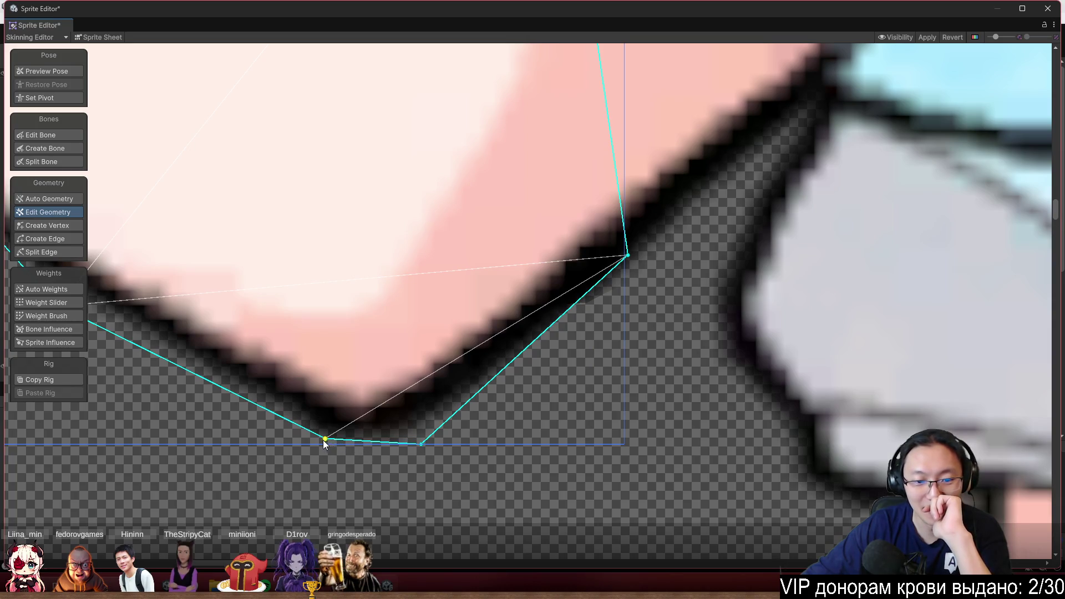
pyautogui.scroll(-8, 511, 402)
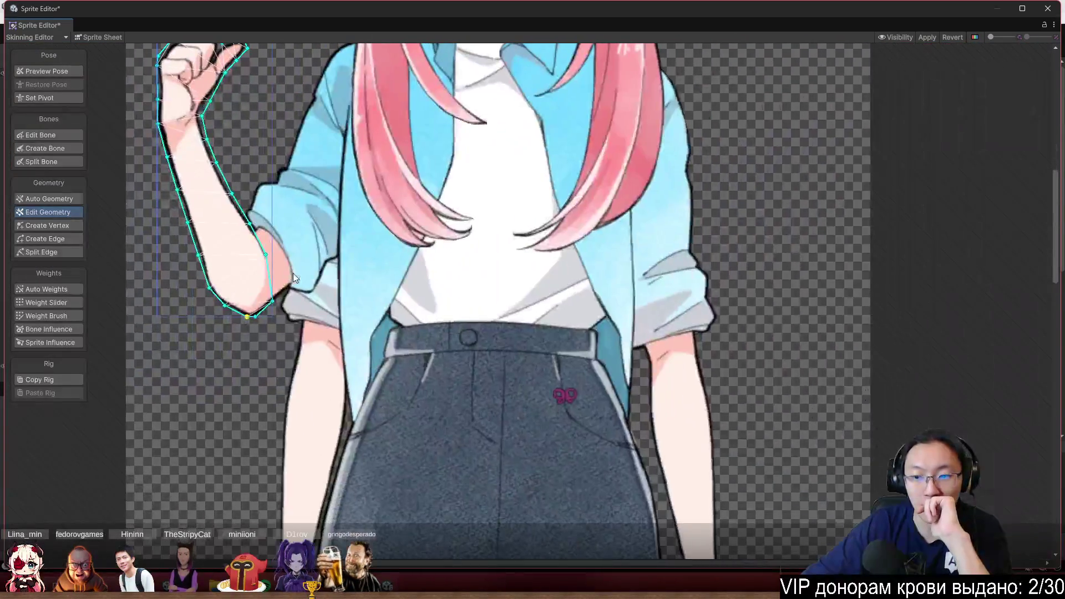
pyautogui.scroll(-3, 508, 314)
pyautogui.scroll(-2, 595, 246)
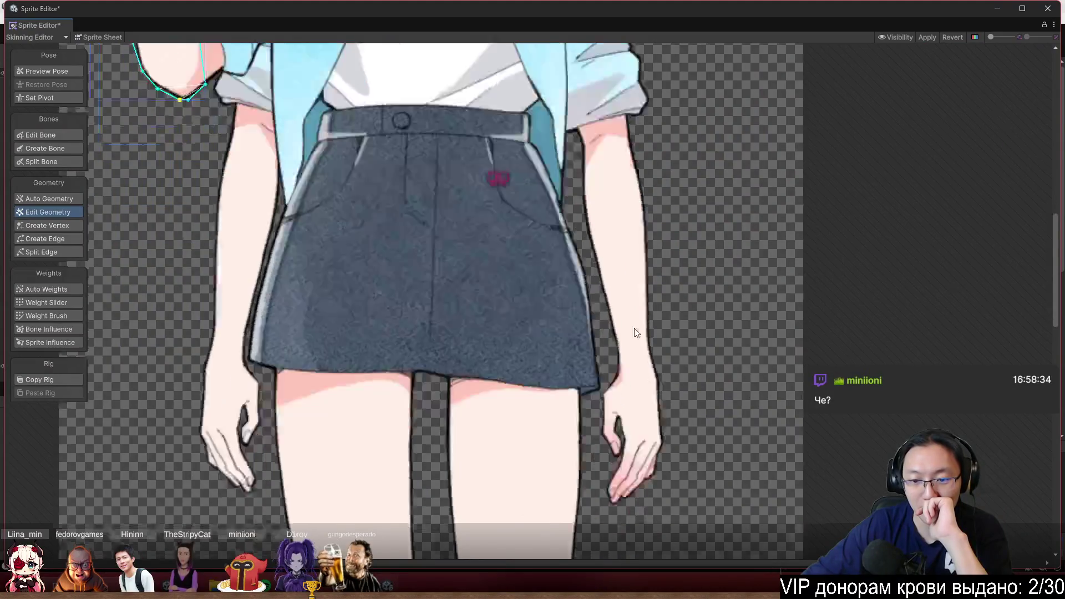
pyautogui.scroll(5, 580, 409)
pyautogui.scroll(-8, 581, 409)
pyautogui.scroll(3, 490, 268)
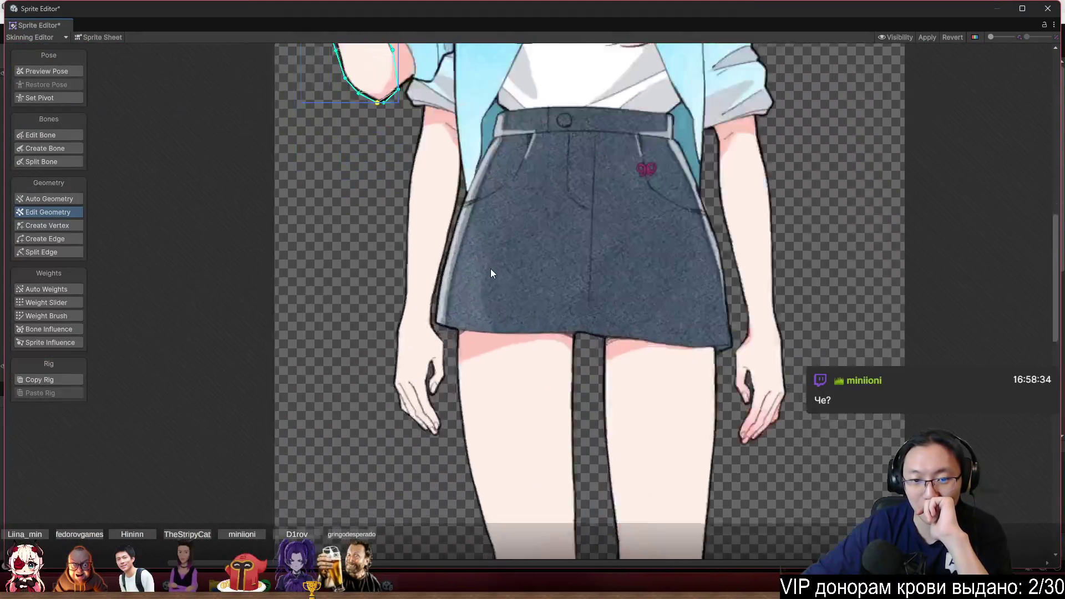
pyautogui.scroll(-5, 491, 272)
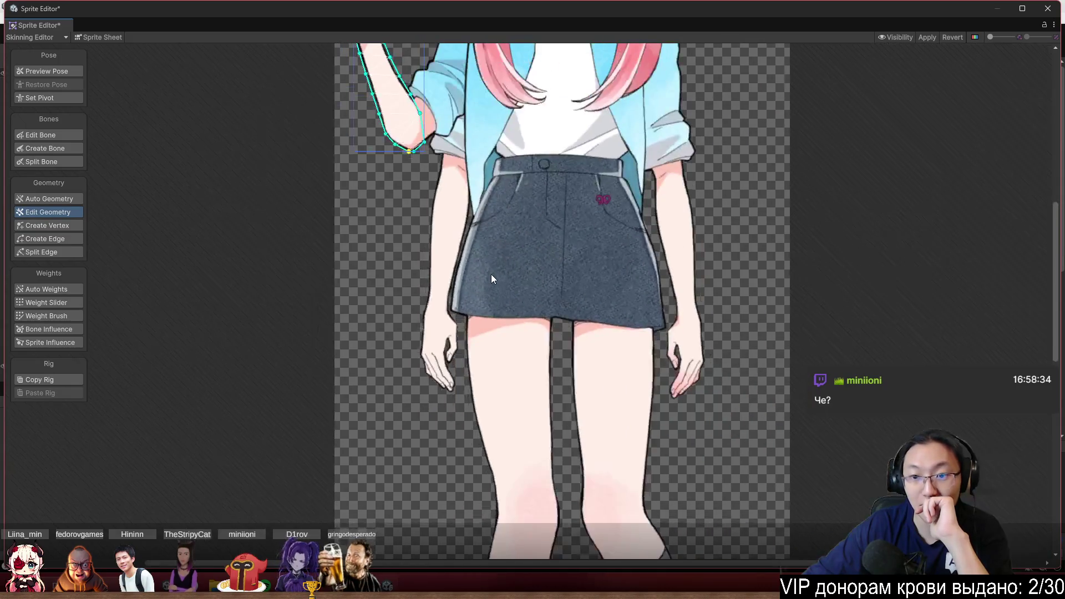
pyautogui.scroll(4, 538, 197)
pyautogui.scroll(8, 563, 230)
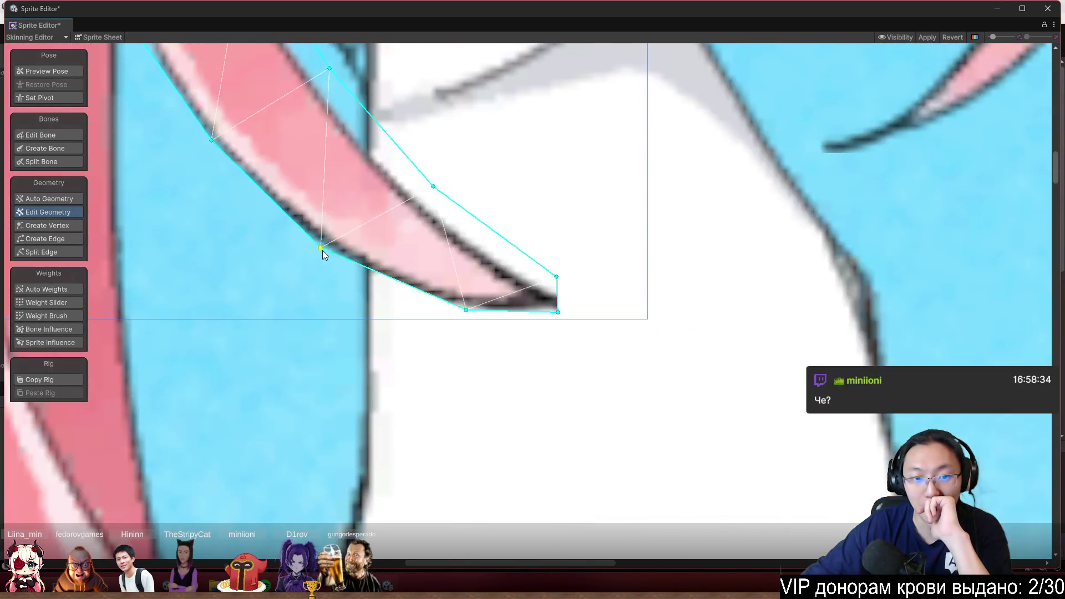
# Fit the strand tip vertices, then add a bottom vertex with Create Vertex and move the tip vertex to the bottom-right corner
pyautogui.moveTo(321, 248); pyautogui.dragTo(307, 258)
pyautogui.moveTo(462, 315)
pyautogui.mouseDown()
pyautogui.moveTo(426, 318)
pyautogui.moveTo(422, 297)
pyautogui.moveTo(401, 301)
pyautogui.mouseUp()
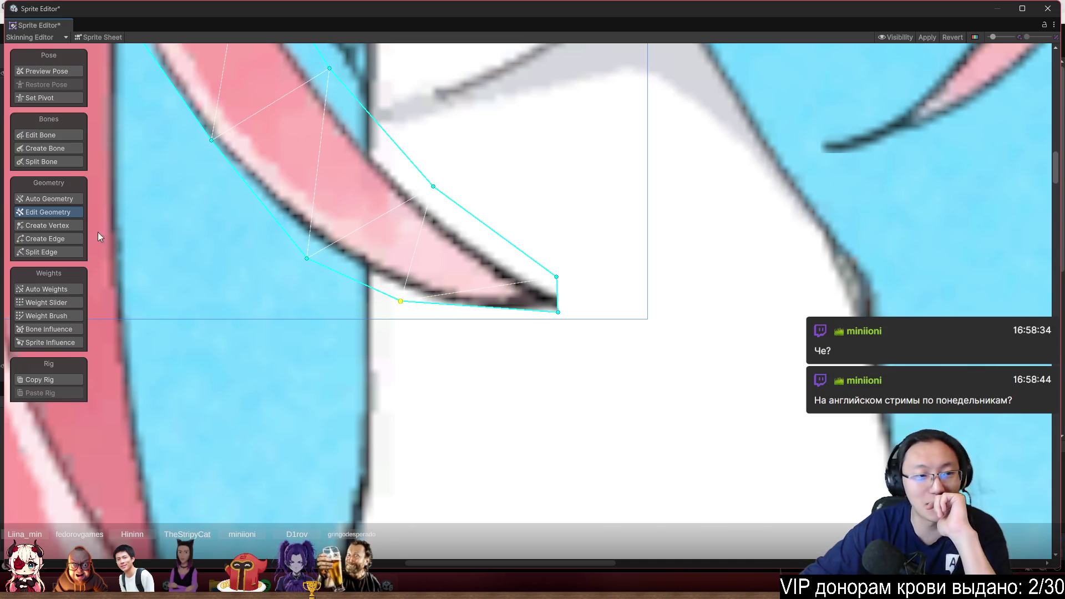
pyautogui.click(63, 227)
pyautogui.moveTo(492, 309); pyautogui.dragTo(521, 319)
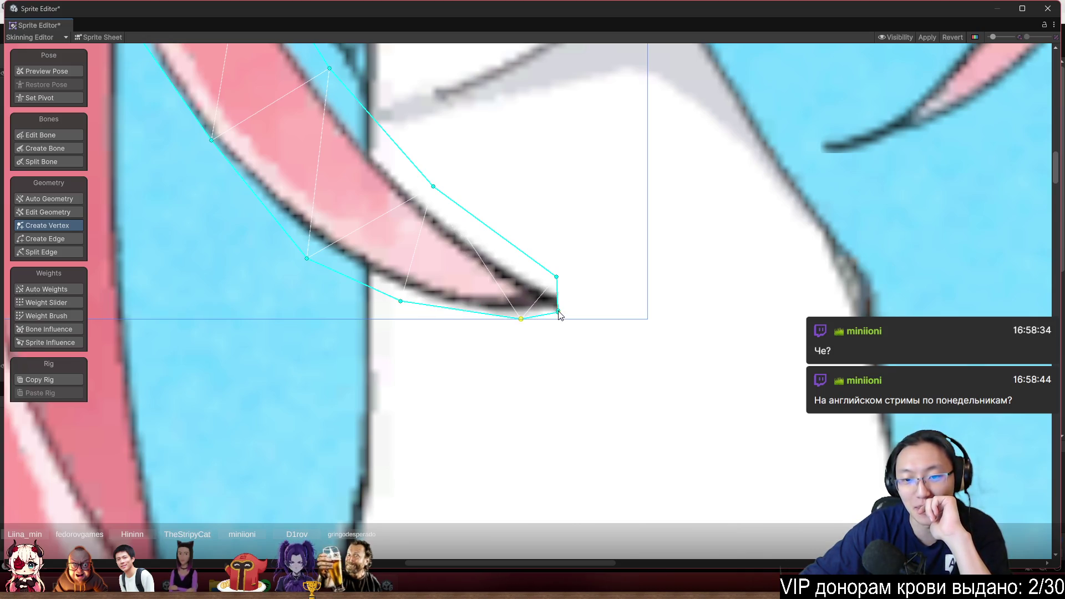
pyautogui.moveTo(563, 314)
pyautogui.mouseDown()
pyautogui.moveTo(617, 331)
pyautogui.moveTo(648, 287)
pyautogui.moveTo(660, 327)
pyautogui.mouseUp()
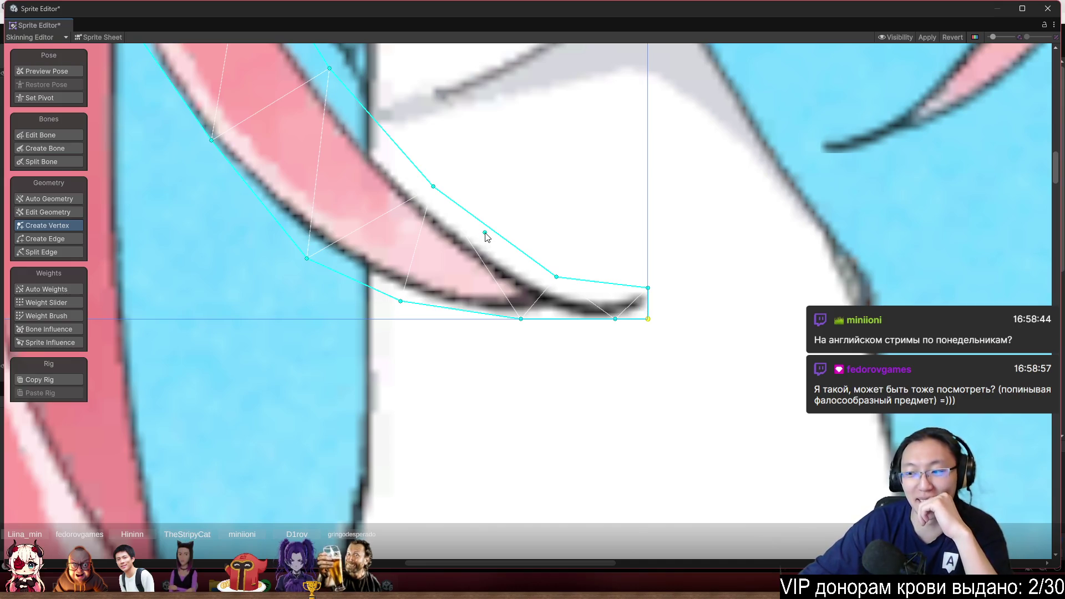
# Drag the strand's outer and bottom-edge vertices so the mesh follows its outline toward the tip
pyautogui.scroll(2, 452, 197)
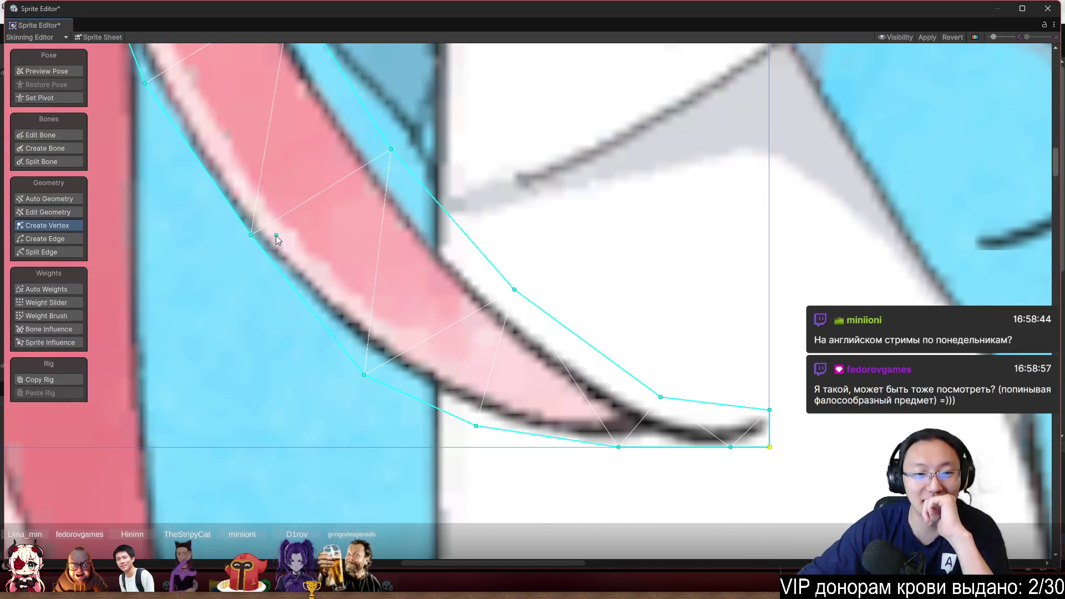
pyautogui.moveTo(251, 235); pyautogui.dragTo(232, 237)
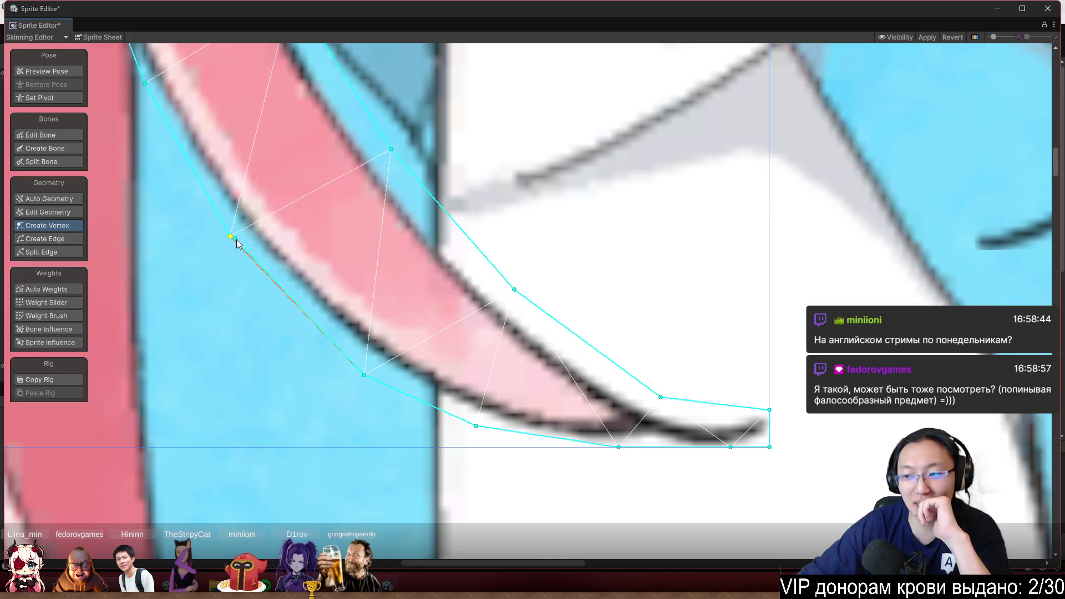
pyautogui.scroll(-5, 237, 244)
pyautogui.scroll(4, 365, 237)
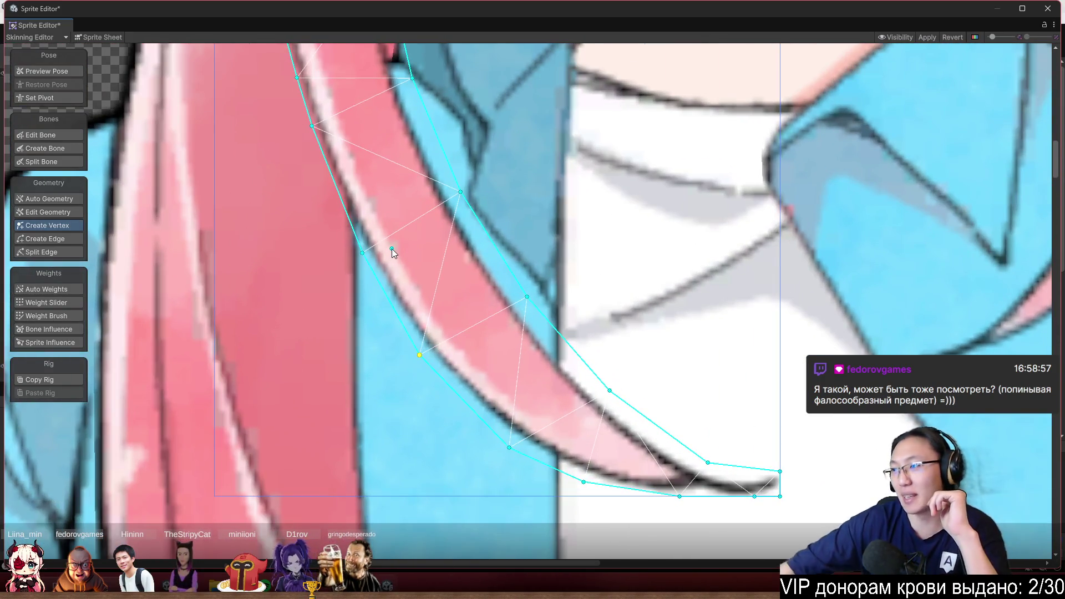
pyautogui.moveTo(444, 139); pyautogui.dragTo(503, 311)
pyautogui.scroll(2, 422, 327)
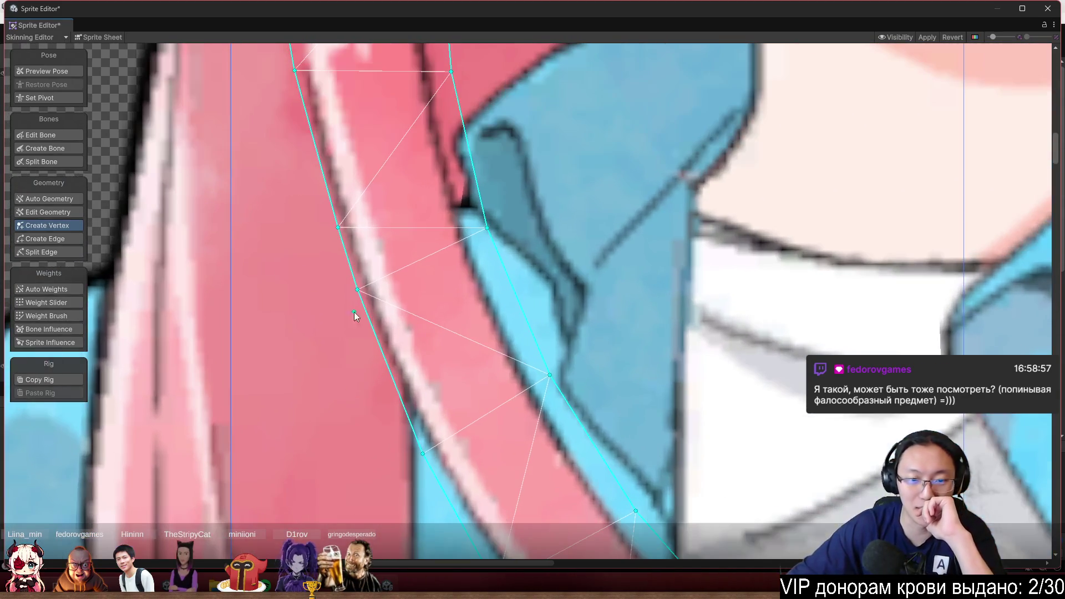
pyautogui.moveTo(356, 290)
pyautogui.mouseDown()
pyautogui.moveTo(356, 335)
pyautogui.moveTo(361, 327)
pyautogui.mouseUp()
pyautogui.moveTo(338, 228); pyautogui.dragTo(322, 207)
pyautogui.scroll(-4, 328, 205)
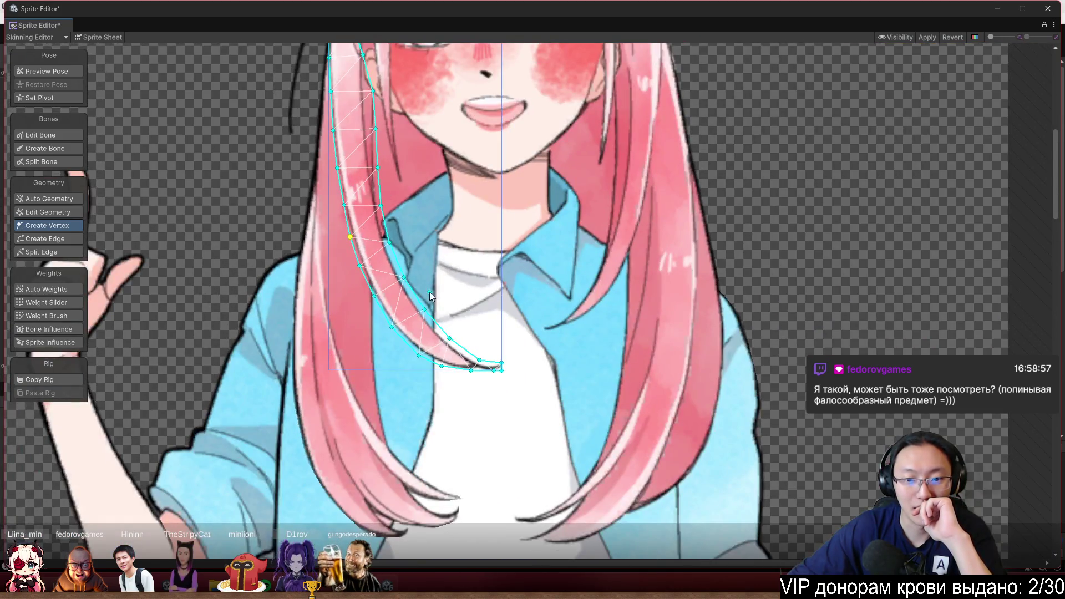
pyautogui.scroll(5, 488, 370)
pyautogui.scroll(4, 429, 337)
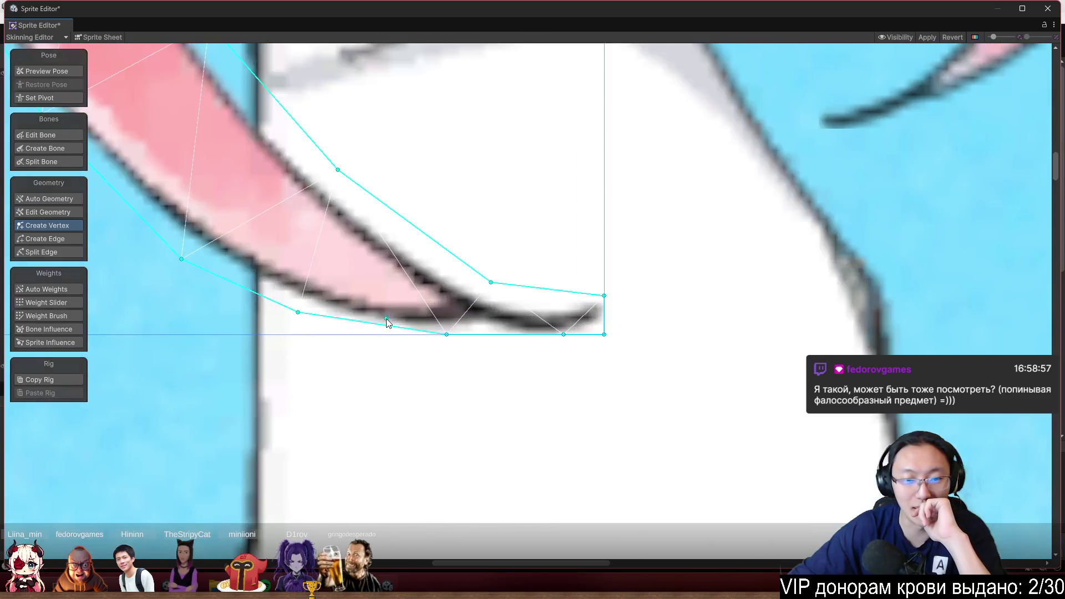
pyautogui.moveTo(428, 346); pyautogui.dragTo(385, 360)
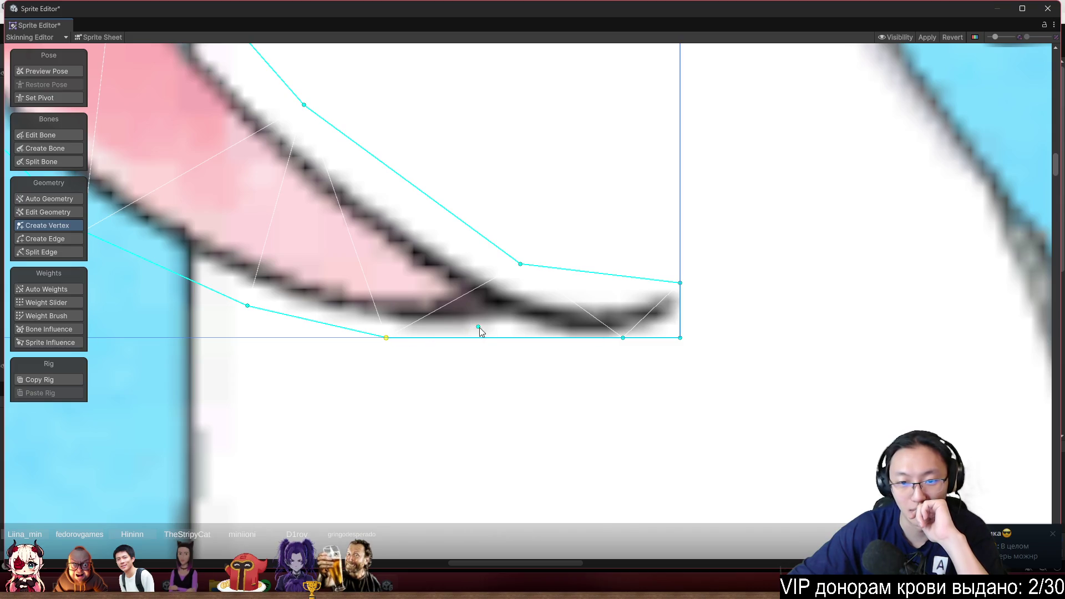
# Add one more vertex on the strand mesh's bottom edge
pyautogui.click(507, 340)
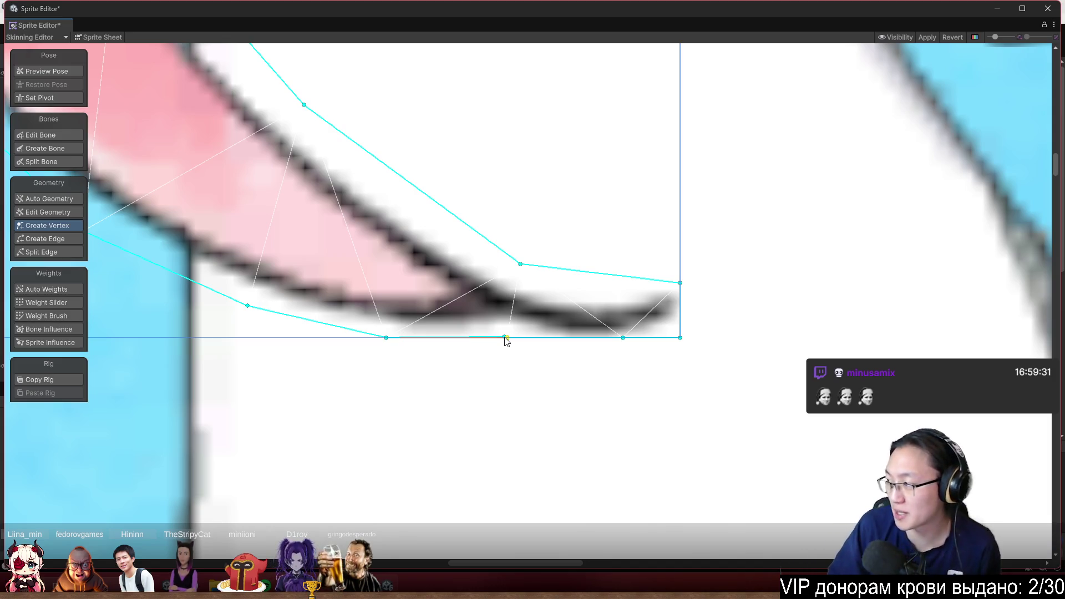
pyautogui.scroll(-10, 660, 302)
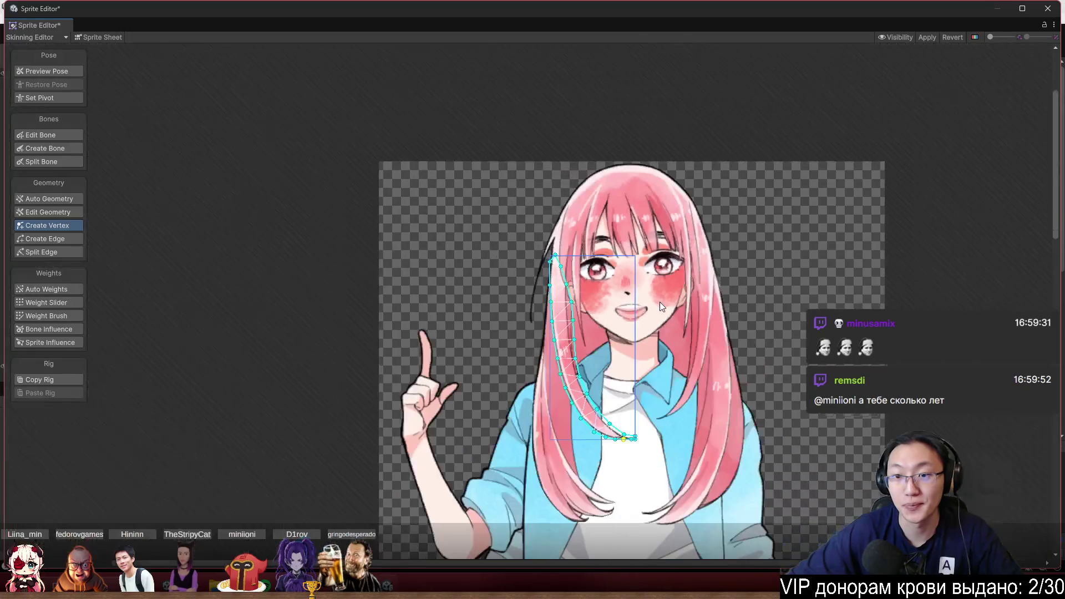
pyautogui.scroll(5, 527, 305)
pyautogui.scroll(3, 521, 310)
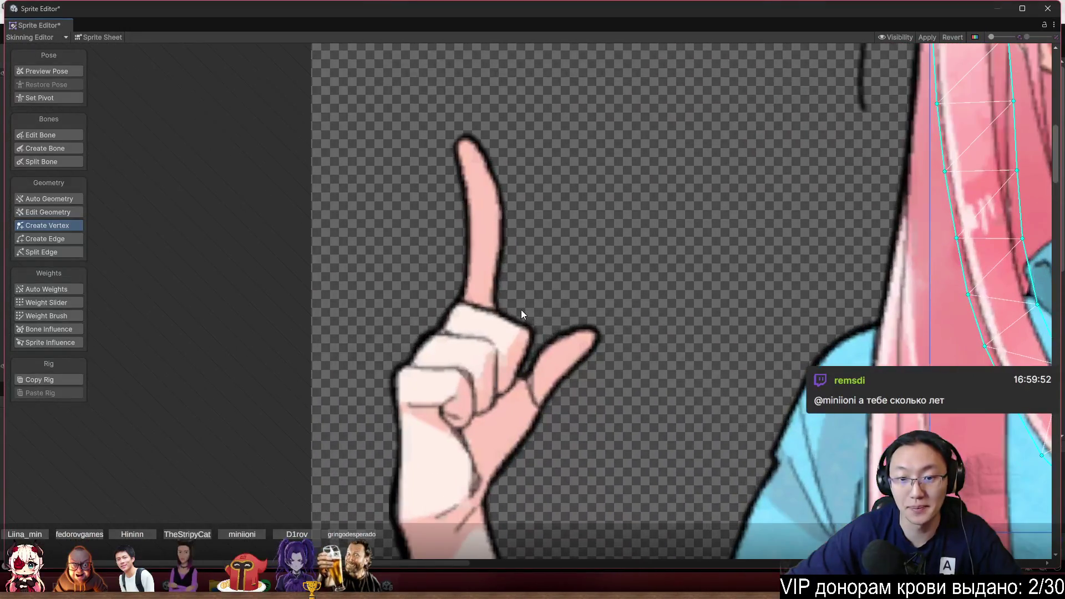
pyautogui.moveTo(521, 311); pyautogui.dragTo(529, 79)
pyautogui.scroll(-4, 625, 356)
pyautogui.moveTo(625, 361); pyautogui.dragTo(522, 213)
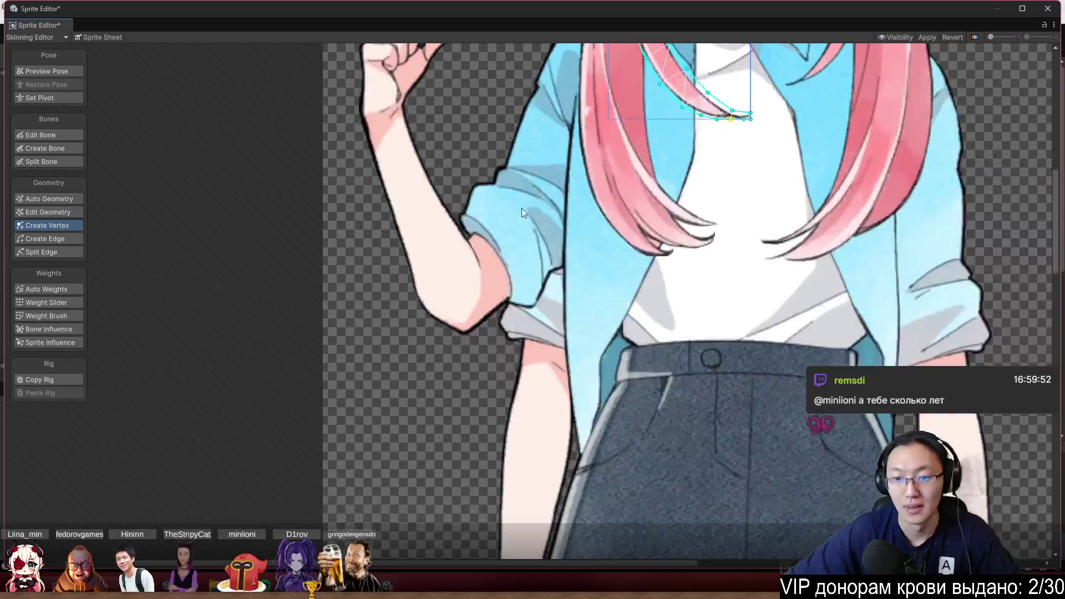
# Inspect the arm mesh up close and Apply the mesh edits to the sprite
pyautogui.scroll(2, 564, 271)
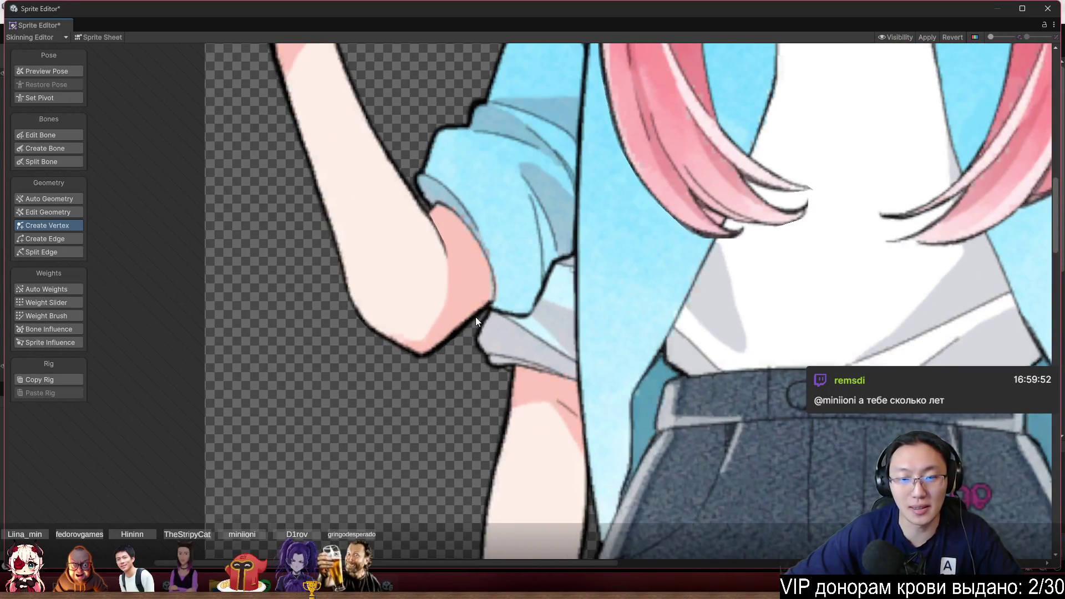
pyautogui.scroll(1, 456, 394)
pyautogui.scroll(3, 456, 250)
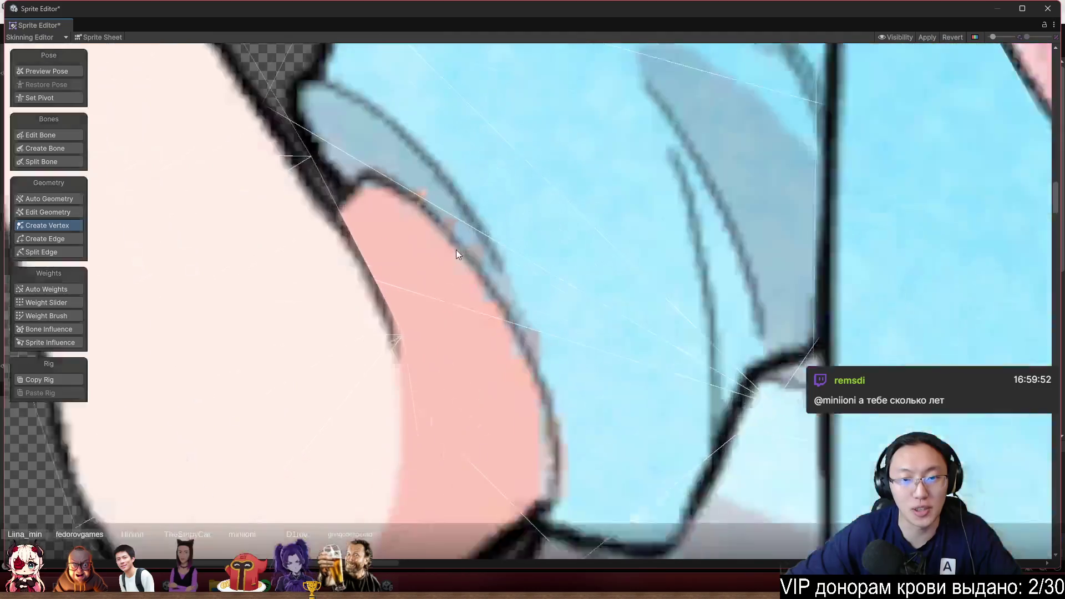
pyautogui.scroll(3, 456, 249)
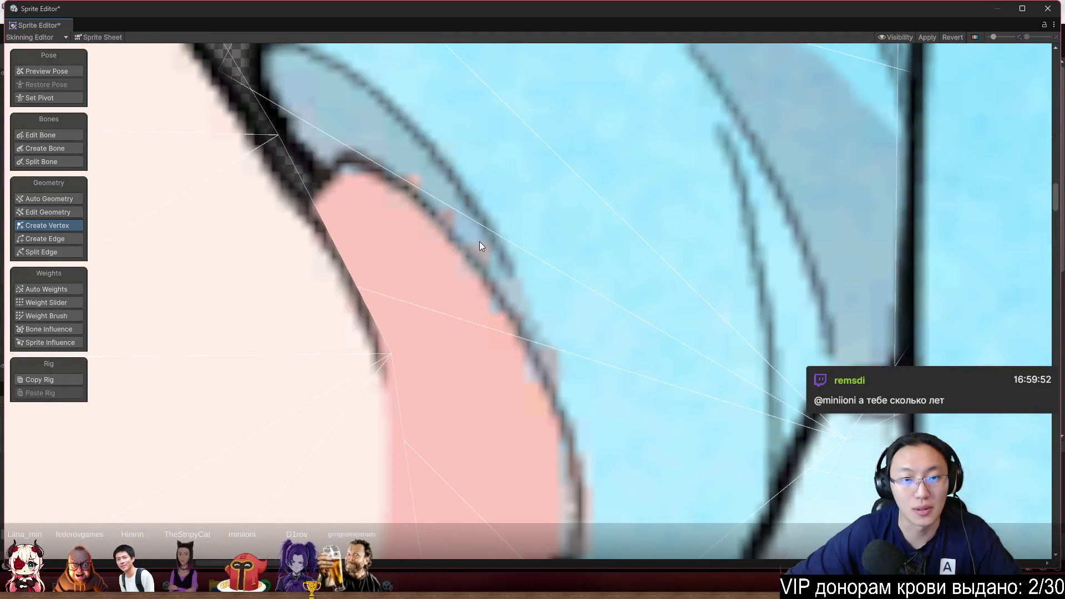
pyautogui.scroll(-3, 479, 244)
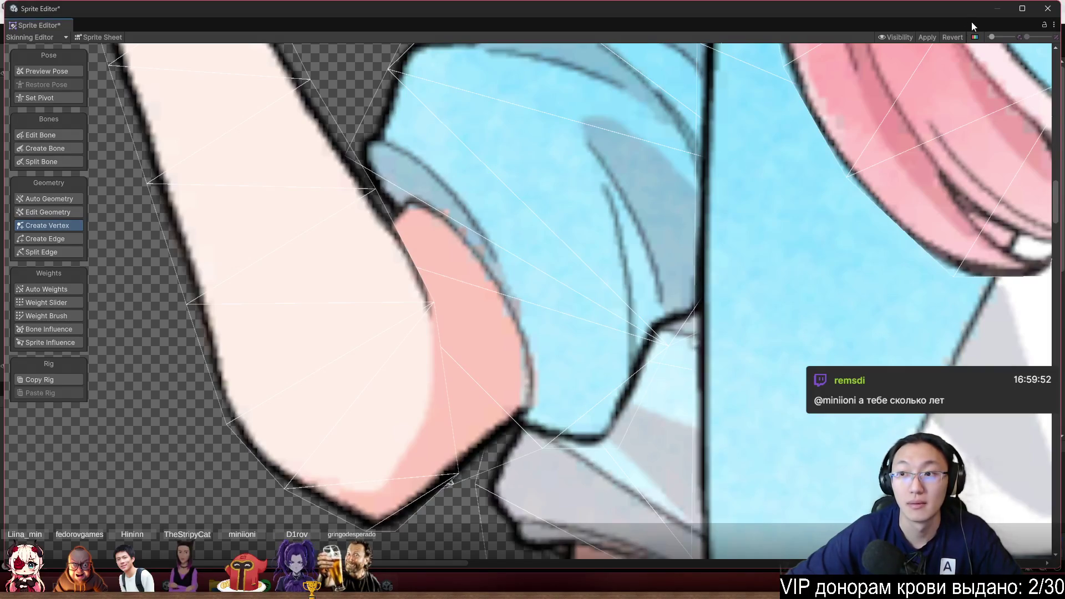
pyautogui.click(927, 36)
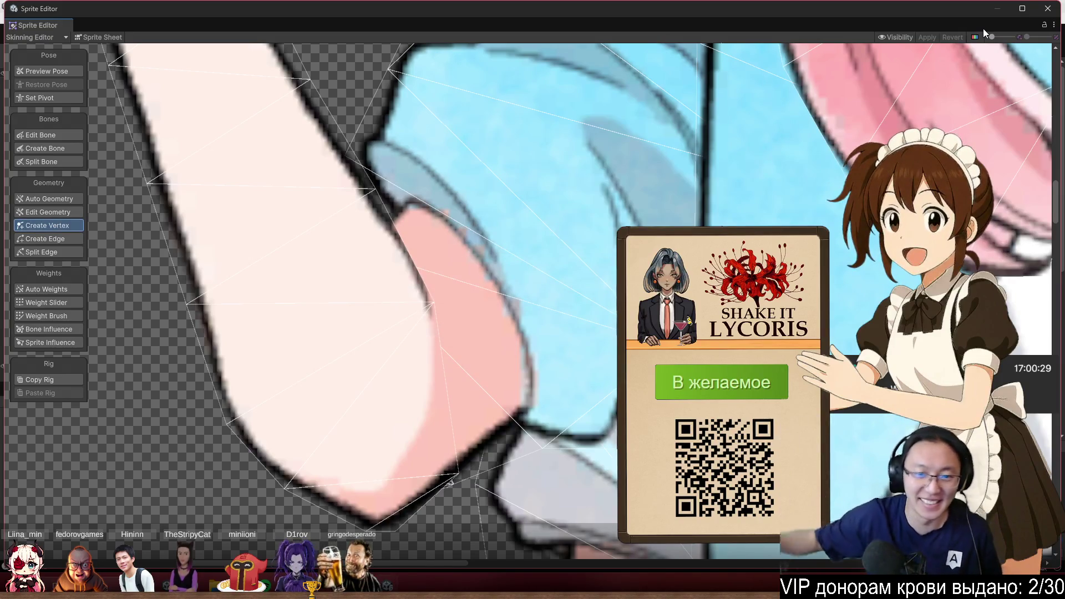
# Move the arm mesh's elbow vertex onto the arm outline and apply the change
pyautogui.click(381, 340)
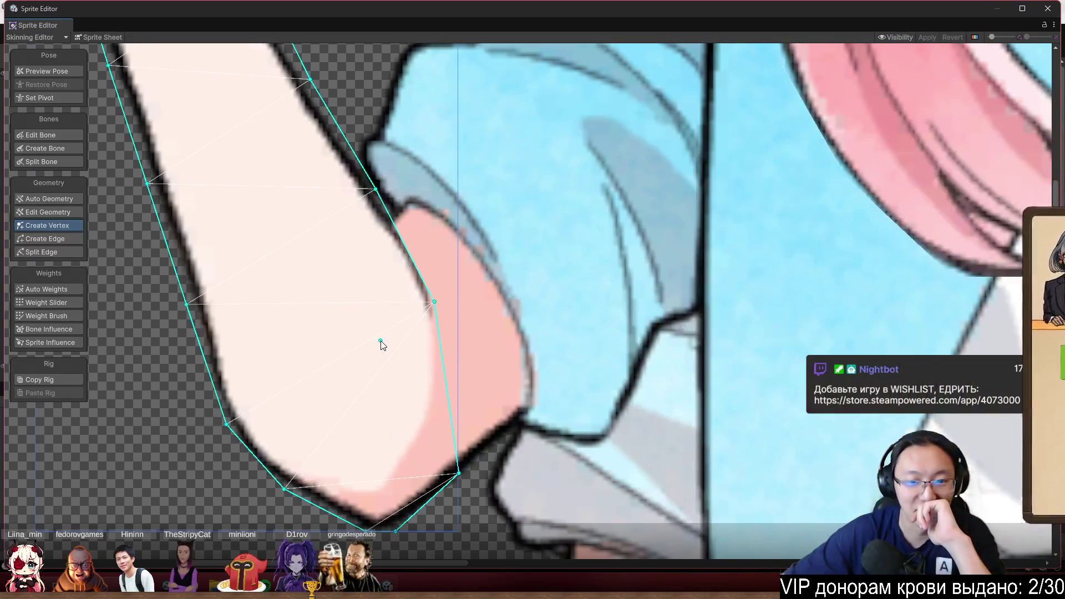
pyautogui.moveTo(436, 303); pyautogui.dragTo(443, 290)
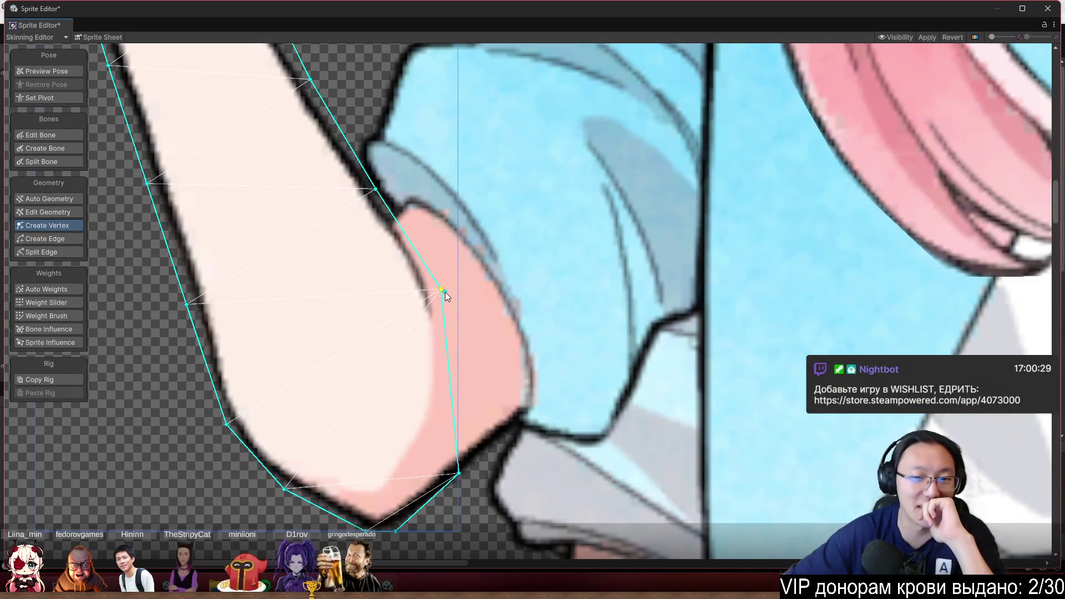
pyautogui.scroll(5, 393, 208)
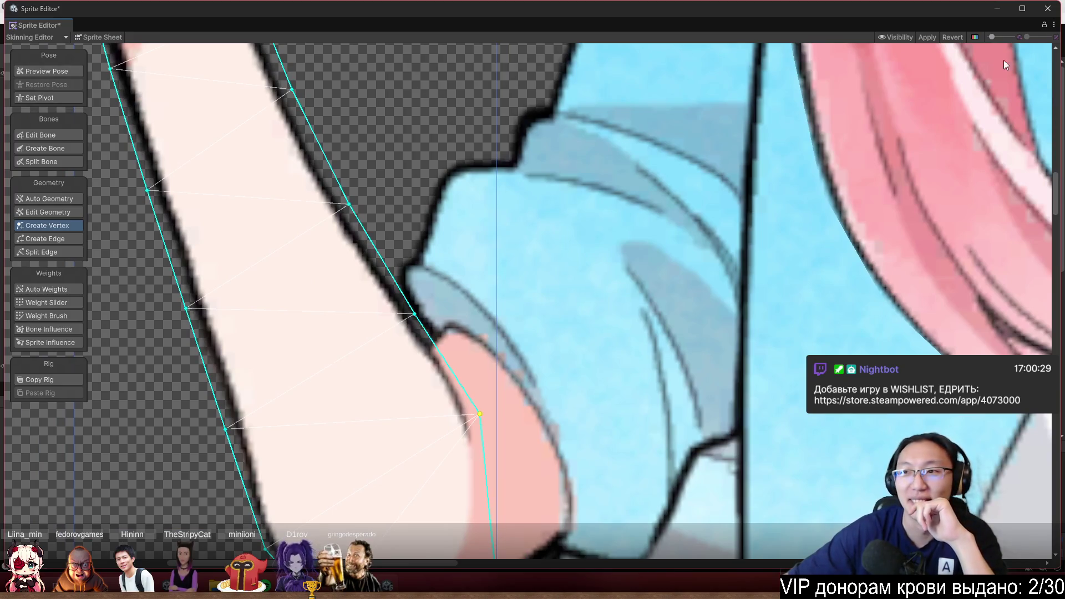
pyautogui.click(923, 38)
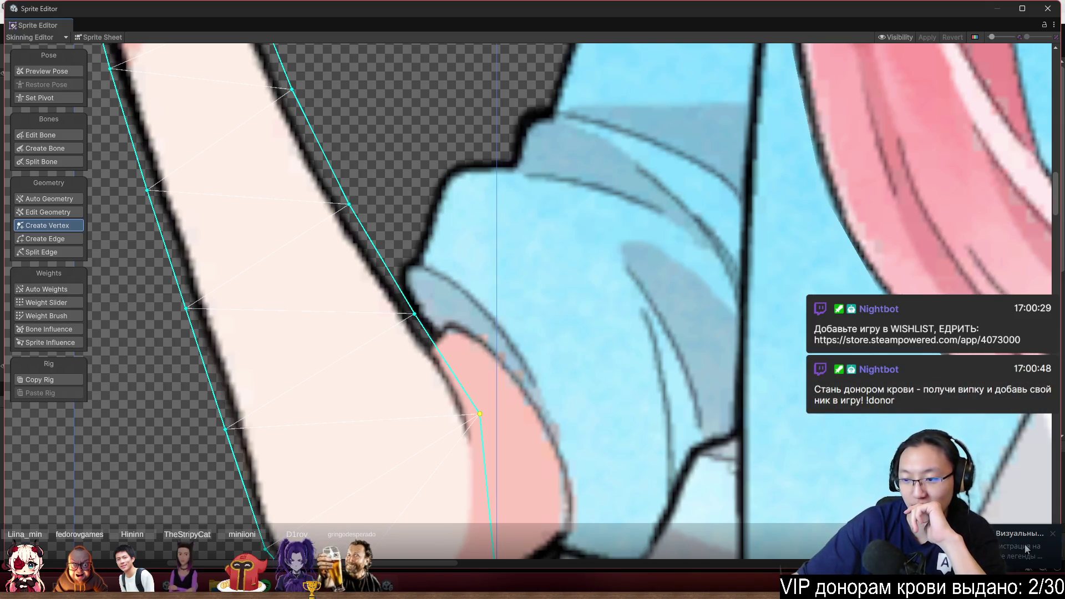
# React to the game jam message with a heart, then close the messenger and the Sprite Editor
pyautogui.hotkey('alt', 'Tab')
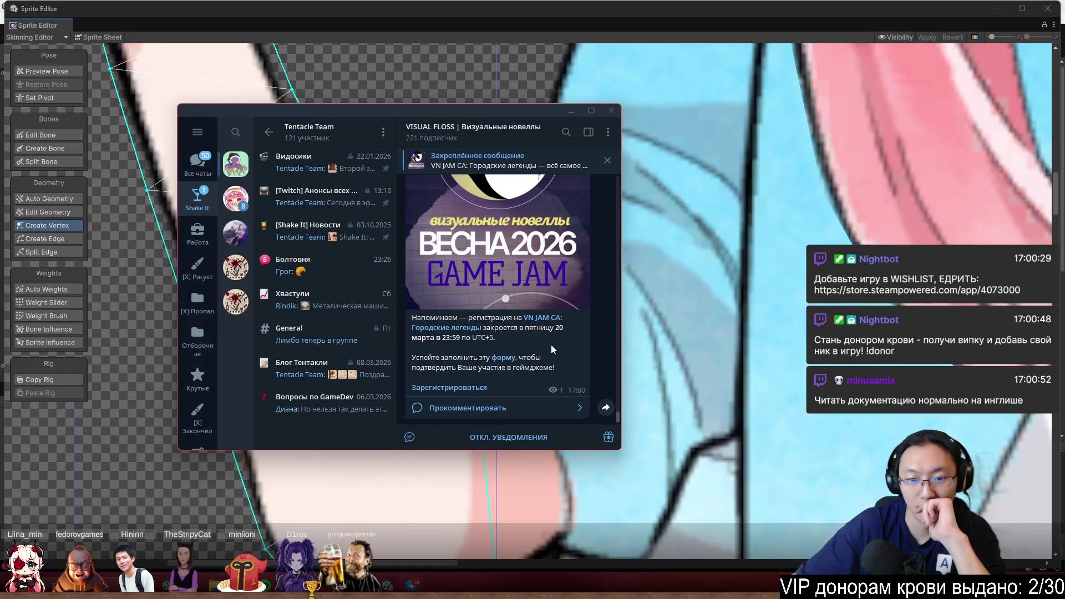
pyautogui.doubleClick(545, 334)
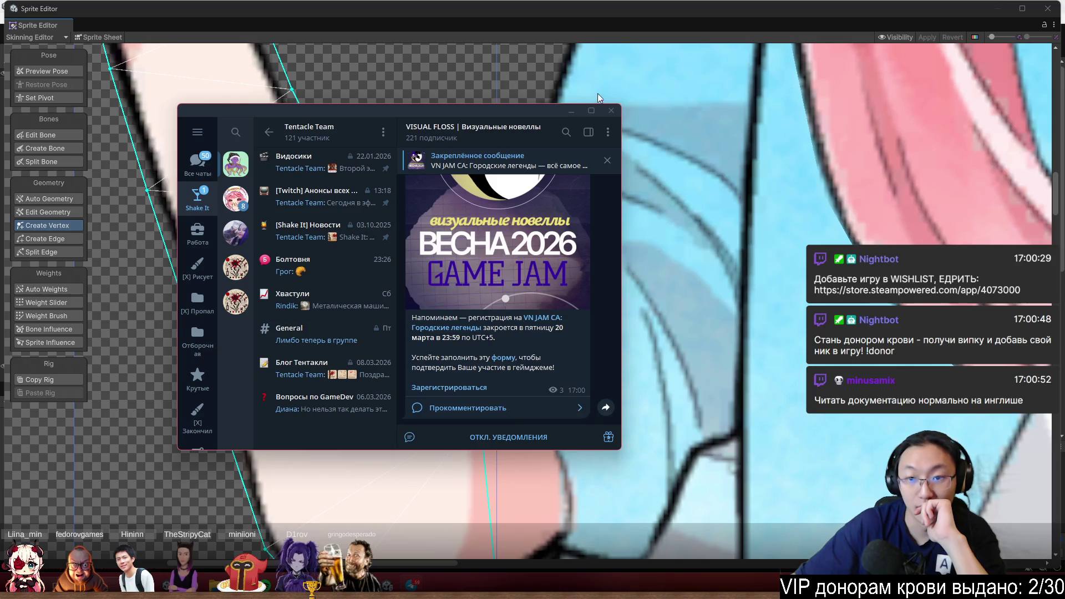
pyautogui.click(612, 111)
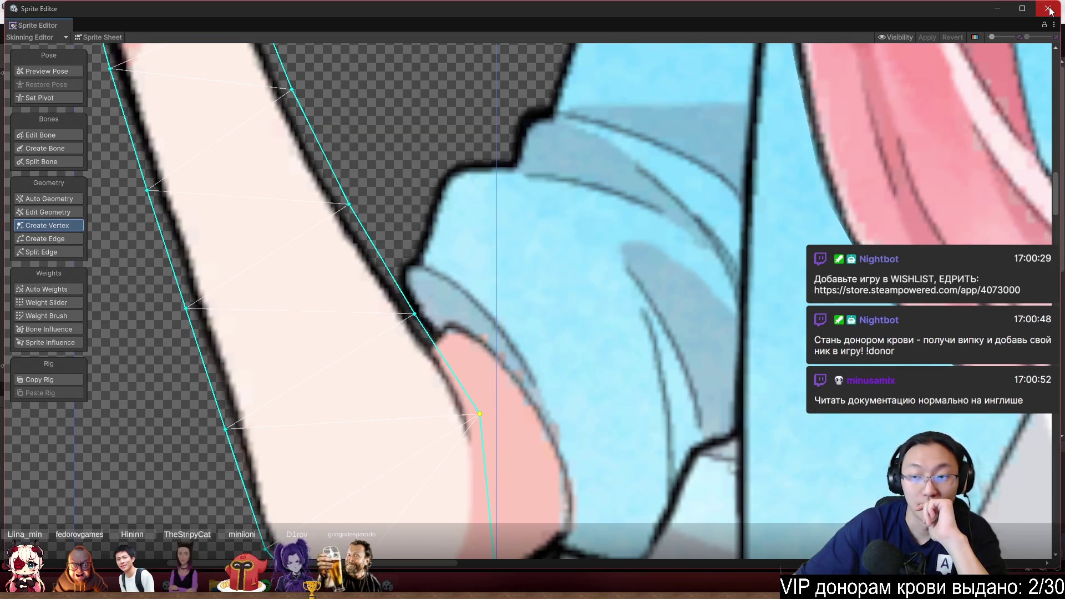
pyautogui.click(1048, 8)
# Open Nana.psb in Photoshop and zoom in on the sleeve
pyautogui.click(186, 455)
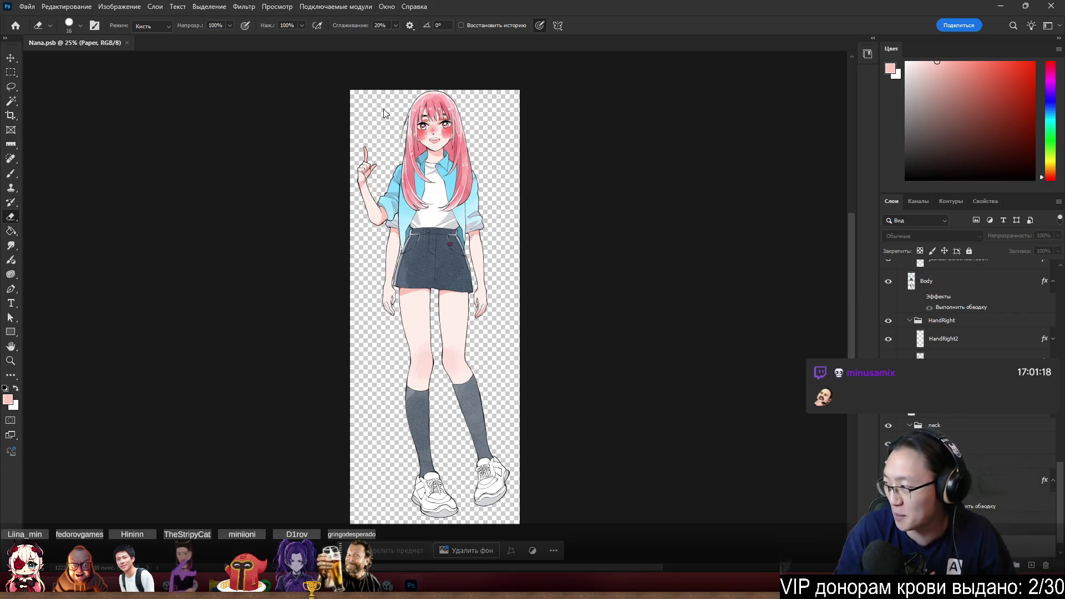
pyautogui.scroll(2, 383, 111)
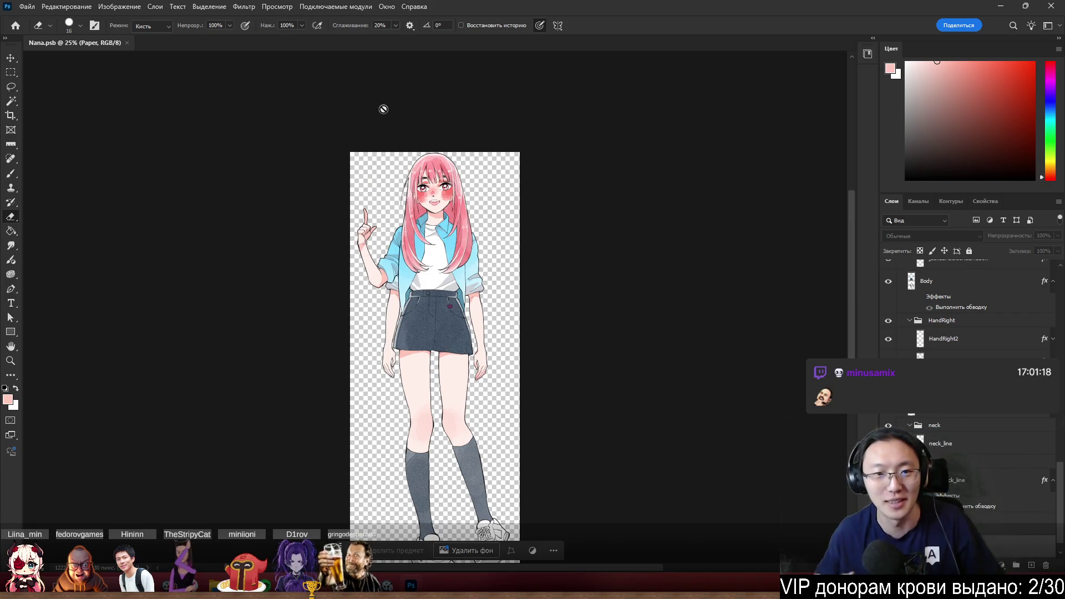
pyautogui.scroll(5, 434, 120)
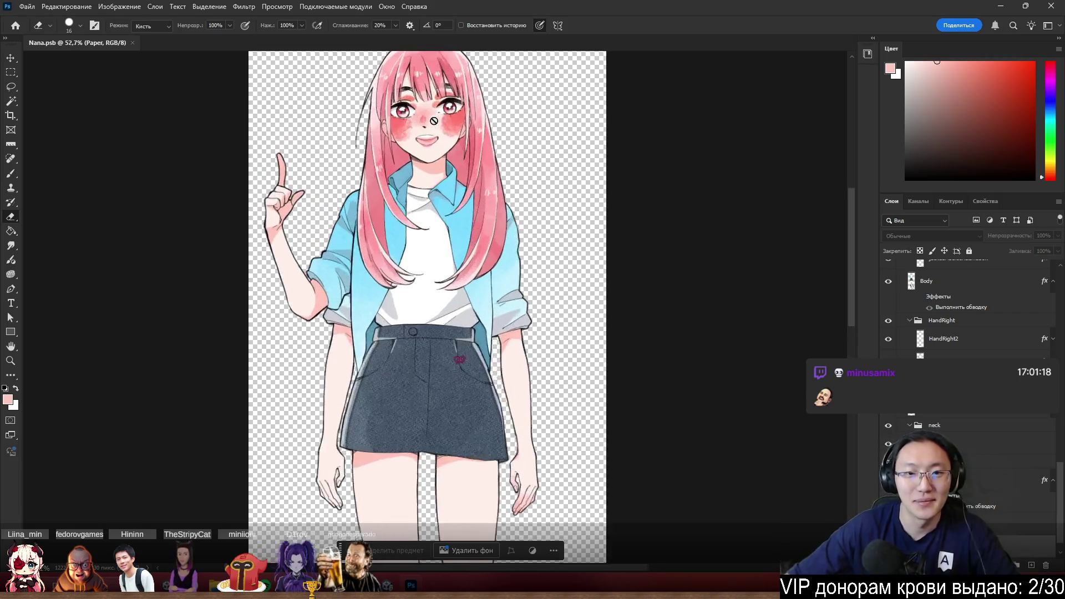
pyautogui.scroll(7, 434, 121)
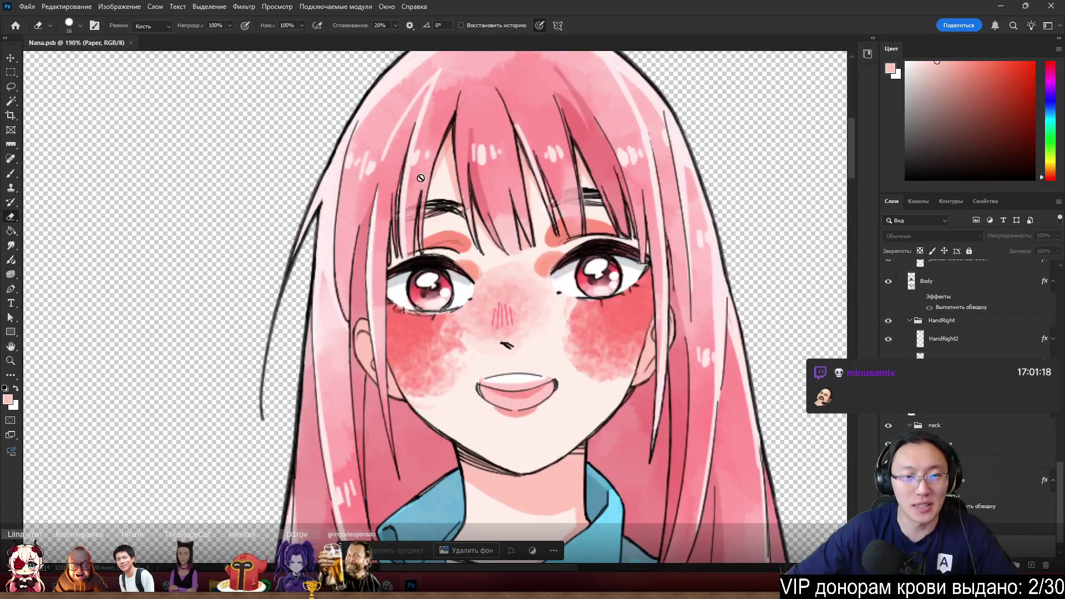
pyautogui.scroll(-5, 421, 177)
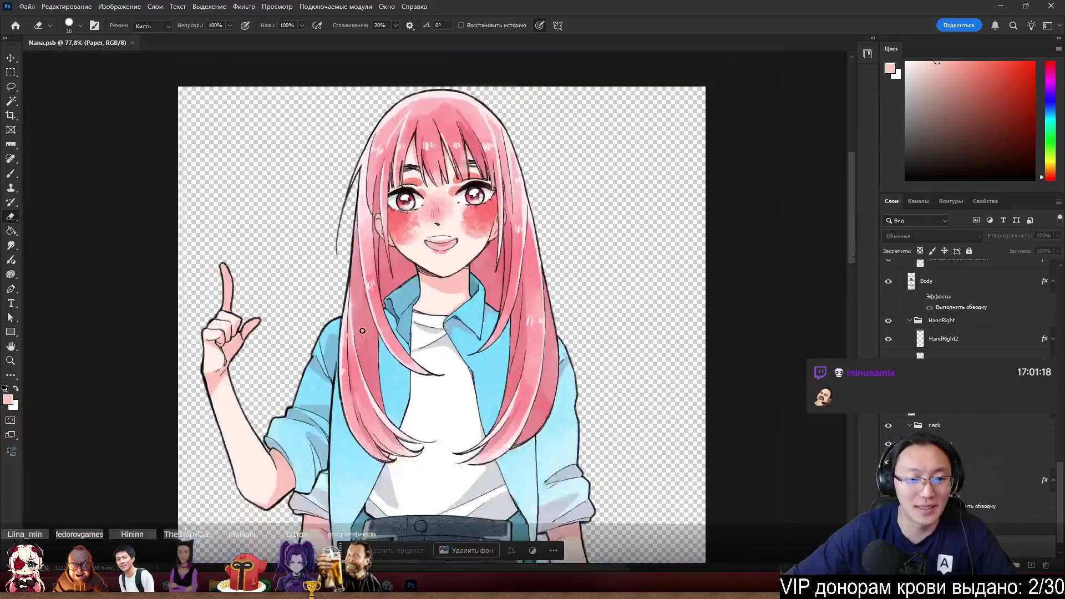
pyautogui.scroll(10, 363, 330)
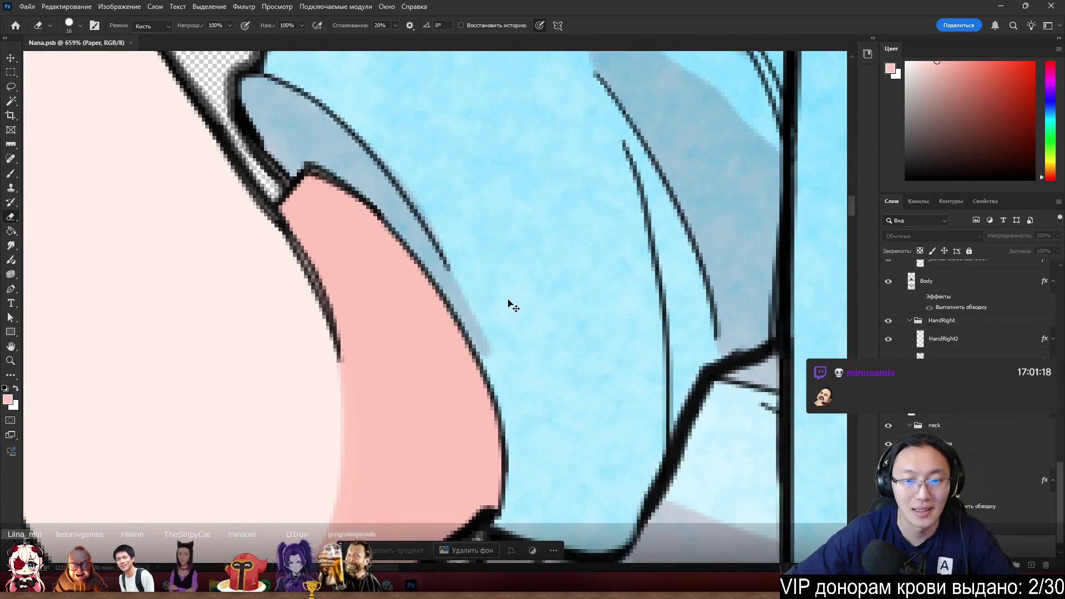
# Select layer HanrRight1 and move the hand and sleeve down and to the right
pyautogui.keyDown('ctrl'); pyautogui.click(508, 302); pyautogui.keyUp('ctrl')
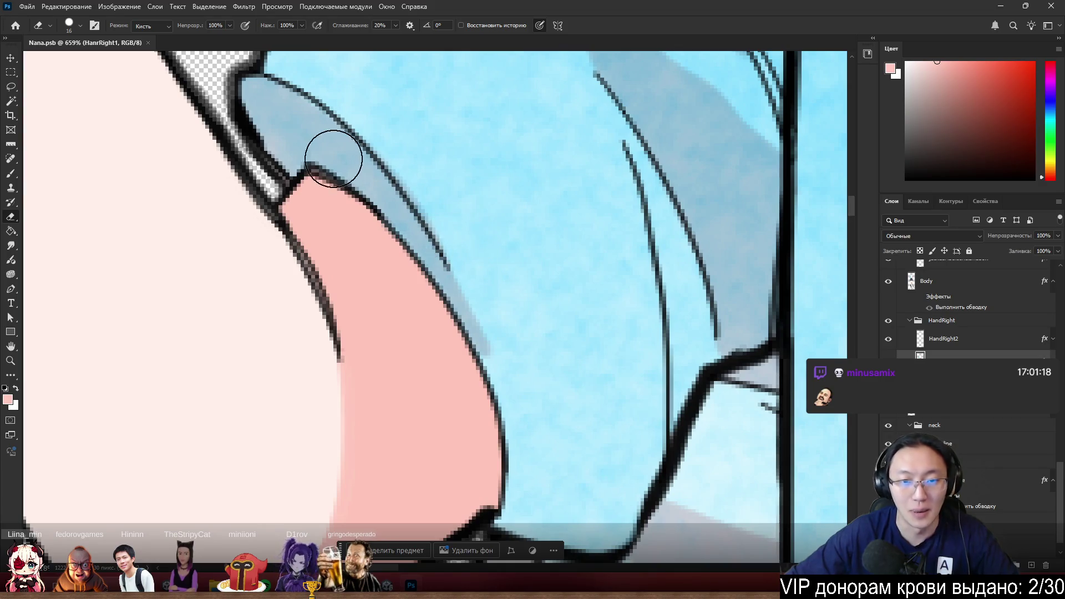
pyautogui.moveTo(478, 332)
pyautogui.mouseDown()
pyautogui.moveTo(713, 506)
pyautogui.moveTo(608, 465)
pyautogui.mouseUp()
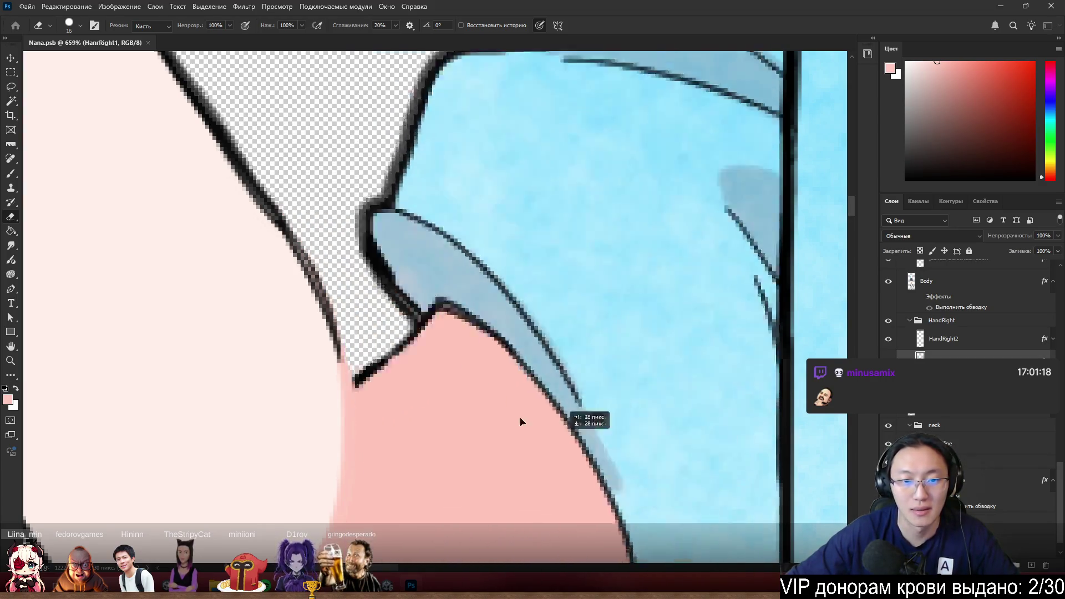
pyautogui.hotkey('alt', 'Tab')
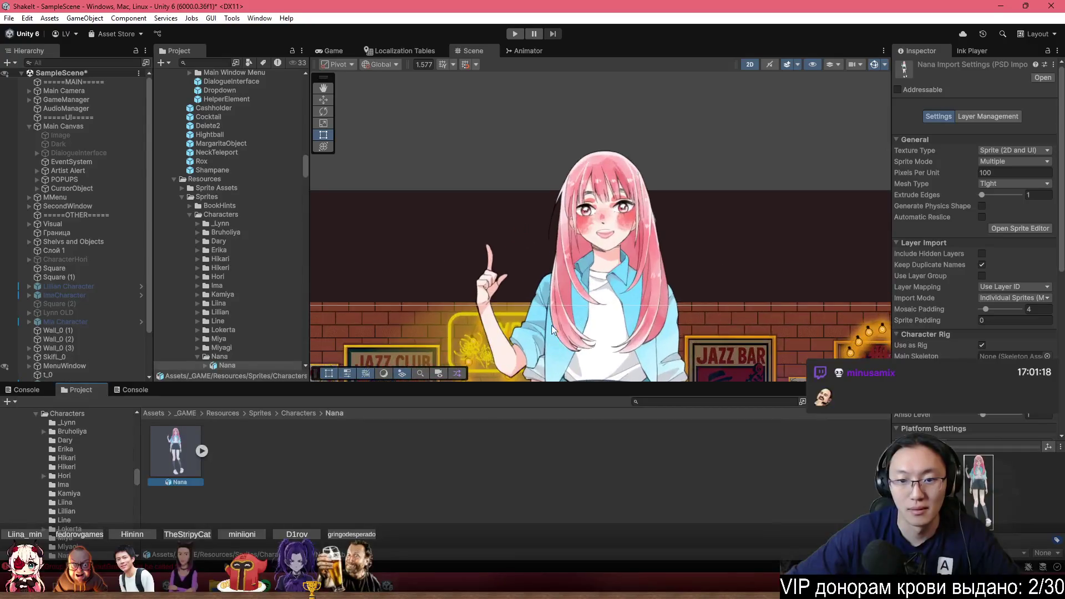
# Select the HanrRight1 sprite in the scene and open Nana's sprite sheet in the Sprite Editor
pyautogui.scroll(2, 554, 334)
pyautogui.scroll(-5, 502, 353)
pyautogui.scroll(6, 625, 135)
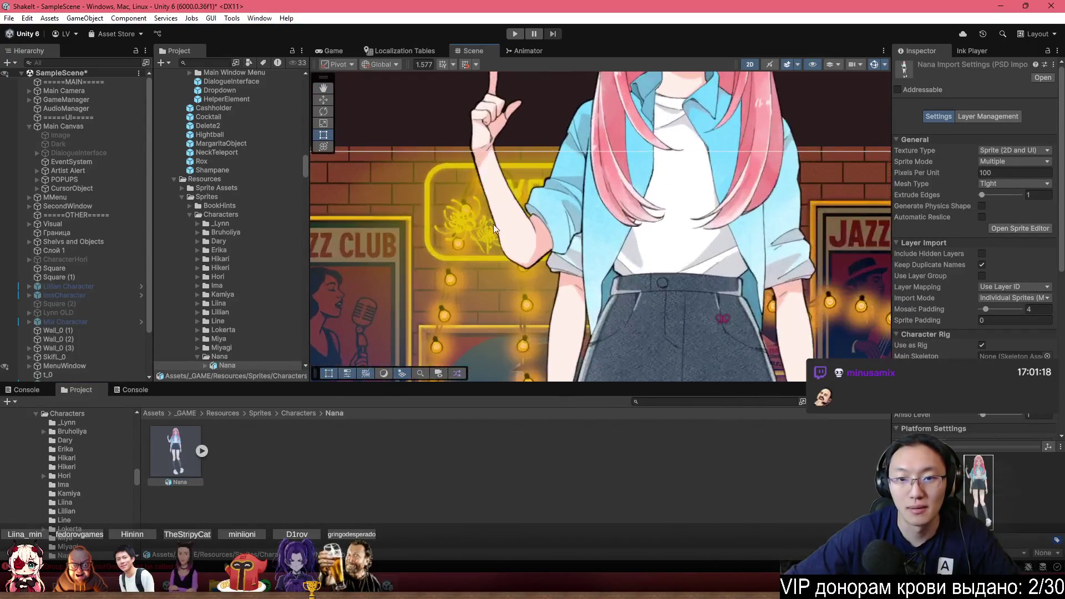
pyautogui.scroll(4, 557, 219)
pyautogui.click(564, 212)
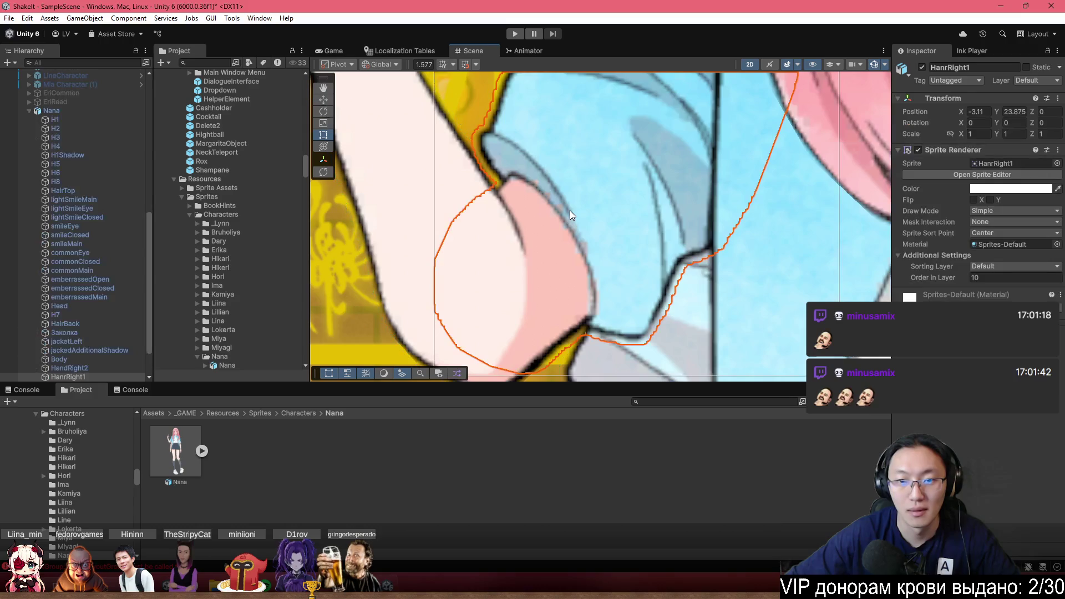
pyautogui.click(202, 451)
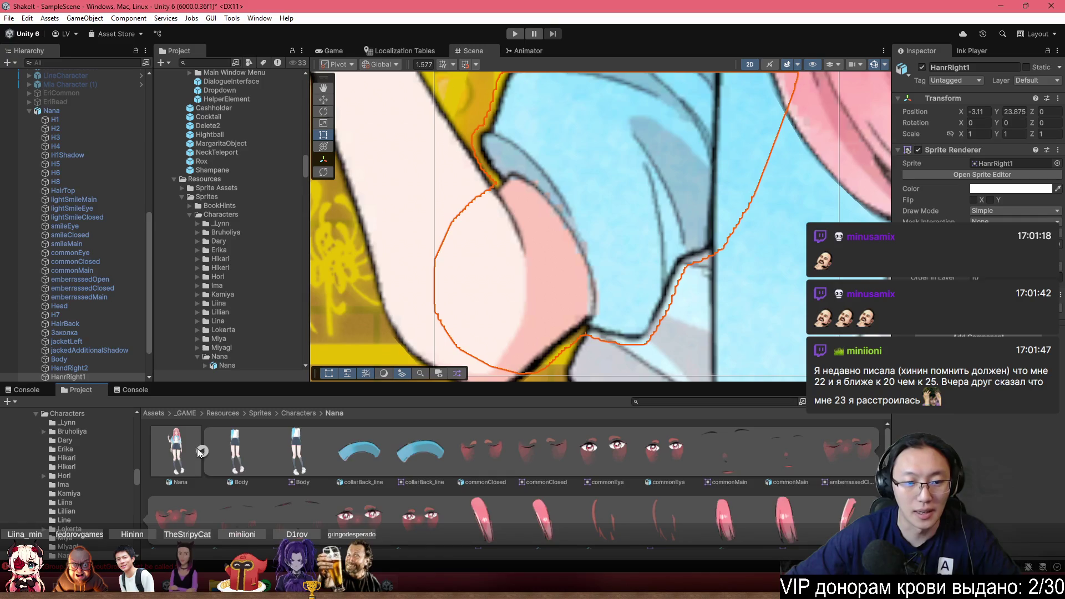
pyautogui.click(202, 451)
pyautogui.click(982, 174)
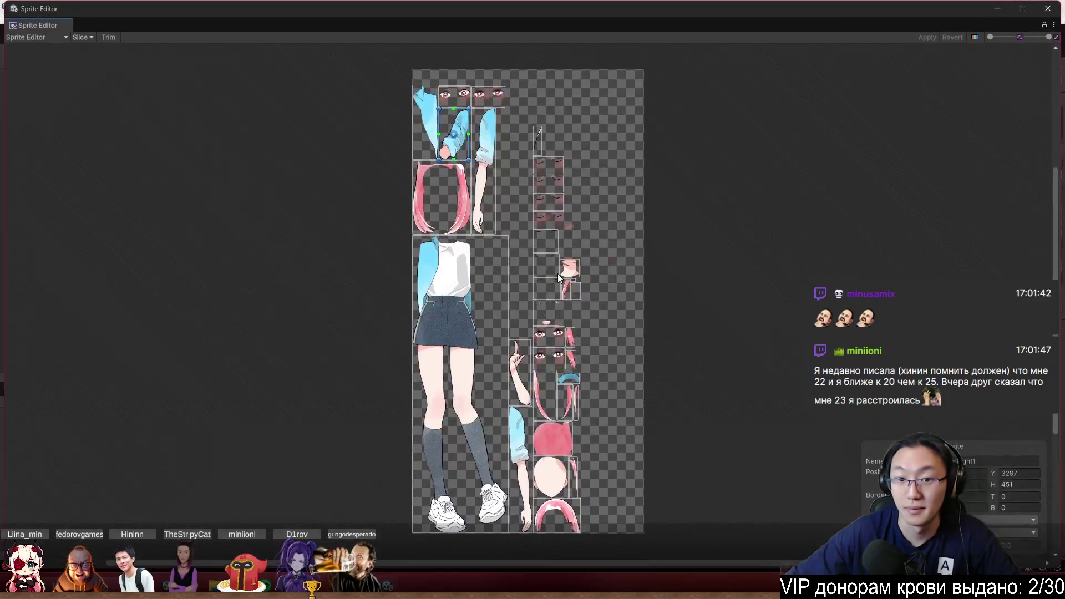
# Switch to the Skinning Editor, inspect the hand mesh, then close the Sprite Editor
pyautogui.scroll(10, 435, 204)
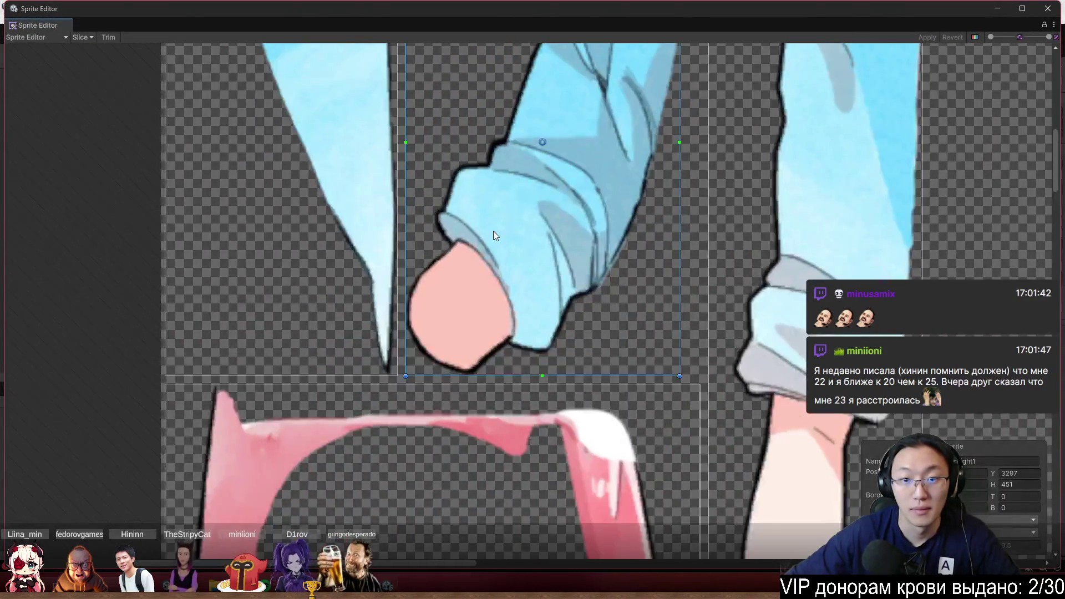
pyautogui.click(34, 37)
pyautogui.click(81, 98)
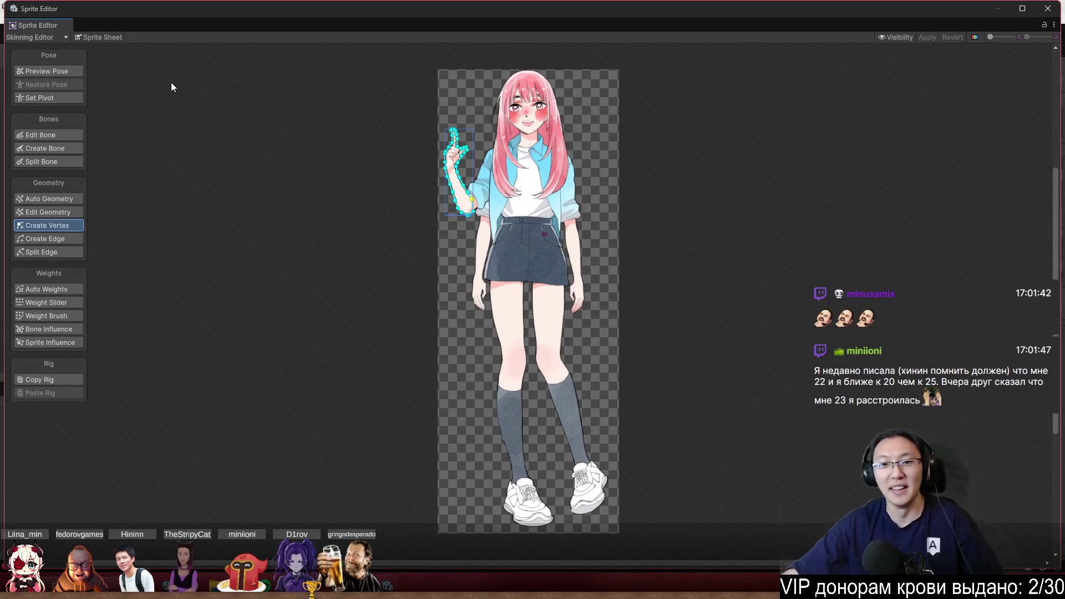
pyautogui.scroll(2, 454, 149)
pyautogui.scroll(10, 453, 149)
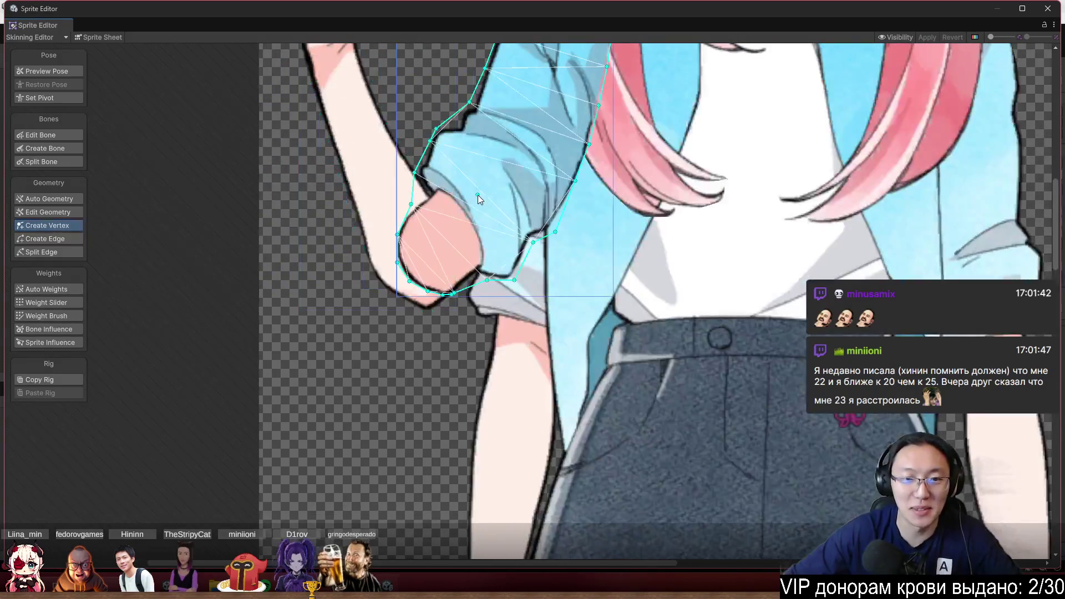
pyautogui.scroll(-5, 465, 225)
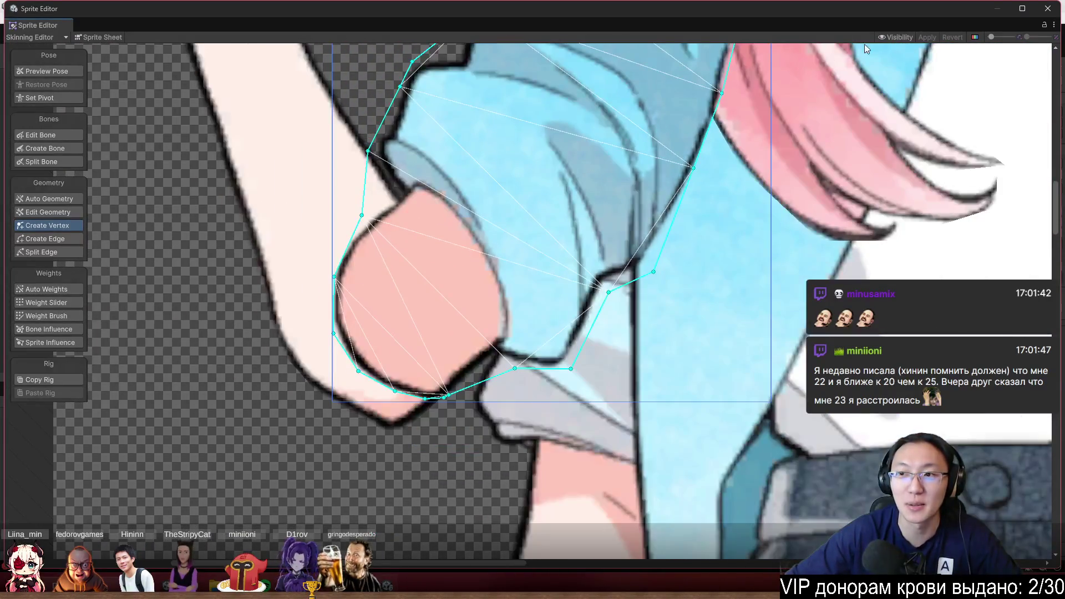
pyautogui.scroll(6, 468, 221)
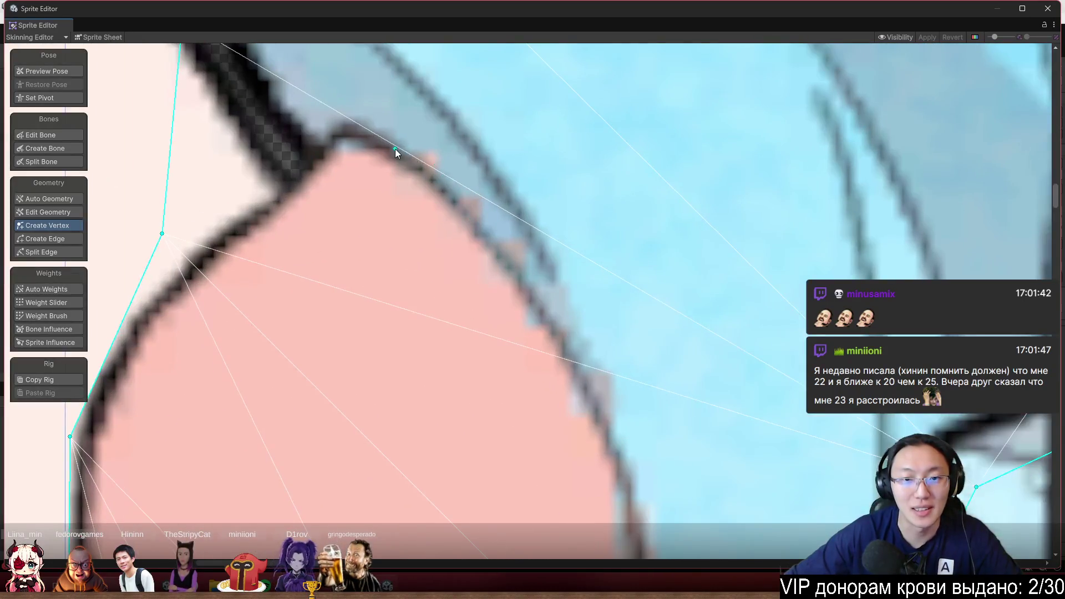
pyautogui.scroll(-8, 581, 387)
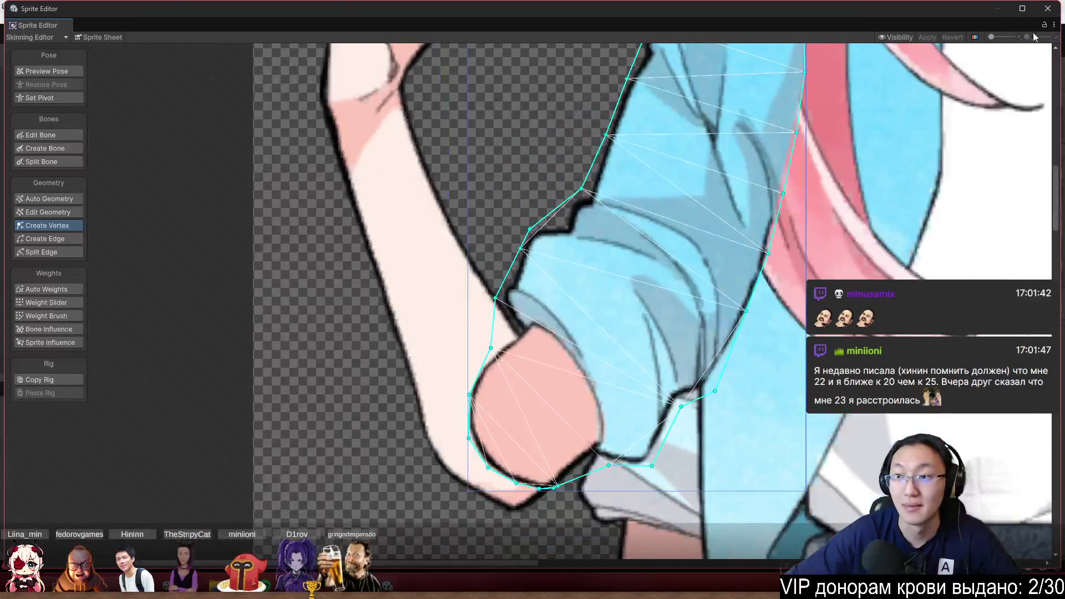
pyautogui.click(1047, 8)
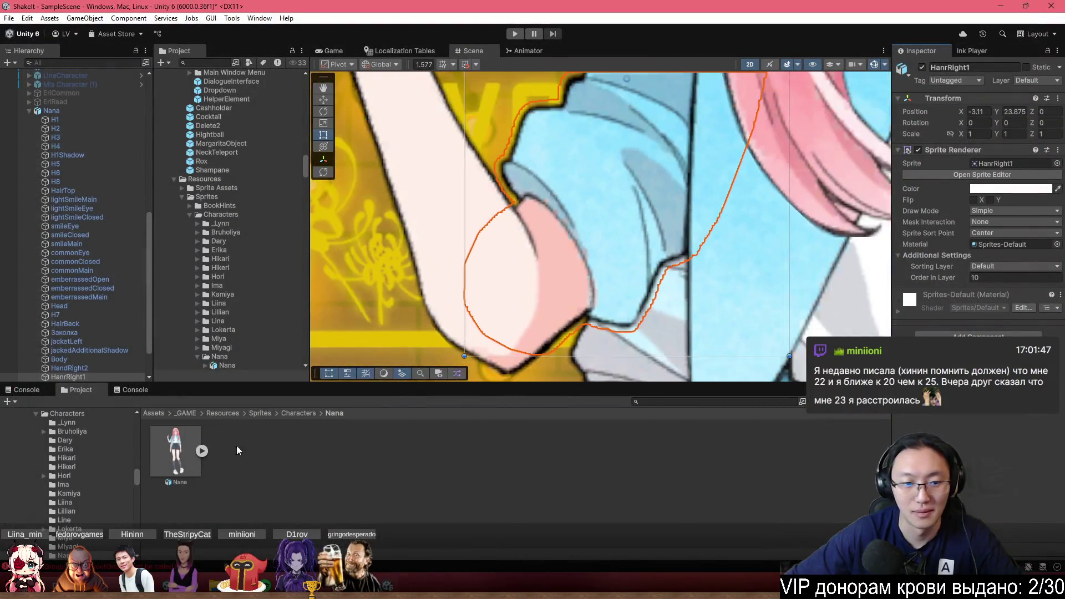
# Raise Nana's texture Max Size from 2048 to 4096 and apply the import settings
pyautogui.click(176, 451)
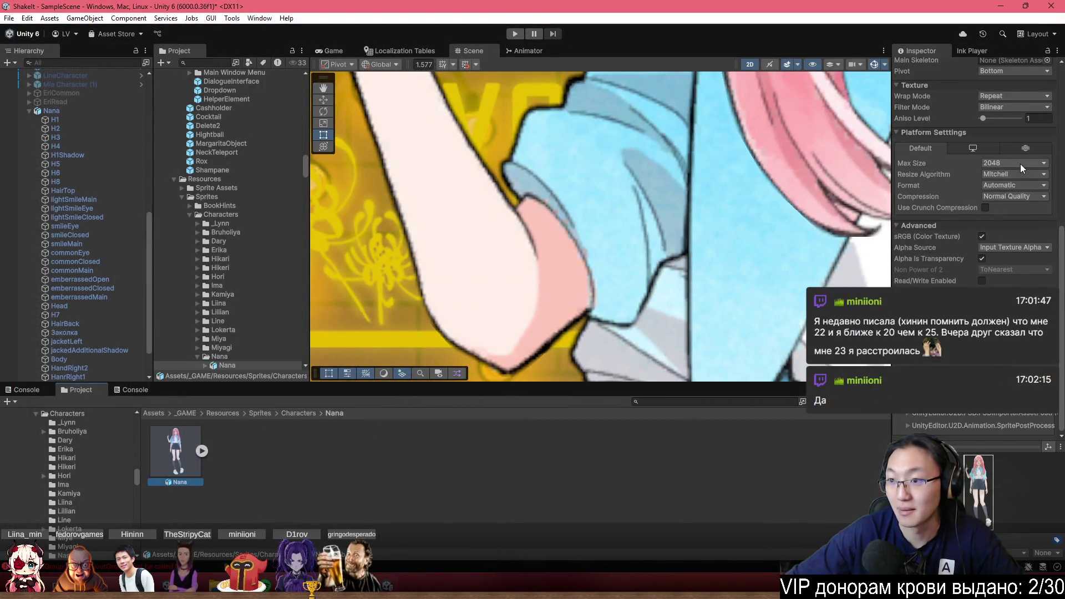
pyautogui.scroll(3, 1020, 166)
pyautogui.click(1026, 224)
pyautogui.click(1026, 320)
pyautogui.scroll(-3, 1039, 422)
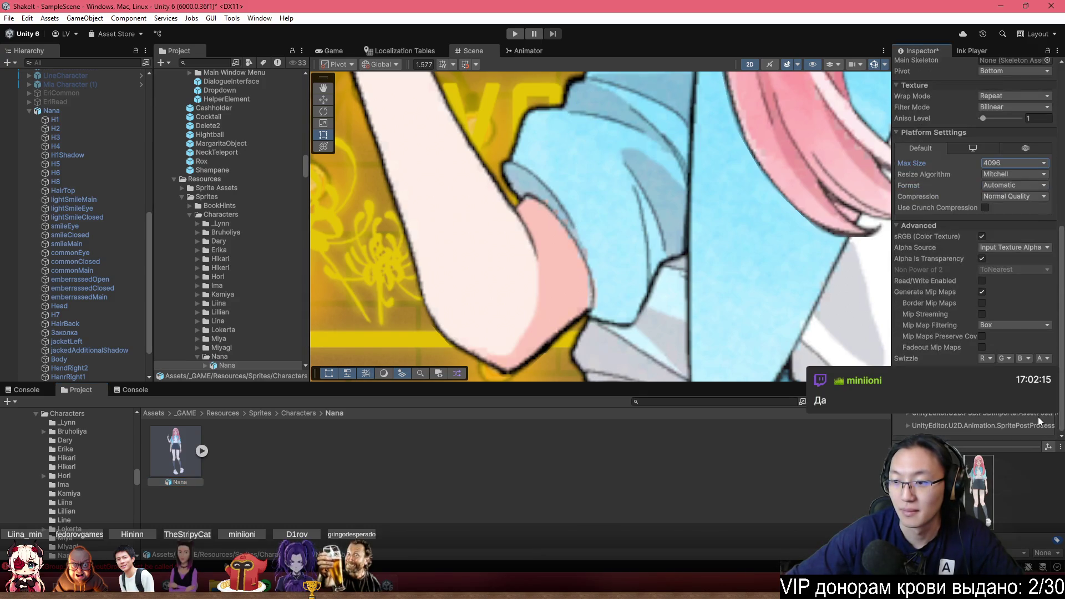
pyautogui.click(1041, 383)
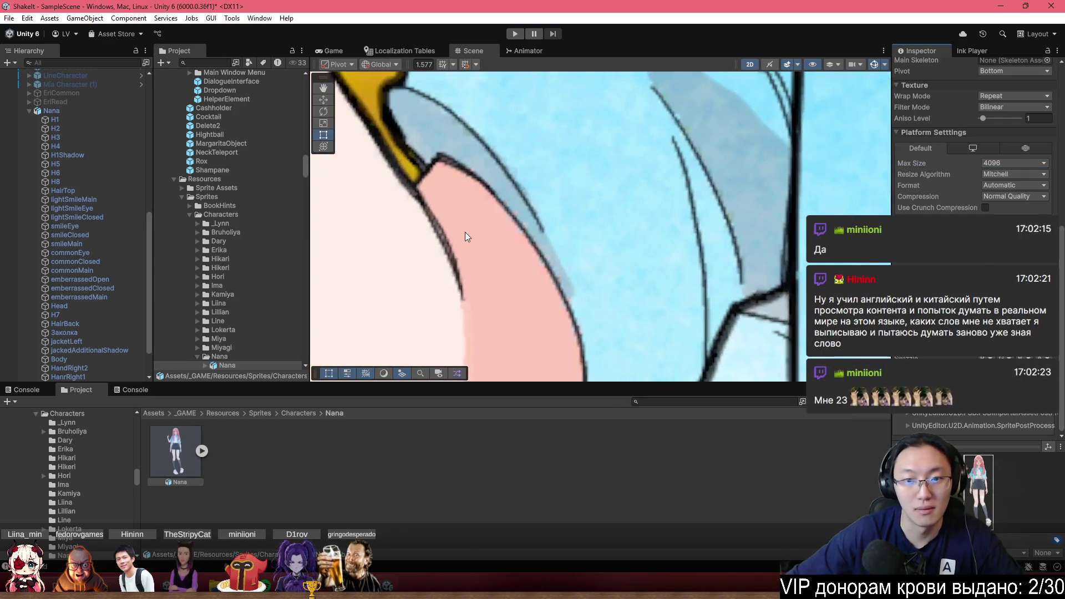
# Check the reimported character in the Scene and reopen Nana's sprite sheet in the Sprite Editor
pyautogui.scroll(-10, 613, 258)
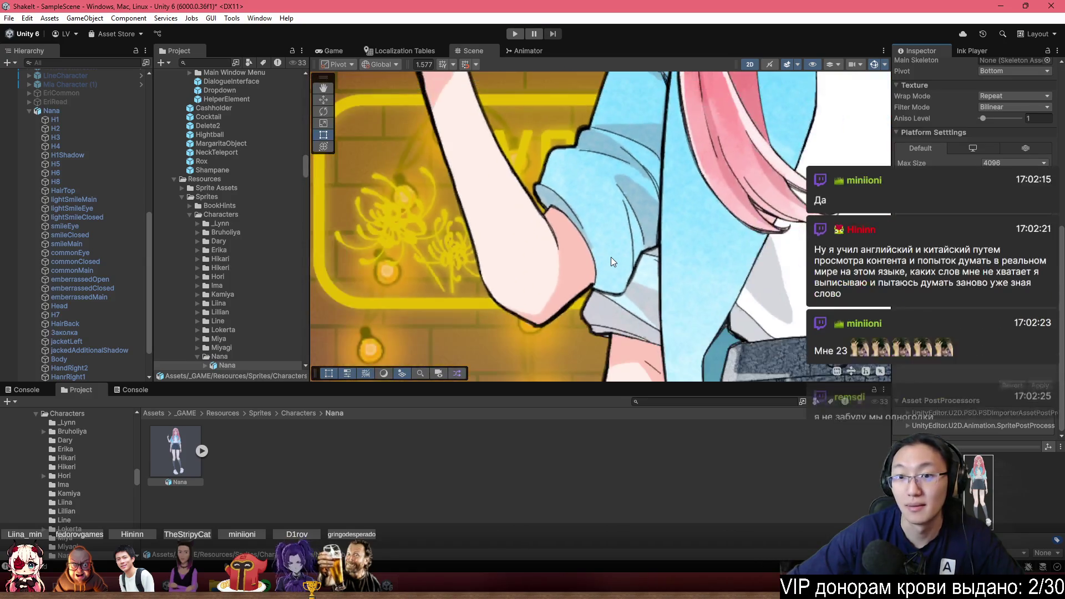
pyautogui.scroll(-3, 621, 240)
pyautogui.scroll(3, 624, 123)
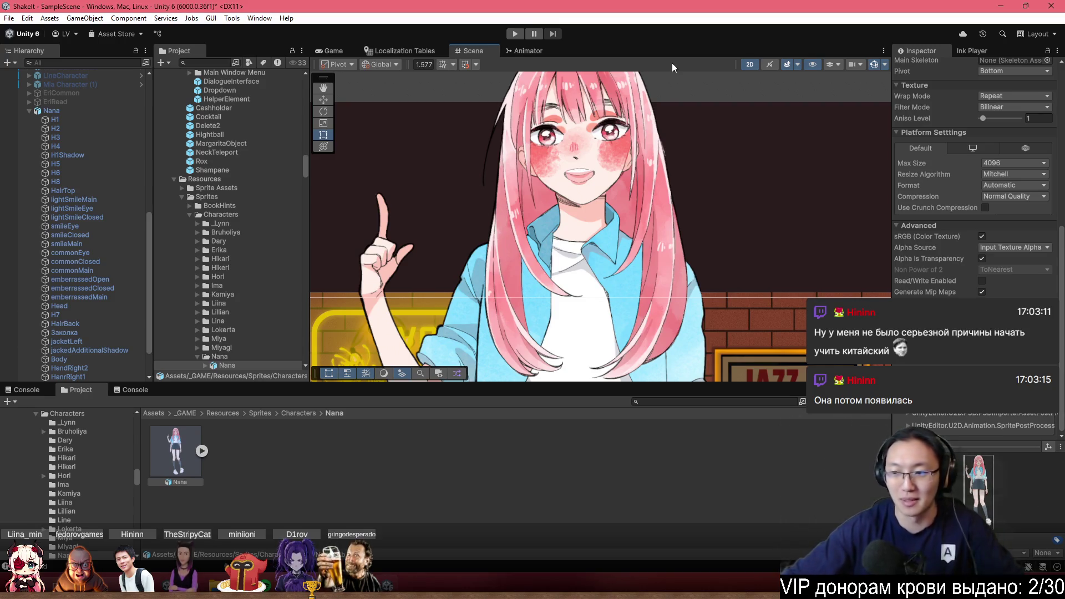
pyautogui.scroll(3, 641, 258)
pyautogui.scroll(-4, 485, 270)
pyautogui.scroll(4, 488, 266)
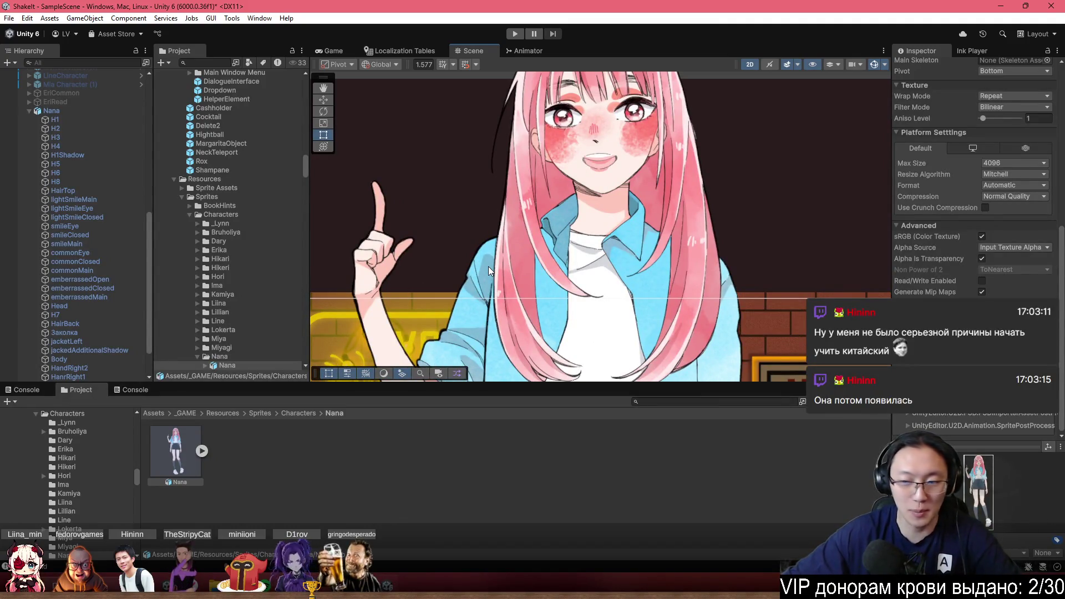
pyautogui.scroll(-3, 434, 196)
pyautogui.scroll(6, 592, 151)
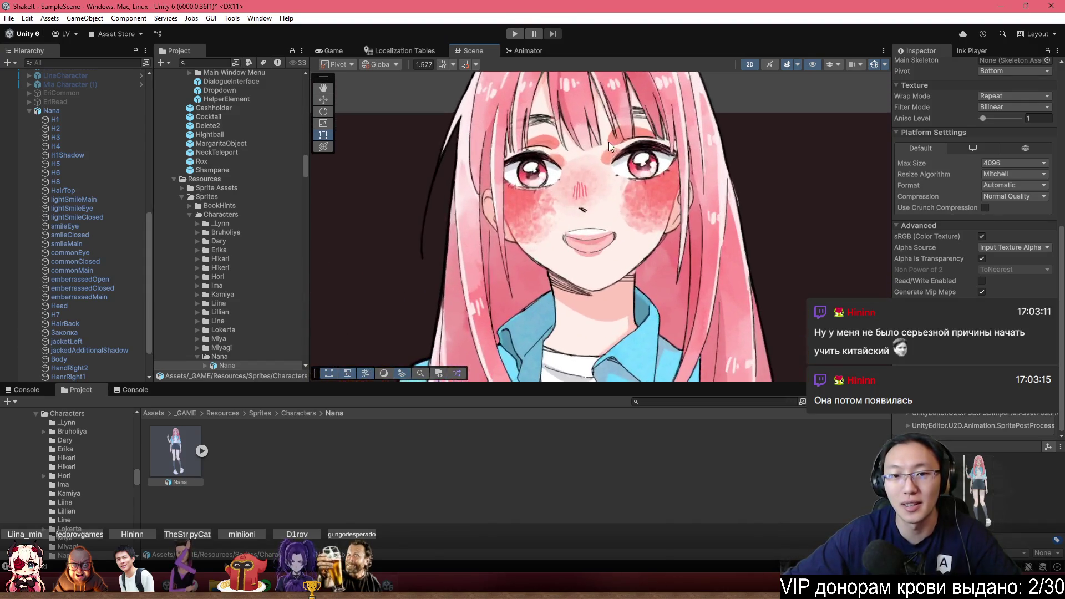
pyautogui.scroll(-5, 575, 205)
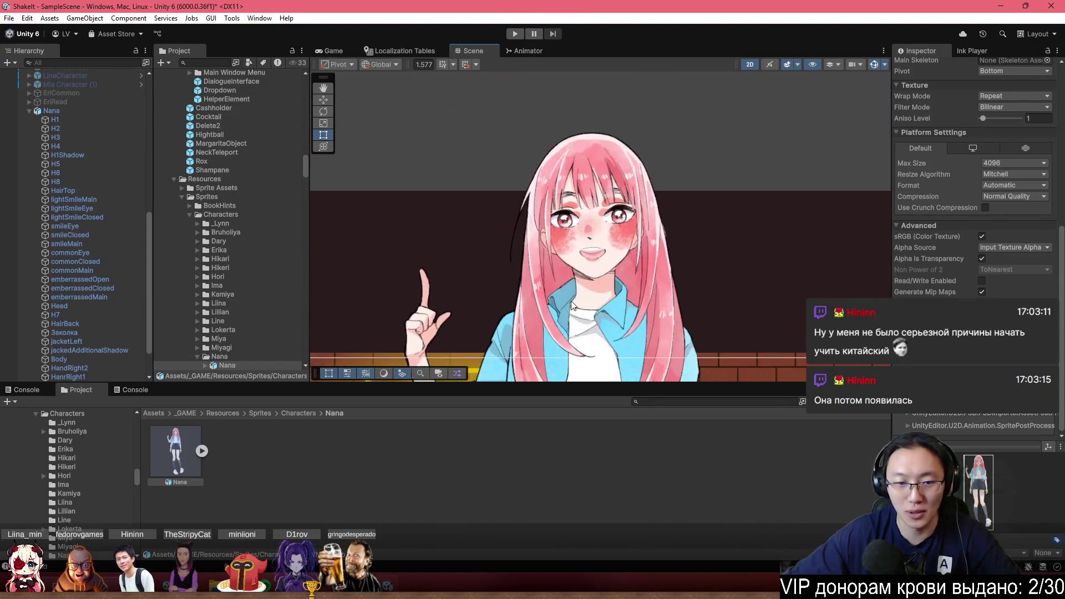
pyautogui.scroll(10, 983, 200)
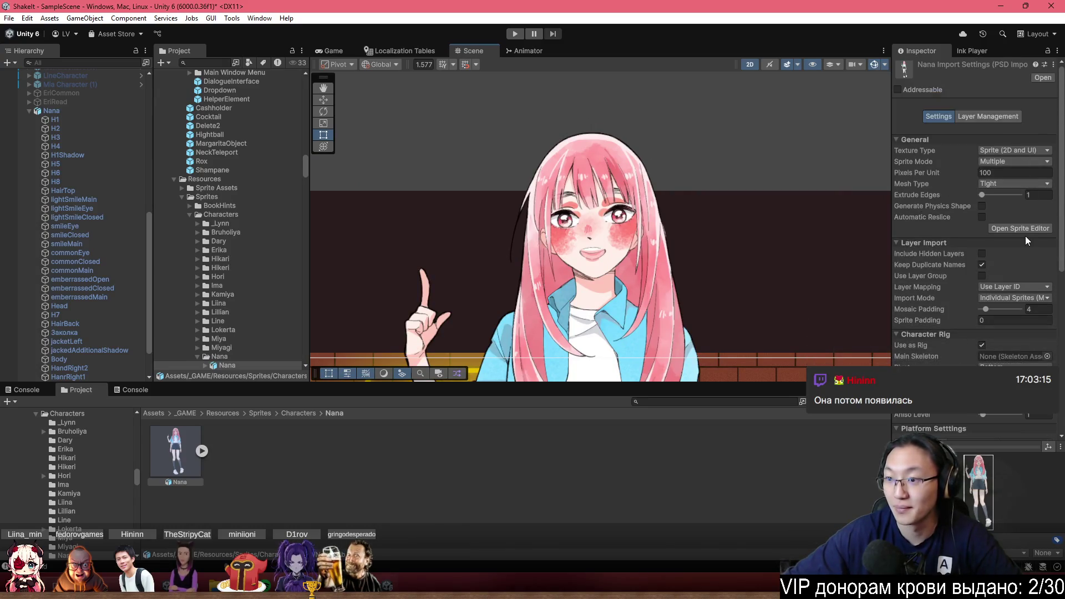
pyautogui.click(1032, 229)
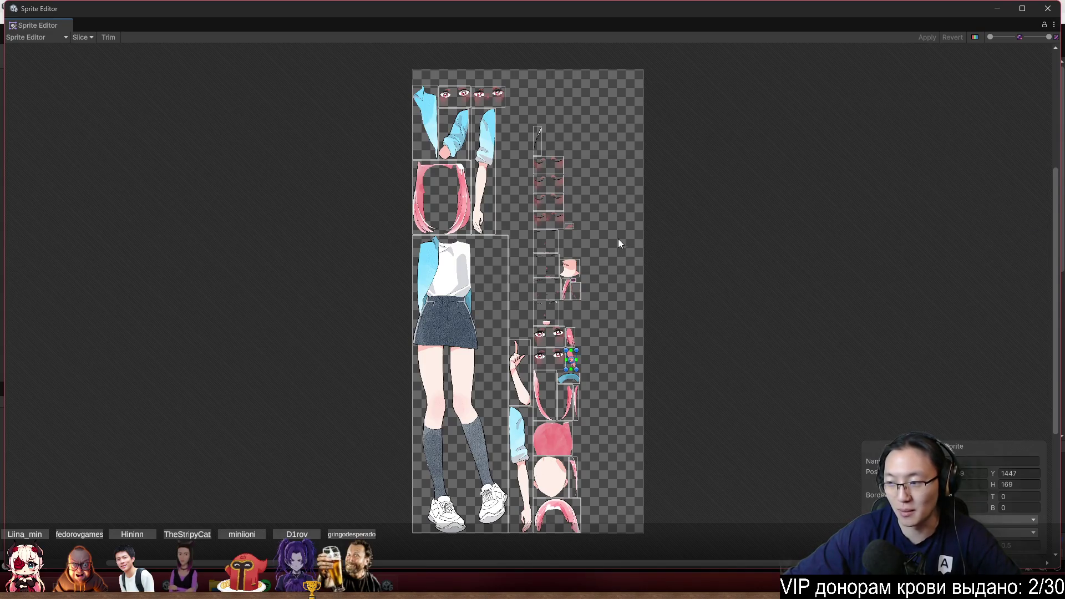
# Zoom over the Nana sprite sheet and switch to Skinning Editor mode
pyautogui.scroll(5, 519, 223)
pyautogui.scroll(-3, 444, 378)
pyautogui.scroll(3, 344, 206)
pyautogui.scroll(-2, 355, 233)
pyautogui.scroll(5, 374, 317)
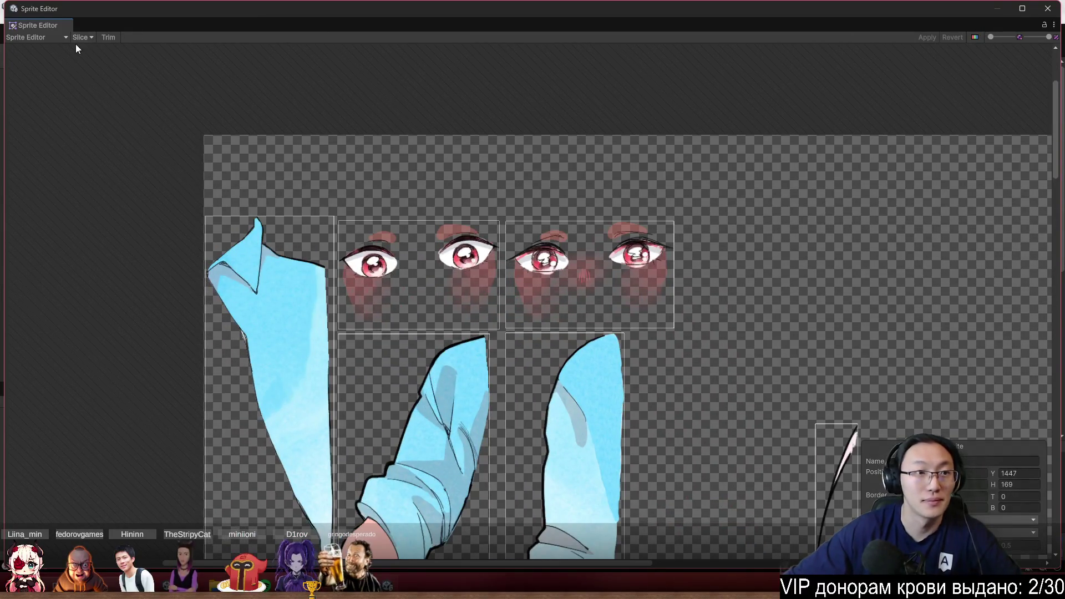
pyautogui.click(55, 37)
pyautogui.click(53, 98)
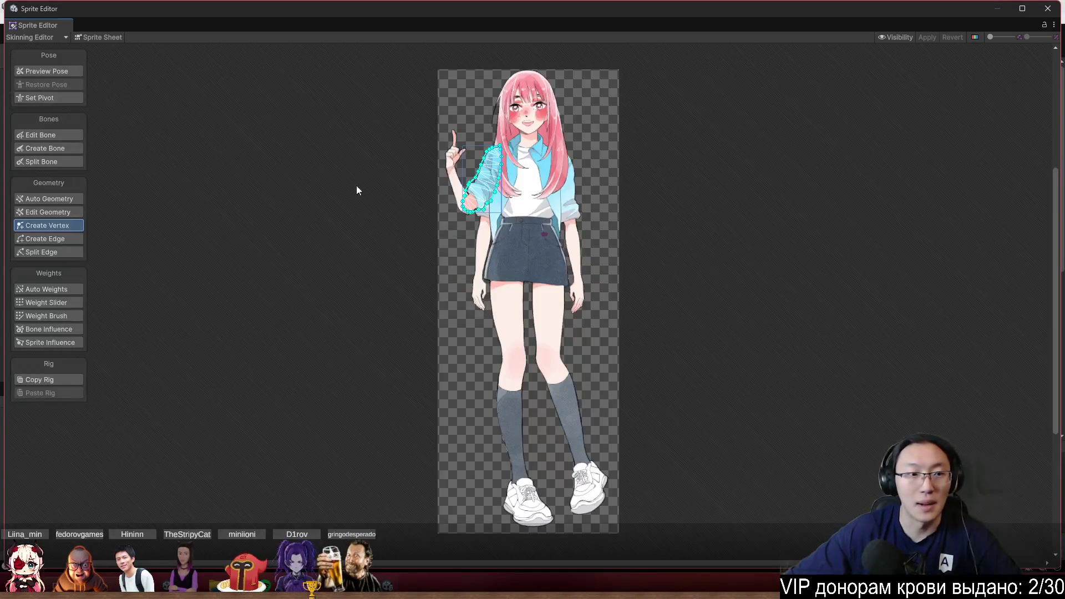
# With Create Bone, place a short root bone from the left shoe tip upward
pyautogui.click(51, 147)
pyautogui.scroll(1, 546, 254)
pyautogui.scroll(-3, 546, 254)
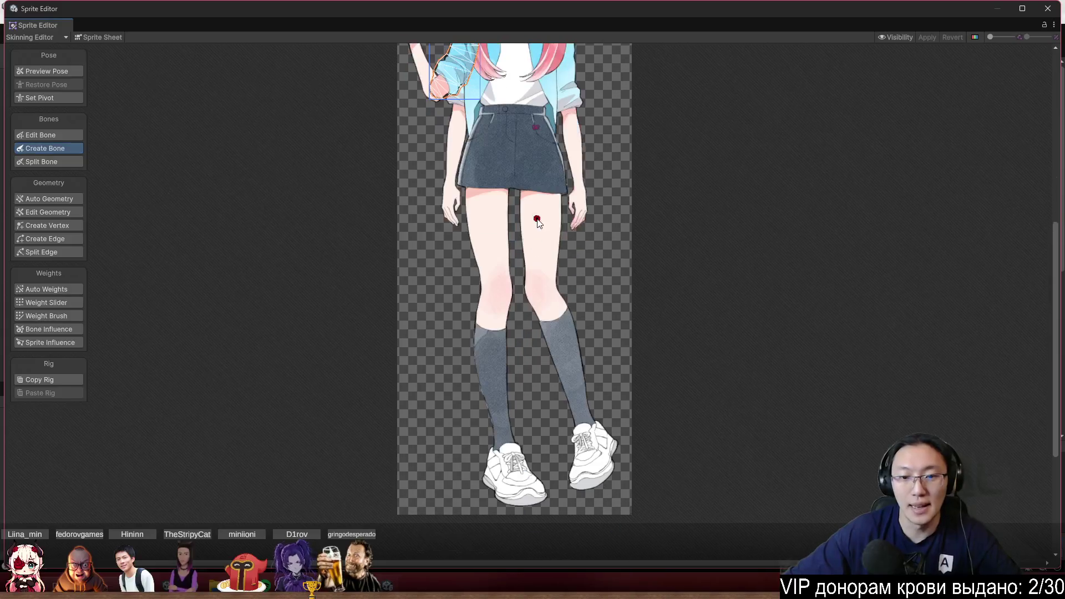
pyautogui.scroll(4, 542, 279)
pyautogui.scroll(2, 542, 279)
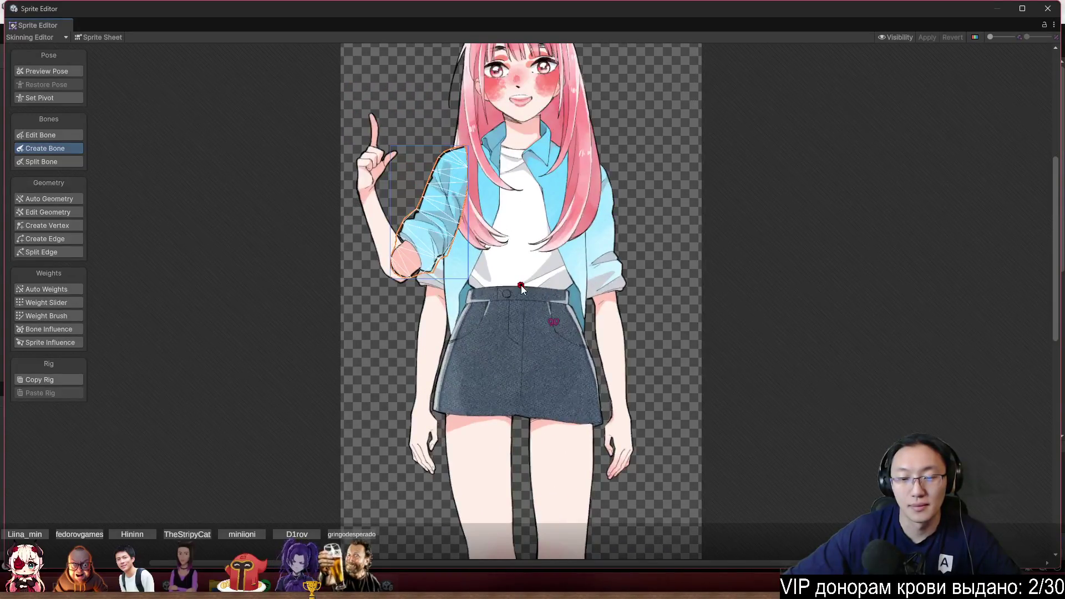
pyautogui.scroll(2, 524, 285)
pyautogui.scroll(-2, 525, 268)
pyautogui.scroll(2, 517, 264)
pyautogui.scroll(-3, 514, 282)
pyautogui.scroll(-2, 585, 336)
pyautogui.scroll(1, 588, 371)
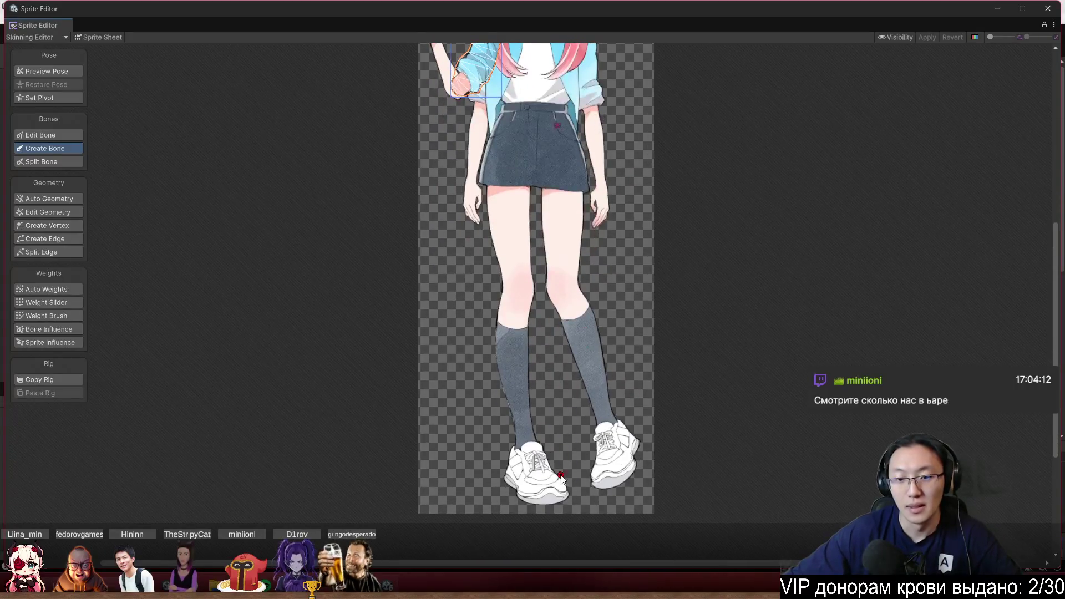
pyautogui.click(548, 504)
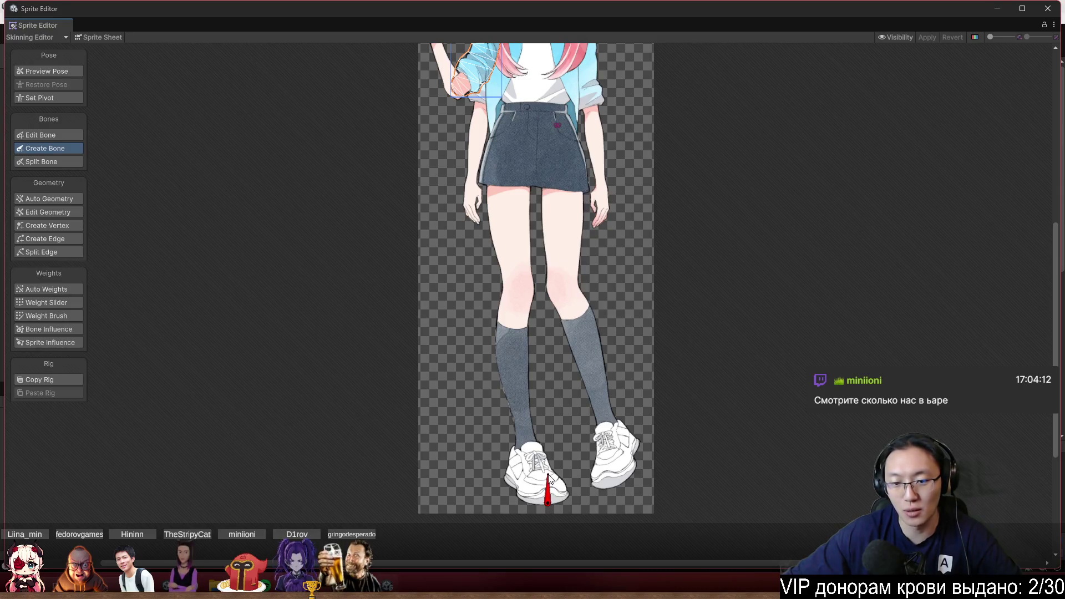
pyautogui.click(548, 477)
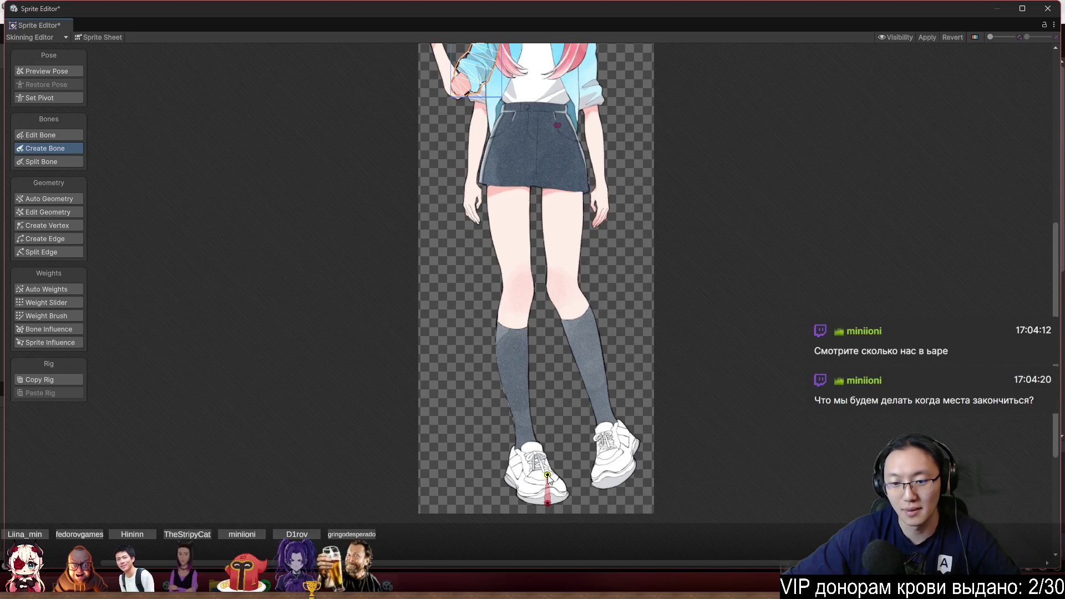
# Select the new shoe bone, frame it with F, and recentre Nana on the canvas
pyautogui.scroll(2, 579, 370)
pyautogui.click(55, 72)
pyautogui.click(530, 421)
pyautogui.click(990, 523)
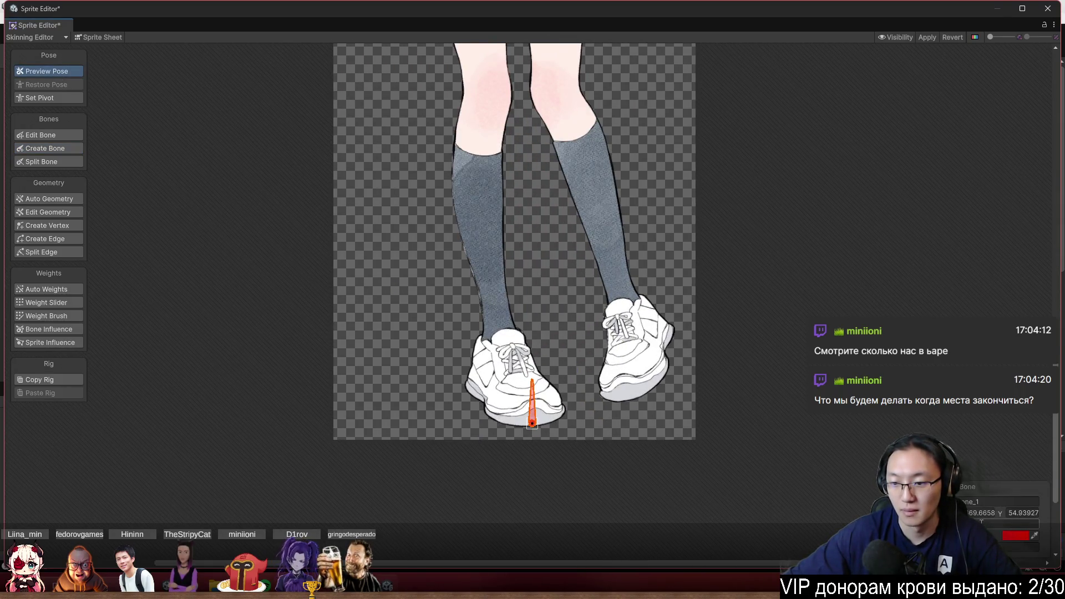
pyautogui.press('f')
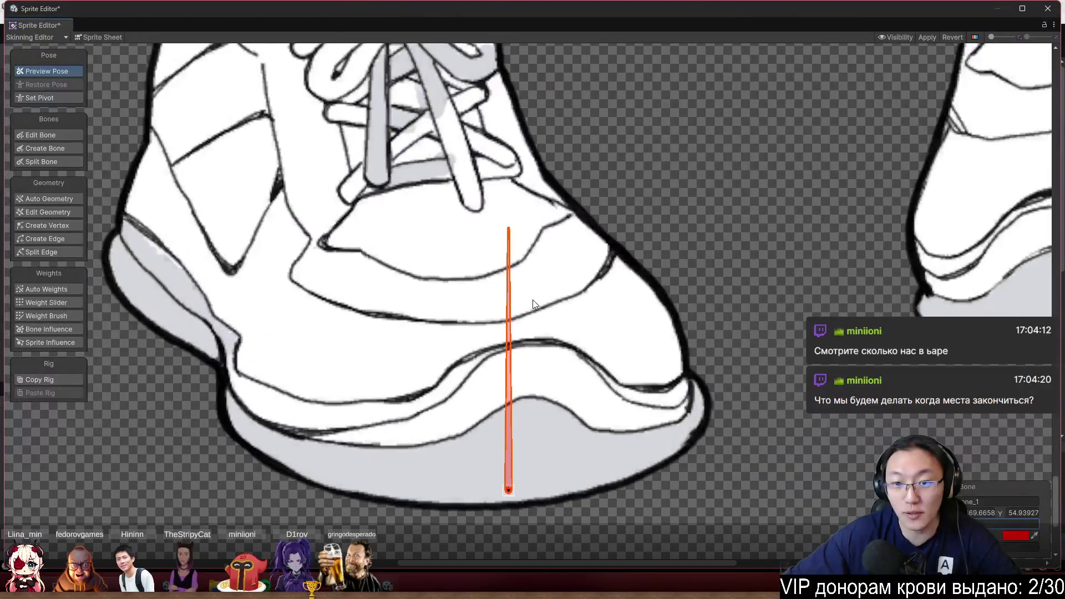
pyautogui.scroll(-6, 682, 360)
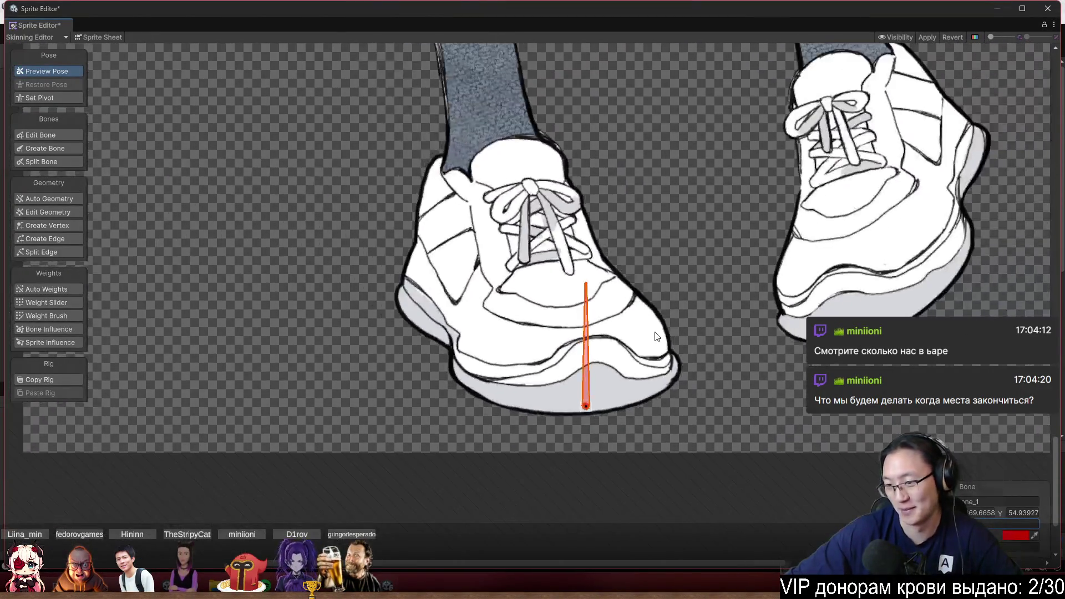
pyautogui.scroll(-5, 677, 336)
pyautogui.scroll(1, 751, 286)
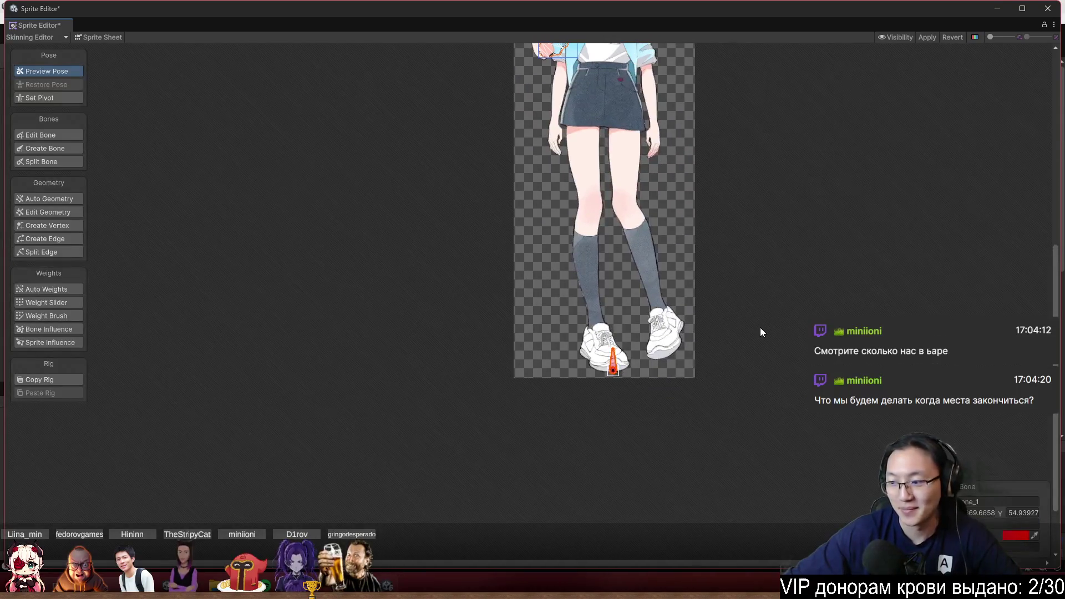
pyautogui.scroll(1, 721, 311)
pyautogui.moveTo(636, 229); pyautogui.dragTo(560, 276)
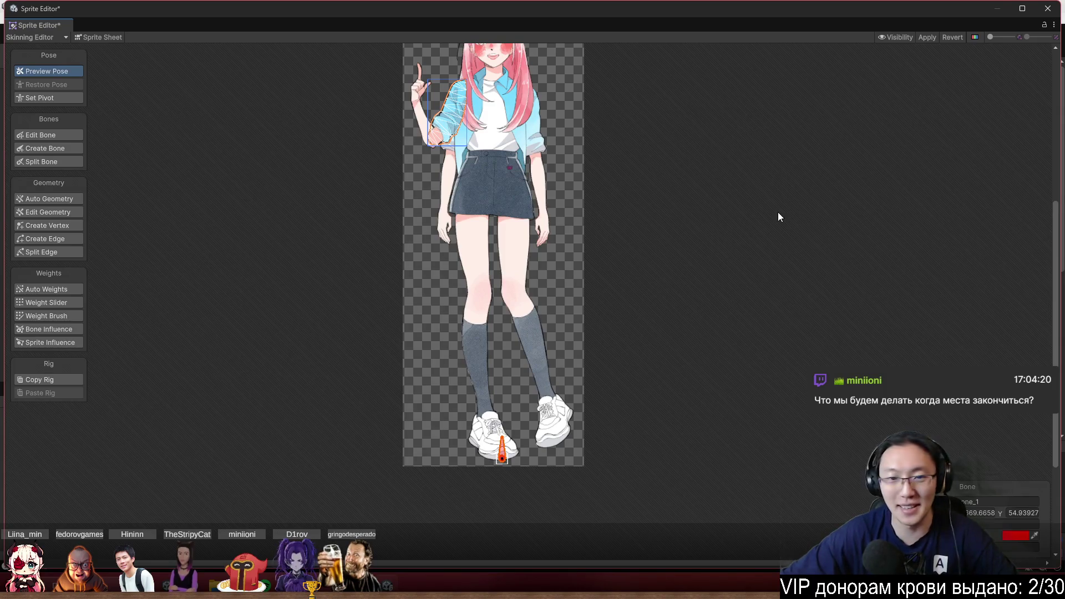
pyautogui.scroll(3, 488, 422)
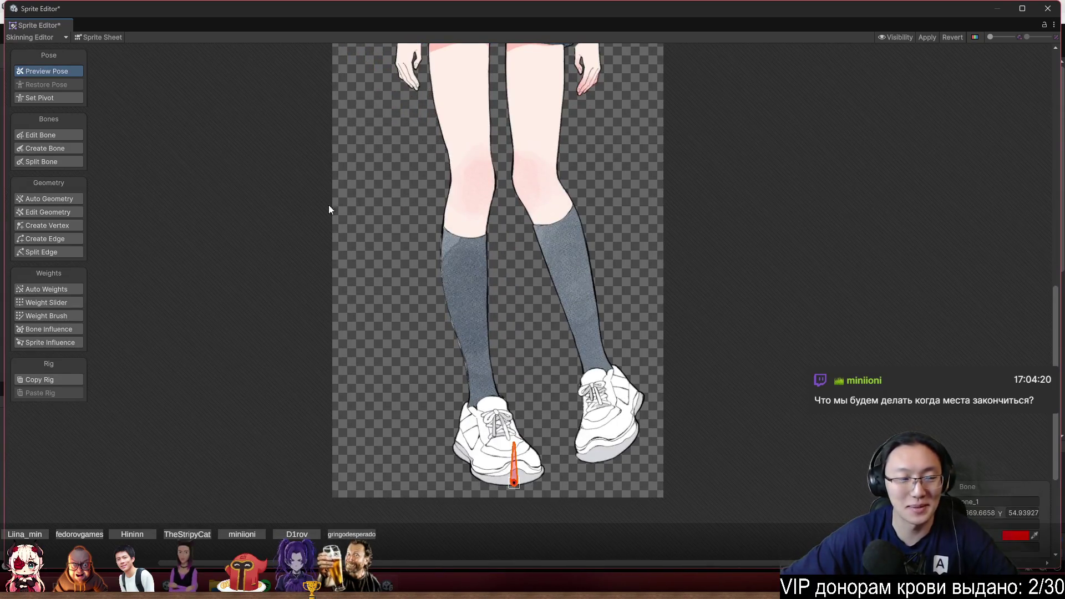
pyautogui.click(48, 145)
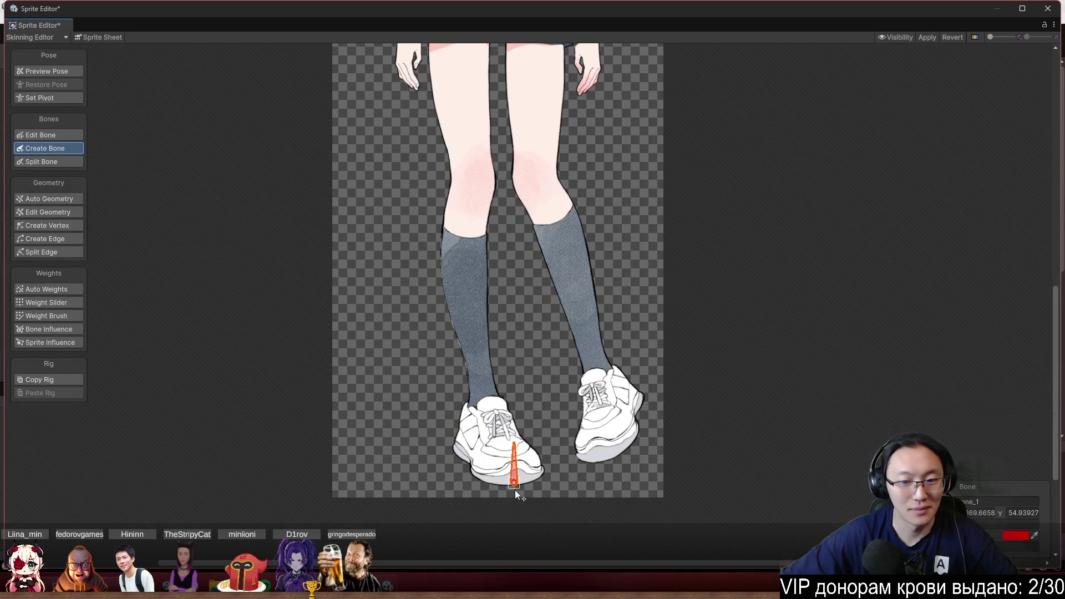
pyautogui.scroll(-3, 521, 195)
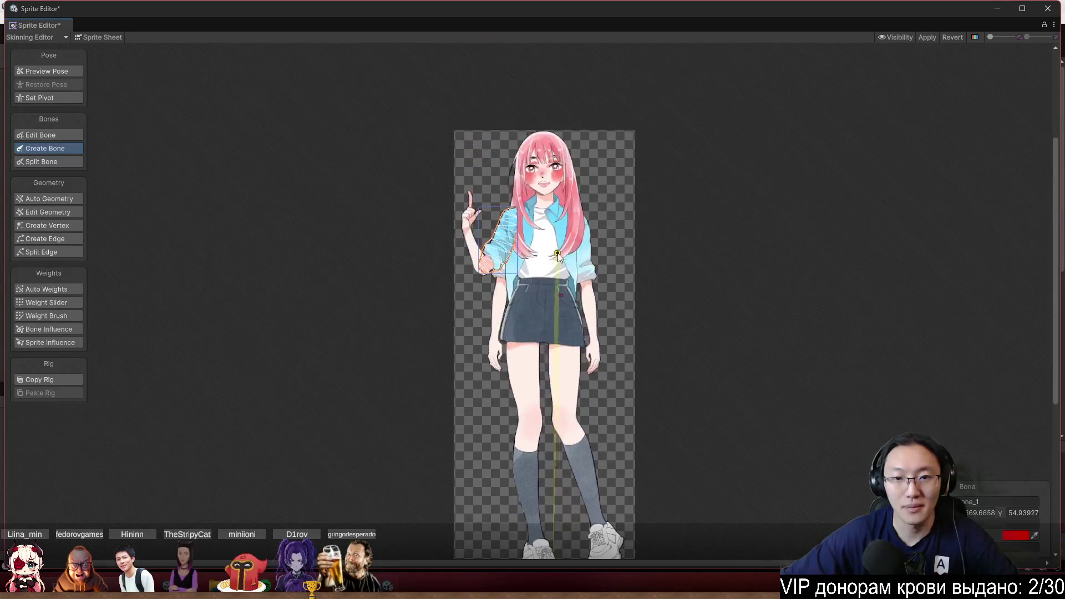
# Chain bones from the shoe up through the waist, collar, neck and head top
pyautogui.scroll(5, 557, 255)
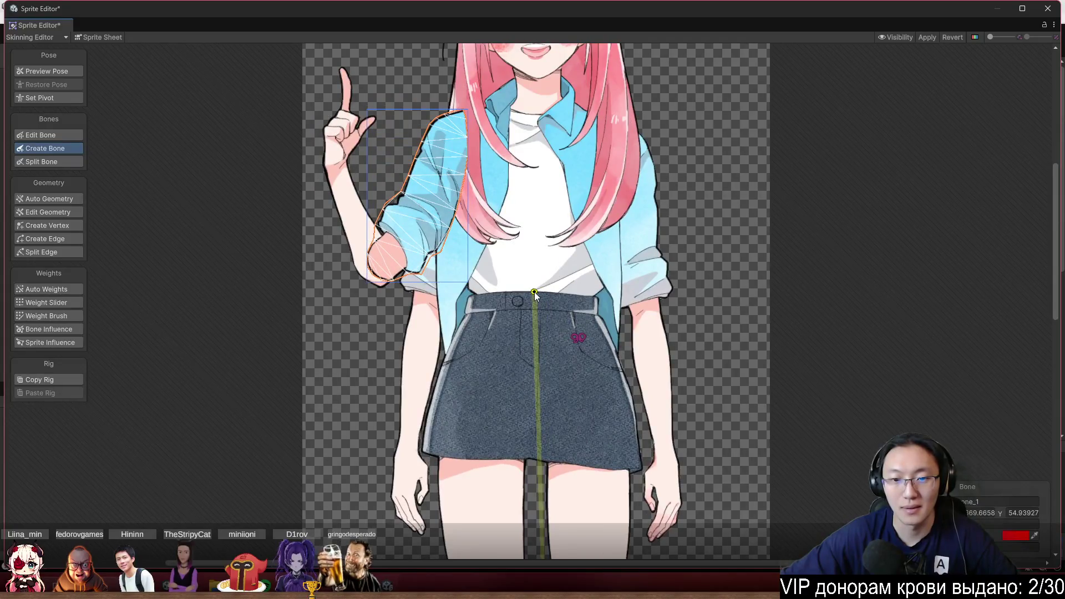
pyautogui.click(533, 292)
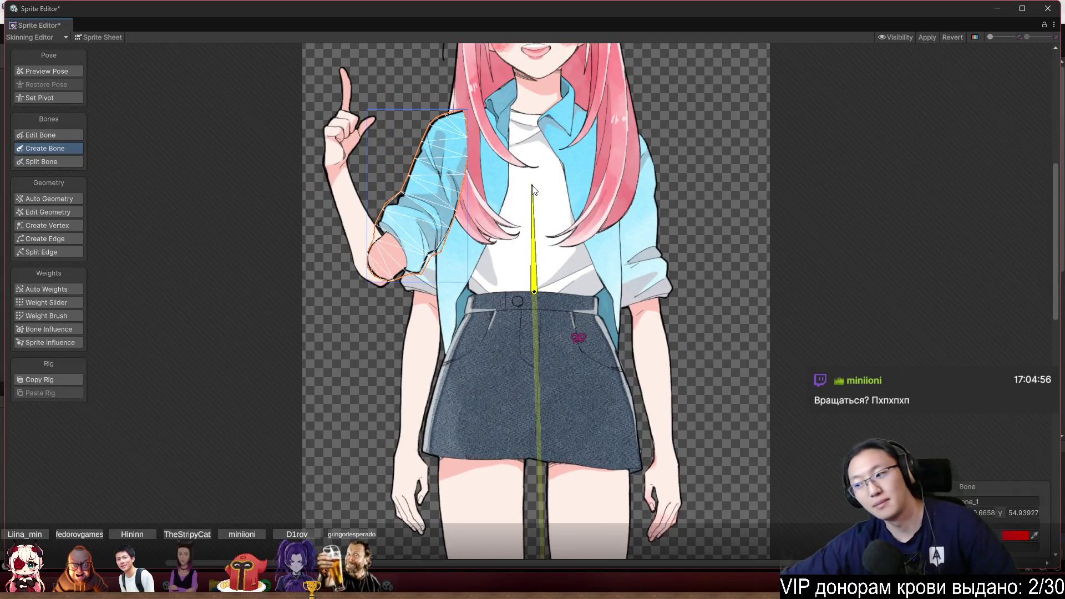
pyautogui.click(538, 103)
pyautogui.scroll(-2, 542, 281)
pyautogui.scroll(3, 542, 264)
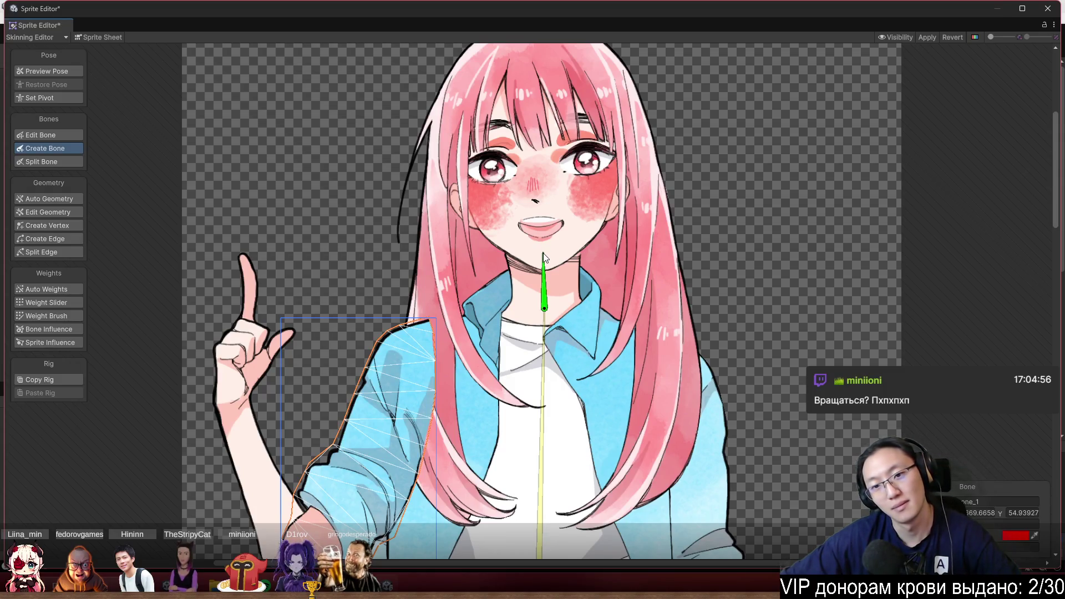
pyautogui.click(544, 259)
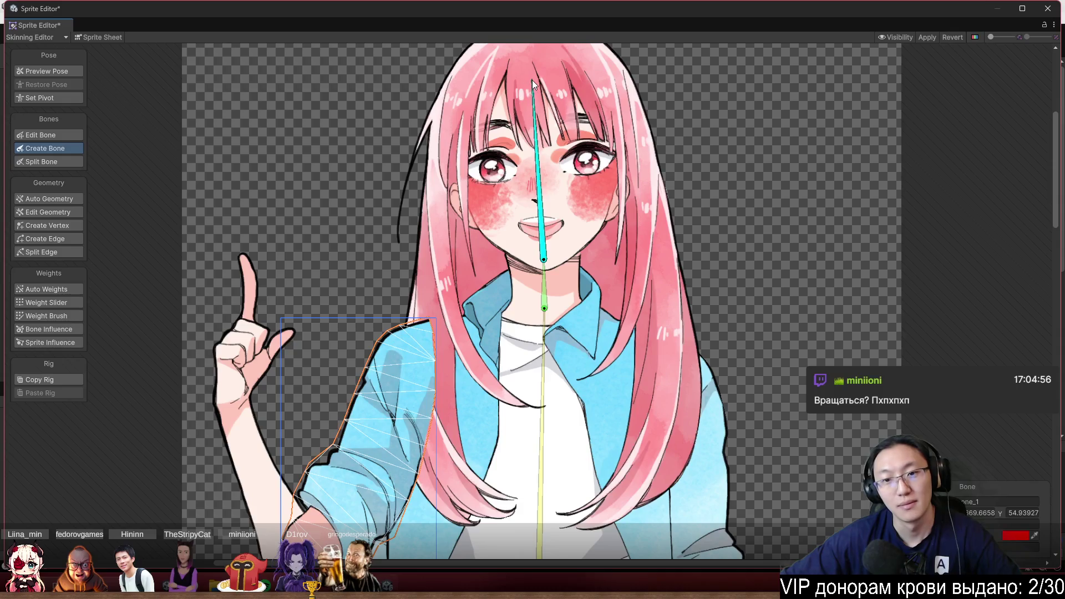
pyautogui.scroll(-2, 532, 88)
pyautogui.click(534, 135)
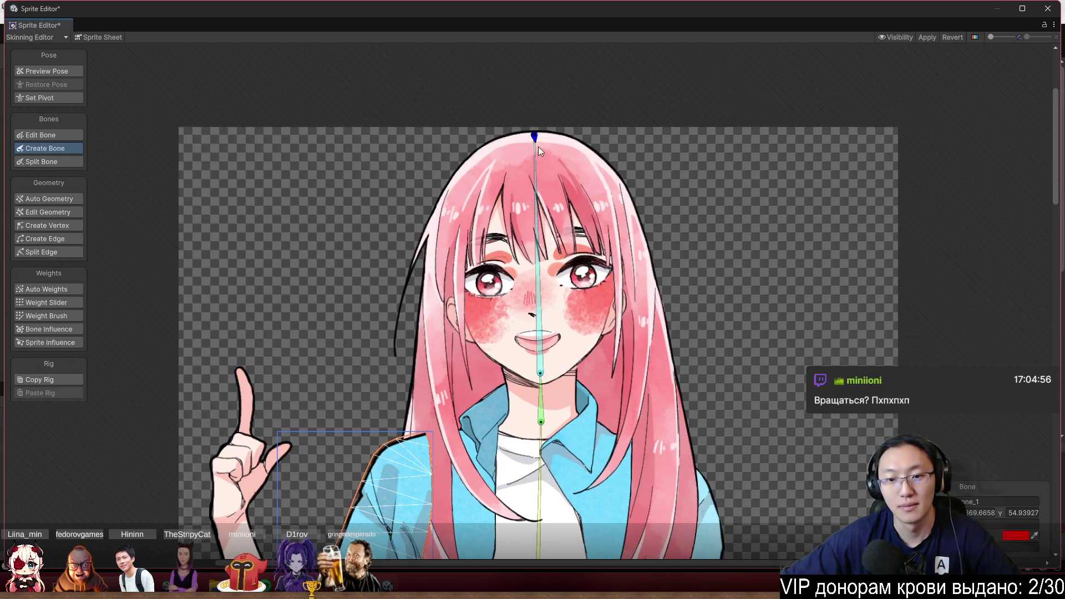
pyautogui.scroll(-1, 614, 375)
pyautogui.scroll(-2, 638, 164)
pyautogui.scroll(1, 661, 216)
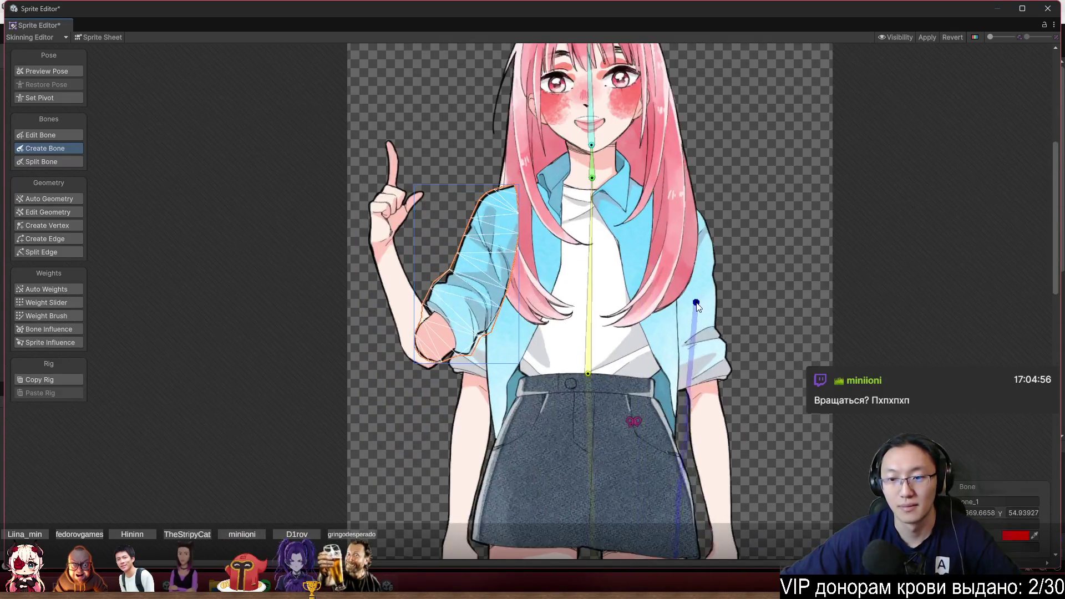
pyautogui.click(531, 290)
pyautogui.scroll(-1, 555, 267)
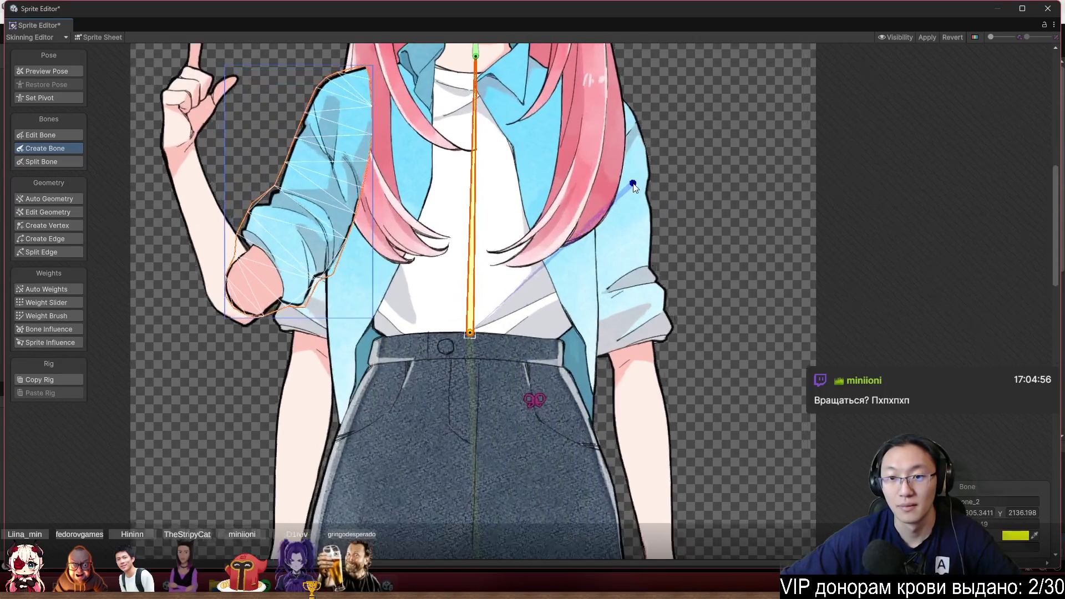
pyautogui.scroll(-1, 574, 391)
pyautogui.scroll(2, 575, 392)
# Branch from the head bone with a first bone down the front bang strand
pyautogui.click(527, 282)
pyautogui.scroll(1, 527, 258)
pyautogui.scroll(1, 527, 258)
pyautogui.scroll(1, 565, 255)
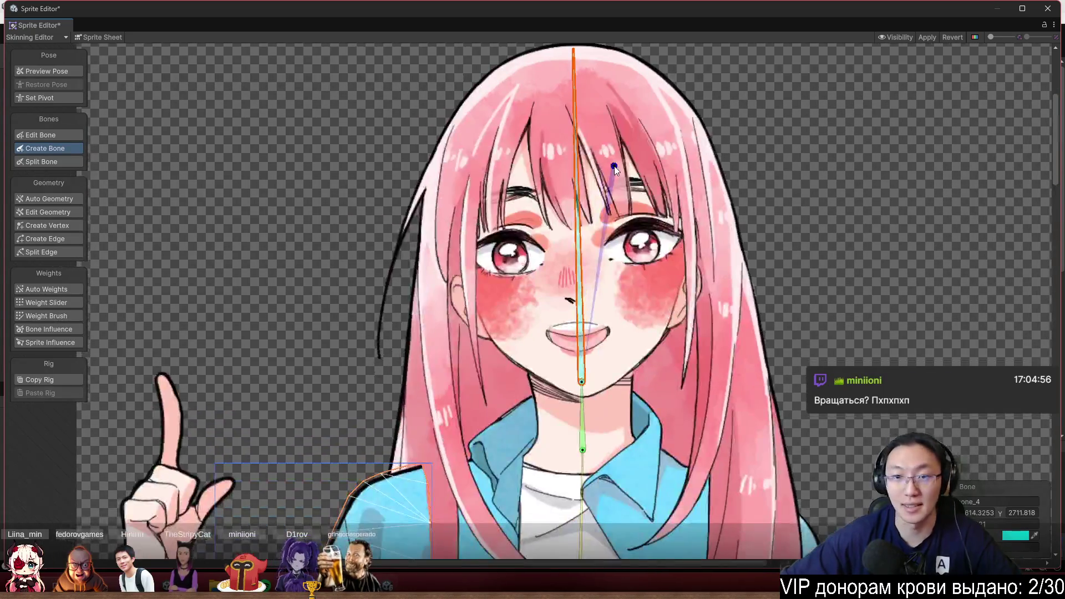
pyautogui.scroll(1, 581, 141)
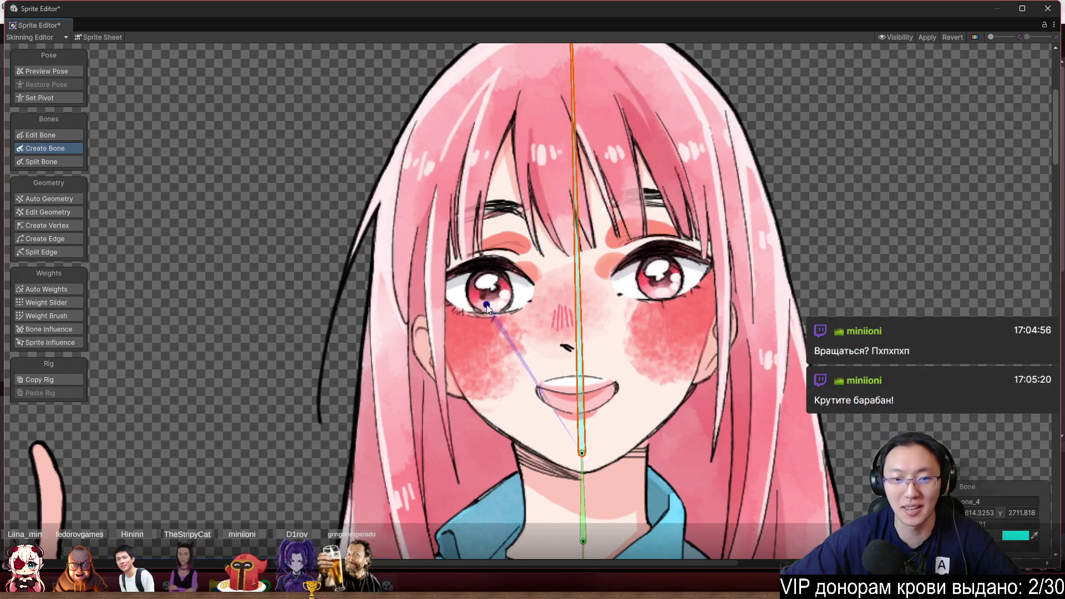
pyautogui.scroll(2, 506, 214)
pyautogui.scroll(-3, 506, 214)
pyautogui.scroll(3, 530, 111)
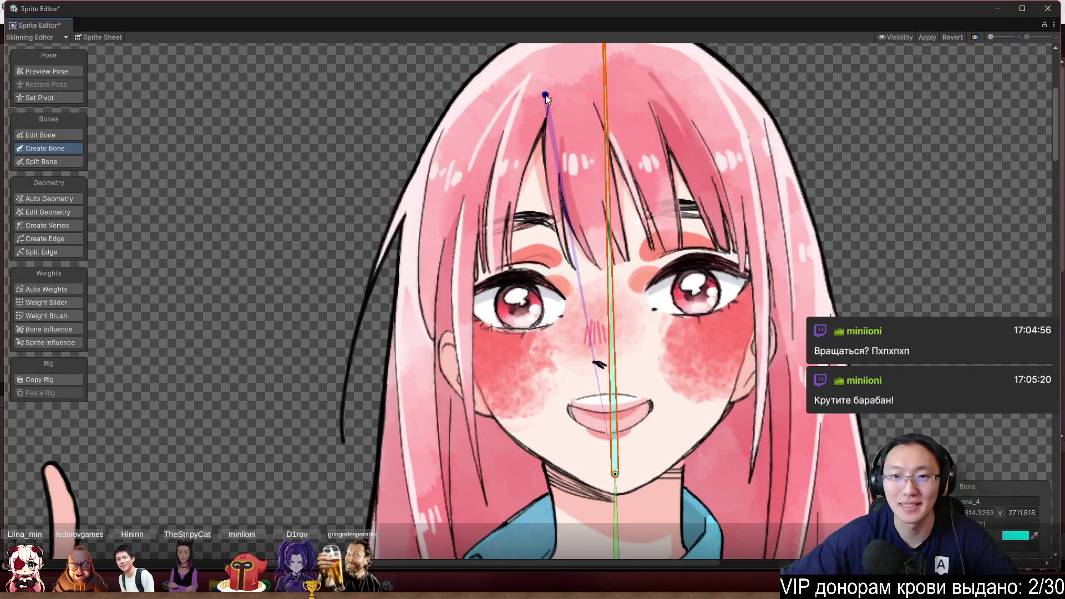
pyautogui.click(544, 85)
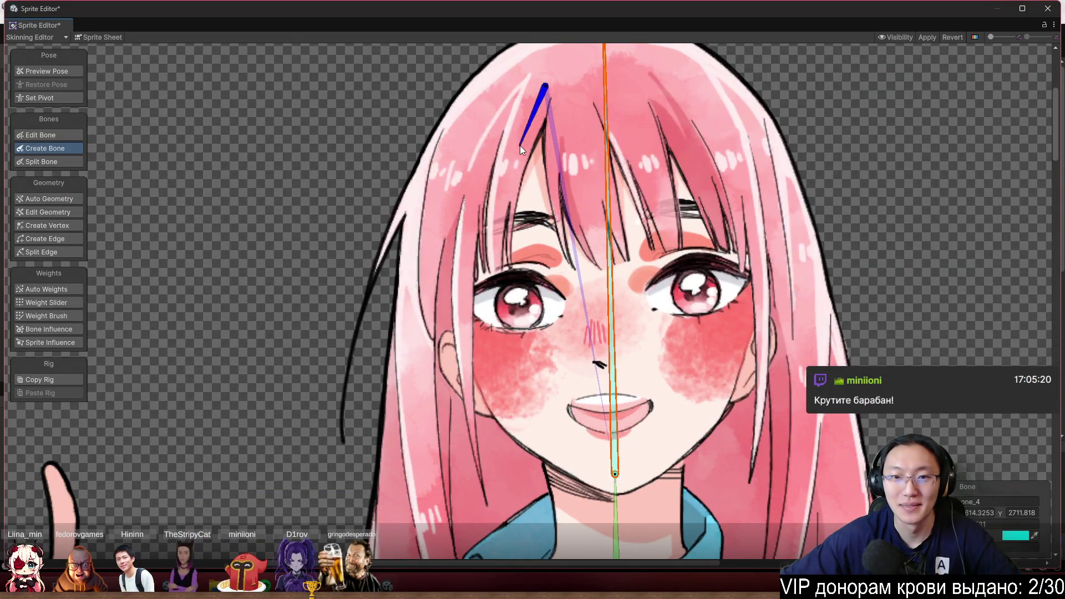
pyautogui.click(508, 178)
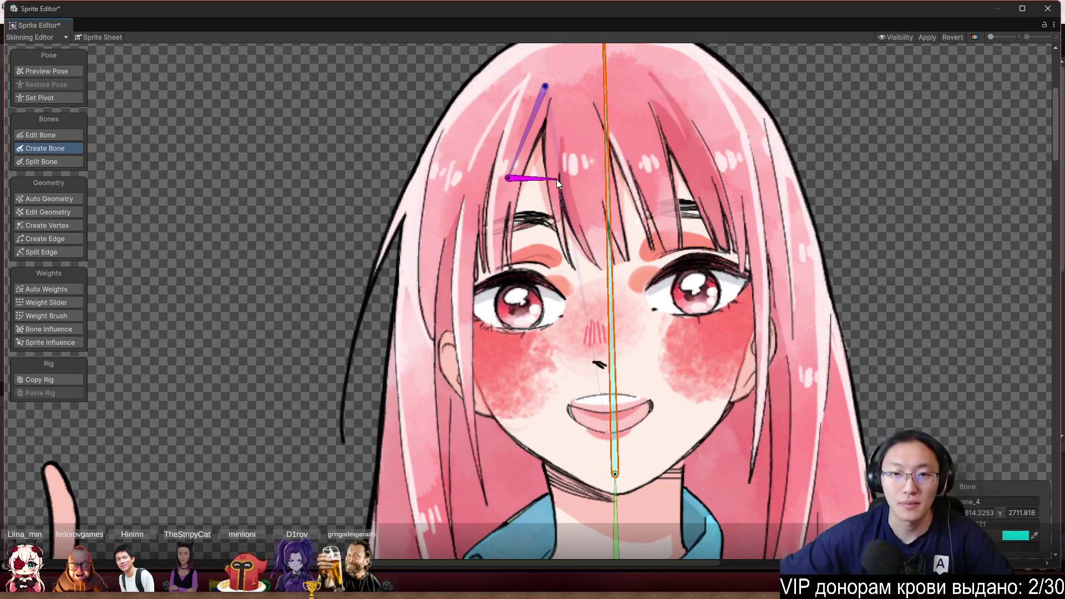
# Add a second bang-strand bone ending just above the left eye
pyautogui.click(505, 269)
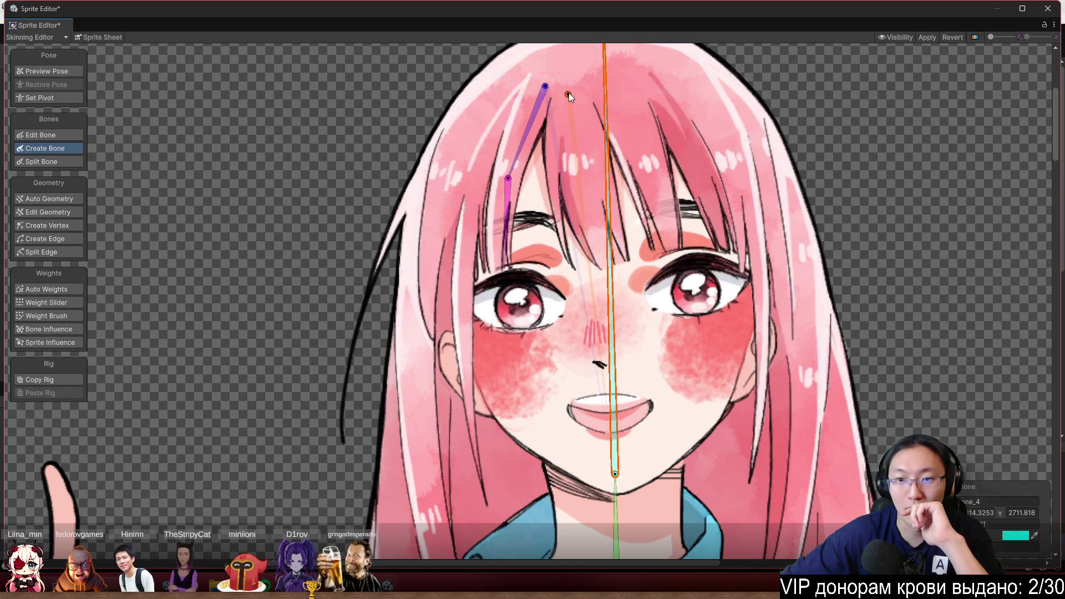
# Add a three-bone chain down the next hair strand from the crown
pyautogui.click(570, 89)
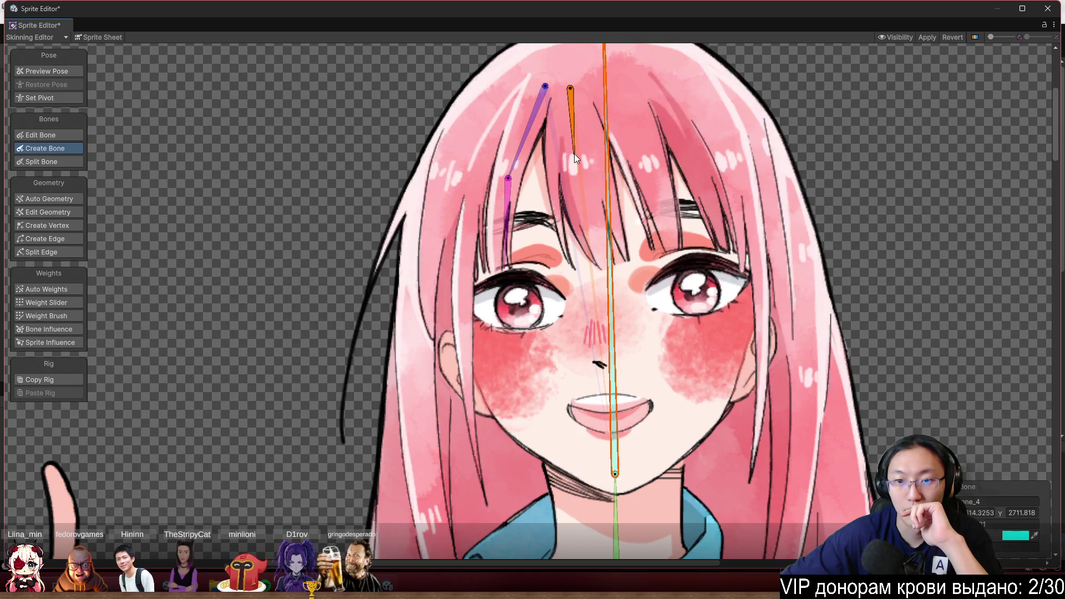
pyautogui.click(578, 156)
pyautogui.click(588, 202)
pyautogui.click(608, 268)
pyautogui.scroll(2, 700, 128)
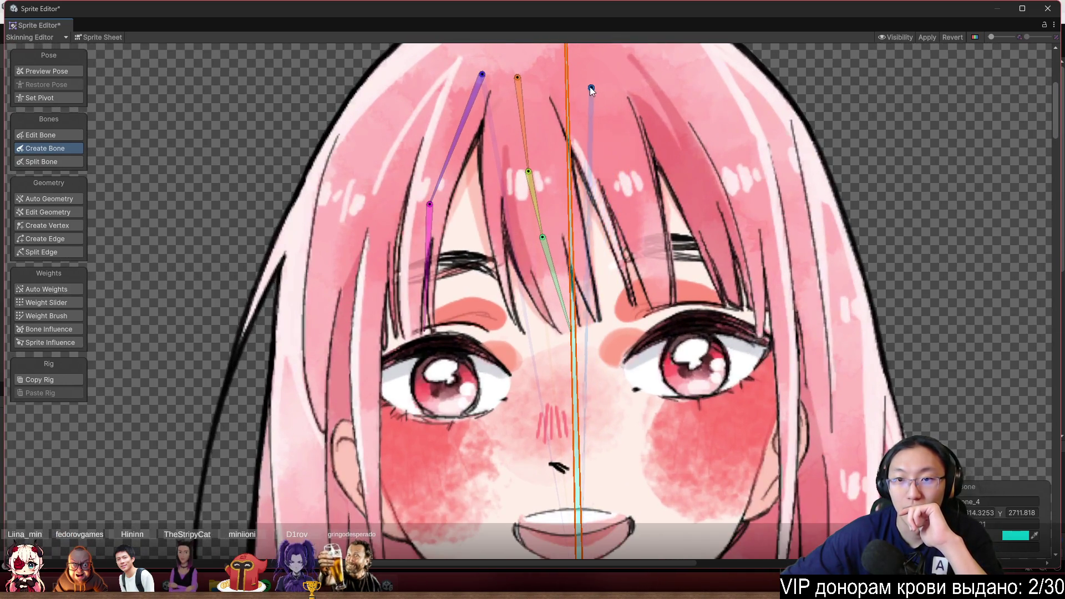
# Lay another three-bone chain along a neighbouring hair strand
pyautogui.click(584, 79)
pyautogui.click(618, 151)
pyautogui.click(642, 226)
pyautogui.click(658, 303)
pyautogui.scroll(-4, 761, 305)
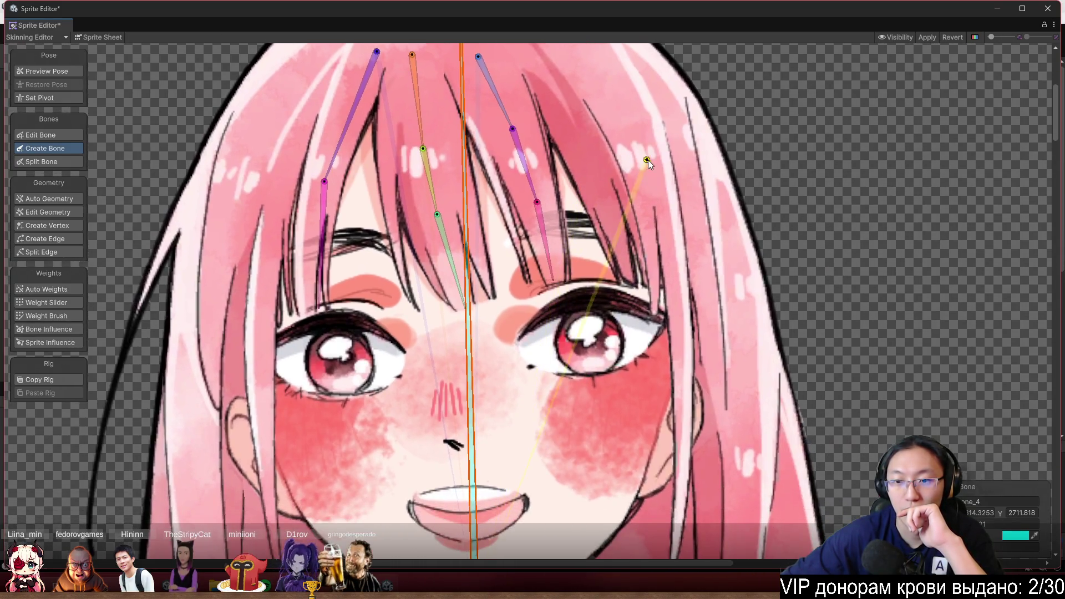
# Build a bone chain down a right hair strand to the jaw
pyautogui.click(591, 132)
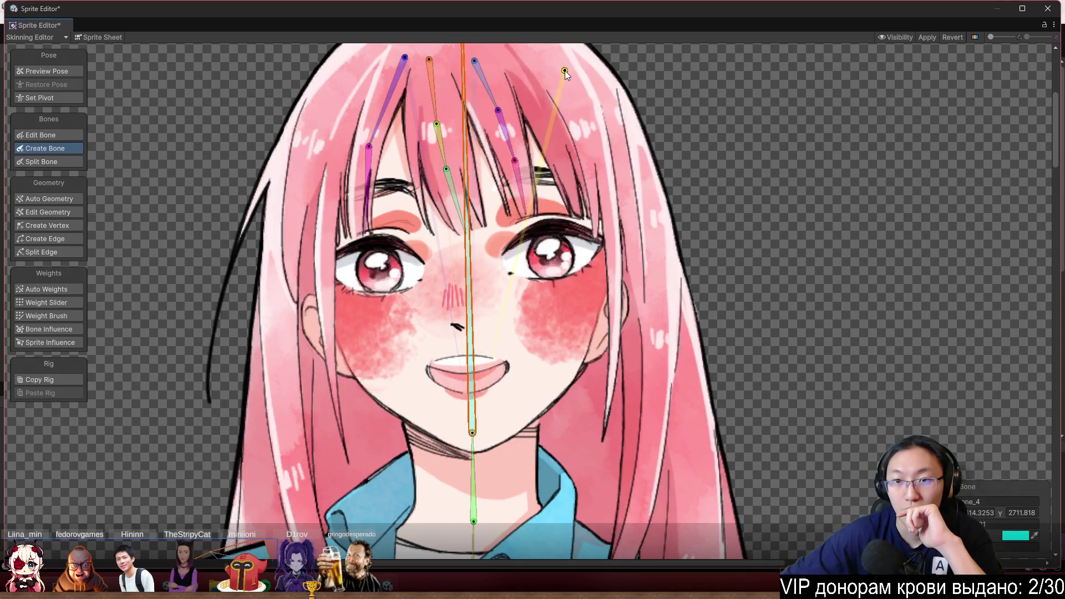
pyautogui.click(561, 76)
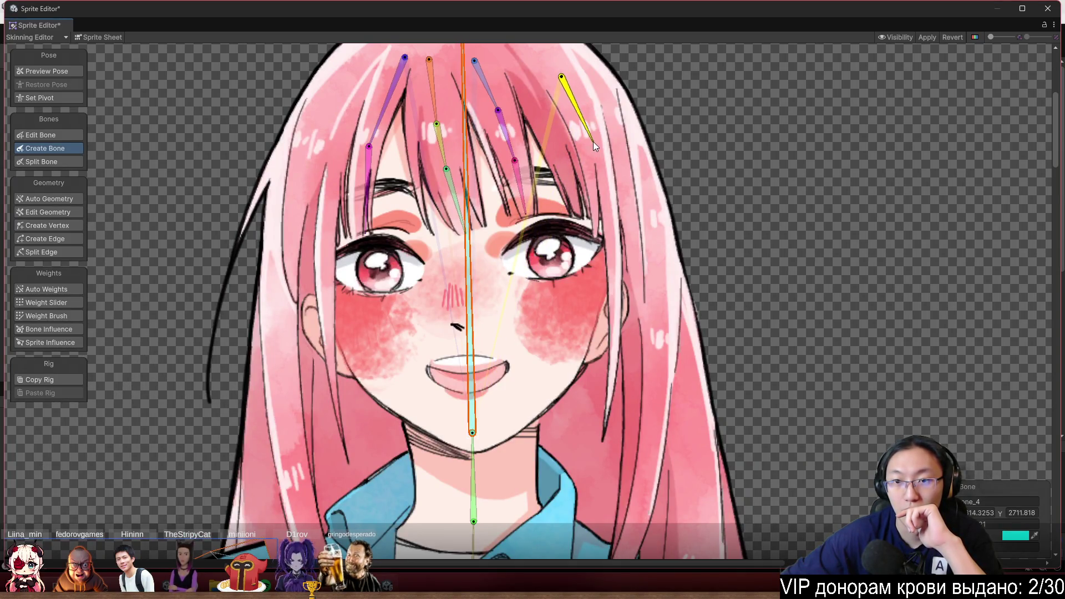
pyautogui.click(593, 167)
pyautogui.click(615, 356)
pyautogui.click(604, 431)
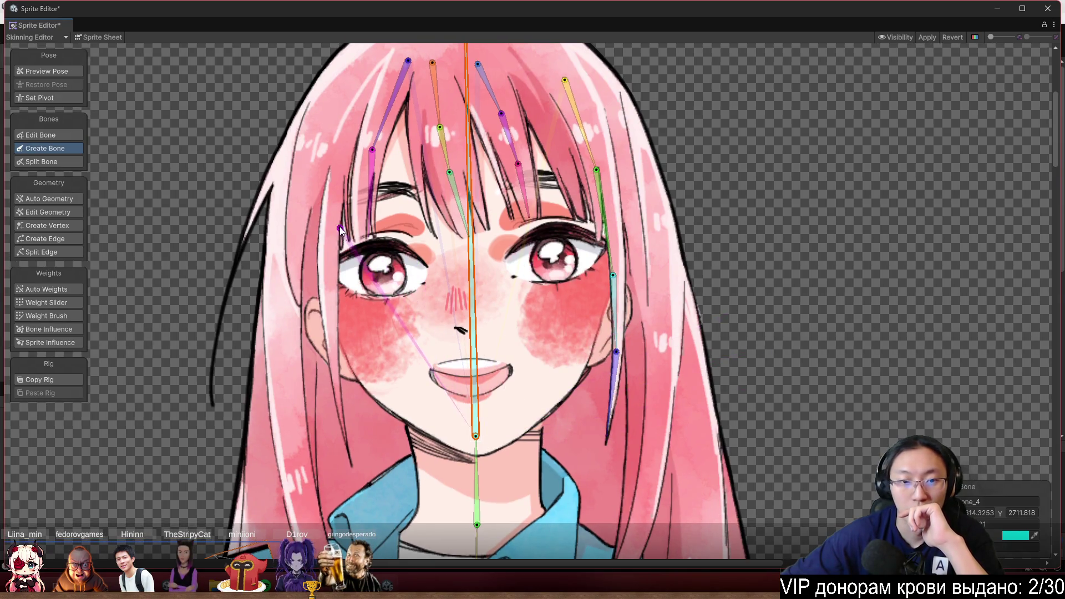
# Run a chain of bones down the left hair strand to its tip
pyautogui.click(345, 147)
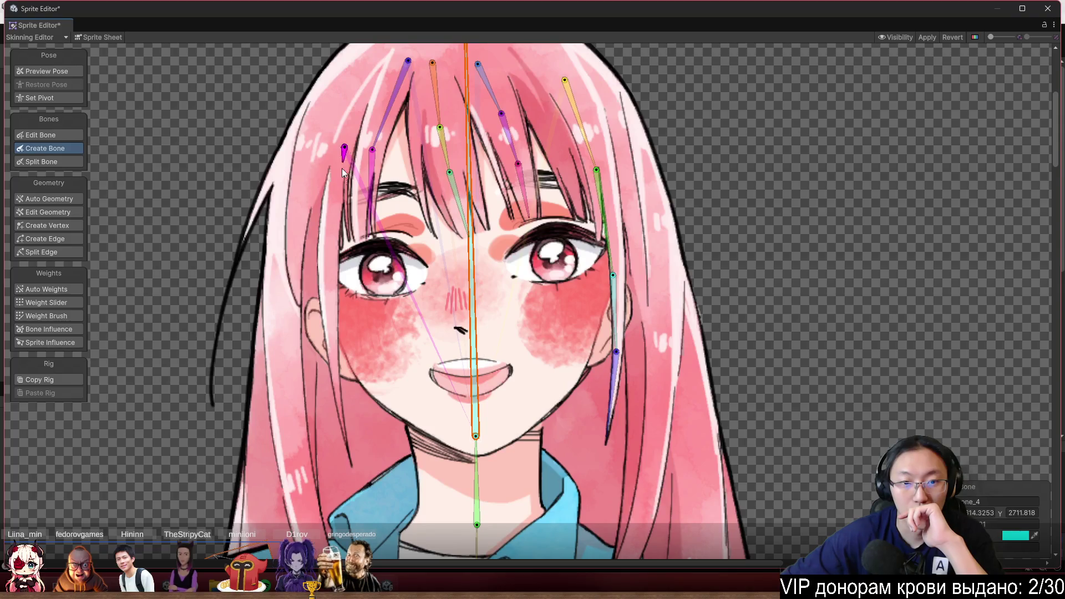
pyautogui.click(345, 168)
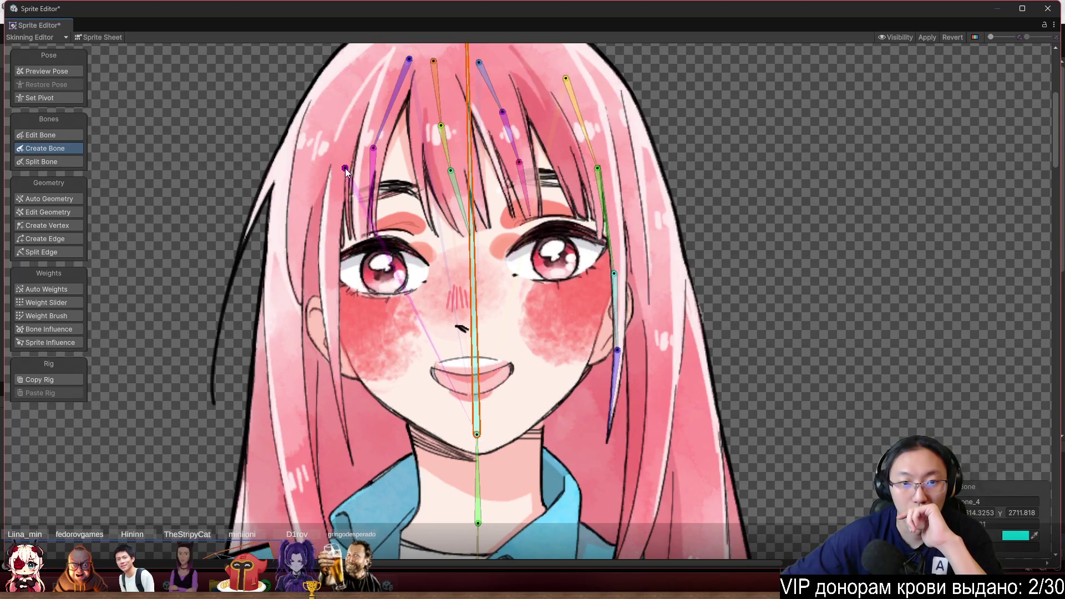
pyautogui.click(345, 157)
pyautogui.click(334, 246)
pyautogui.click(336, 319)
pyautogui.click(341, 401)
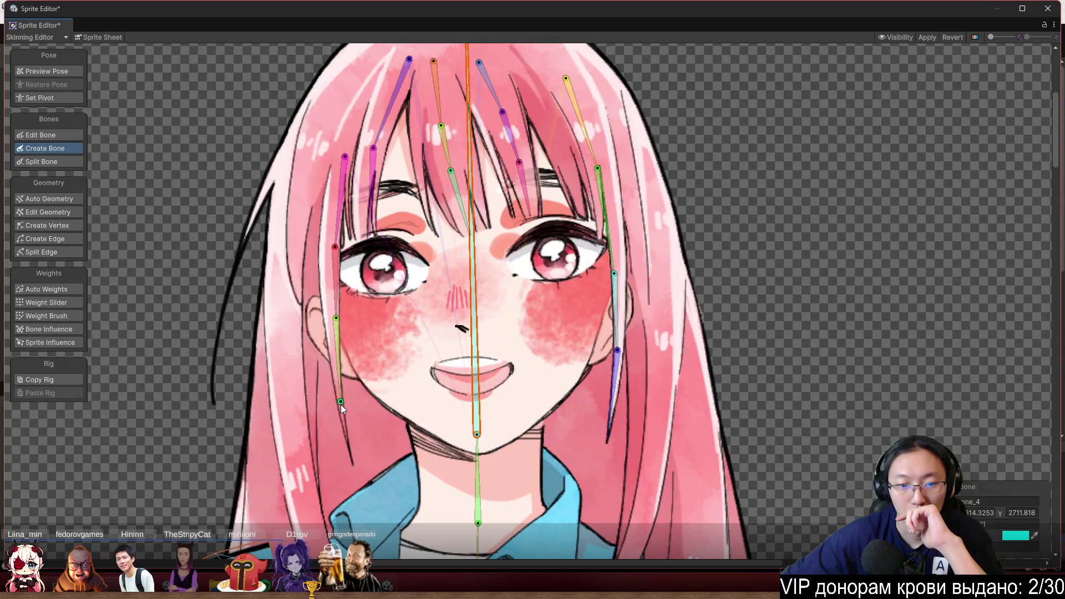
pyautogui.click(354, 464)
pyautogui.scroll(3, 490, 377)
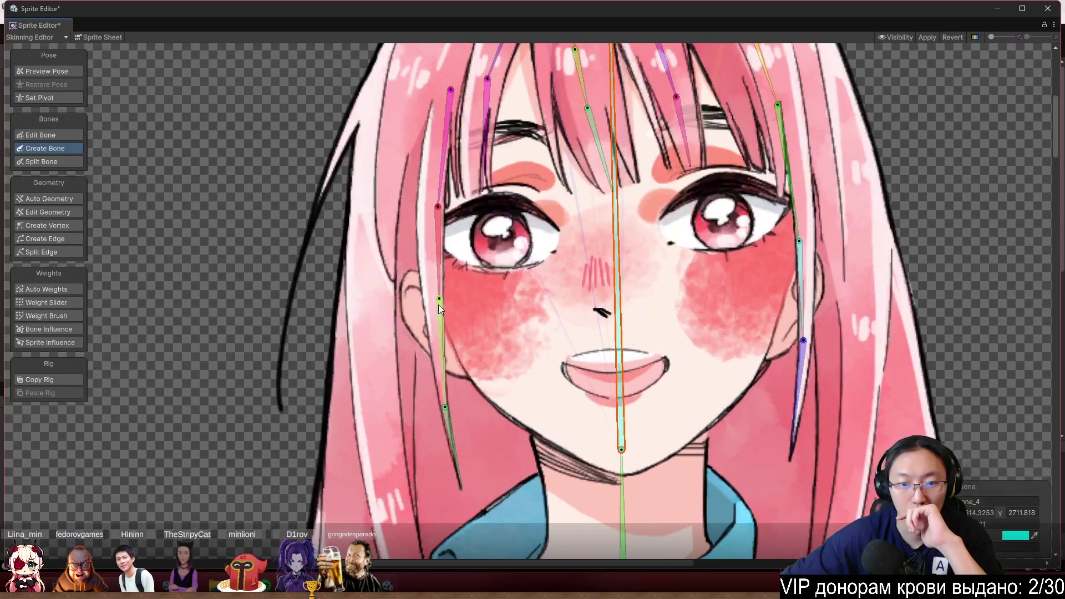
# Nudge the lower-left hair bone's start leftward and inspect the red hair bone
pyautogui.moveTo(438, 305); pyautogui.dragTo(435, 300)
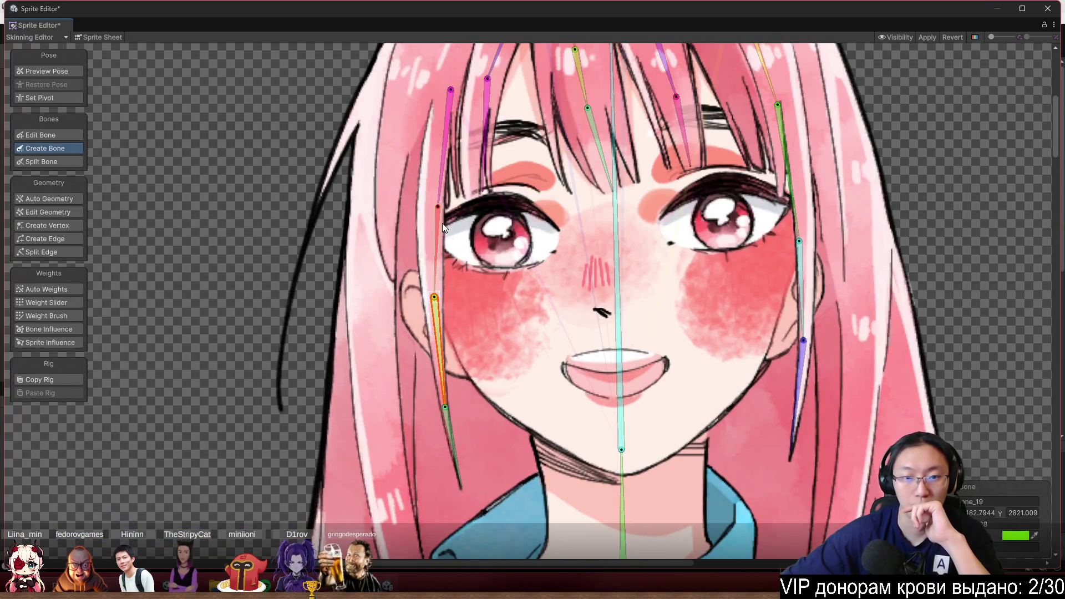
pyautogui.click(438, 207)
pyautogui.scroll(-2, 435, 203)
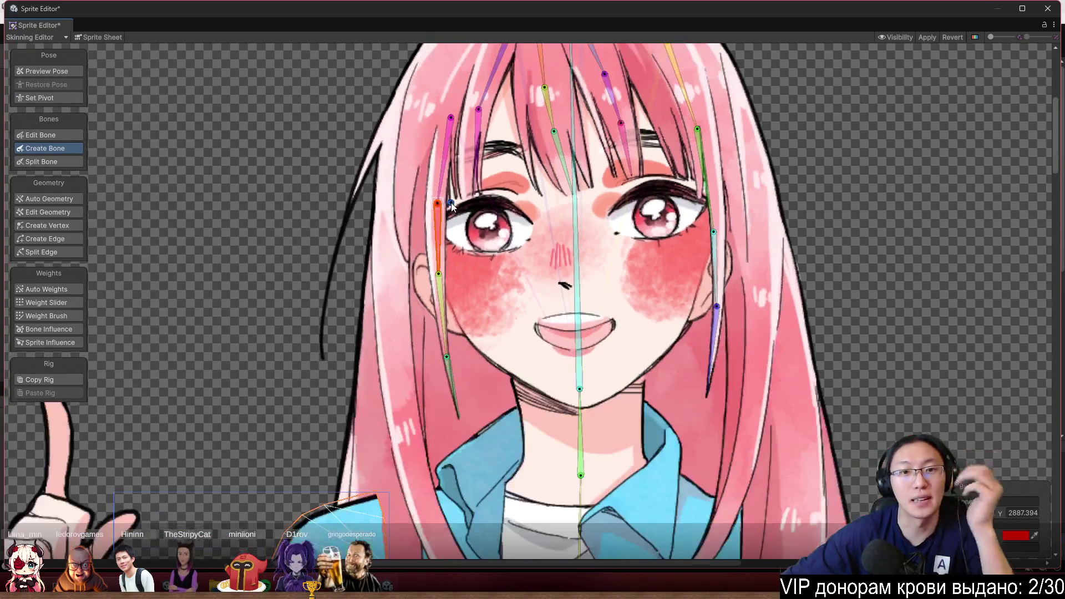
pyautogui.scroll(-3, 490, 221)
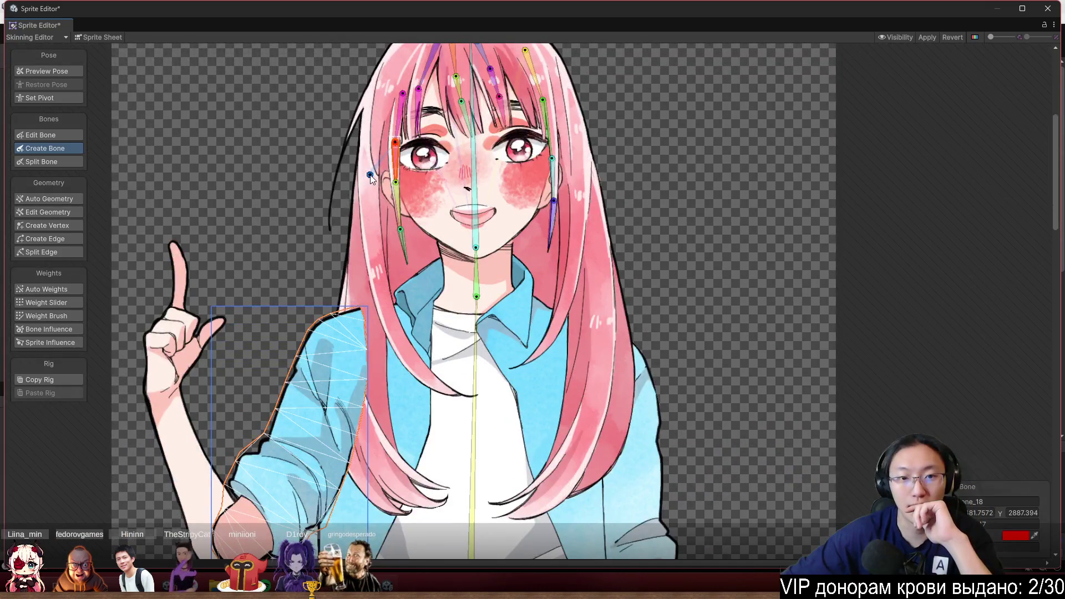
pyautogui.press('Escape')
# From the central bone, chain four bones down the outer left strand
pyautogui.click(477, 250)
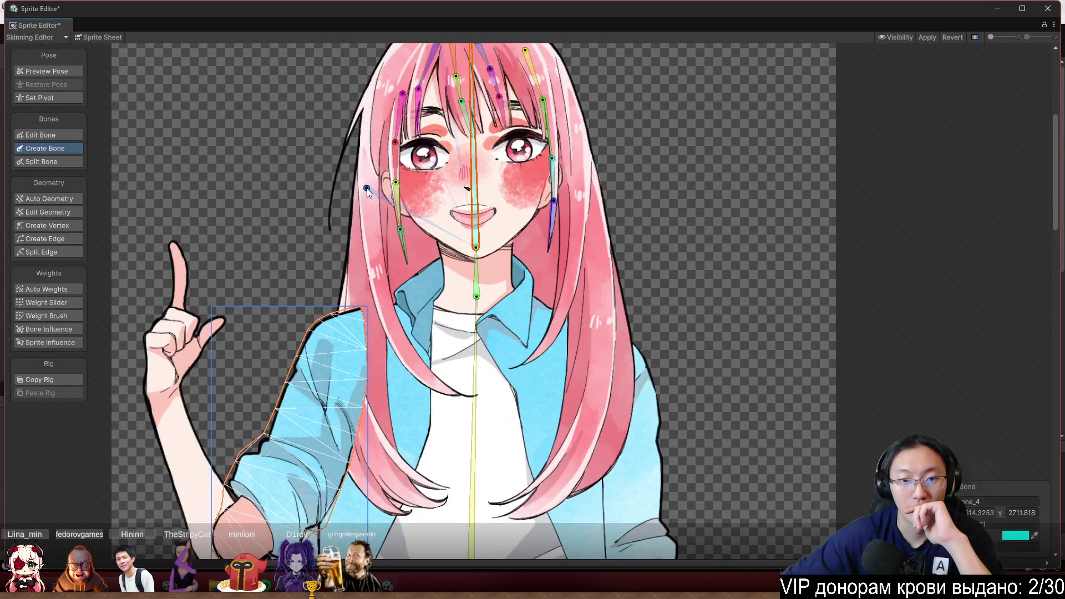
pyautogui.scroll(2, 367, 188)
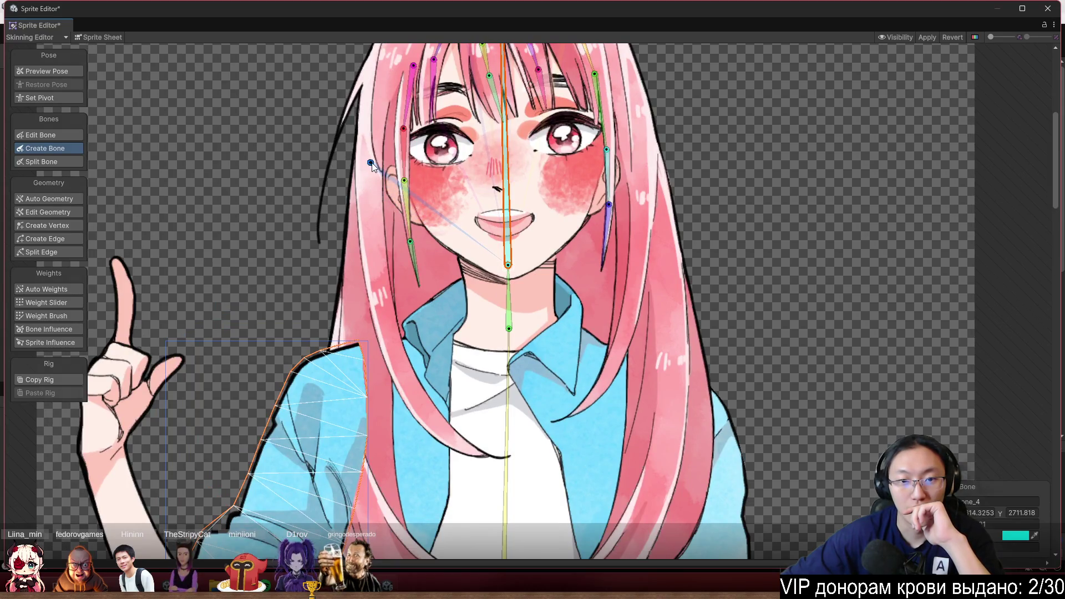
pyautogui.click(383, 266)
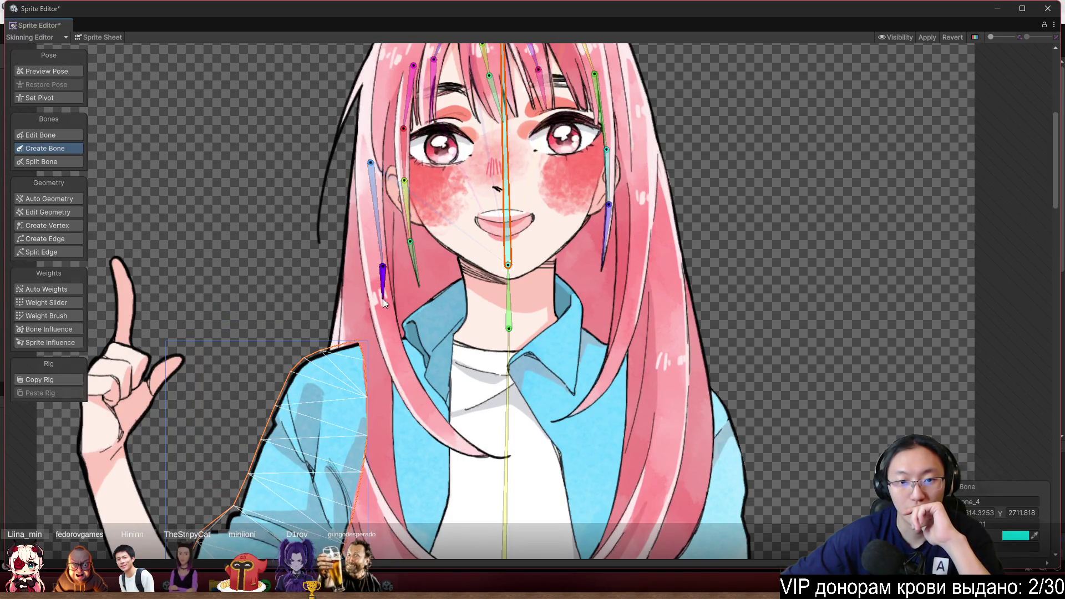
pyautogui.click(401, 356)
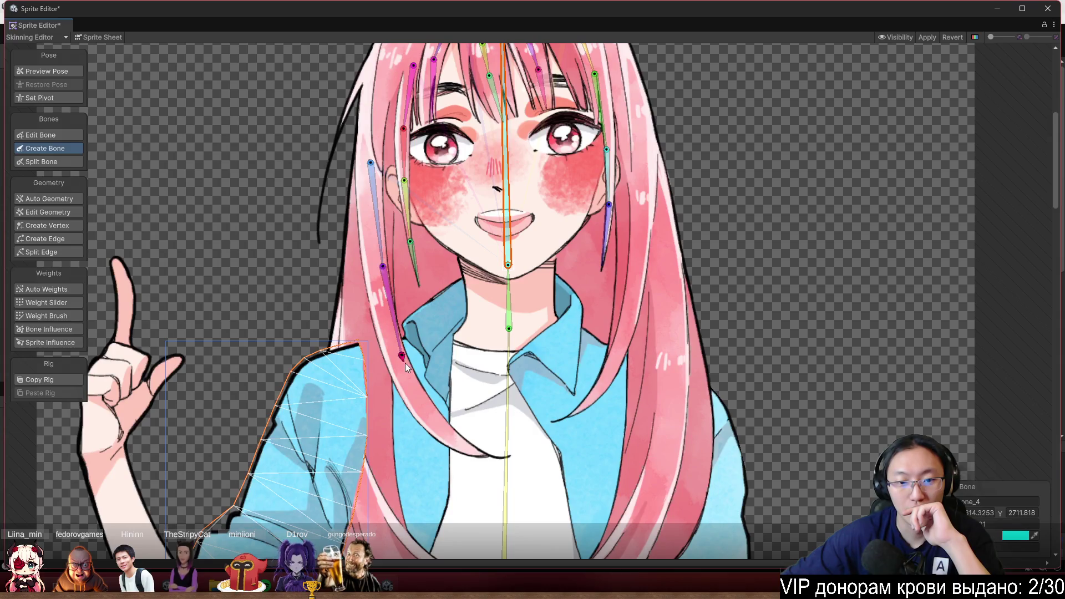
pyautogui.click(439, 420)
pyautogui.click(496, 466)
pyautogui.scroll(3, 602, 255)
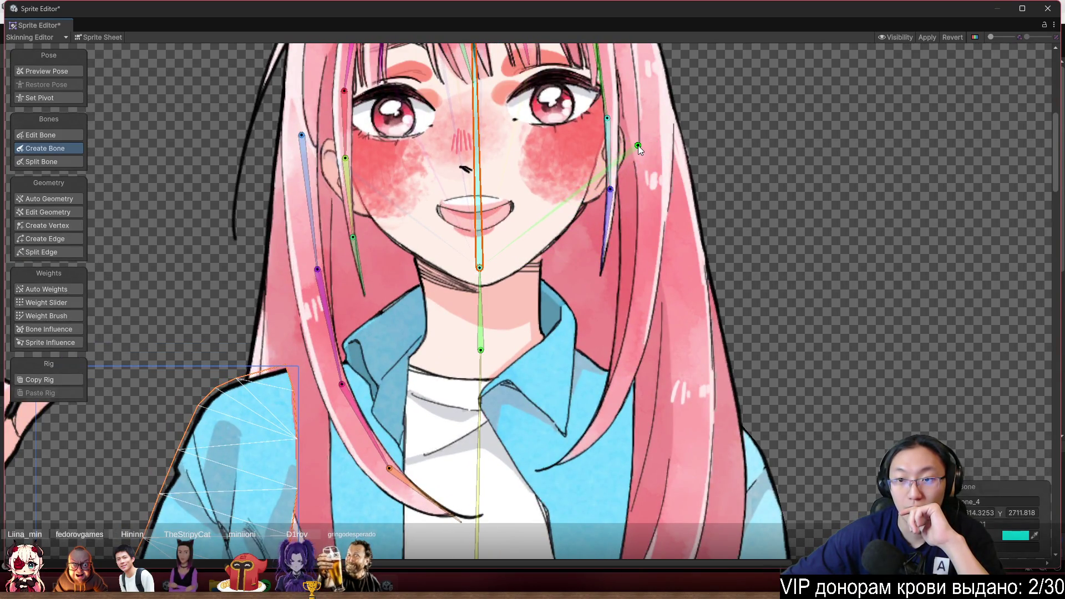
# Chain bones down the right strand beside the face to near its tip
pyautogui.click(634, 148)
pyautogui.click(636, 236)
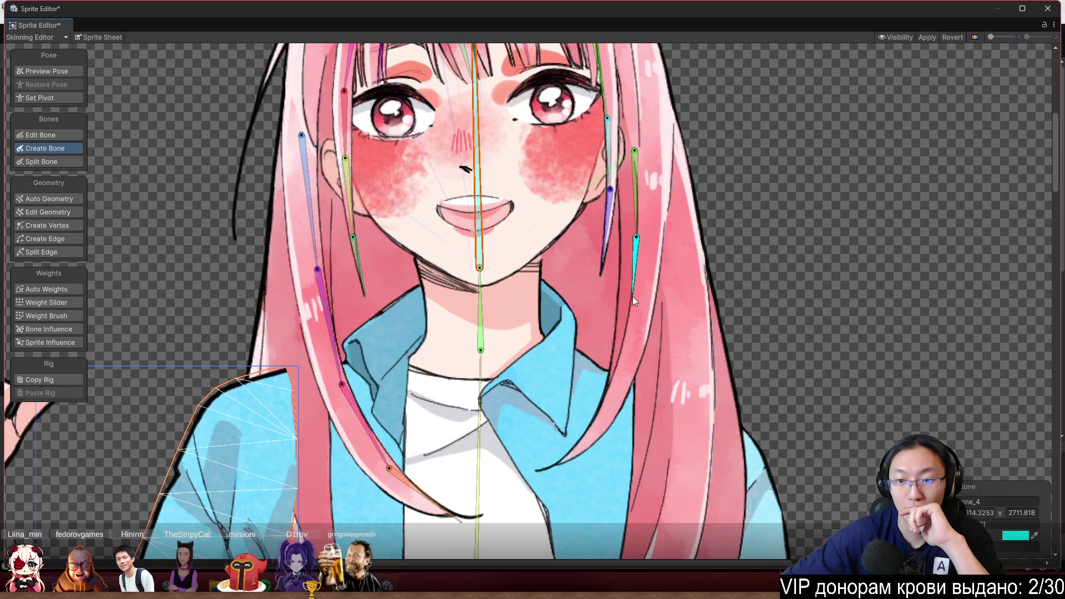
pyautogui.click(607, 394)
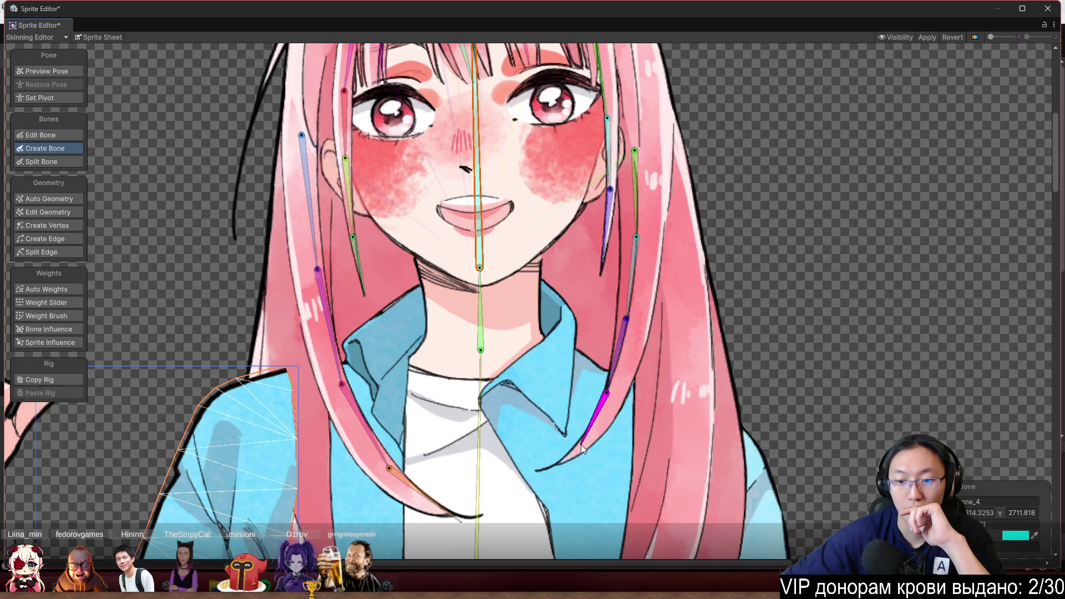
pyautogui.click(552, 466)
pyautogui.scroll(-5, 824, 334)
pyautogui.scroll(3, 492, 258)
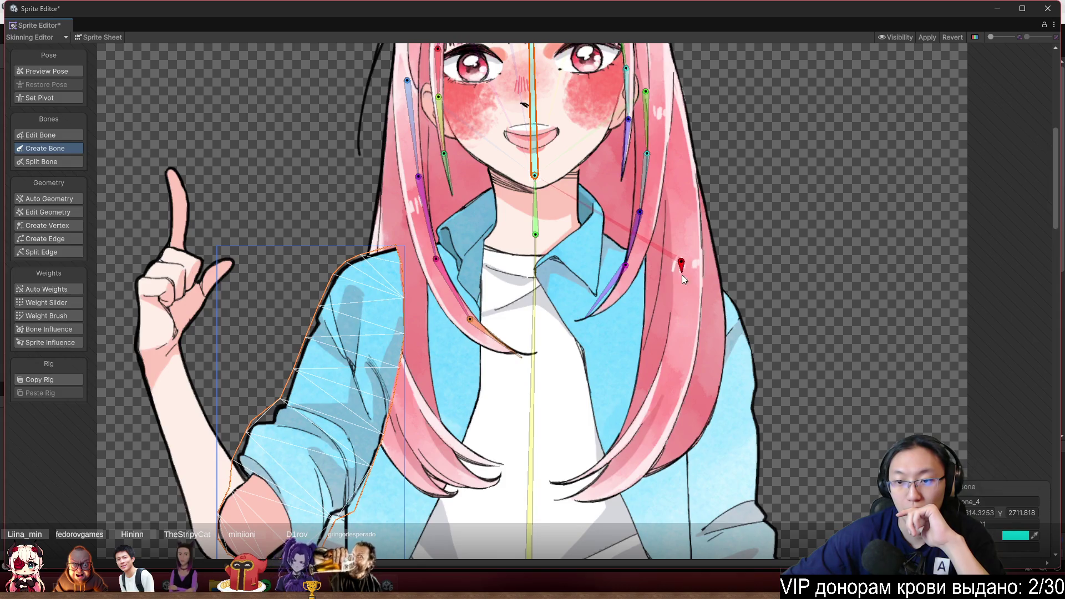
# Add a bone chain along the long right hair lock
pyautogui.click(680, 338)
pyautogui.click(649, 425)
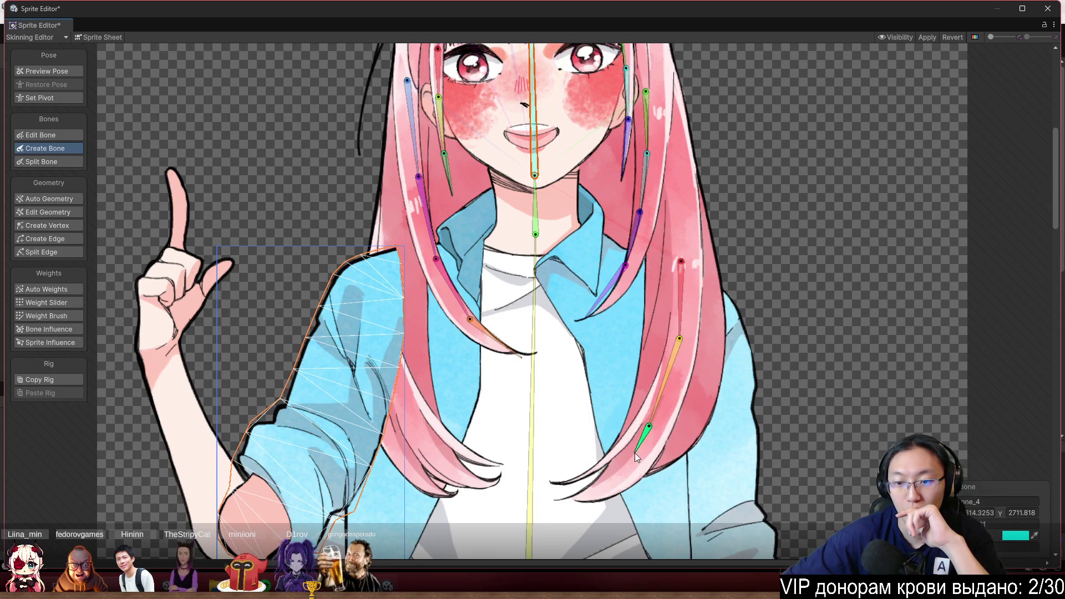
pyautogui.click(591, 496)
pyautogui.scroll(1, 499, 333)
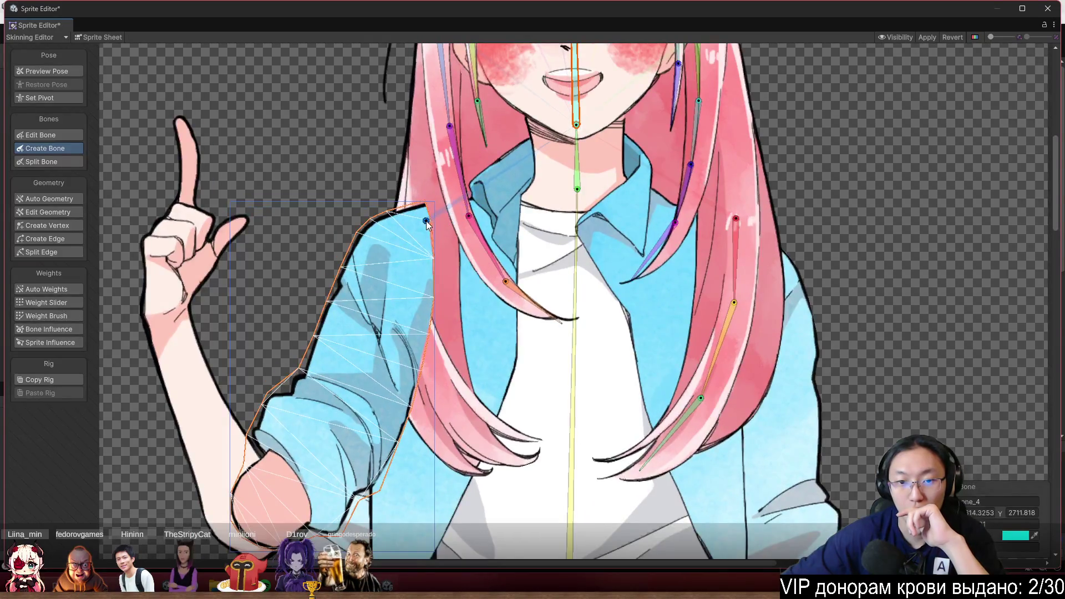
# Cancel a stray shoulder bone and delete the misplaced right-lock bones
pyautogui.click(425, 220)
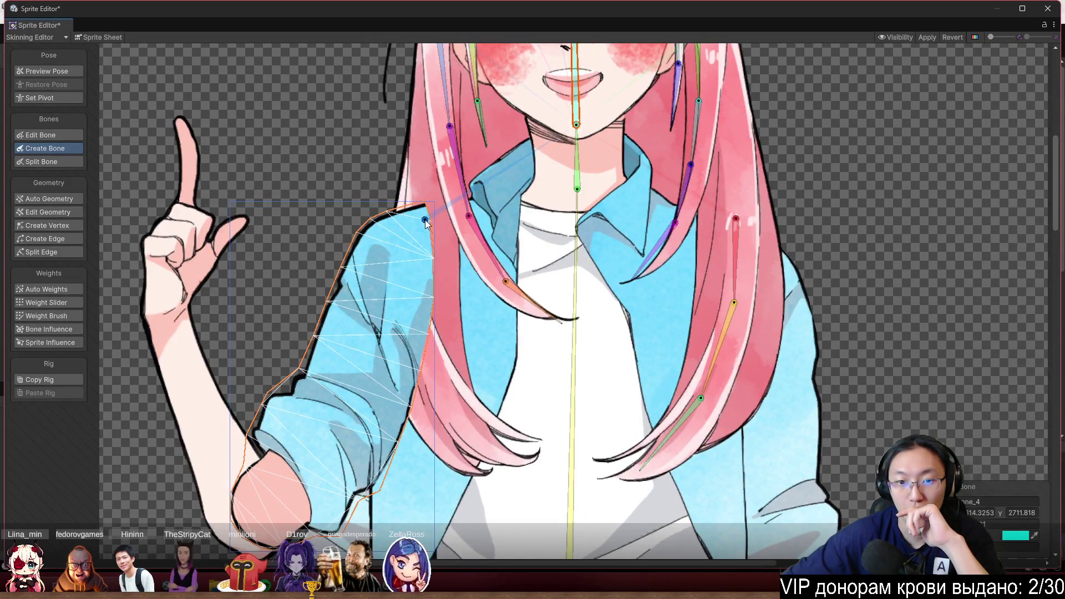
pyautogui.rightClick(427, 291)
pyautogui.click(737, 218)
pyautogui.press('Delete')
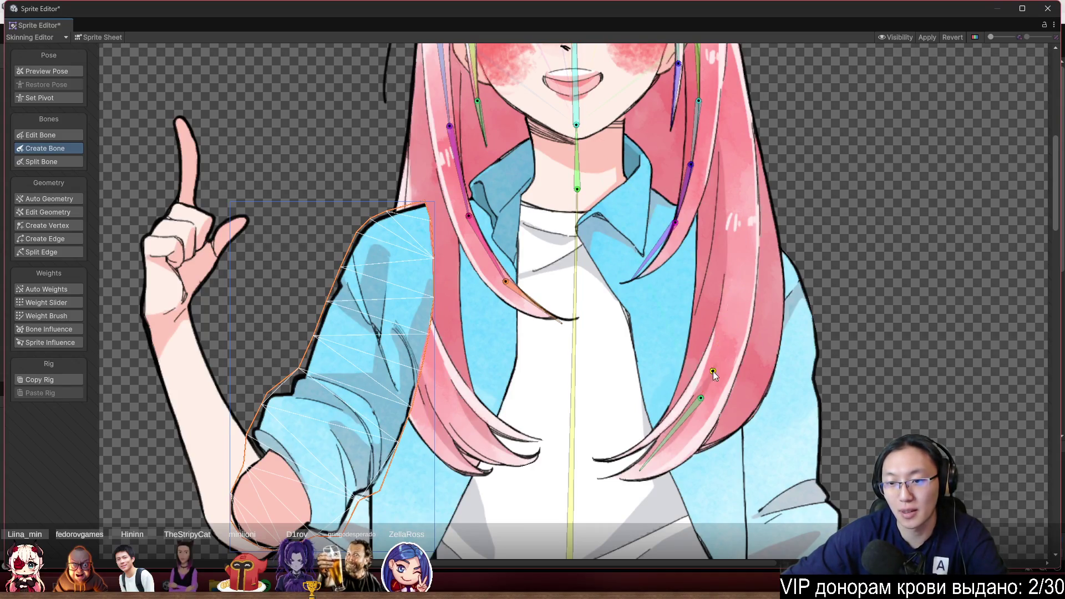
pyautogui.press('Delete')
# Rebuild the right lock's bone chain from the central bone down to its tip
pyautogui.click(540, 218)
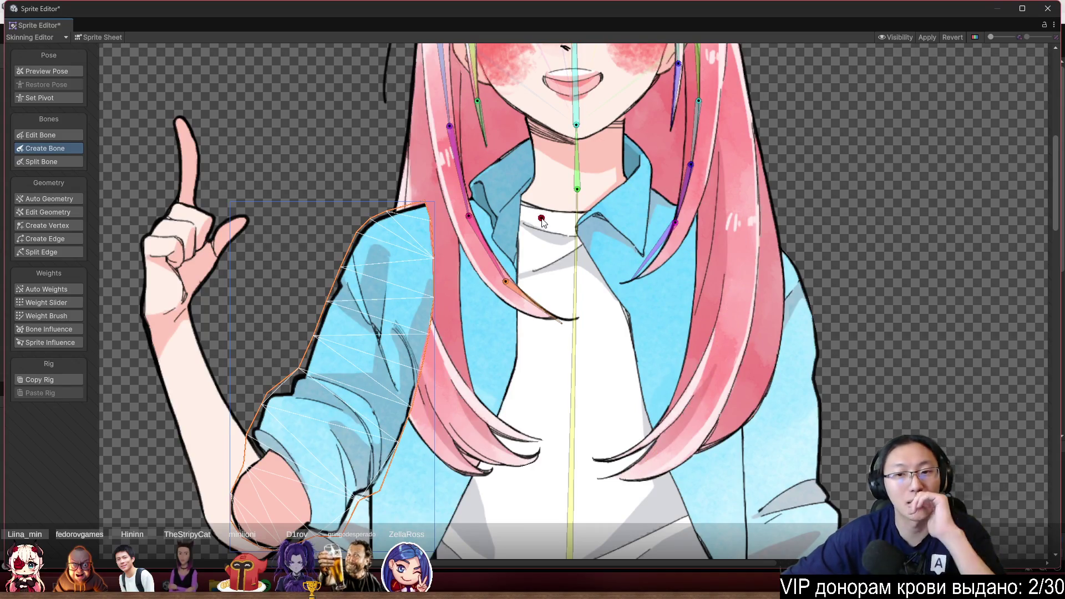
pyautogui.click(575, 257)
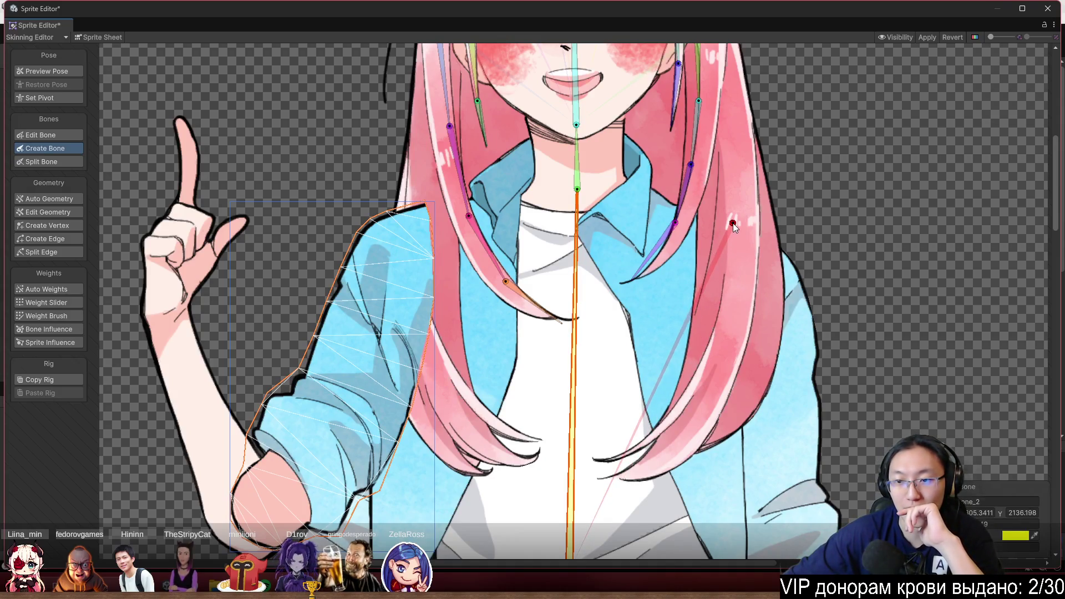
pyautogui.click(720, 332)
pyautogui.click(679, 418)
pyautogui.click(603, 479)
pyautogui.rightClick(596, 490)
# Chain bones down the hair falling over the shoulder
pyautogui.click(419, 211)
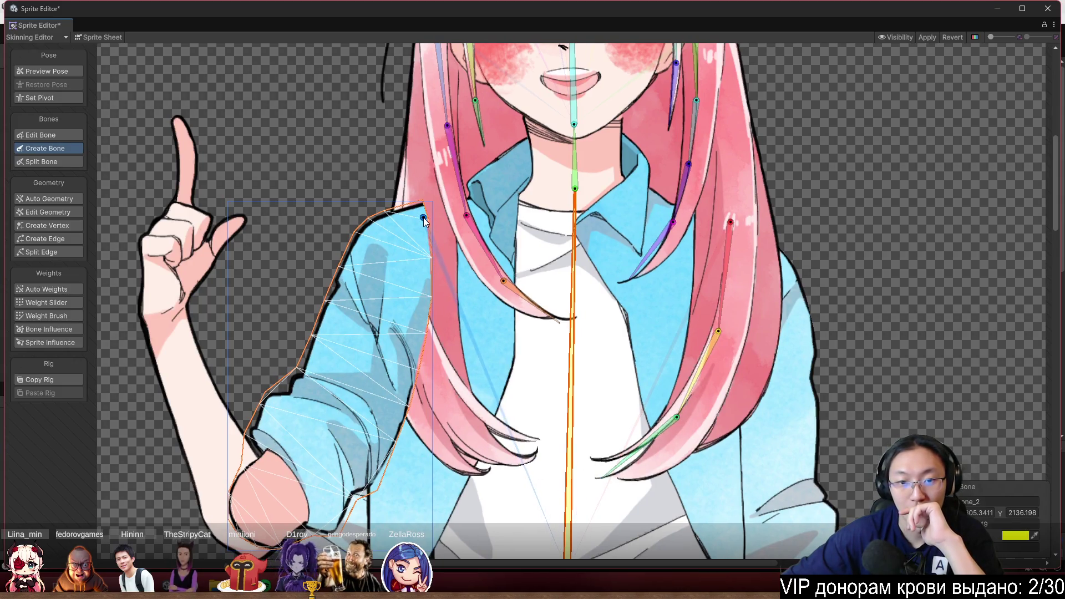
pyautogui.click(422, 293)
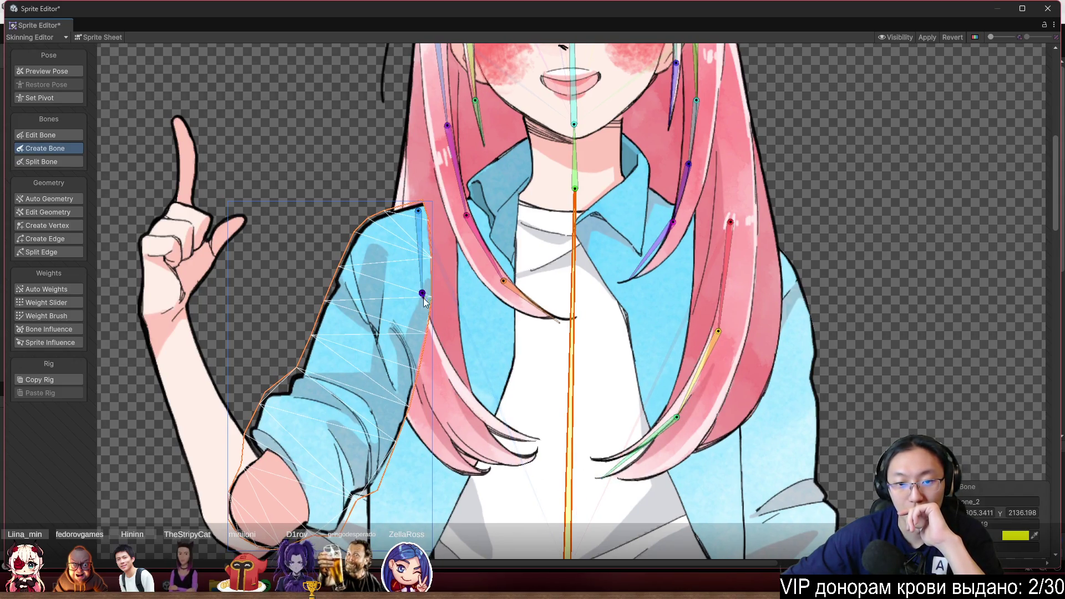
pyautogui.click(445, 385)
pyautogui.click(507, 453)
pyautogui.rightClick(507, 453)
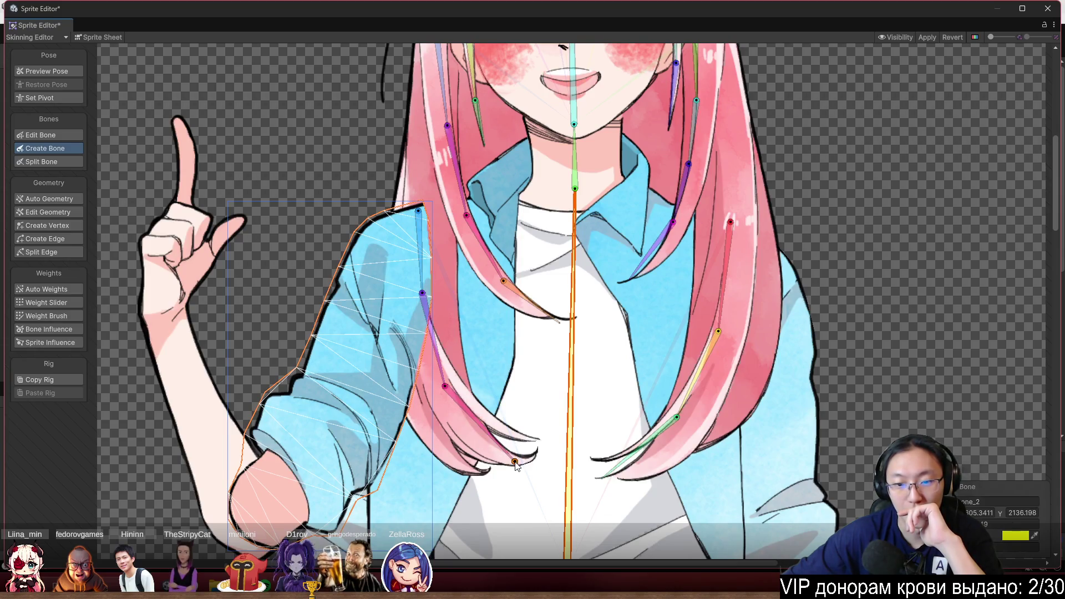
pyautogui.scroll(5, 521, 495)
pyautogui.scroll(-6, 590, 384)
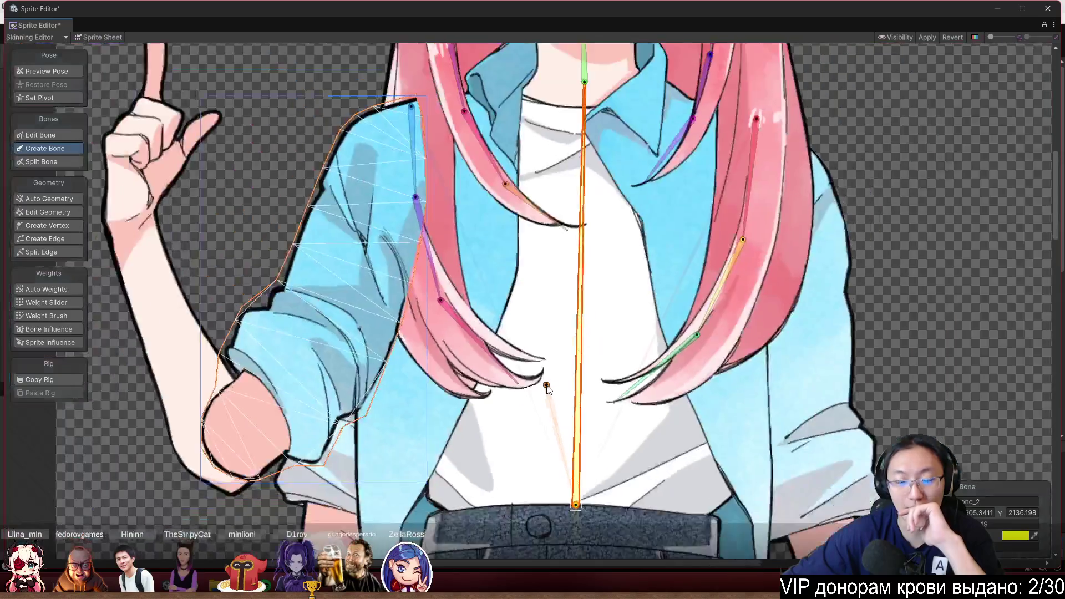
pyautogui.scroll(1, 747, 300)
pyautogui.scroll(-2, 748, 299)
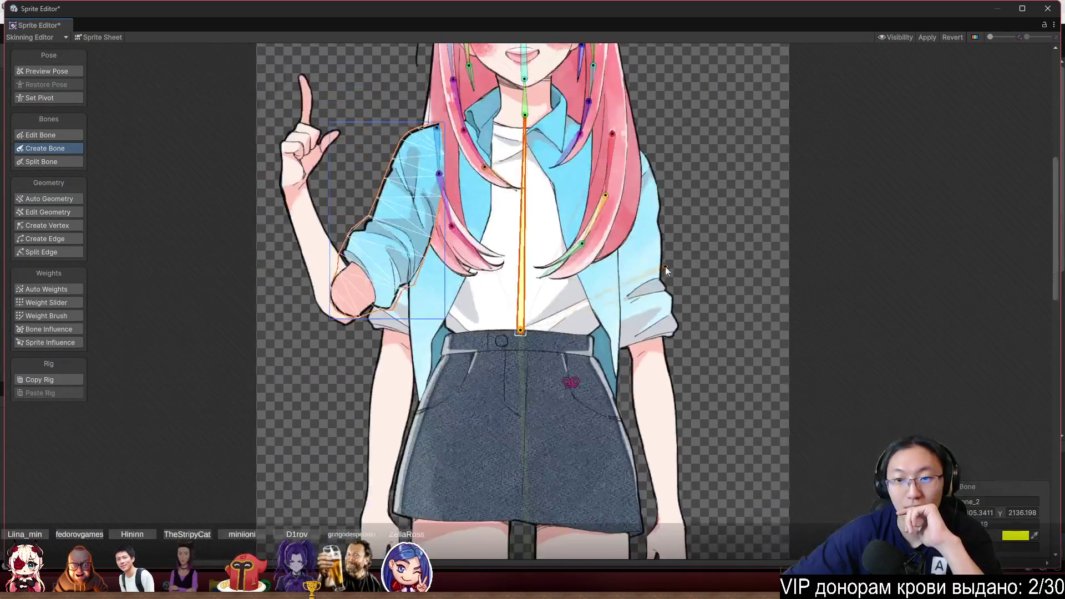
# From the central bone, add bones down the outermost left hair lock
pyautogui.moveTo(664, 182); pyautogui.dragTo(659, 358)
pyautogui.scroll(4, 367, 193)
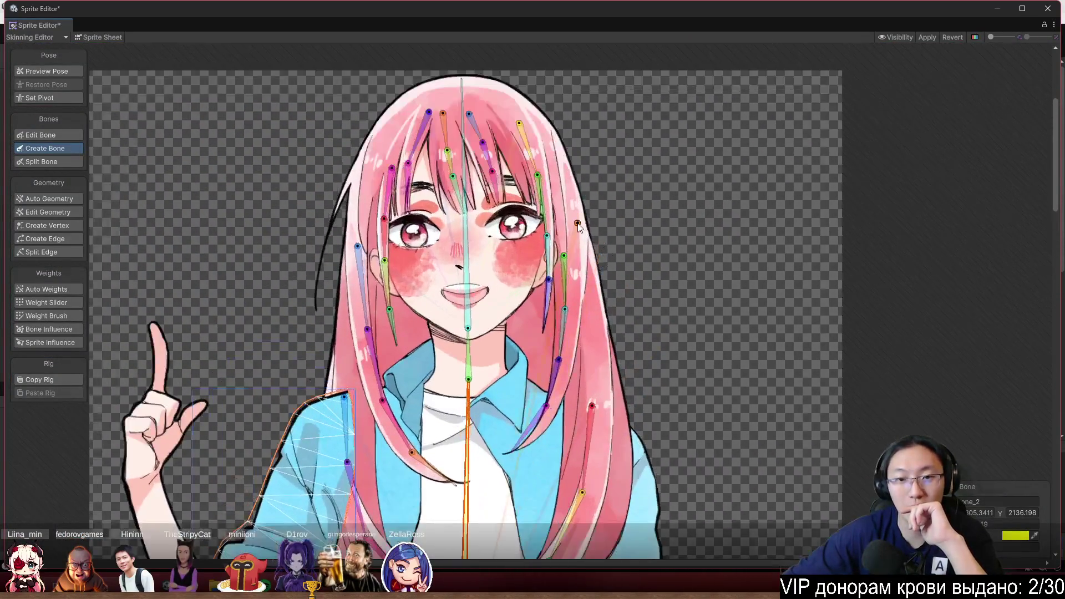
pyautogui.click(520, 401)
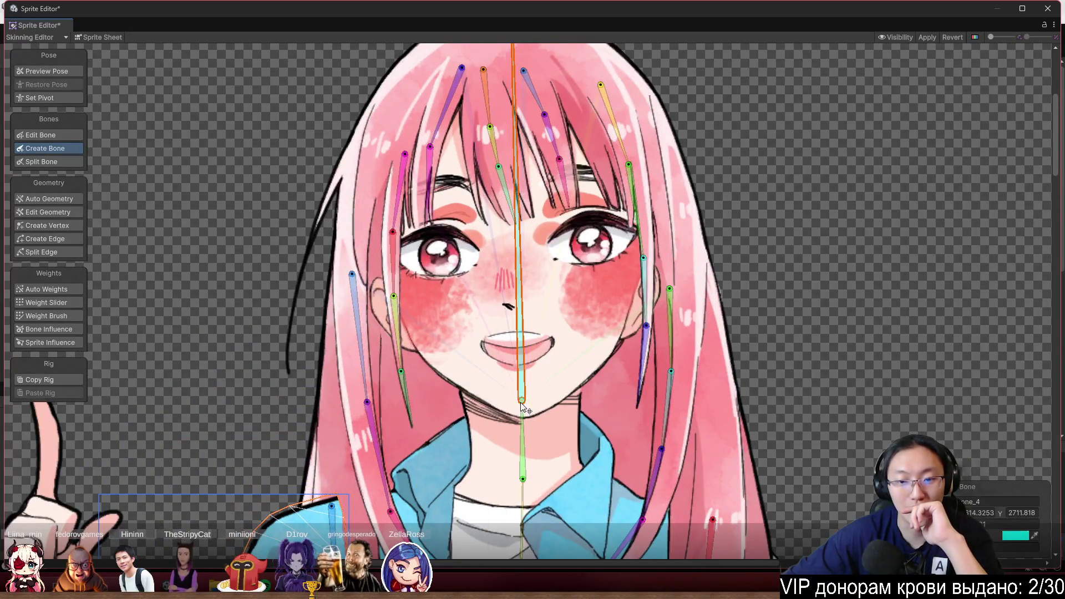
pyautogui.click(344, 164)
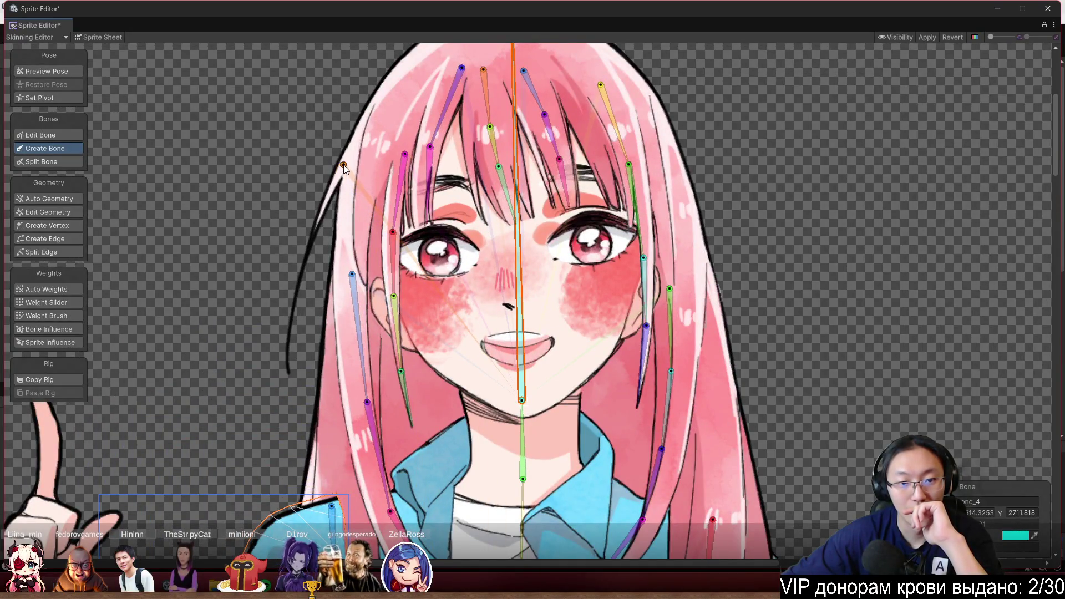
pyautogui.click(312, 238)
pyautogui.click(288, 314)
pyautogui.scroll(-5, 284, 376)
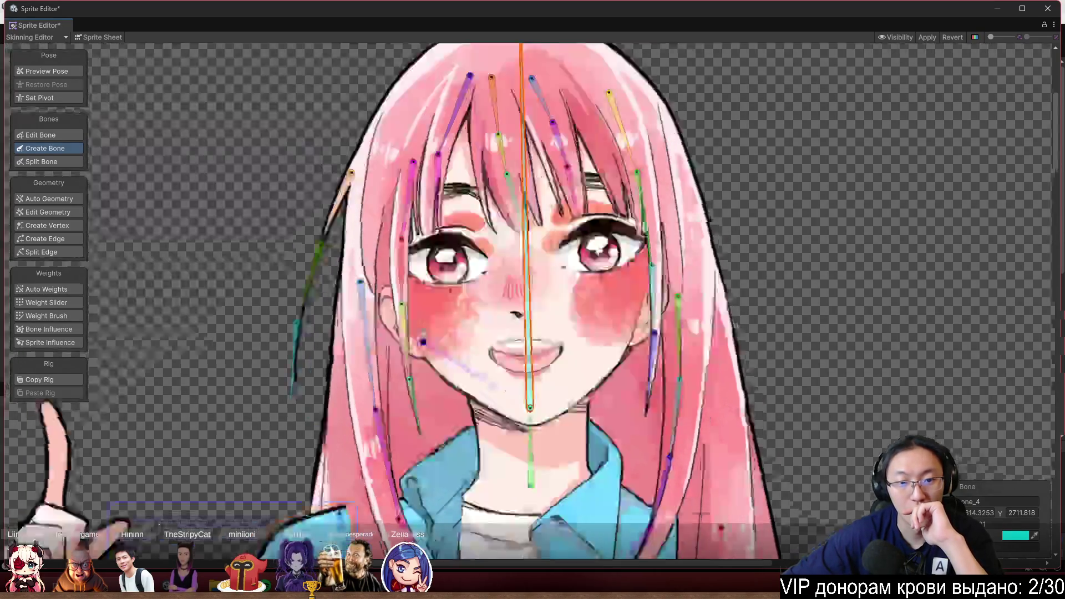
pyautogui.scroll(3, 360, 146)
pyautogui.click(316, 129)
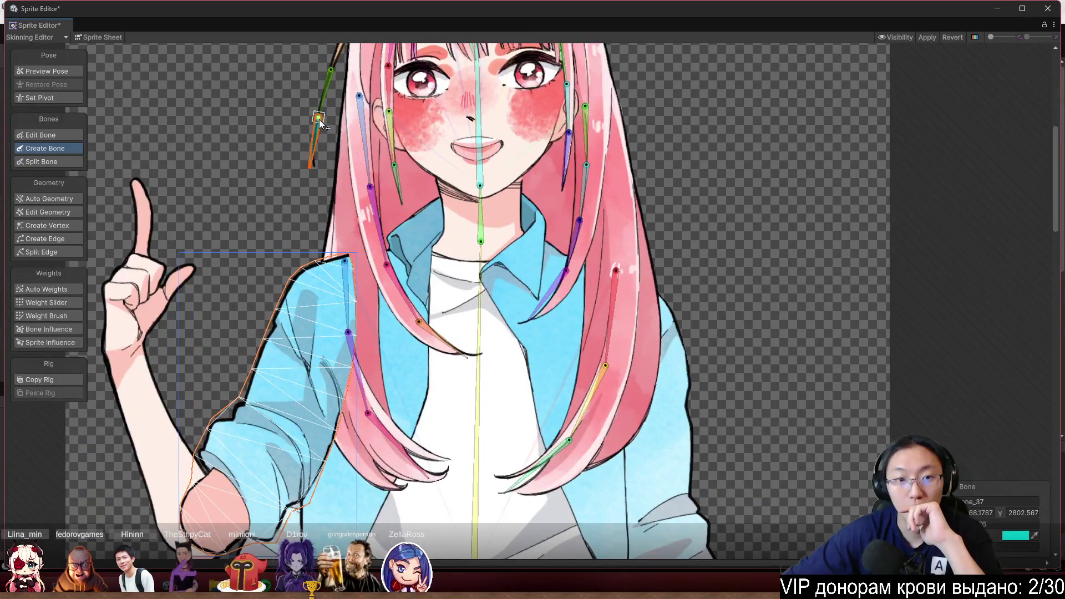
# Select the spine bone and start a new bone at the shoulder
pyautogui.scroll(-3, 316, 128)
pyautogui.scroll(2, 584, 146)
pyautogui.click(457, 166)
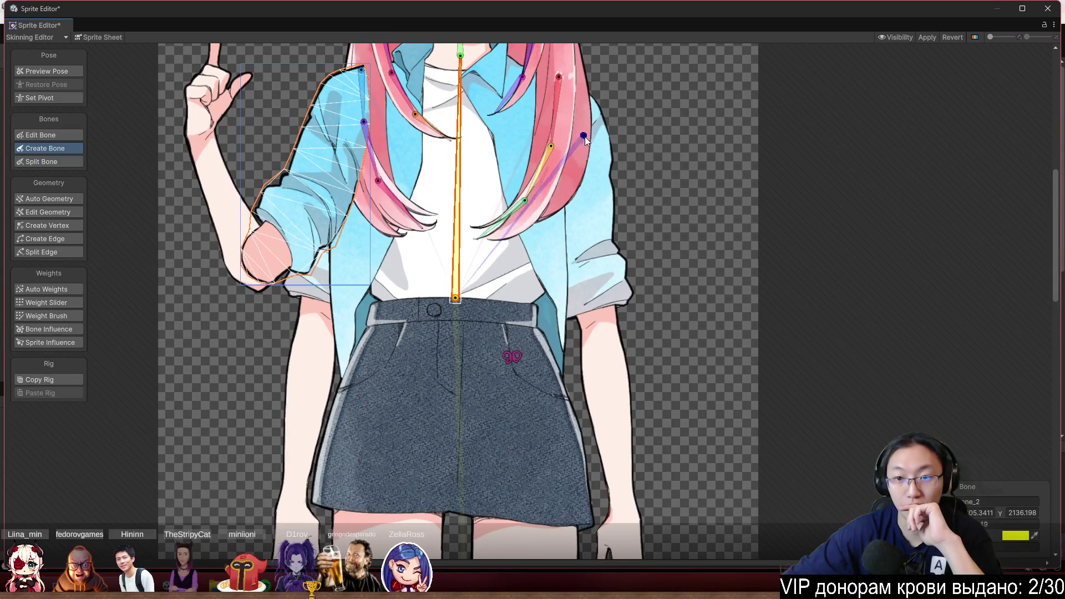
pyautogui.click(585, 146)
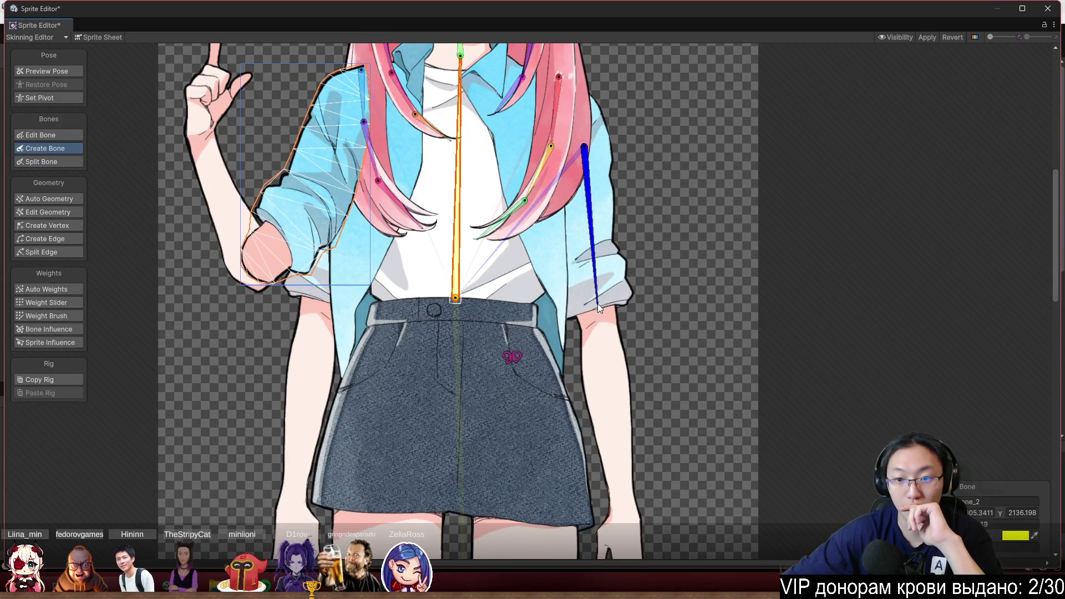
# Add upper-arm and forearm bones down the hanging right arm to the hand
pyautogui.click(600, 324)
pyautogui.scroll(-5, 600, 327)
pyautogui.click(621, 317)
pyautogui.rightClick(612, 423)
# Test the arm bones in posing mode, then start a new bone on the left sleeve
pyautogui.scroll(5, 647, 312)
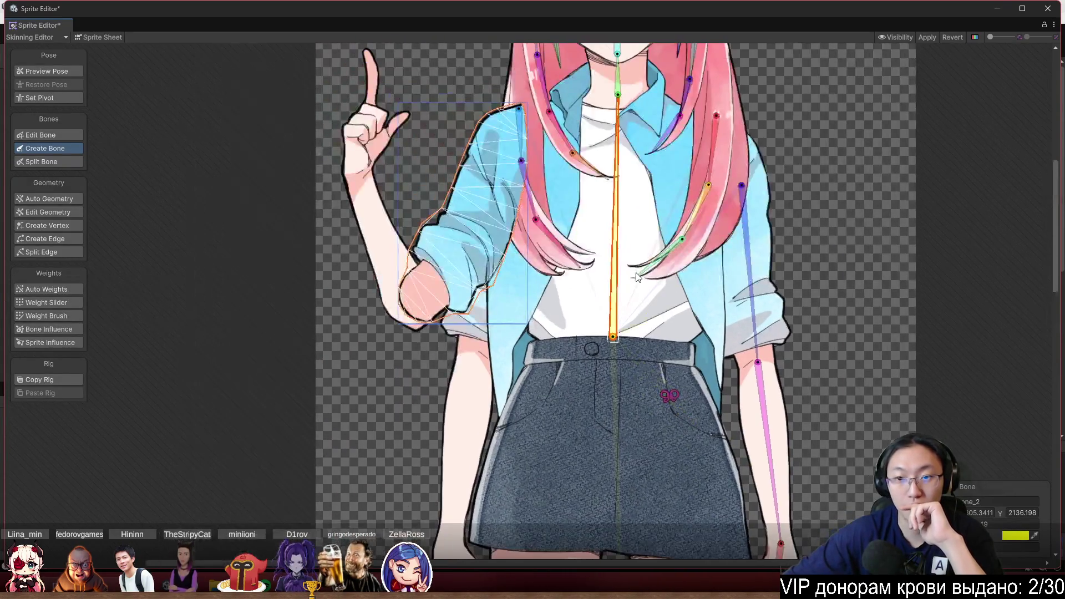
pyautogui.scroll(2, 508, 139)
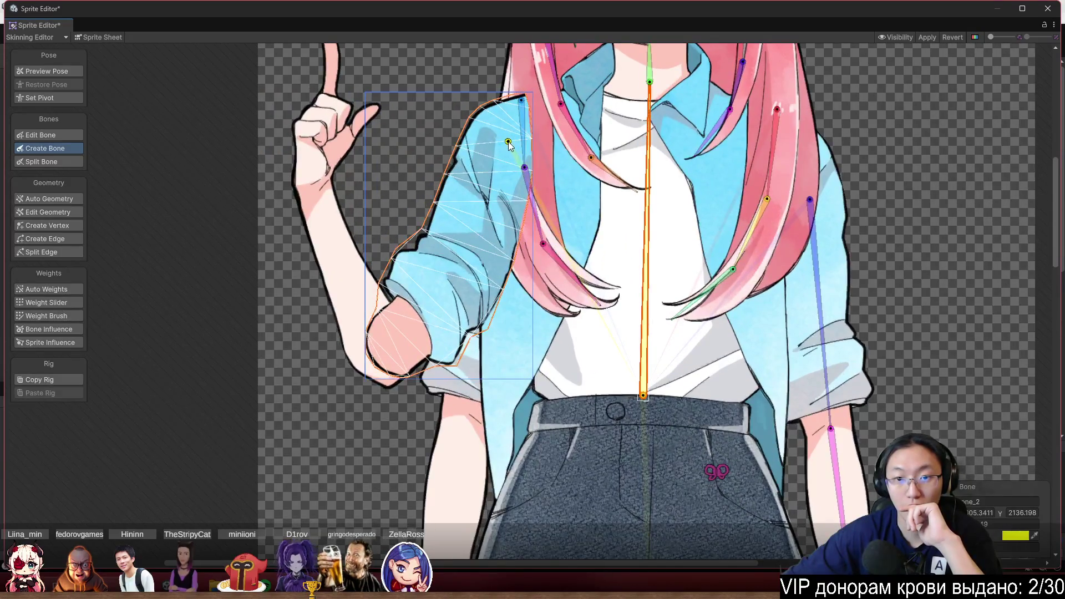
pyautogui.hotkey('shift', '1')
pyautogui.click(455, 397)
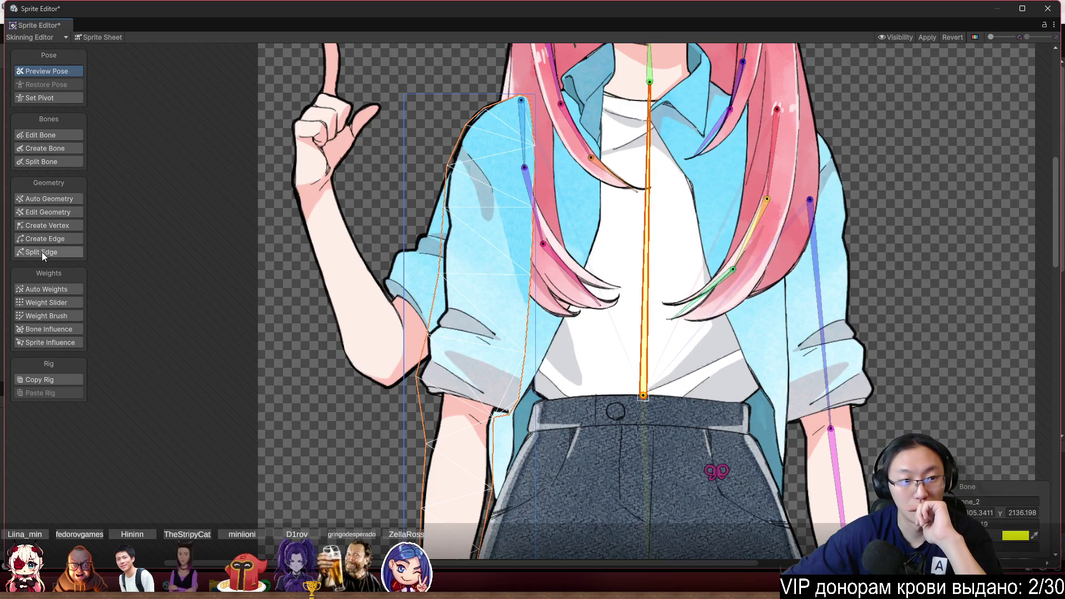
pyautogui.click(64, 150)
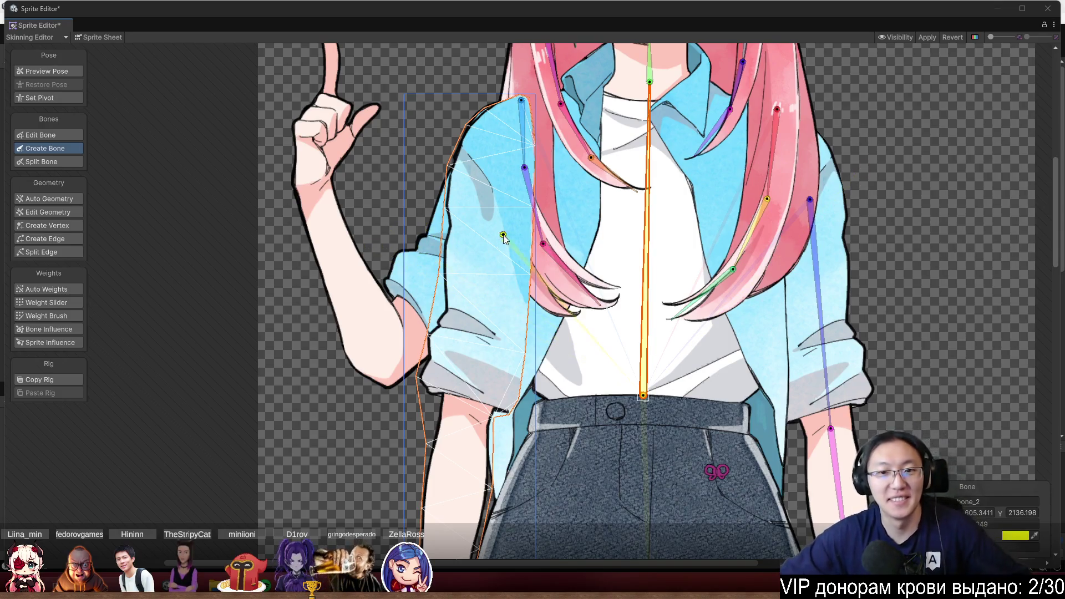
pyautogui.click(505, 125)
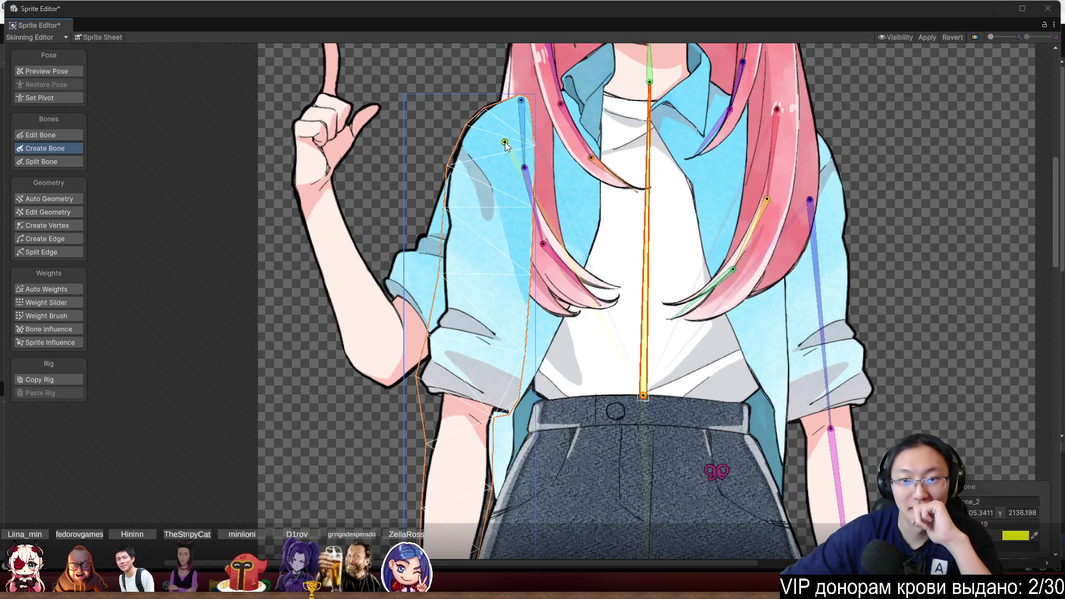
# Add a left-arm bone ending at the wrist and a hand bone to the fingertips
pyautogui.scroll(-5, 469, 266)
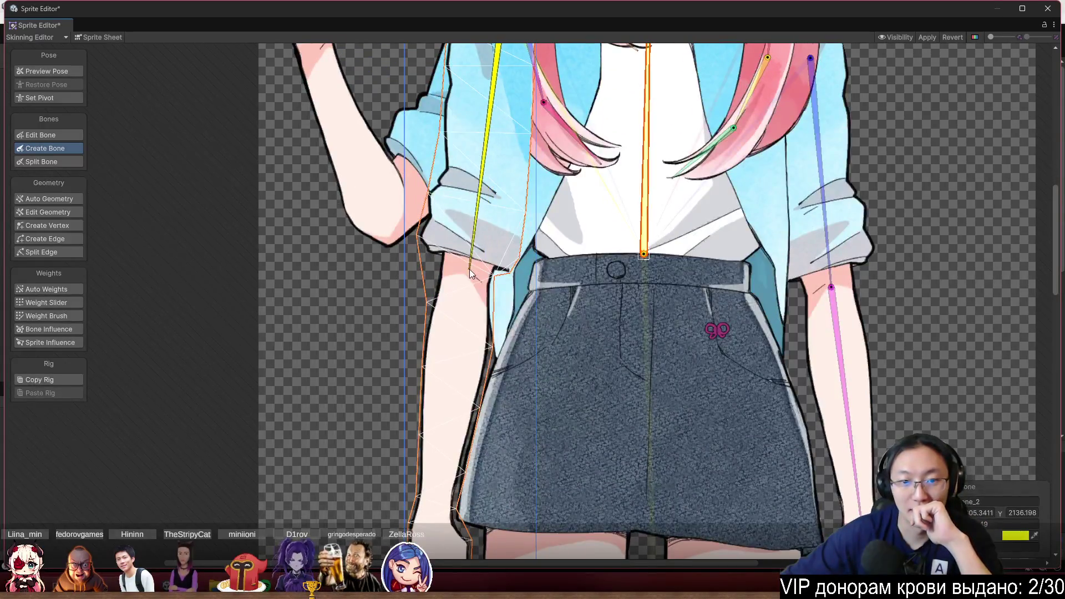
pyautogui.scroll(-8, 466, 271)
pyautogui.click(469, 274)
pyautogui.click(491, 421)
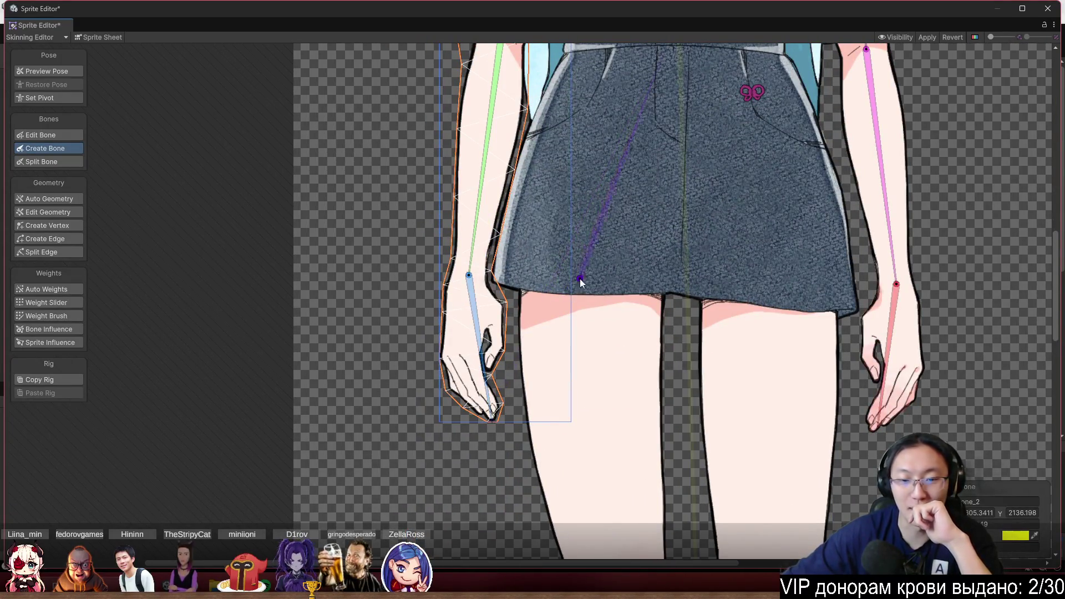
# Bend the left arm bone in posing mode to check the mesh deformation
pyautogui.scroll(9, 475, 510)
pyautogui.scroll(-5, 475, 510)
pyautogui.scroll(10, 512, 170)
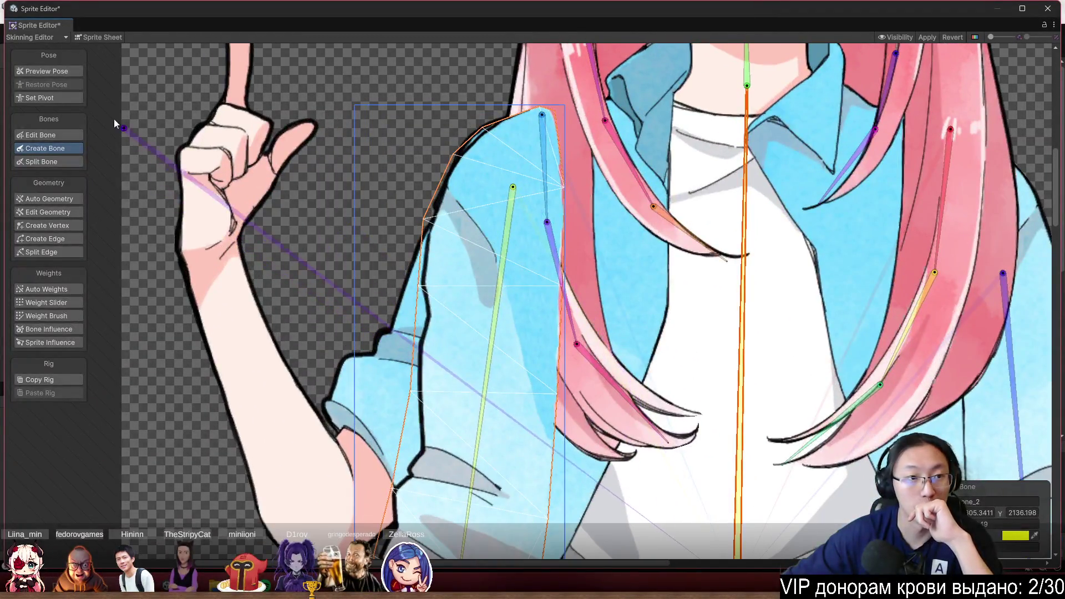
pyautogui.click(47, 71)
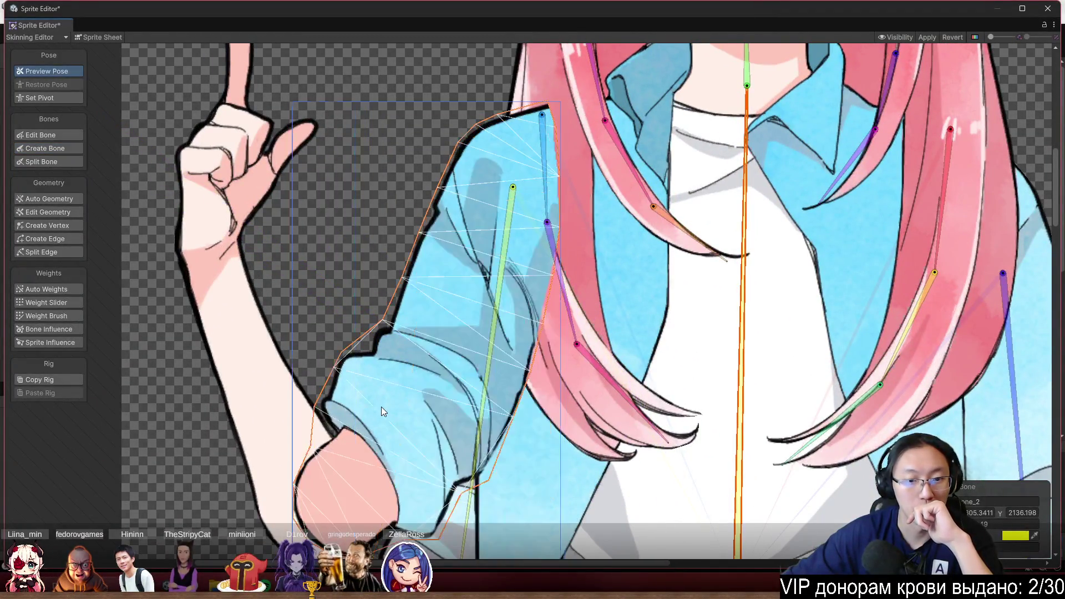
pyautogui.moveTo(381, 407); pyautogui.dragTo(461, 301)
pyautogui.scroll(-4, 460, 302)
pyautogui.scroll(-3, 460, 301)
# Chain bones up the raised arm: shoulder to elbow, wrist, finger base and fingertip
pyautogui.click(64, 148)
pyautogui.scroll(3, 470, 174)
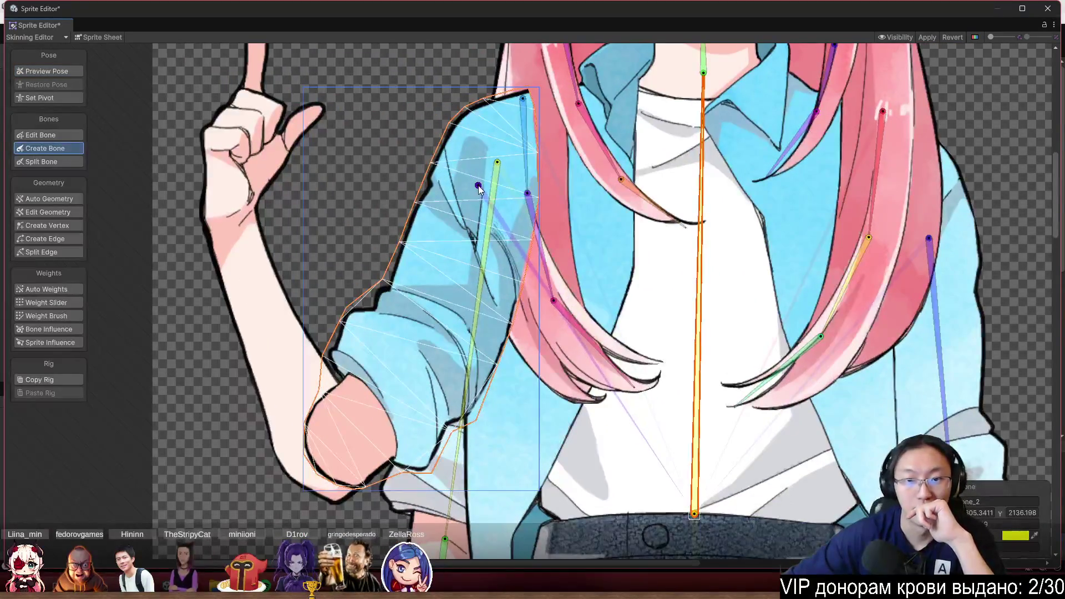
pyautogui.click(485, 149)
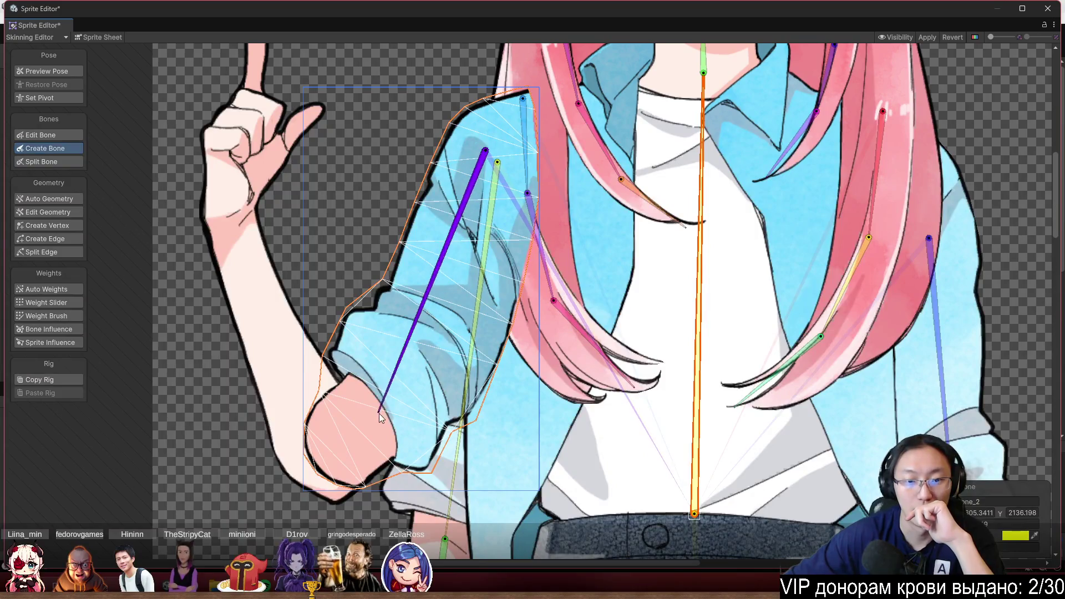
pyautogui.click(336, 465)
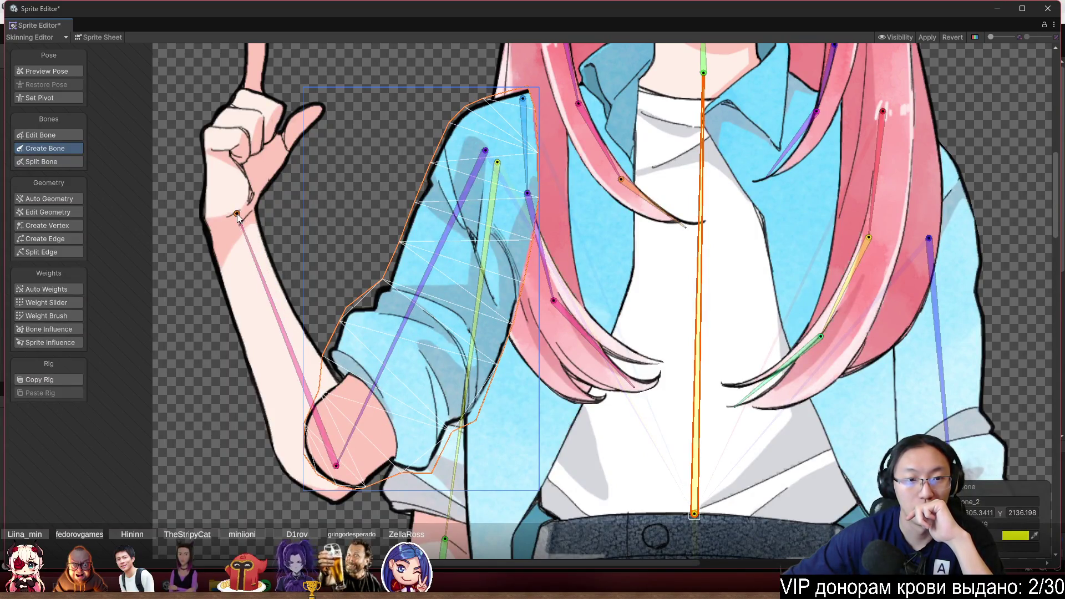
pyautogui.moveTo(247, 222); pyautogui.dragTo(398, 391)
pyautogui.click(398, 401)
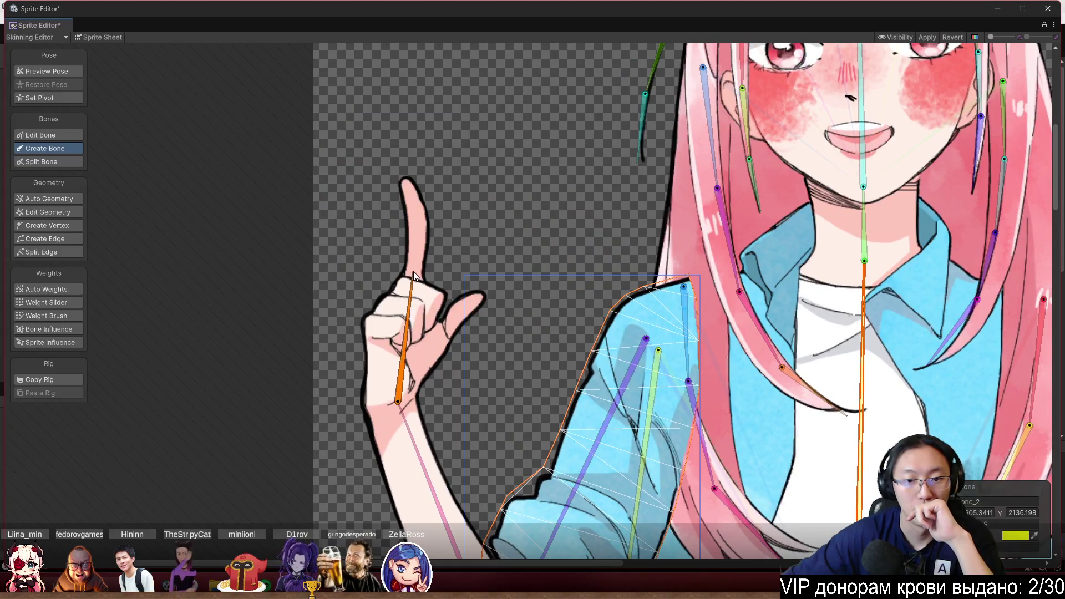
pyautogui.click(414, 271)
pyautogui.click(407, 182)
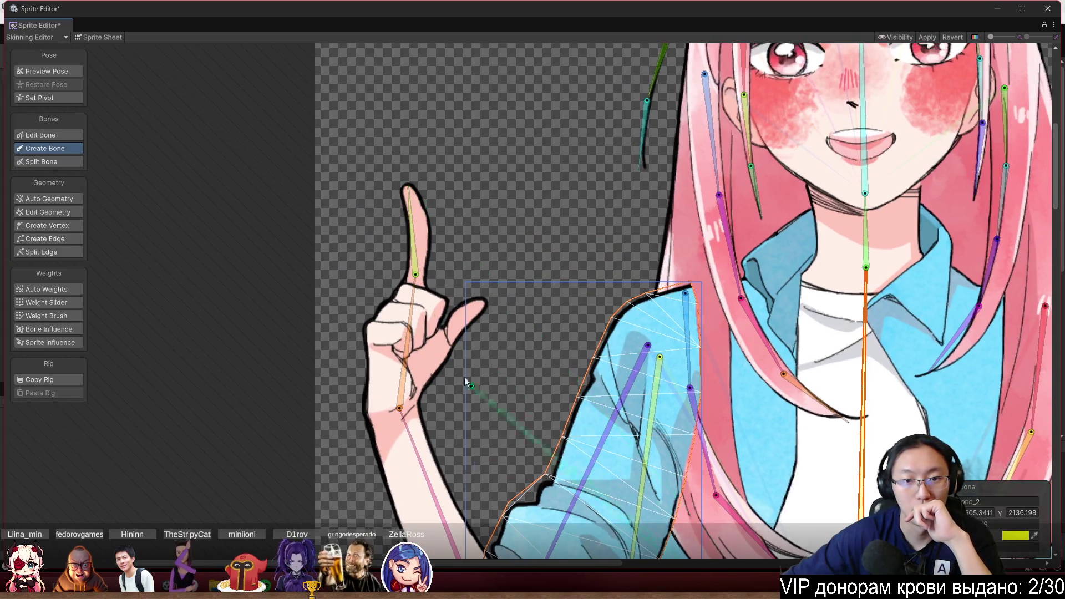
pyautogui.scroll(-5, 465, 379)
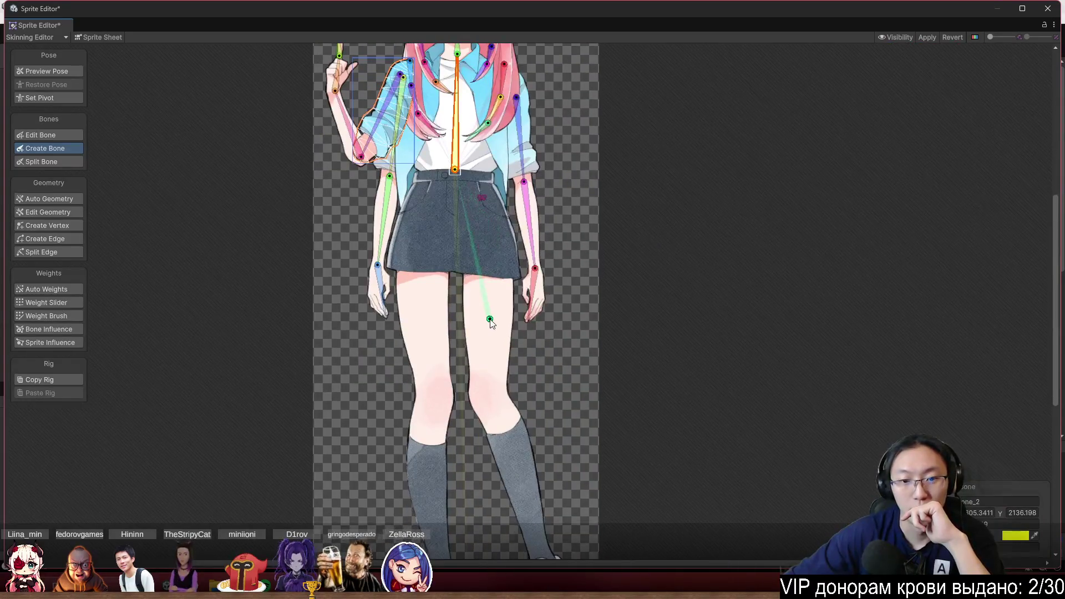
# End the leg bone at the foot and place a bone joint at the waistband
pyautogui.scroll(-3, 484, 245)
pyautogui.click(486, 425)
pyautogui.rightClick(492, 454)
pyautogui.scroll(6, 486, 248)
pyautogui.moveTo(492, 189)
pyautogui.mouseDown()
pyautogui.moveTo(505, 156)
pyautogui.moveTo(497, 131)
pyautogui.mouseUp()
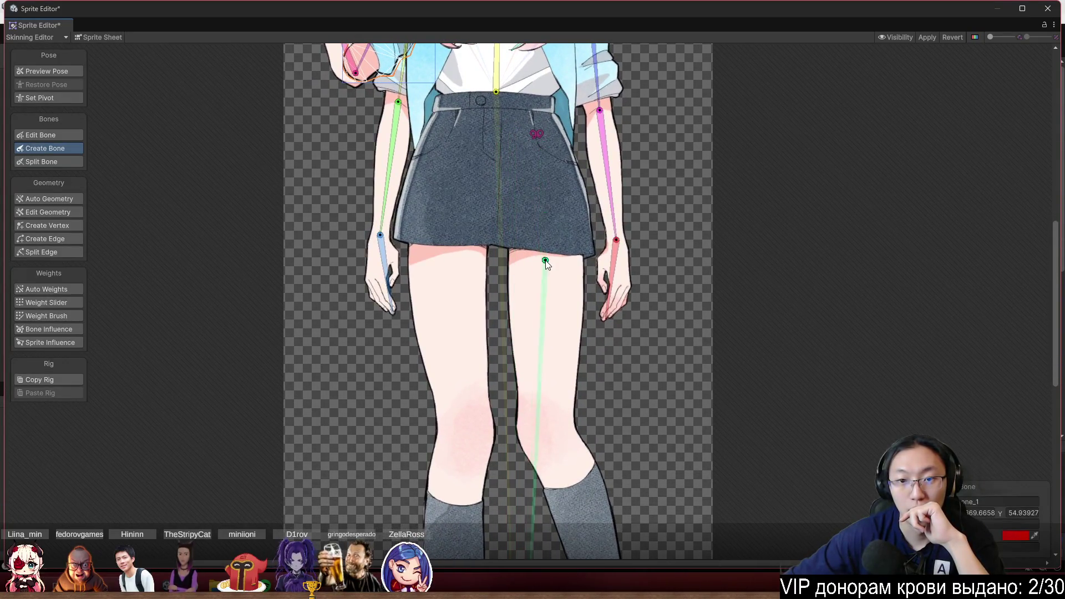
pyautogui.click(499, 114)
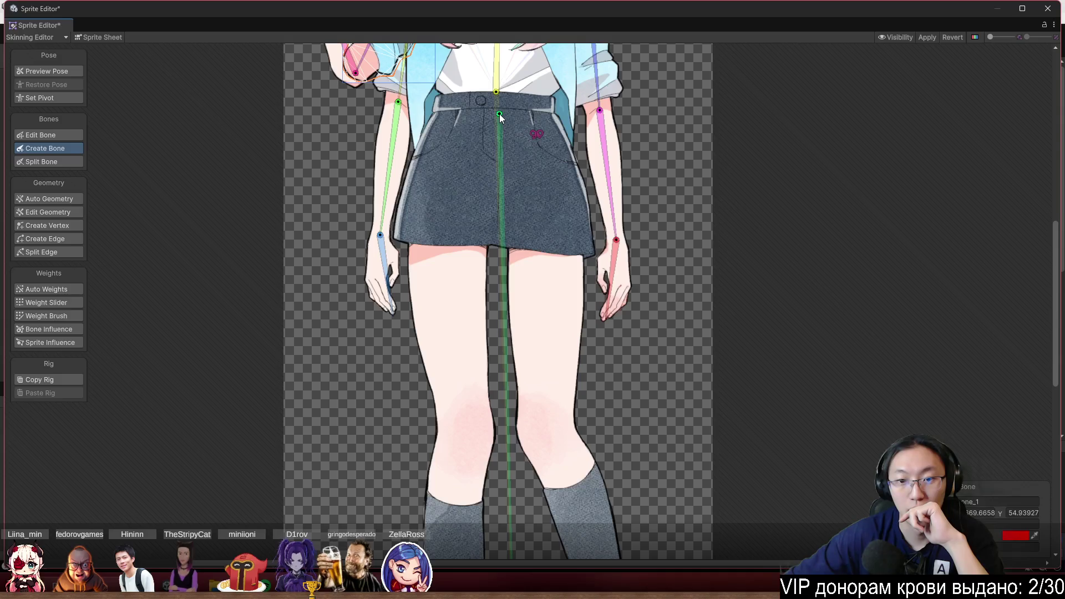
pyautogui.rightClick(500, 114)
# Reposition the leg bone so its root sits at the waistband and its end on the foot
pyautogui.moveTo(511, 238); pyautogui.dragTo(537, 261)
pyautogui.scroll(-5, 537, 260)
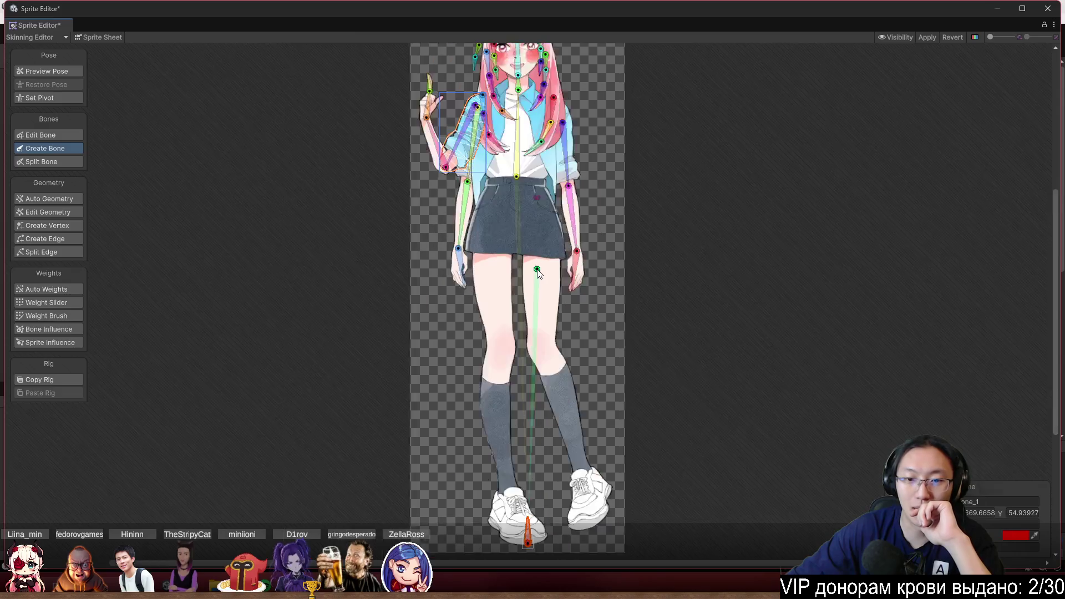
pyautogui.scroll(2, 531, 267)
pyautogui.moveTo(529, 265)
pyautogui.mouseDown()
pyautogui.moveTo(516, 273)
pyautogui.moveTo(516, 179)
pyautogui.mouseUp()
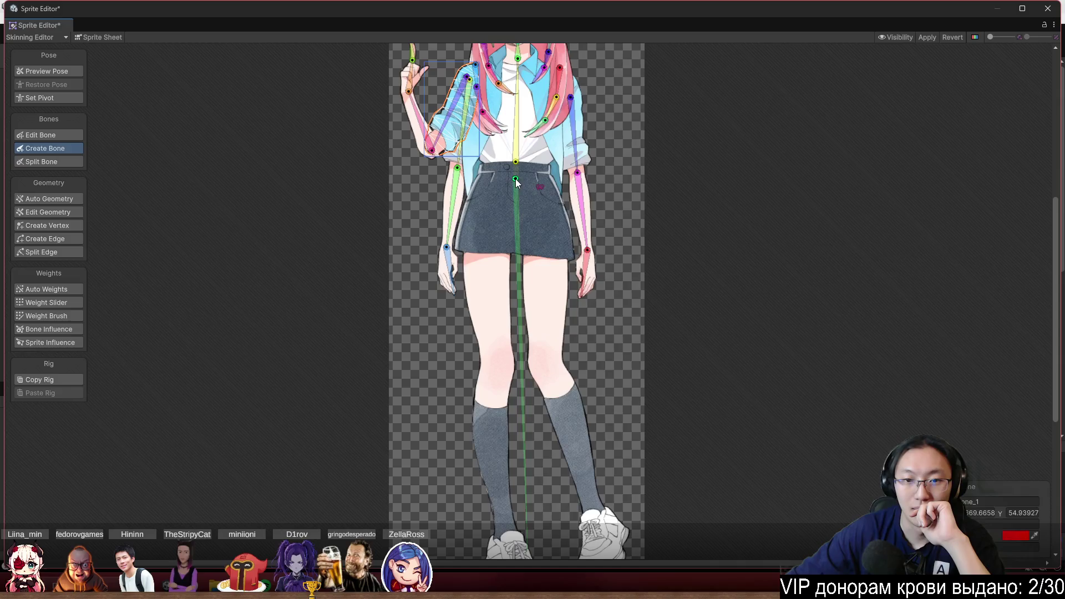
pyautogui.moveTo(532, 415); pyautogui.dragTo(511, 288)
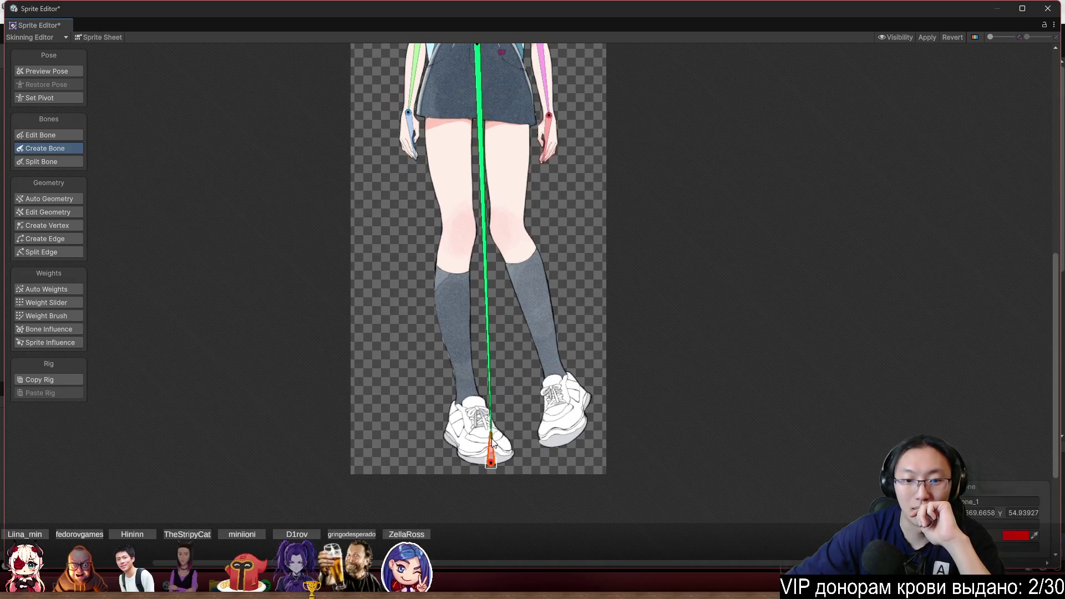
pyautogui.scroll(-2, 470, 327)
pyautogui.moveTo(484, 421); pyautogui.dragTo(475, 416)
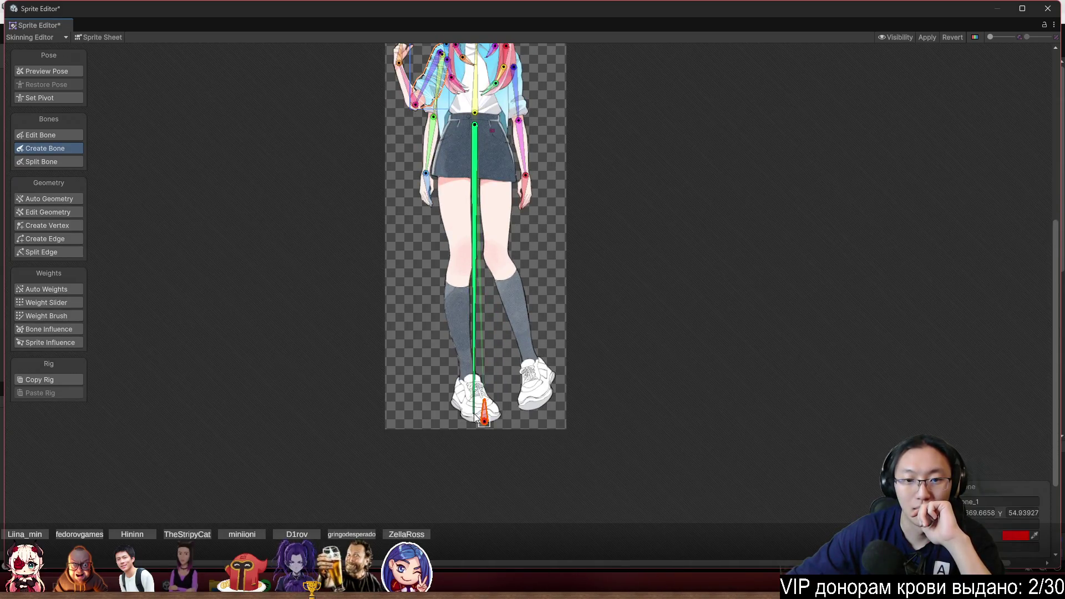
pyautogui.rightClick(527, 258)
# From the waist joint, add thigh and shin bones for the other leg to the ankle
pyautogui.click(470, 128)
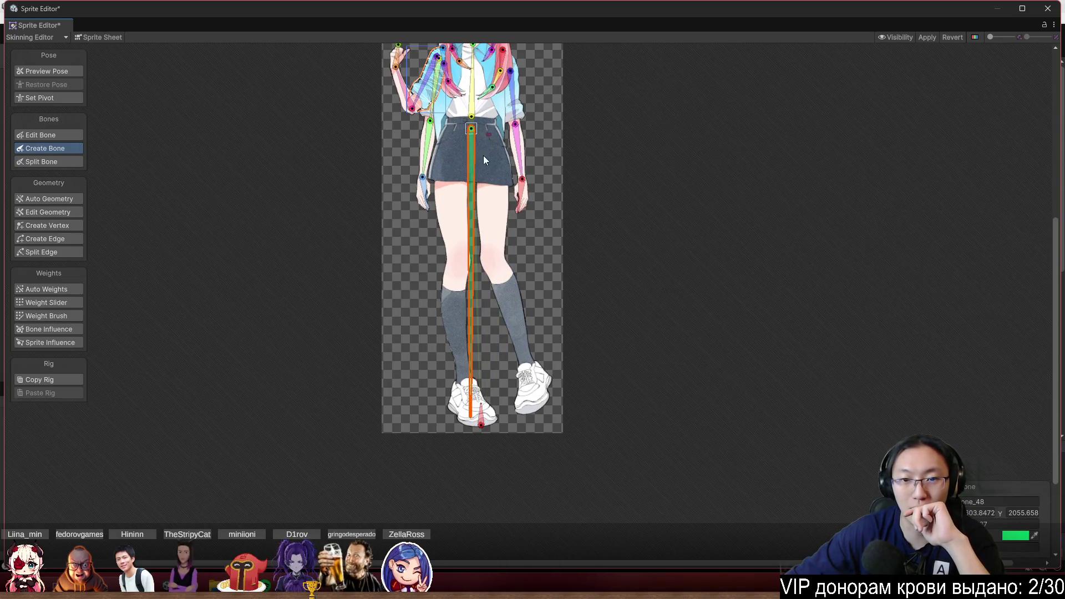
pyautogui.scroll(1, 487, 194)
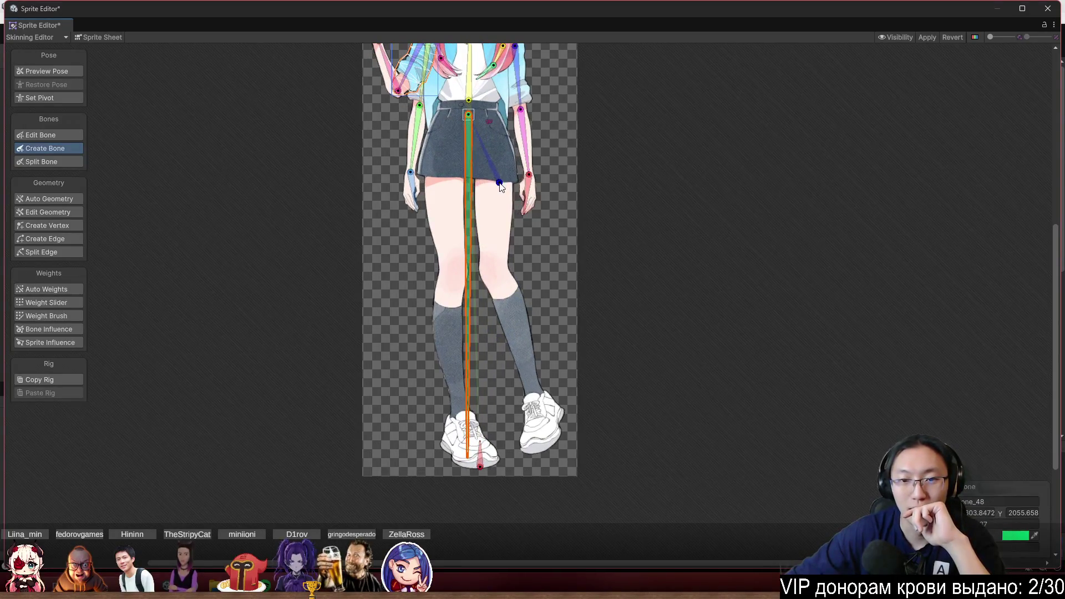
pyautogui.click(495, 270)
pyautogui.click(537, 409)
pyautogui.scroll(-2, 597, 281)
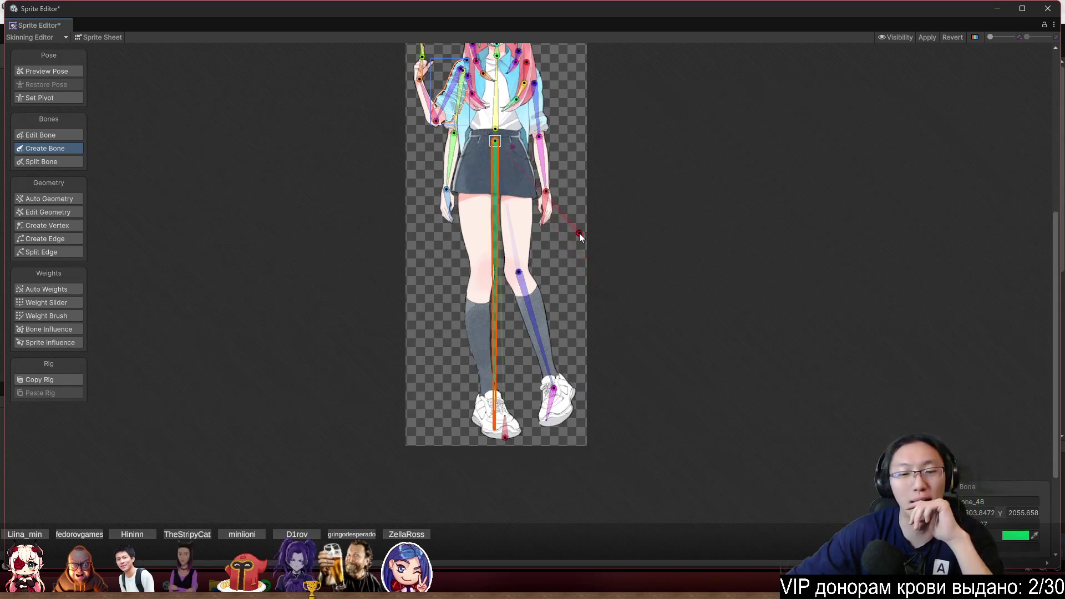
pyautogui.scroll(3, 567, 290)
pyautogui.scroll(4, 553, 252)
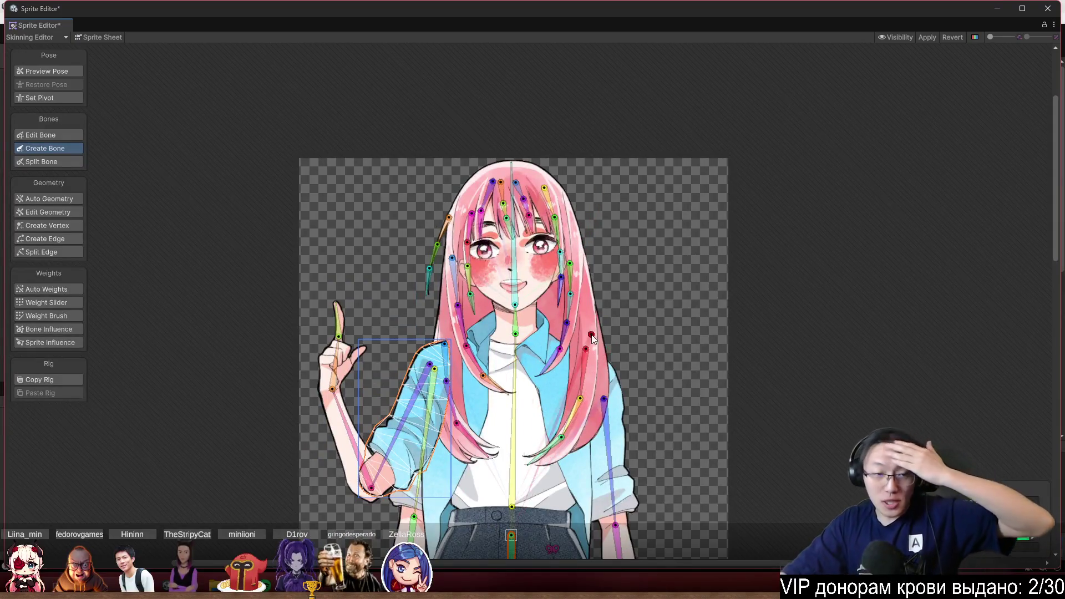
# Raise a fringe hair bone's upper joint and draw a new bone along a fringe strand
pyautogui.scroll(5, 510, 203)
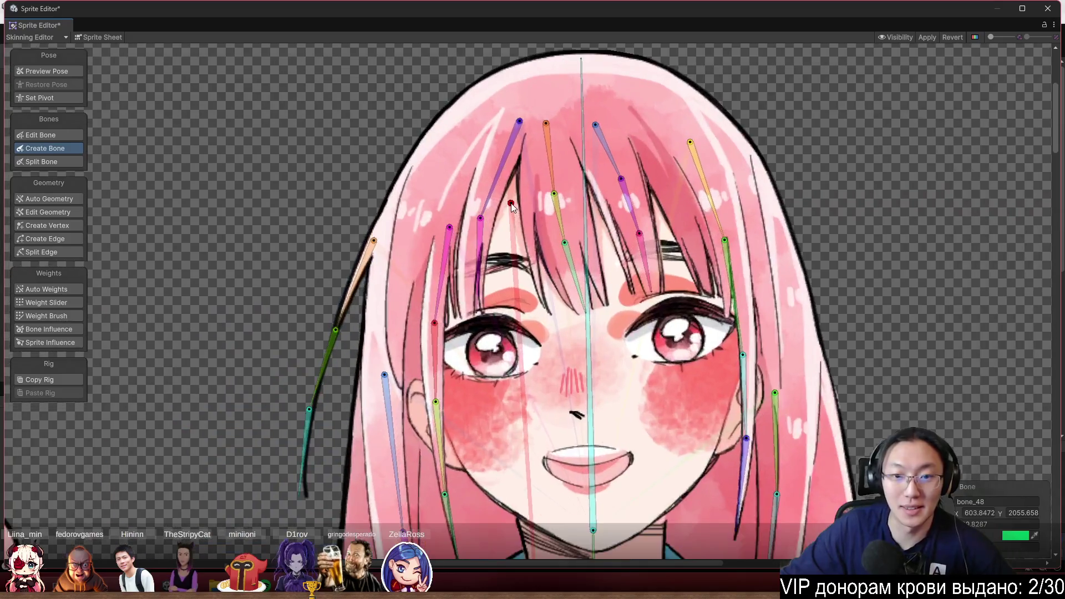
pyautogui.scroll(1, 511, 203)
pyautogui.click(481, 224)
pyautogui.moveTo(488, 214); pyautogui.dragTo(493, 178)
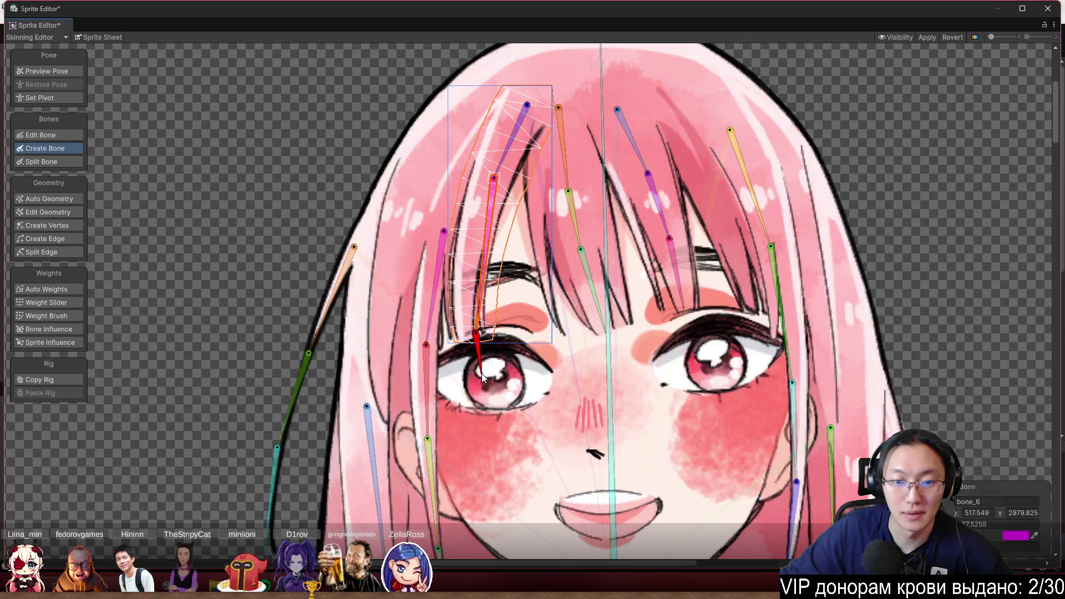
pyautogui.moveTo(481, 372); pyautogui.dragTo(480, 221)
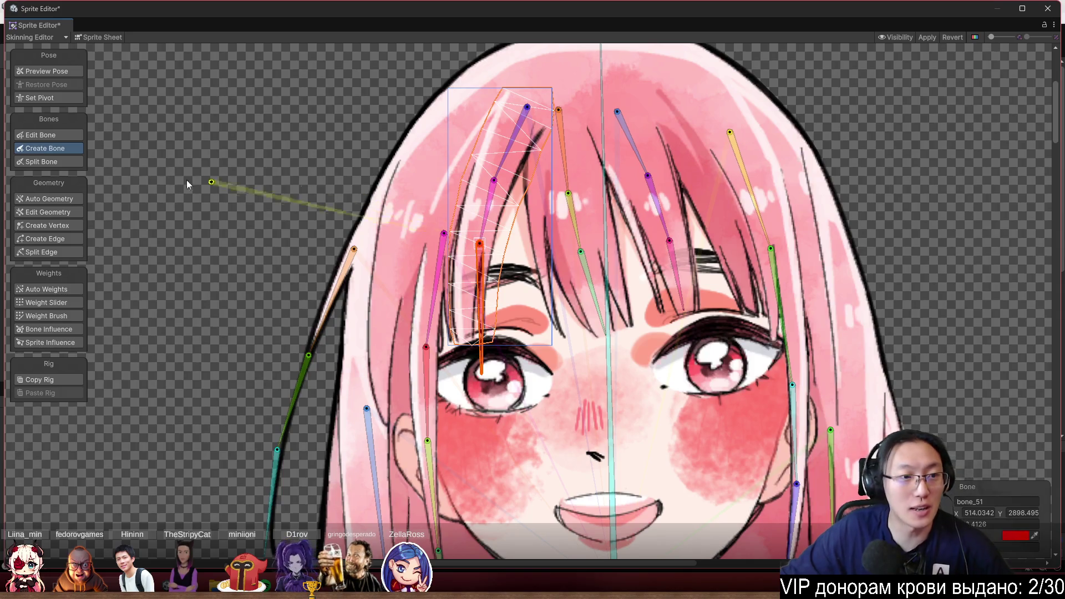
# In Edit Bone, pull the orange bangs bone's tail above the eye and nudge its head down
pyautogui.click(40, 135)
pyautogui.moveTo(487, 380); pyautogui.dragTo(475, 343)
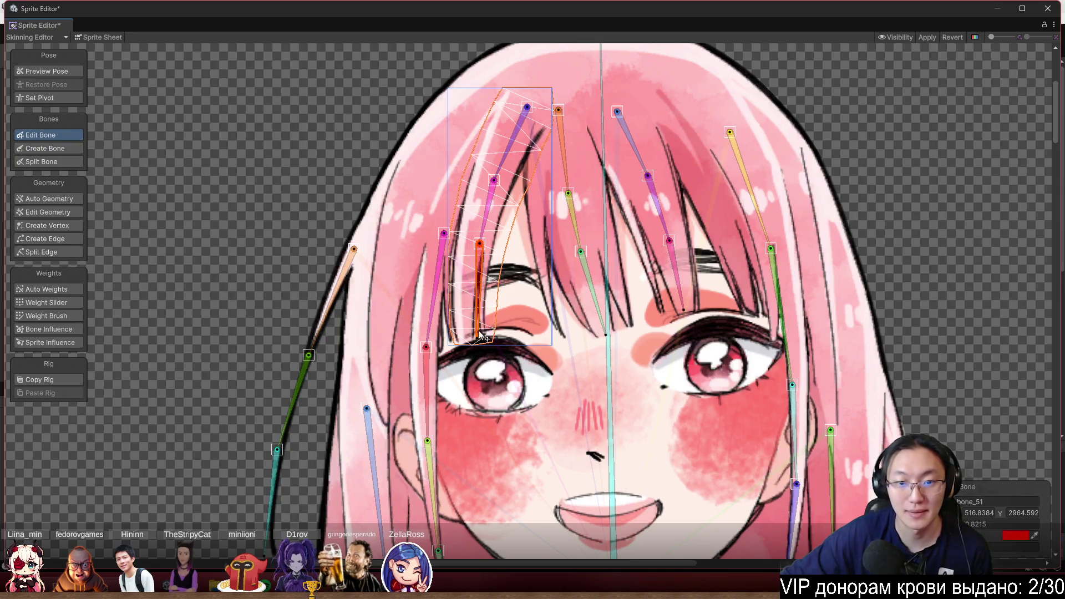
pyautogui.moveTo(478, 241); pyautogui.dragTo(477, 255)
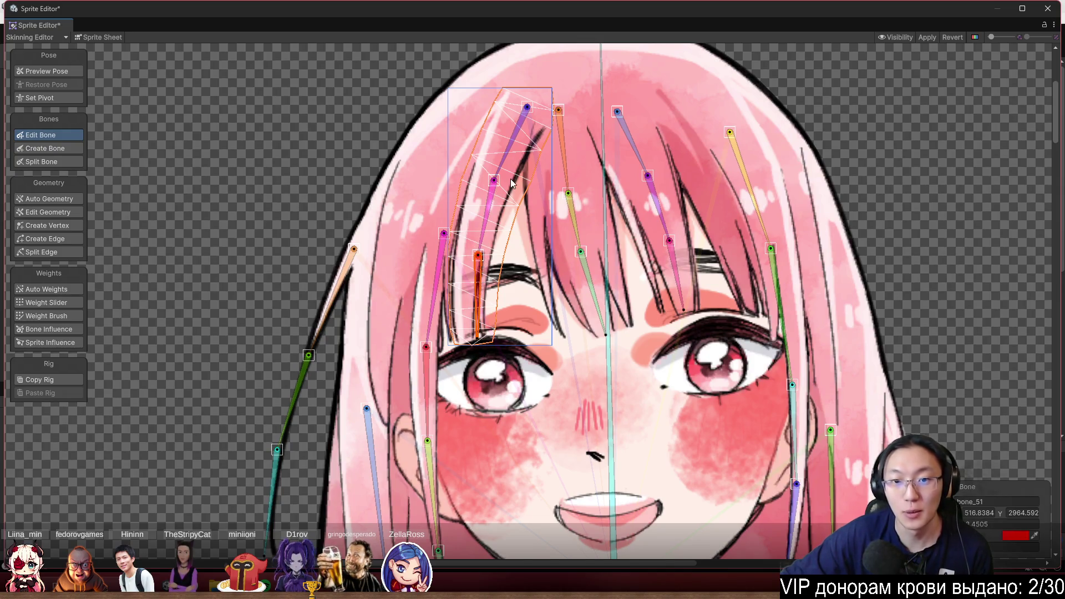
pyautogui.scroll(-3, 543, 233)
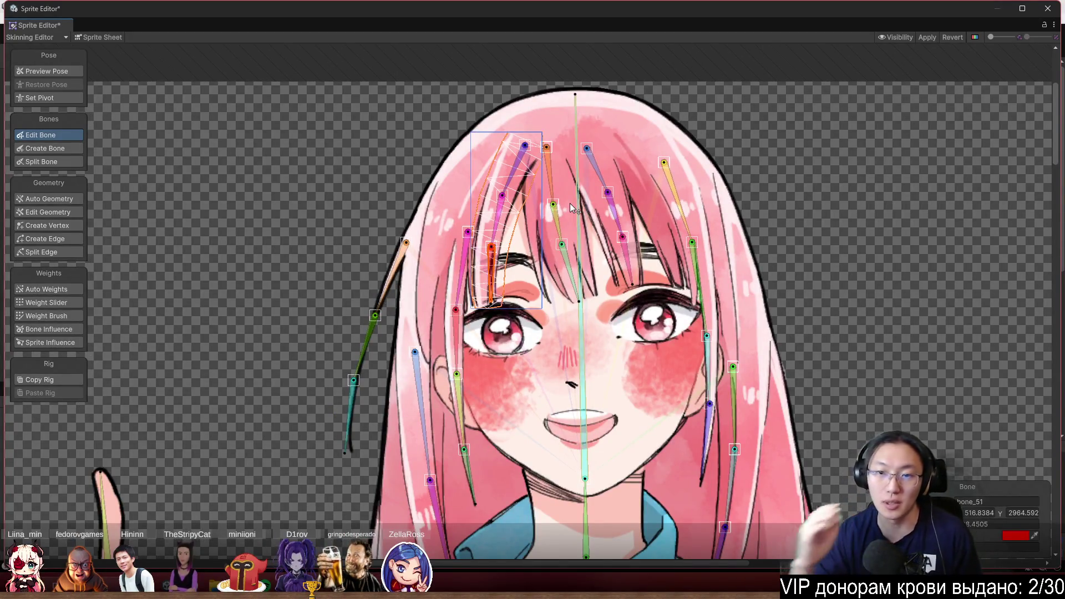
pyautogui.scroll(3, 753, 190)
pyautogui.scroll(-8, 642, 271)
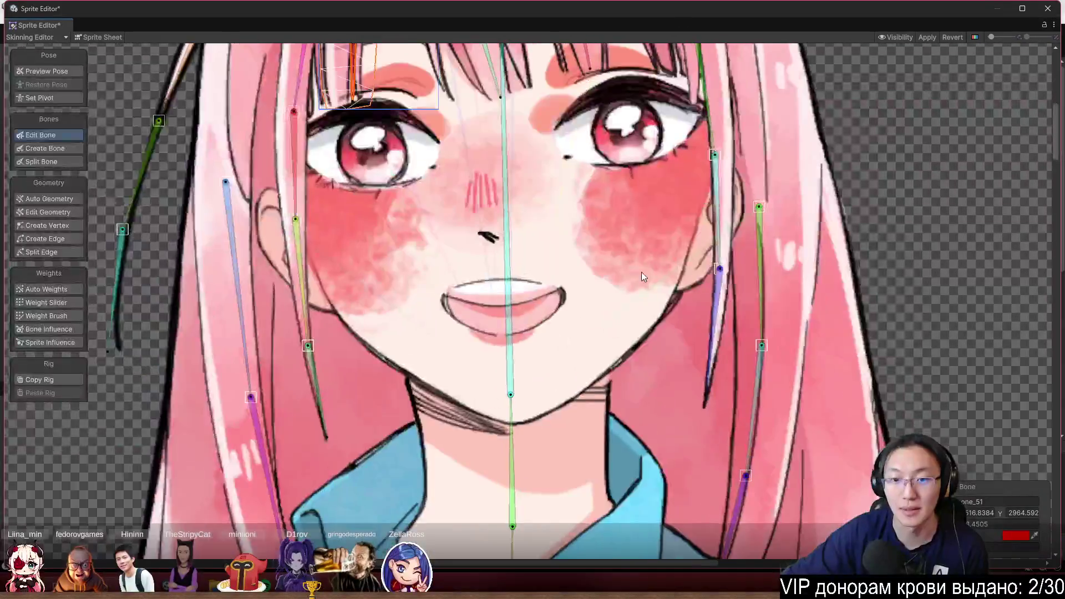
pyautogui.scroll(5, 562, 348)
pyautogui.scroll(-3, 562, 348)
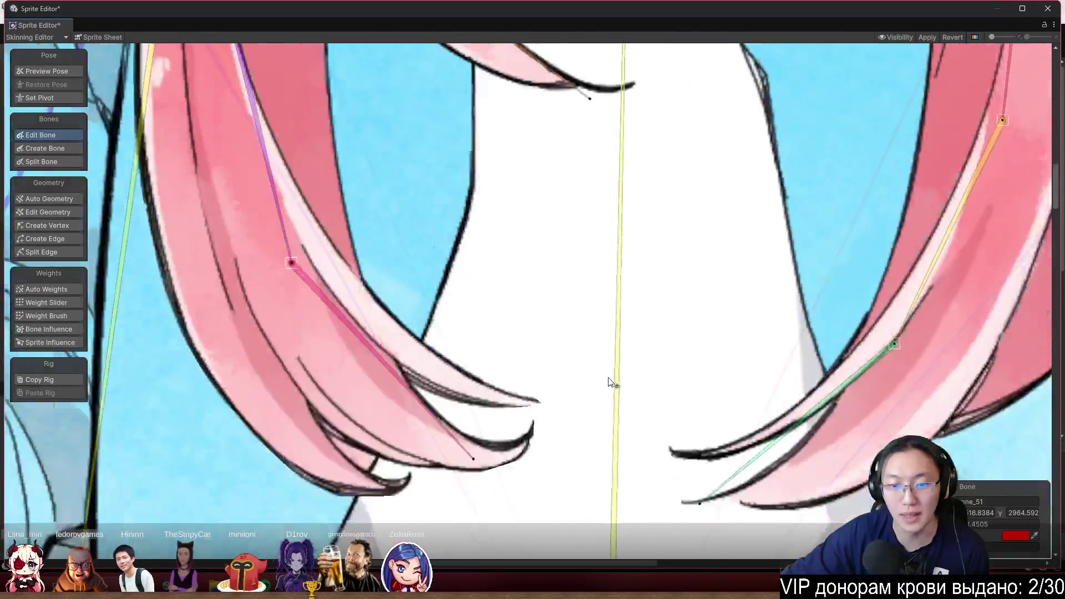
pyautogui.scroll(2, 499, 357)
pyautogui.scroll(3, 499, 357)
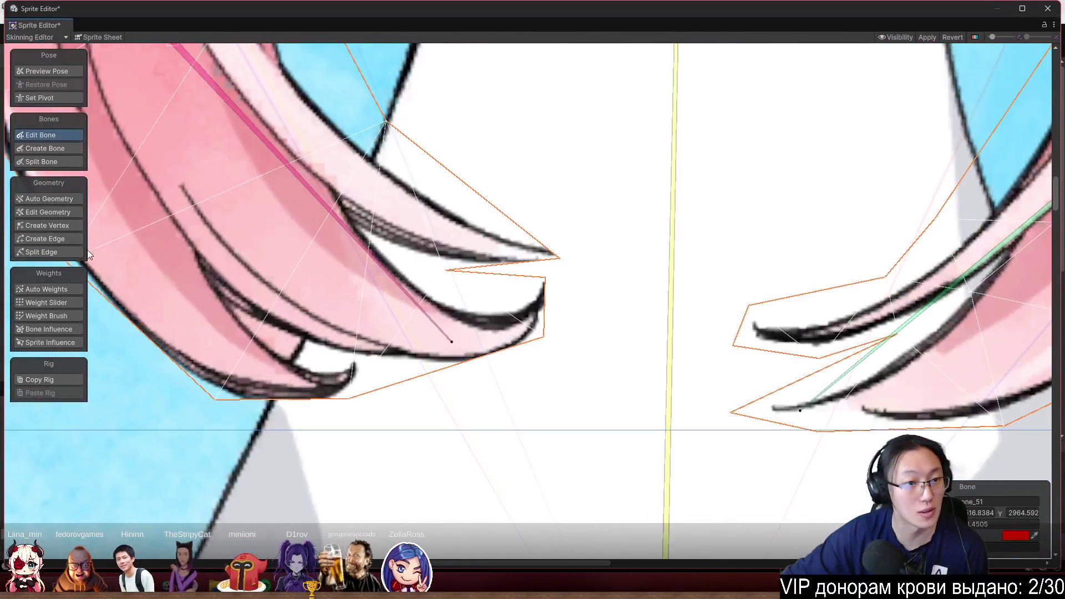
# Add vertices and stretch the lower mesh edges outward to enclose the hair tips
pyautogui.click(48, 225)
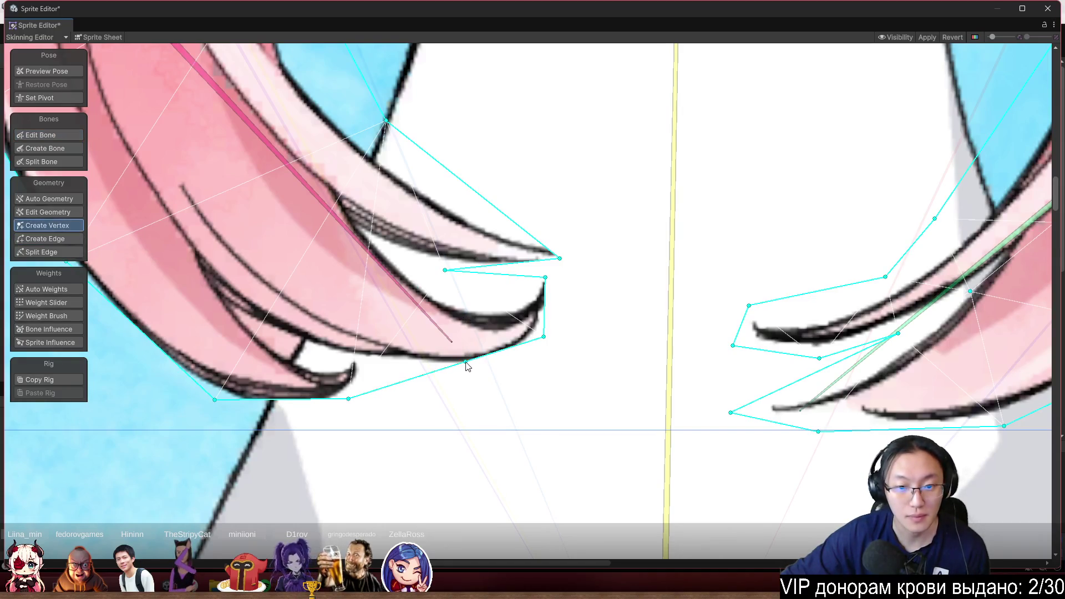
pyautogui.moveTo(466, 362); pyautogui.dragTo(481, 382)
pyautogui.moveTo(348, 399); pyautogui.dragTo(325, 417)
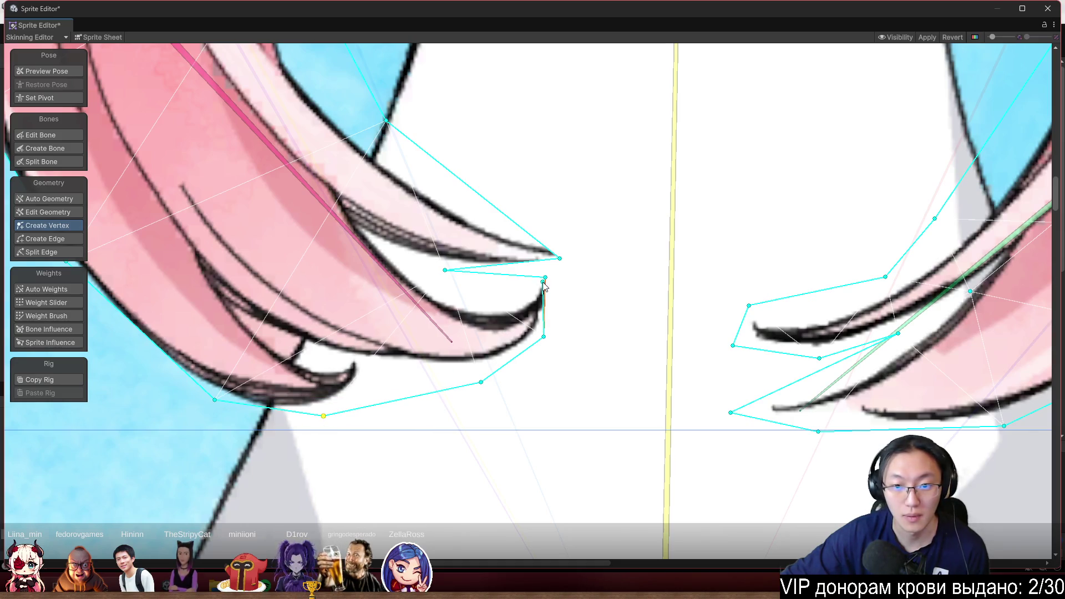
pyautogui.moveTo(545, 278); pyautogui.dragTo(593, 268)
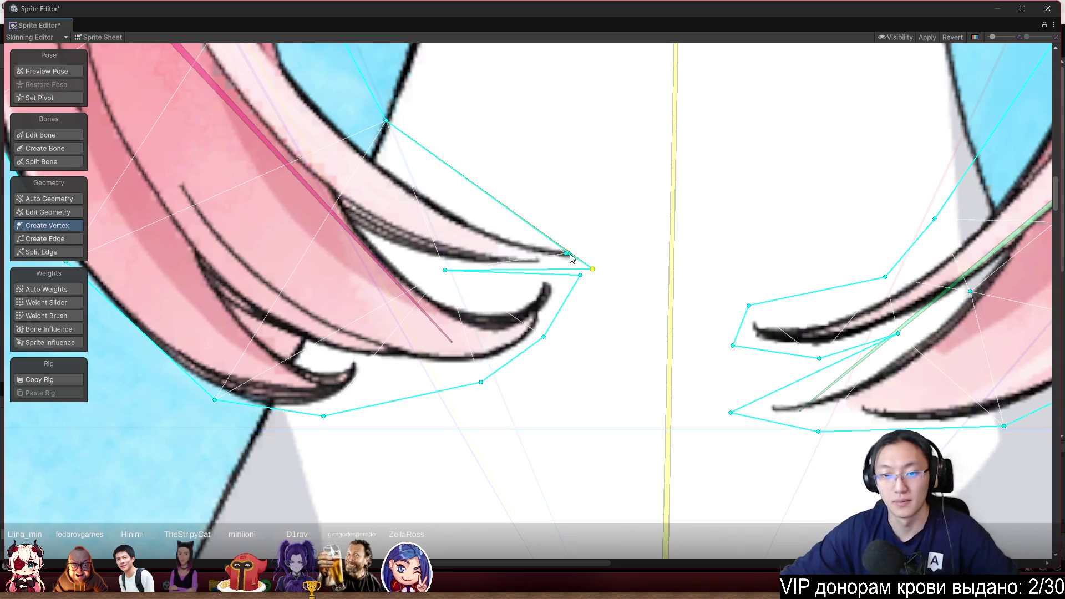
pyautogui.moveTo(571, 256)
pyautogui.mouseDown()
pyautogui.moveTo(627, 242)
pyautogui.moveTo(671, 248)
pyautogui.mouseUp()
# Add upper-edge vertices and adjust side vertices along the hair strand
pyautogui.click(617, 222)
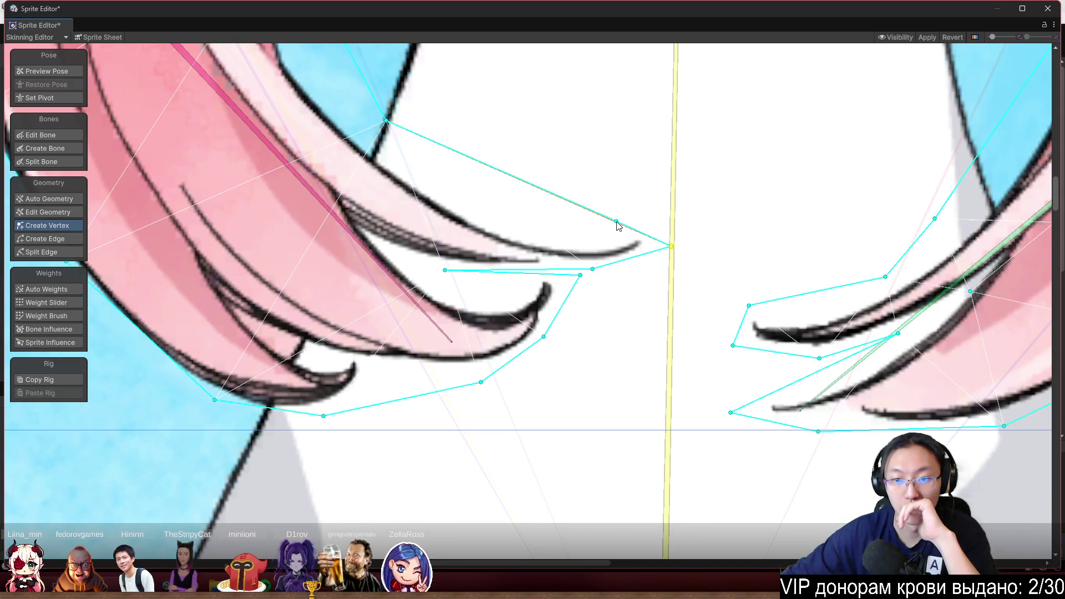
pyautogui.moveTo(545, 190); pyautogui.dragTo(474, 214)
pyautogui.scroll(-5, 500, 261)
pyautogui.scroll(3, 503, 266)
pyautogui.scroll(2, 418, 280)
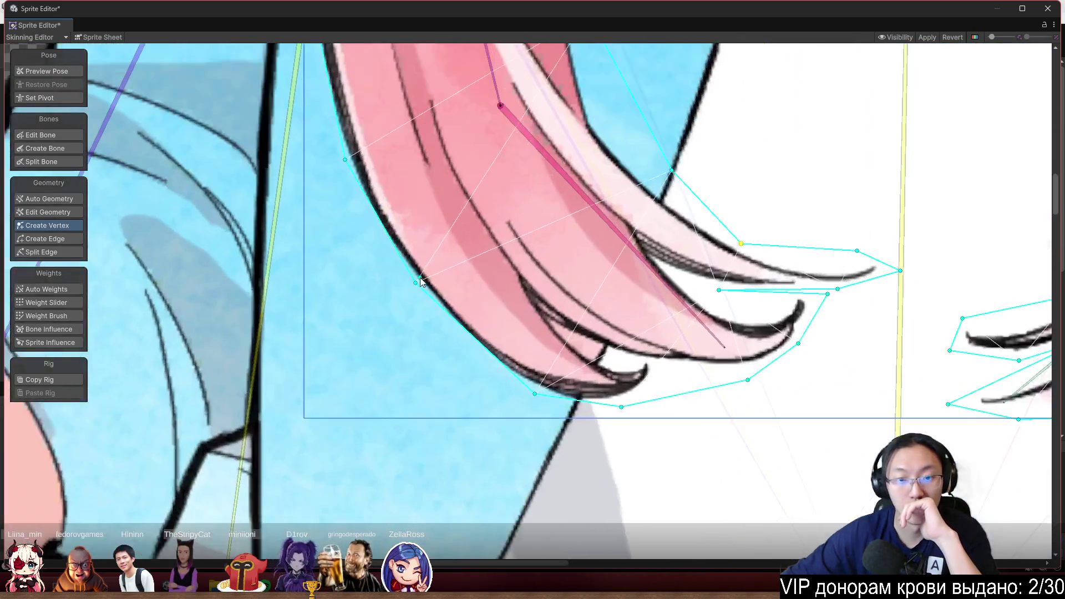
pyautogui.moveTo(415, 284); pyautogui.dragTo(413, 304)
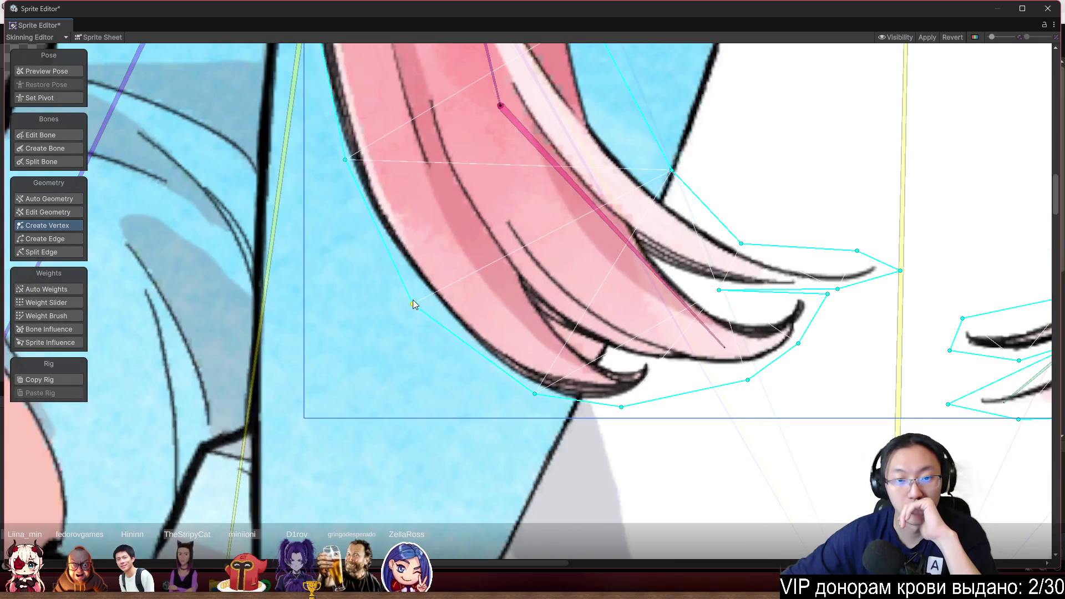
pyautogui.moveTo(346, 161); pyautogui.dragTo(332, 160)
pyautogui.scroll(3, 422, 168)
pyautogui.scroll(-3, 481, 226)
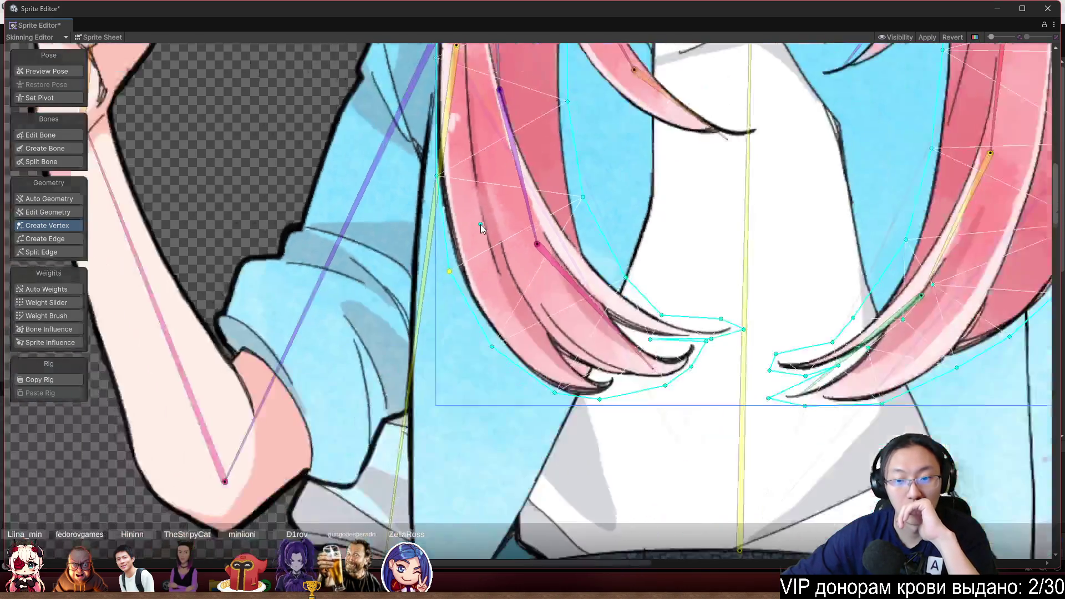
# Add two interior vertices inside the hair strand mesh
pyautogui.click(537, 265)
pyautogui.click(505, 252)
pyautogui.scroll(1, 516, 293)
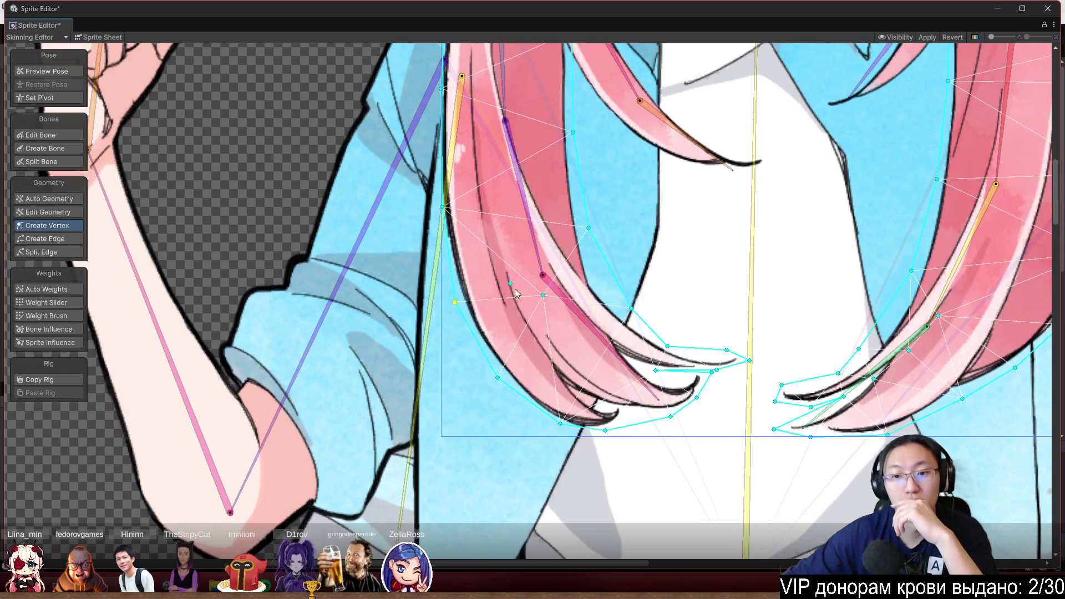
pyautogui.scroll(-3, 687, 389)
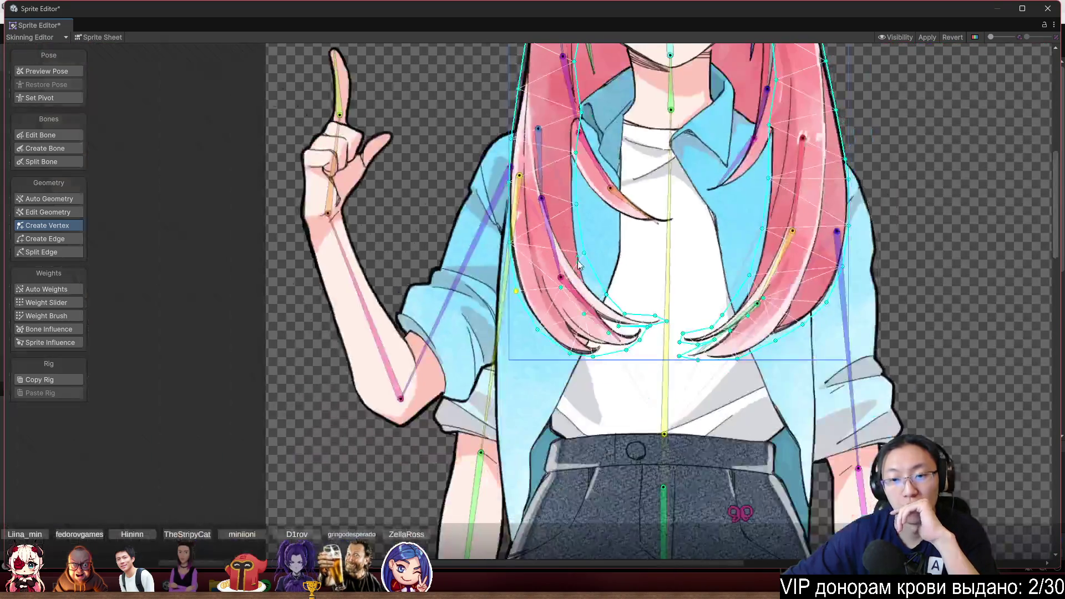
pyautogui.hscroll(2, 406, 240)
pyautogui.scroll(5, 465, 216)
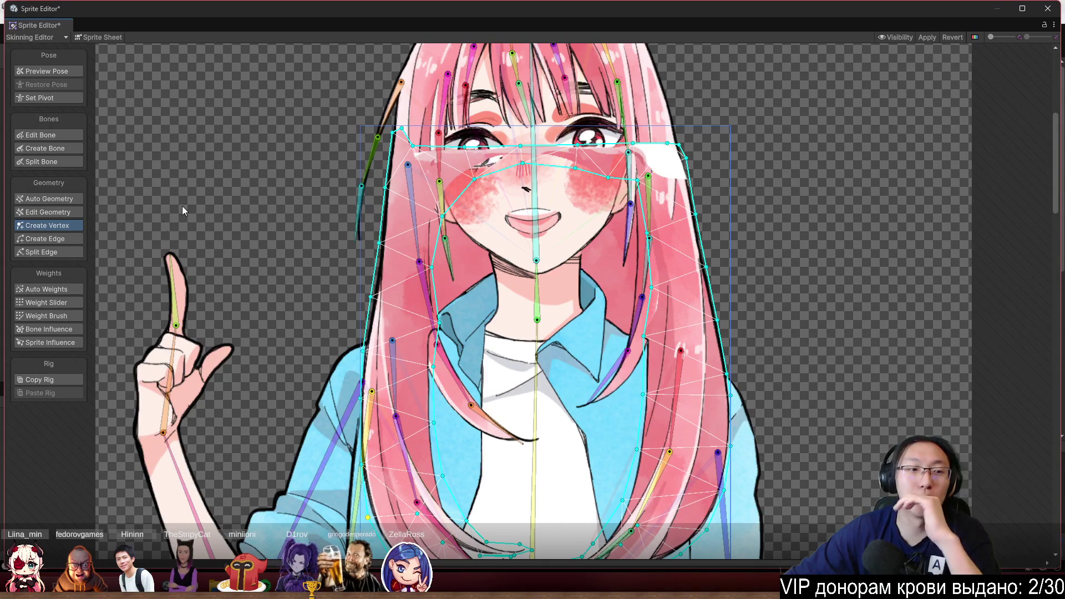
# With the Weight Brush, pick the central bone bone_4 and the face sprite
pyautogui.click(68, 315)
pyautogui.scroll(-5, 509, 311)
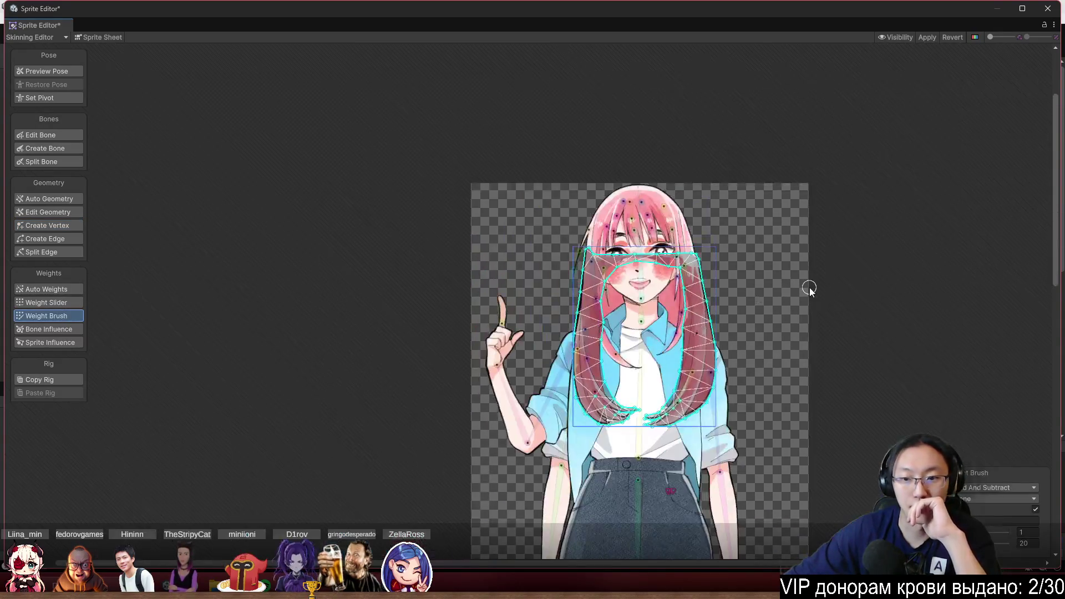
pyautogui.scroll(8, 601, 291)
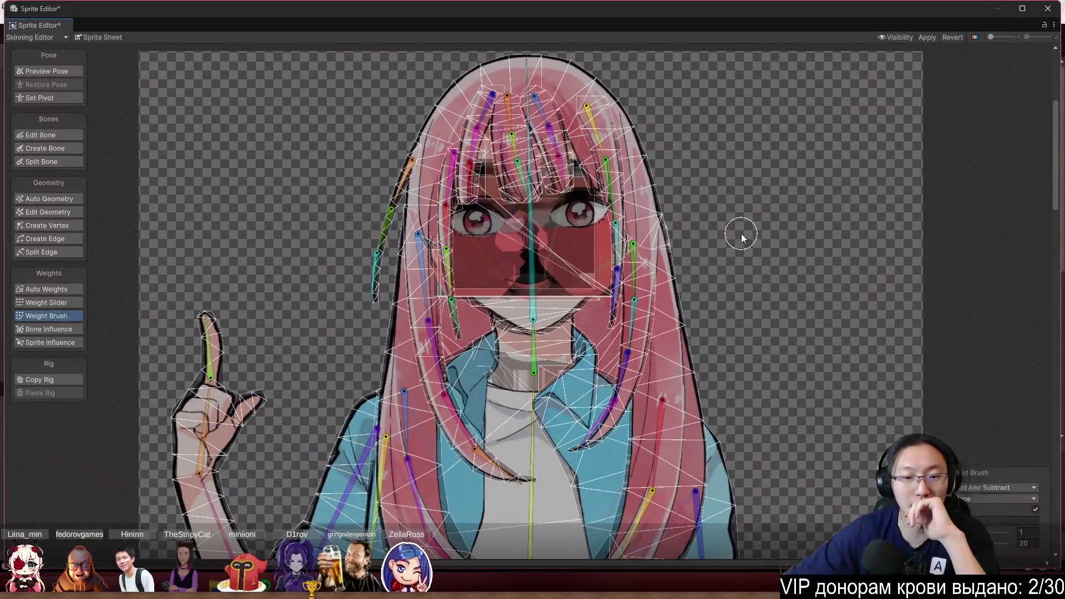
pyautogui.scroll(3, 569, 247)
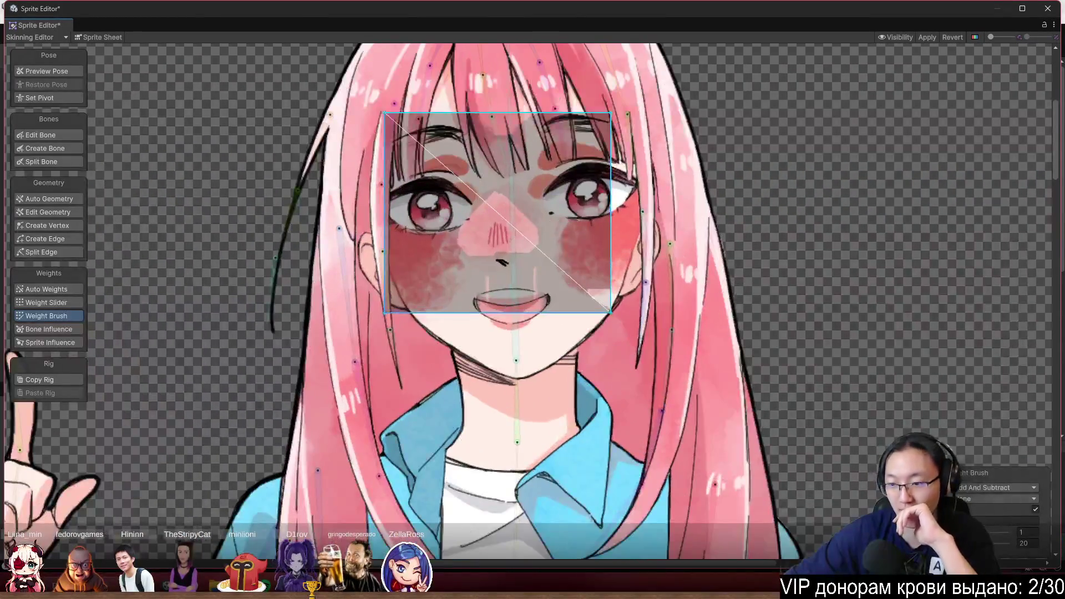
pyautogui.click(514, 247)
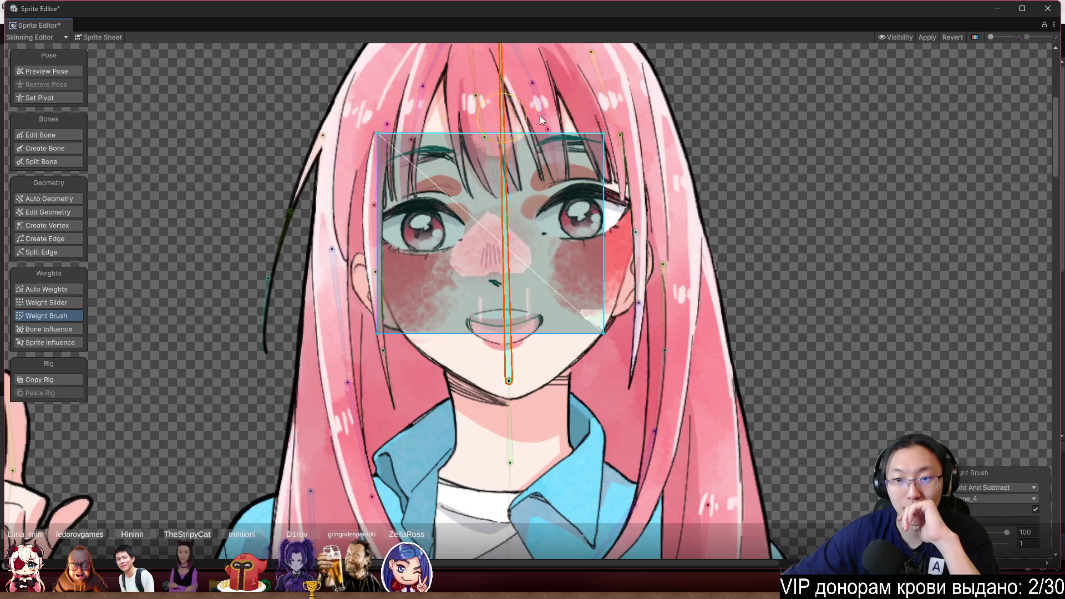
pyautogui.click(398, 261)
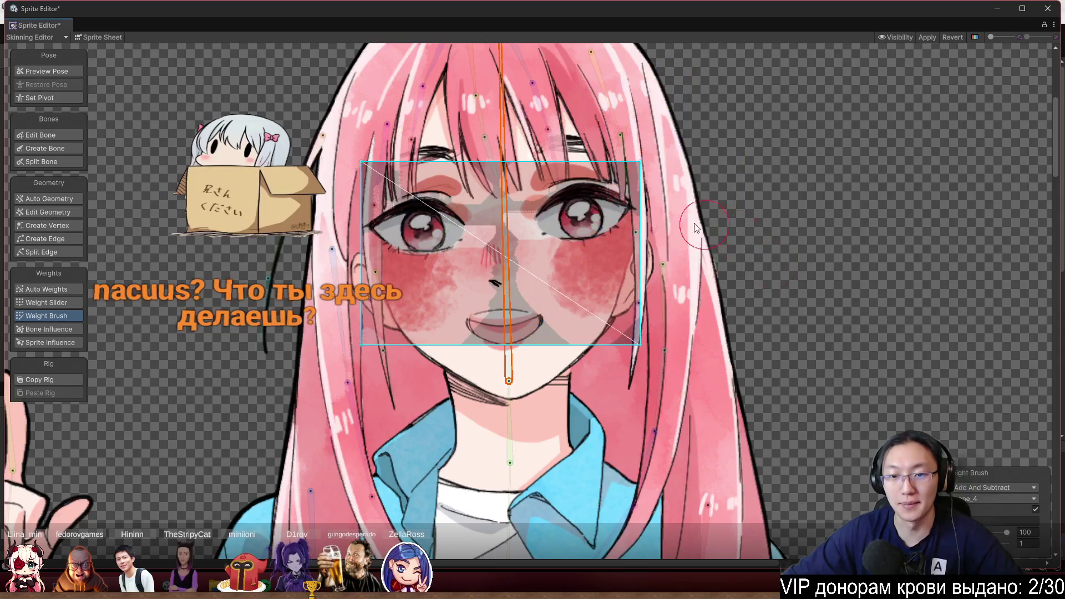
# Brush bone_4 weight over the eyes, forehead and mouth, undoing one stray stroke
pyautogui.moveTo(767, 162)
pyautogui.mouseDown()
pyautogui.moveTo(422, 233)
pyautogui.moveTo(386, 344)
pyautogui.moveTo(727, 288)
pyautogui.mouseUp()
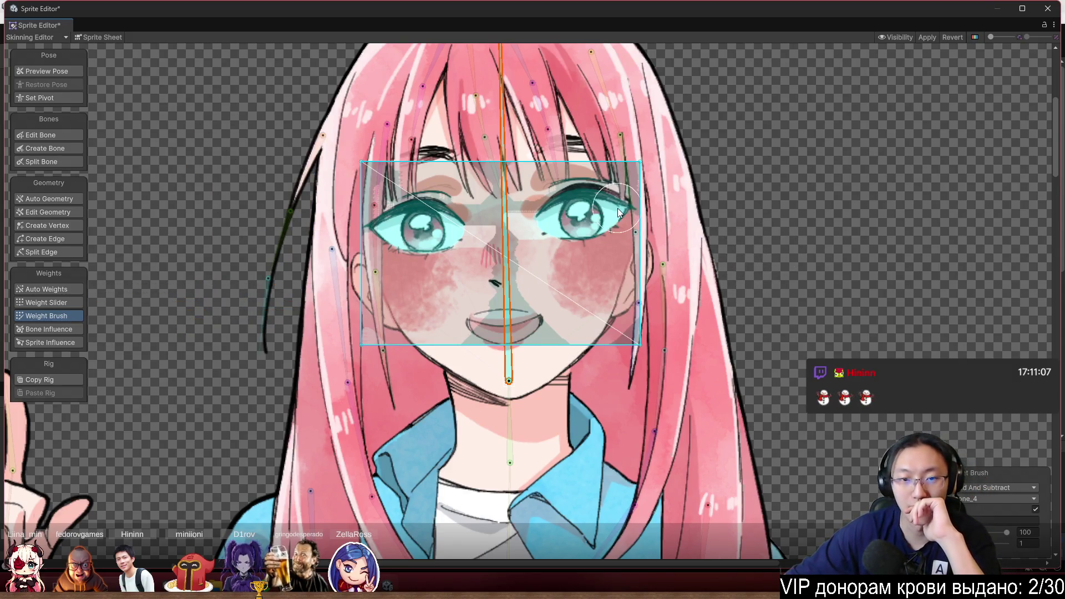
pyautogui.moveTo(551, 269)
pyautogui.mouseDown()
pyautogui.moveTo(626, 268)
pyautogui.moveTo(704, 348)
pyautogui.mouseUp()
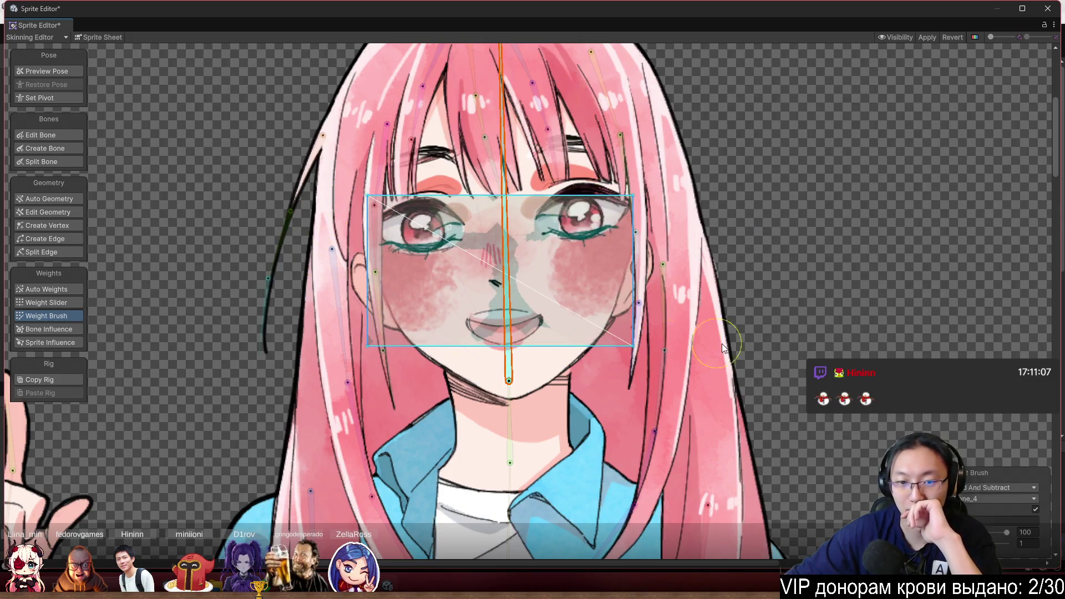
pyautogui.moveTo(537, 313)
pyautogui.mouseDown()
pyautogui.moveTo(584, 268)
pyautogui.moveTo(496, 169)
pyautogui.moveTo(454, 341)
pyautogui.moveTo(623, 340)
pyautogui.mouseUp()
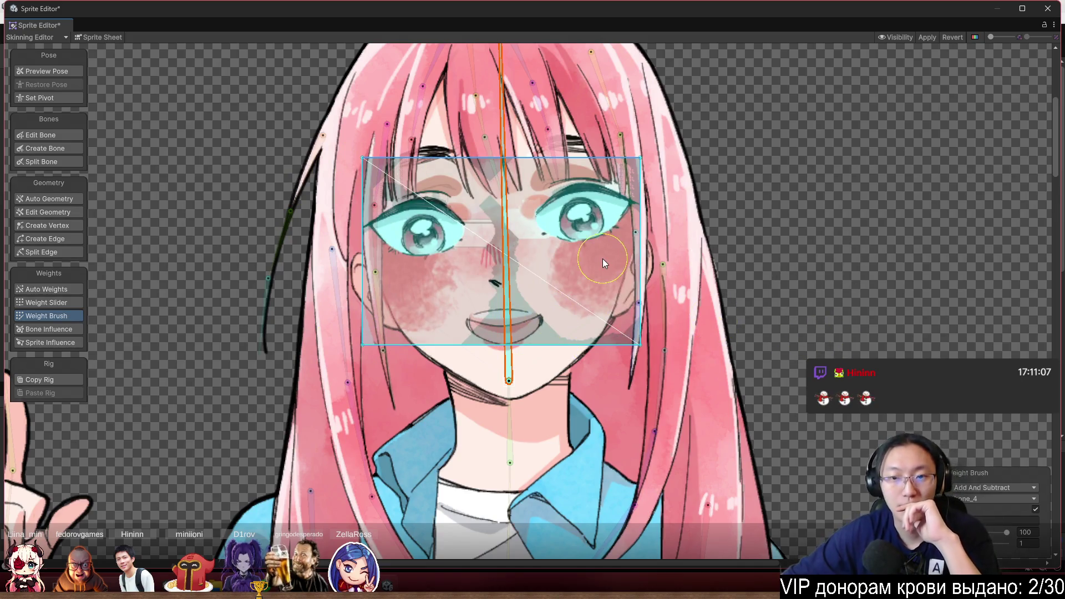
pyautogui.hotkey('ctrl', 'z')
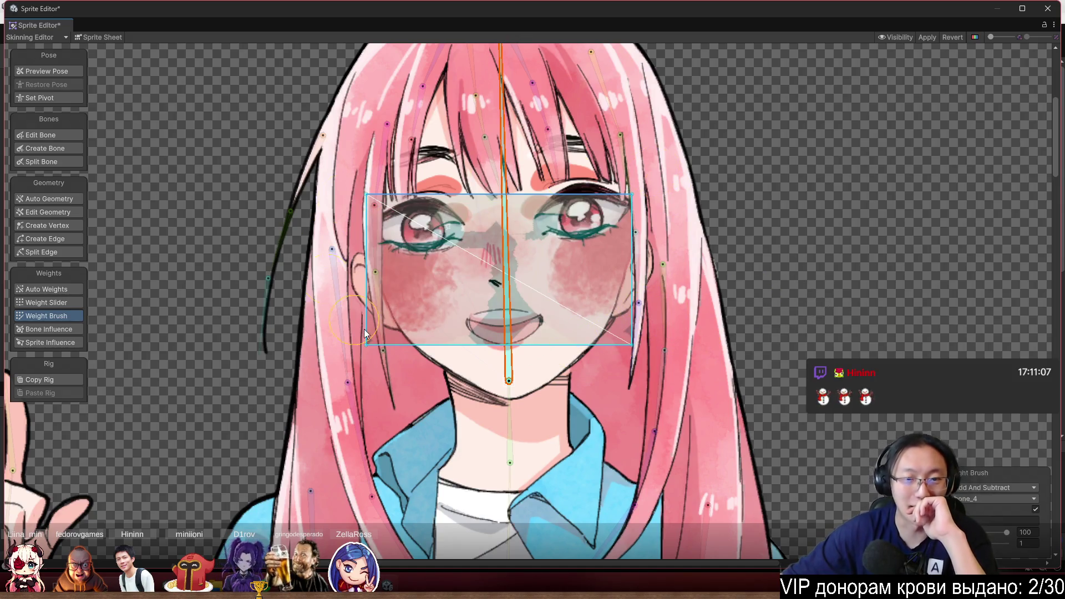
pyautogui.moveTo(594, 262)
pyautogui.mouseDown()
pyautogui.moveTo(369, 152)
pyautogui.moveTo(642, 343)
pyautogui.moveTo(620, 358)
pyautogui.mouseUp()
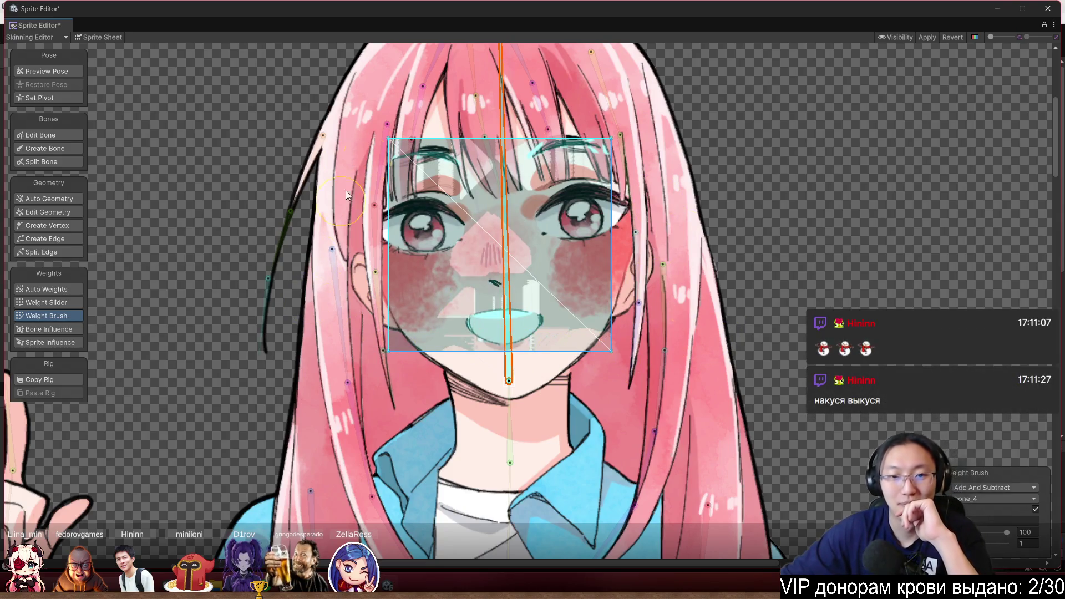
# Paint bone_4 weight across each face layer: features, cheeks, eye area and upper face
pyautogui.click(575, 273)
pyautogui.moveTo(718, 176)
pyautogui.mouseDown()
pyautogui.moveTo(368, 228)
pyautogui.moveTo(369, 321)
pyautogui.moveTo(678, 355)
pyautogui.moveTo(591, 295)
pyautogui.moveTo(604, 261)
pyautogui.moveTo(350, 197)
pyautogui.moveTo(371, 348)
pyautogui.moveTo(648, 337)
pyautogui.mouseUp()
pyautogui.click(600, 273)
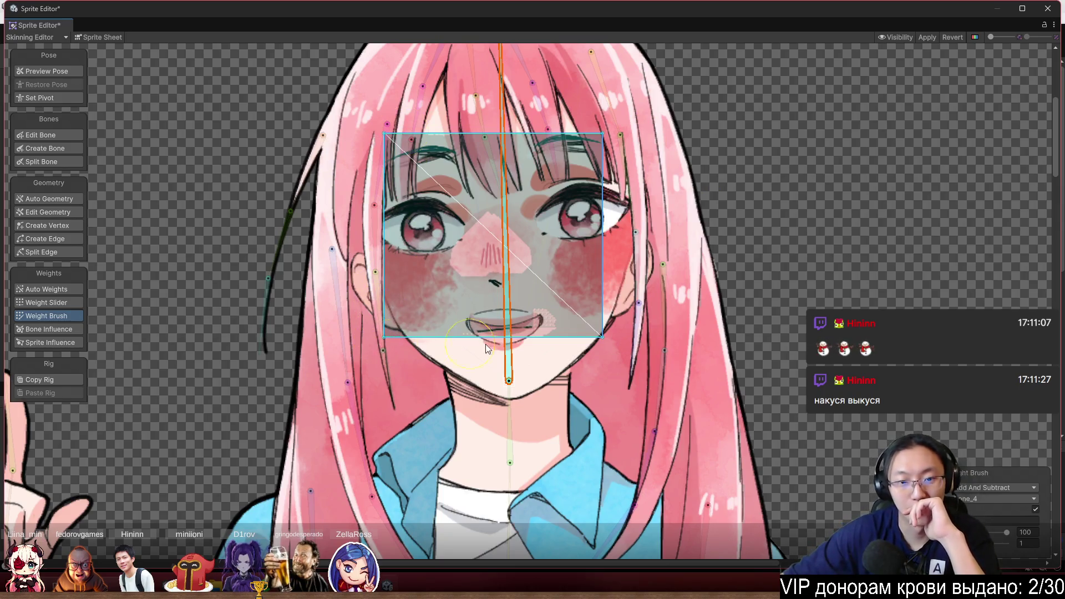
pyautogui.moveTo(577, 239); pyautogui.dragTo(499, 310)
pyautogui.click(568, 271)
pyautogui.moveTo(760, 215)
pyautogui.mouseDown()
pyautogui.moveTo(304, 172)
pyautogui.moveTo(394, 335)
pyautogui.moveTo(698, 330)
pyautogui.mouseUp()
pyautogui.click(583, 250)
pyautogui.moveTo(584, 250)
pyautogui.mouseDown()
pyautogui.moveTo(533, 191)
pyautogui.moveTo(357, 343)
pyautogui.moveTo(723, 327)
pyautogui.mouseUp()
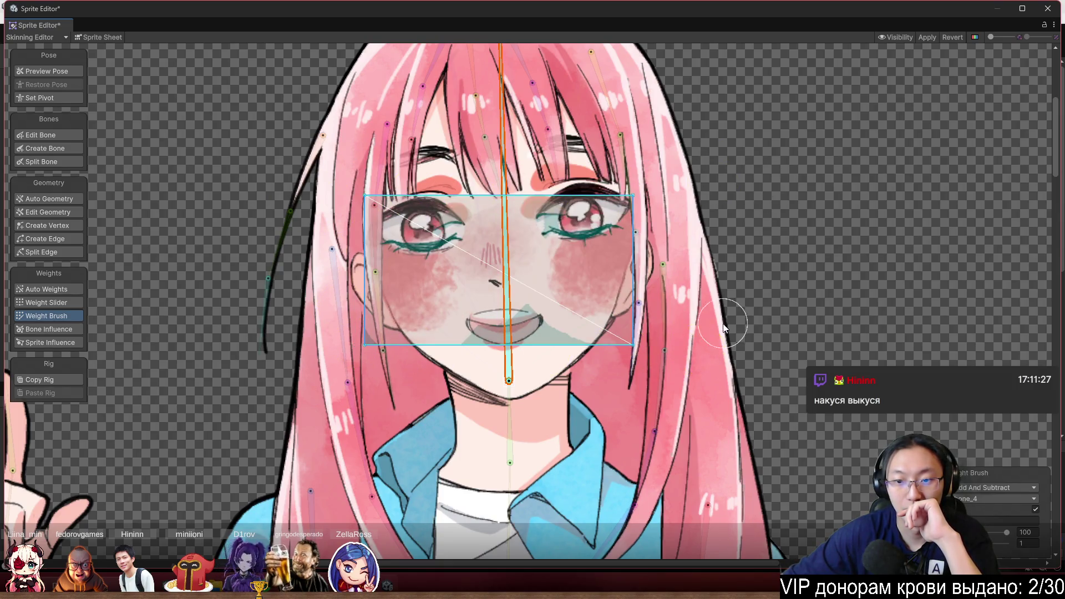
pyautogui.click(580, 257)
pyautogui.moveTo(701, 149)
pyautogui.mouseDown()
pyautogui.moveTo(357, 227)
pyautogui.moveTo(383, 333)
pyautogui.moveTo(593, 245)
pyautogui.mouseUp()
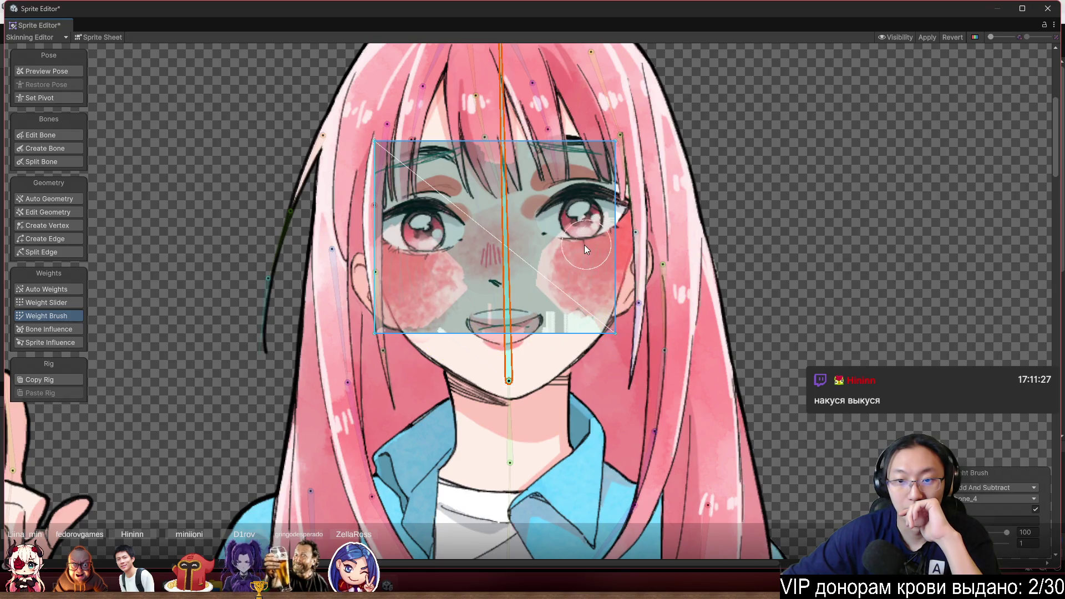
# Paint the upper head, lower face and right side of the head fully to bone_4
pyautogui.click(580, 244)
pyautogui.moveTo(683, 143)
pyautogui.mouseDown()
pyautogui.moveTo(533, 139)
pyautogui.moveTo(408, 72)
pyautogui.moveTo(361, 289)
pyautogui.moveTo(372, 333)
pyautogui.moveTo(323, 245)
pyautogui.mouseUp()
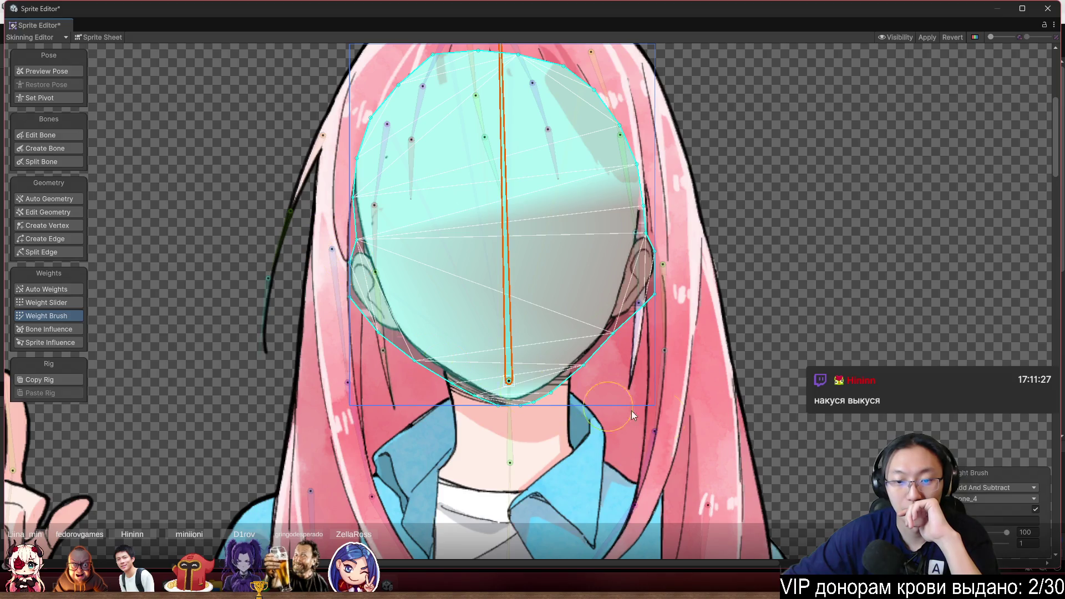
pyautogui.moveTo(499, 365); pyautogui.dragTo(537, 387)
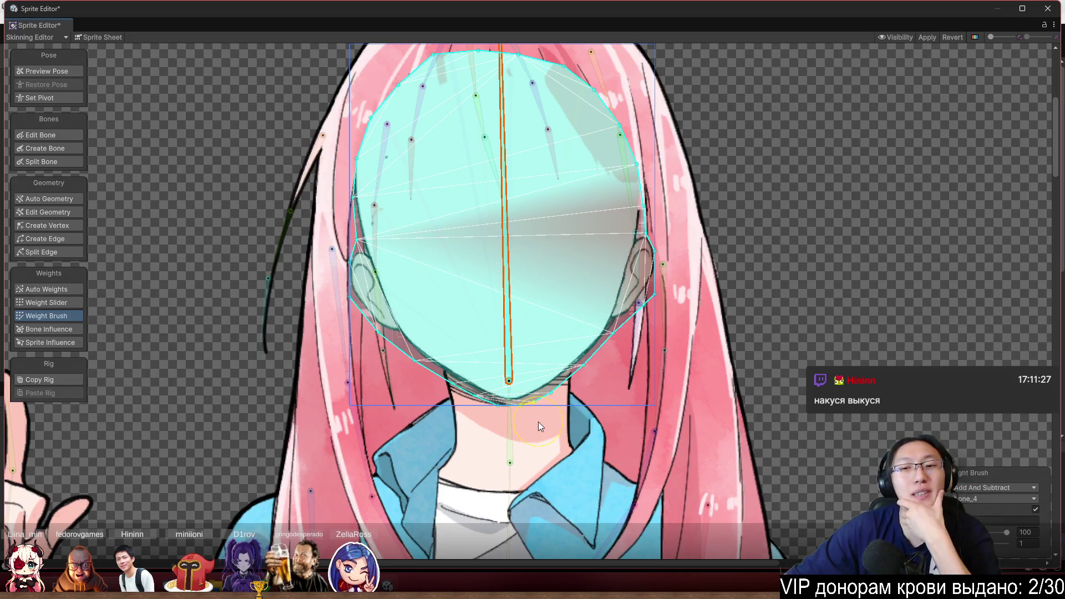
pyautogui.click(722, 264)
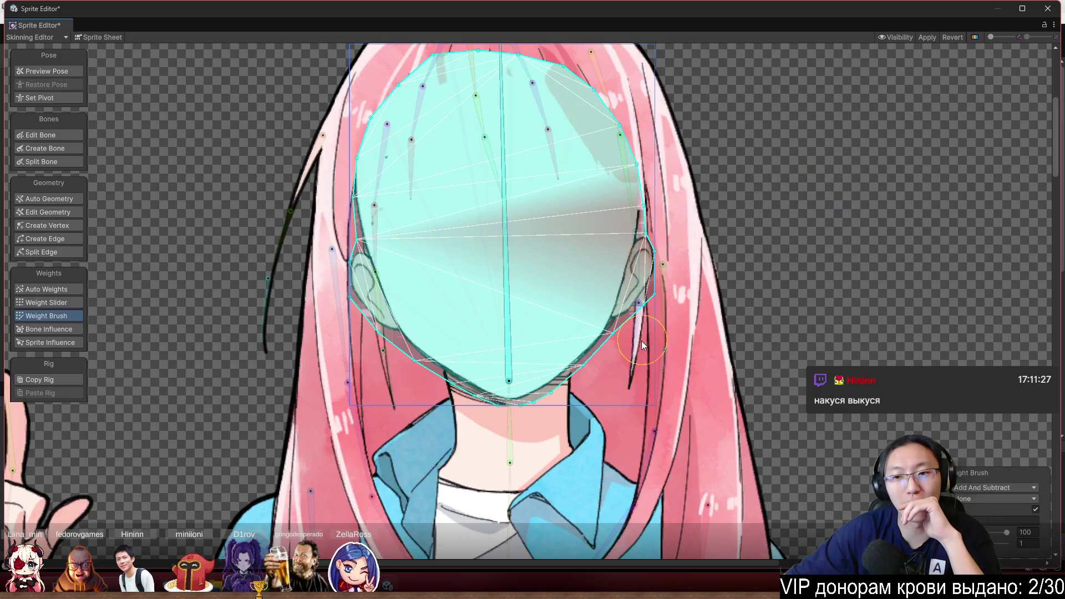
pyautogui.click(507, 252)
pyautogui.moveTo(506, 252); pyautogui.dragTo(632, 141)
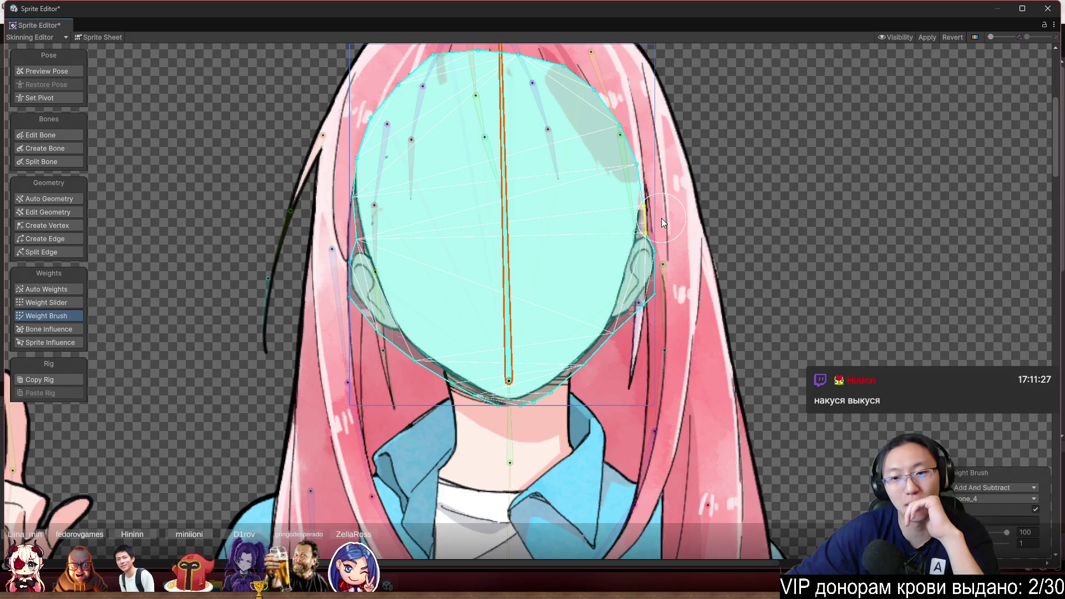
pyautogui.click(111, 34)
# Inspect the face sprite's mesh geometry in the sprite sheet layout
pyautogui.scroll(5, 571, 504)
pyautogui.scroll(3, 488, 449)
pyautogui.click(50, 212)
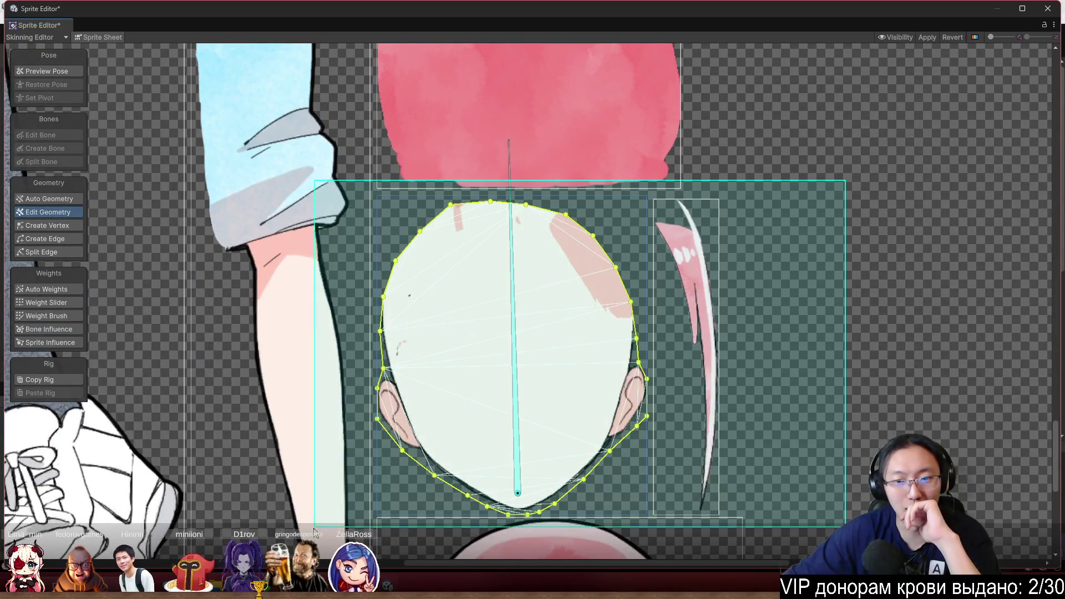
pyautogui.click(406, 515)
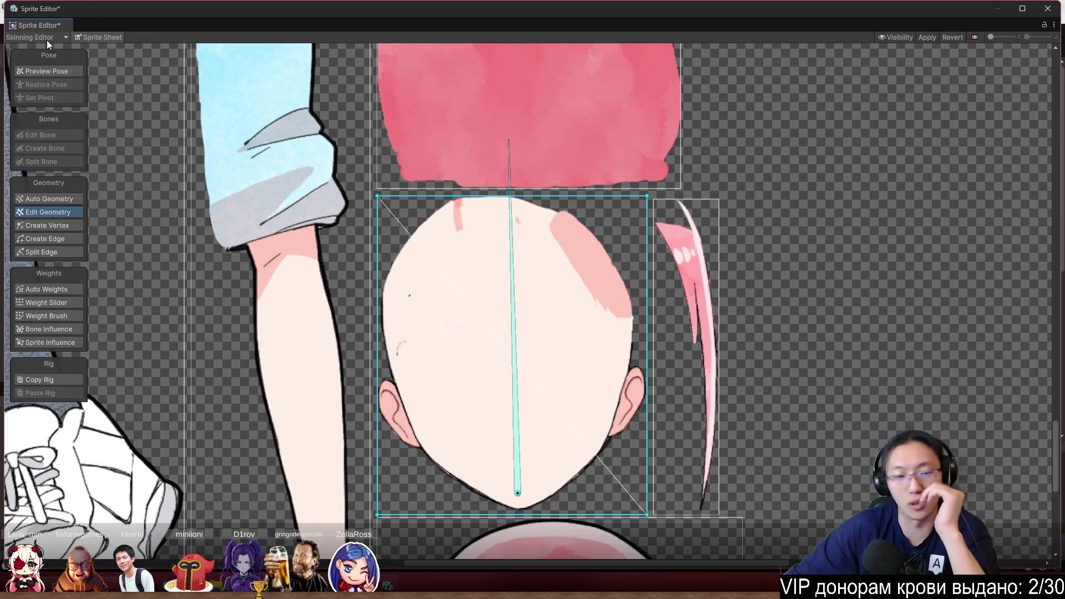
# Return to the assembled character view and open the Weight Slider for the face sprite
pyautogui.click(94, 37)
pyautogui.scroll(5, 604, 287)
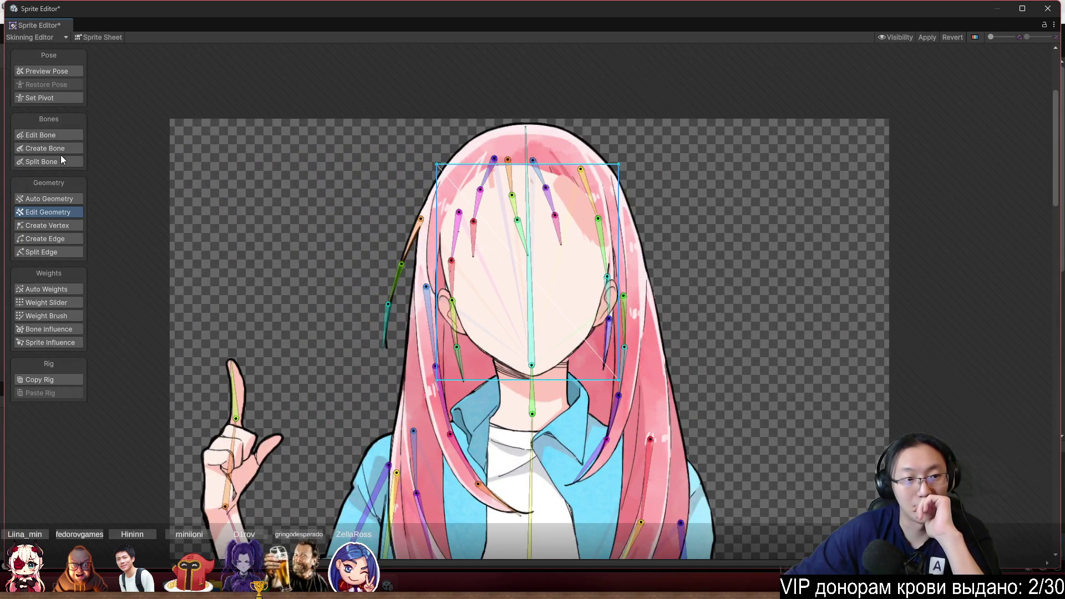
pyautogui.click(48, 225)
pyautogui.scroll(3, 574, 280)
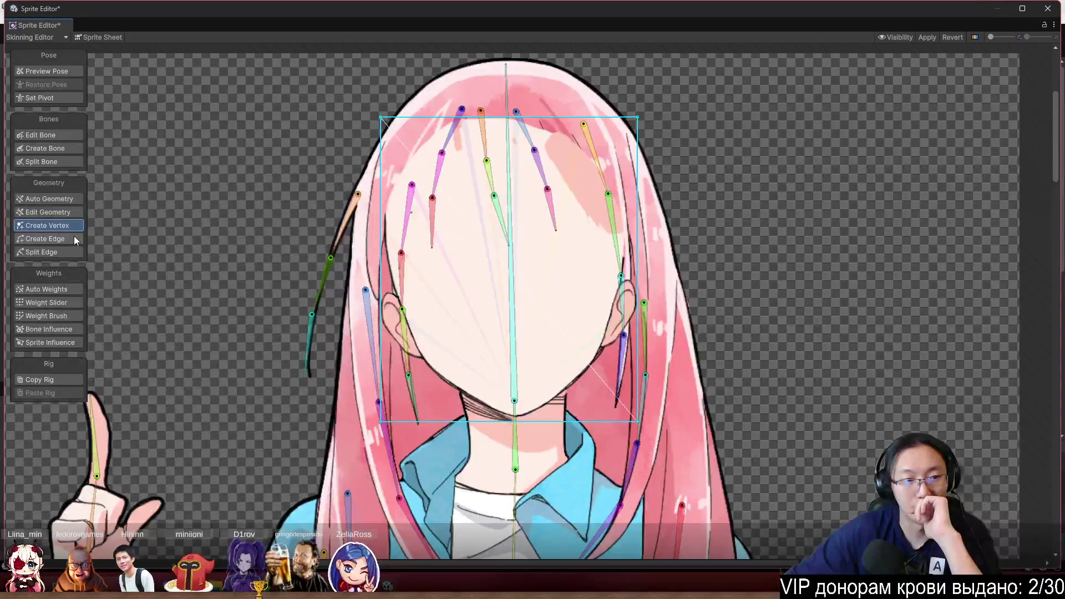
pyautogui.click(47, 315)
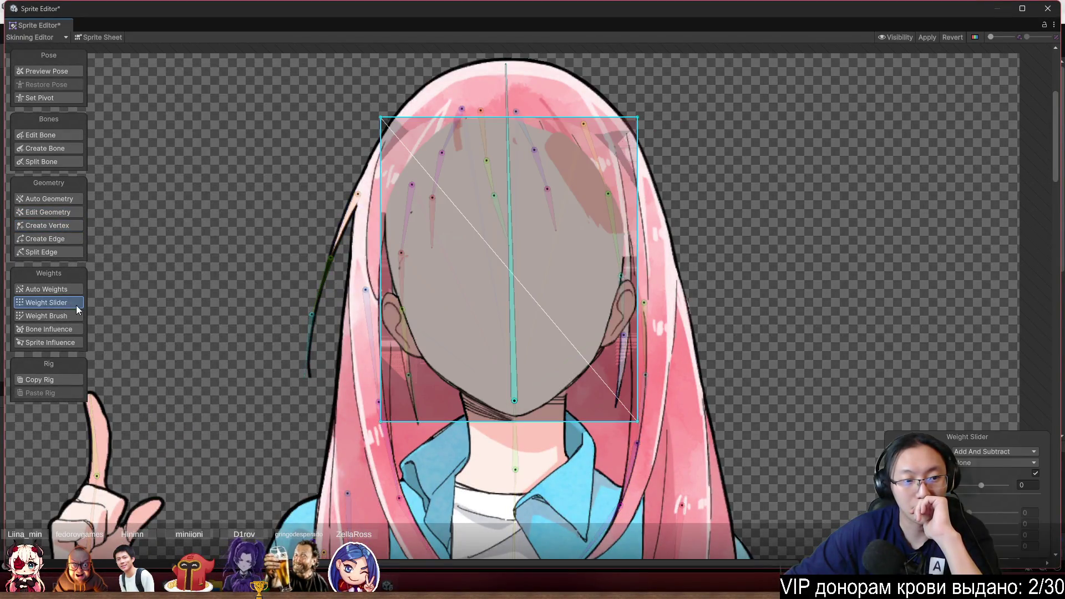
# Brush the face quad fully to bone_4, test by rotating the bone, then undo the pose
pyautogui.click(507, 278)
pyautogui.moveTo(638, 119)
pyautogui.mouseDown()
pyautogui.moveTo(355, 224)
pyautogui.moveTo(421, 422)
pyautogui.moveTo(621, 401)
pyautogui.mouseUp()
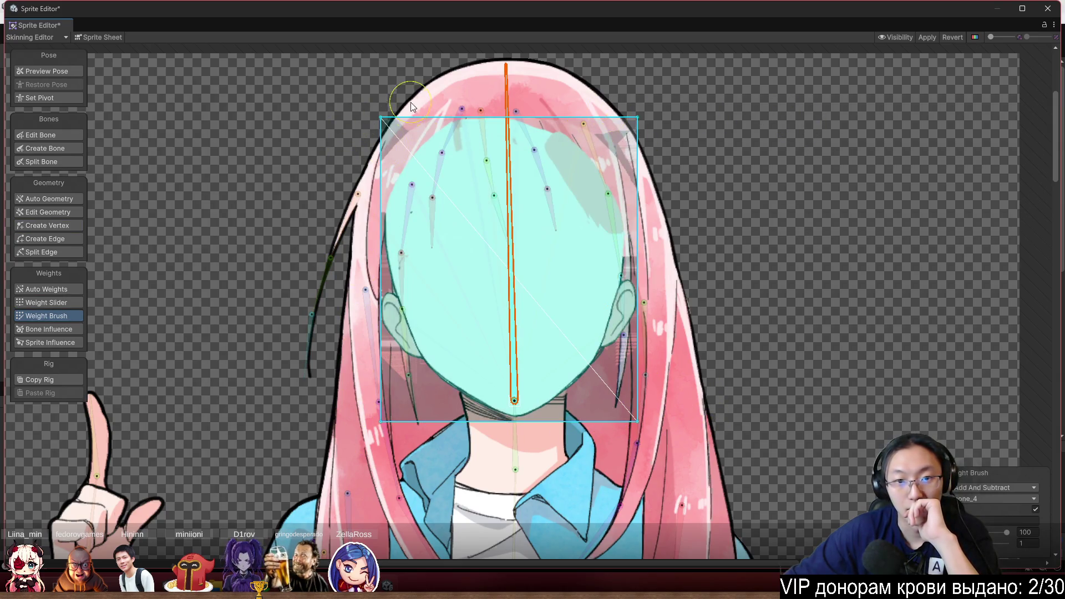
pyautogui.click(534, 265)
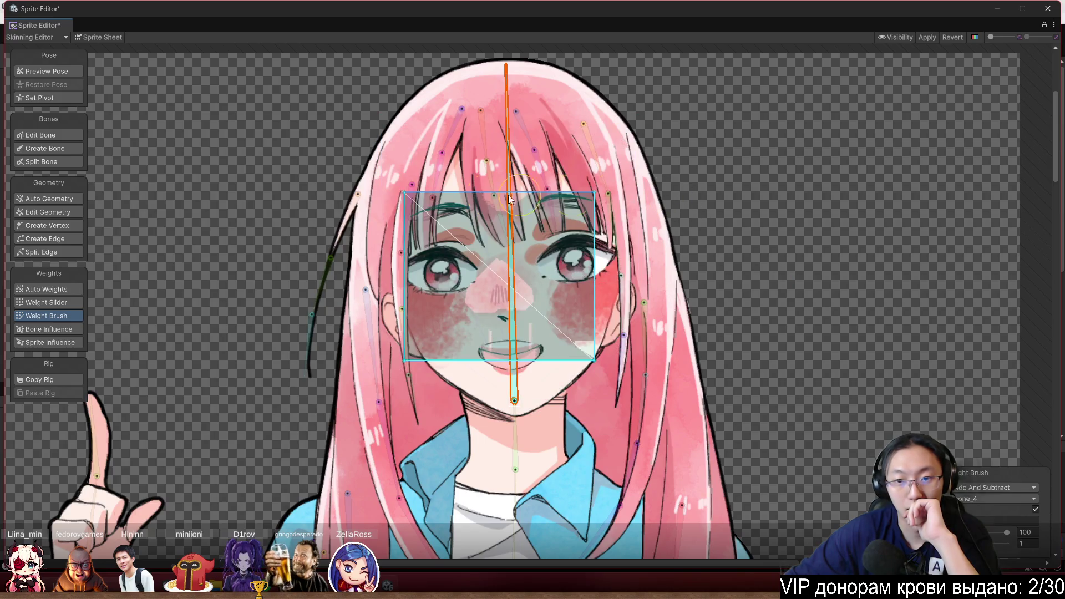
pyautogui.moveTo(511, 285)
pyautogui.mouseDown()
pyautogui.moveTo(494, 255)
pyautogui.moveTo(411, 300)
pyautogui.moveTo(553, 238)
pyautogui.moveTo(735, 281)
pyautogui.moveTo(457, 123)
pyautogui.moveTo(510, 111)
pyautogui.moveTo(531, 121)
pyautogui.mouseUp()
pyautogui.hotkey('ctrl', 'z')
pyautogui.scroll(-5, 695, 238)
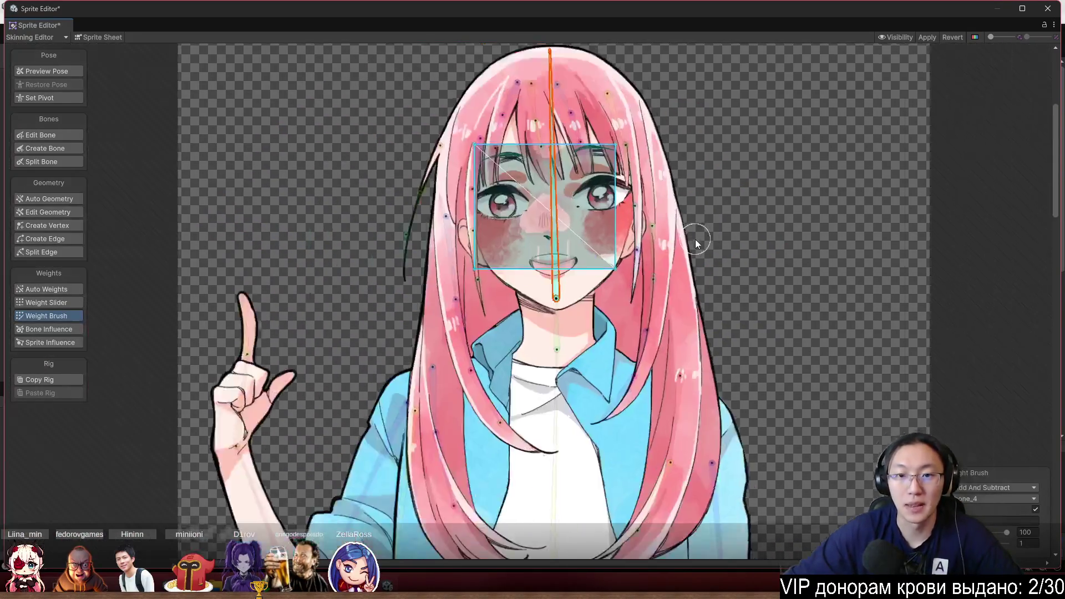
pyautogui.scroll(3, 637, 275)
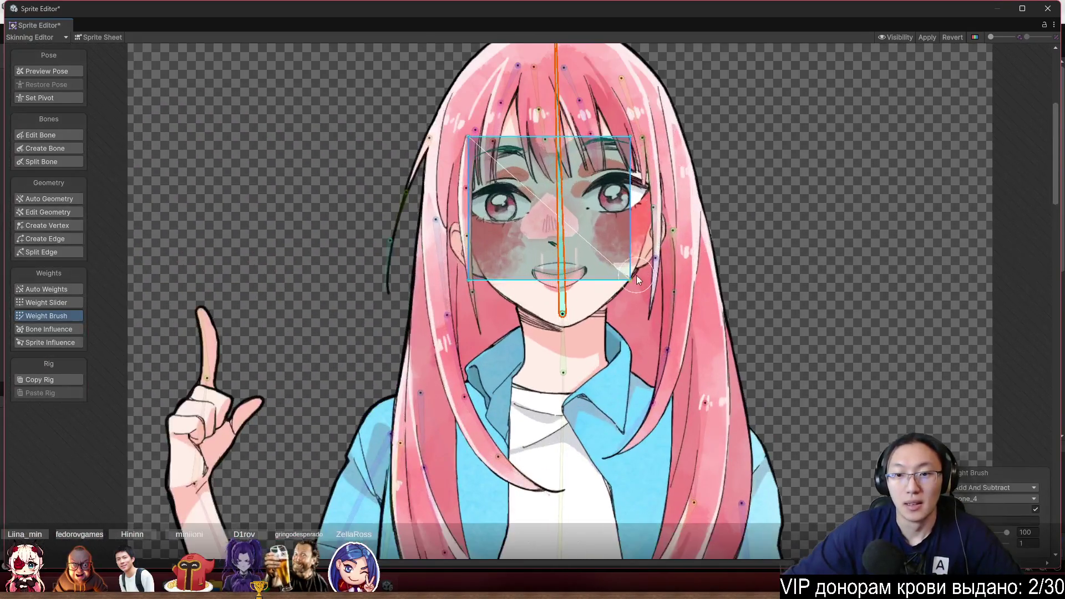
# Paint the large lower-face mesh to bone_4 and deselect to view all weights
pyautogui.click(638, 321)
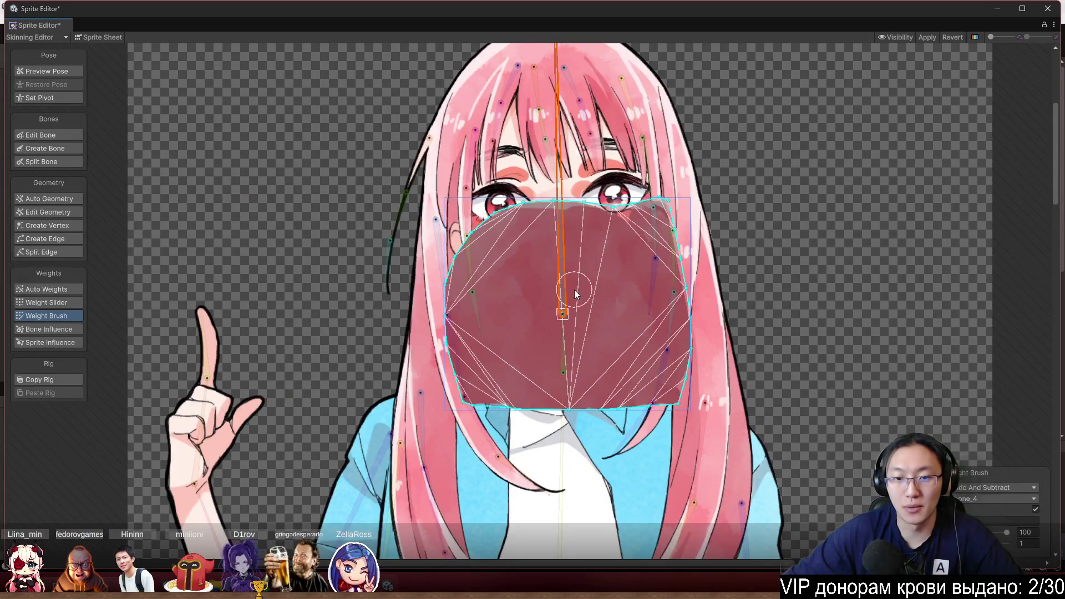
pyautogui.moveTo(630, 261)
pyautogui.mouseDown()
pyautogui.moveTo(515, 266)
pyautogui.moveTo(471, 355)
pyautogui.moveTo(530, 415)
pyautogui.moveTo(665, 388)
pyautogui.moveTo(677, 377)
pyautogui.moveTo(649, 205)
pyautogui.moveTo(633, 224)
pyautogui.mouseUp()
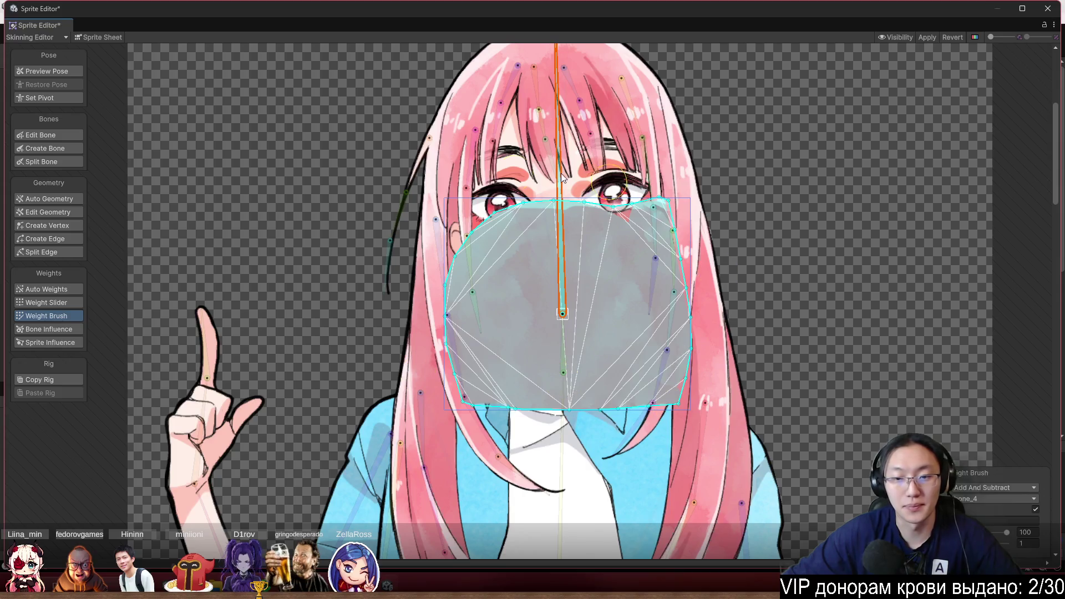
pyautogui.click(818, 199)
pyautogui.scroll(5, 708, 158)
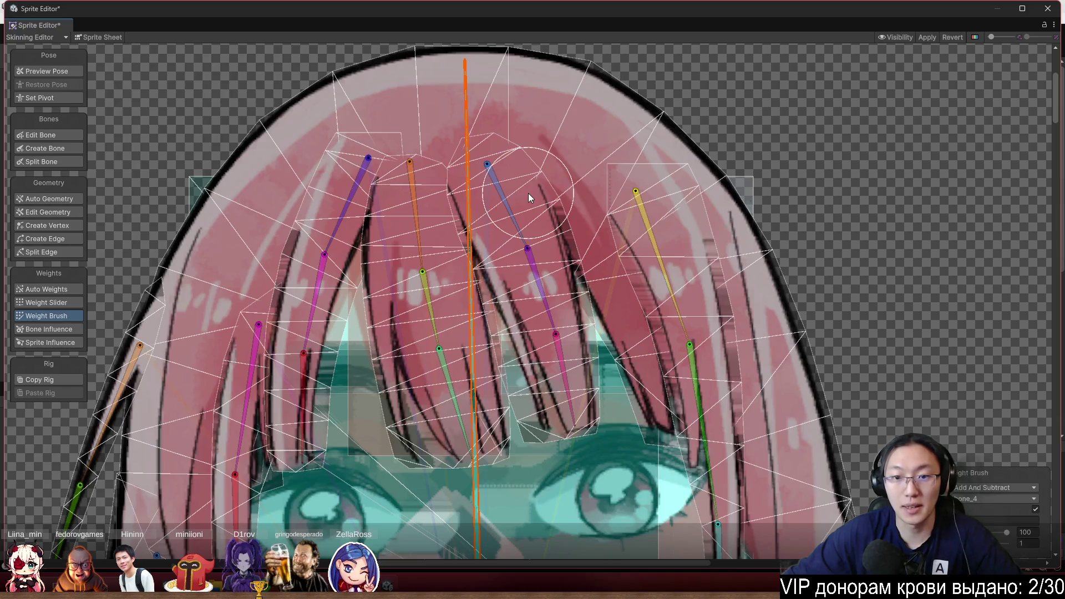
# Paint the first front bang strand's top to bone_10 and its middle to bone_11, then pick bone_12
pyautogui.click(528, 193)
pyautogui.scroll(3, 528, 193)
pyautogui.moveTo(558, 149)
pyautogui.mouseDown()
pyautogui.moveTo(533, 133)
pyautogui.moveTo(544, 177)
pyautogui.mouseUp()
pyautogui.click(583, 238)
pyautogui.moveTo(671, 213)
pyautogui.mouseDown()
pyautogui.moveTo(643, 212)
pyautogui.moveTo(497, 294)
pyautogui.moveTo(632, 285)
pyautogui.moveTo(611, 333)
pyautogui.mouseUp()
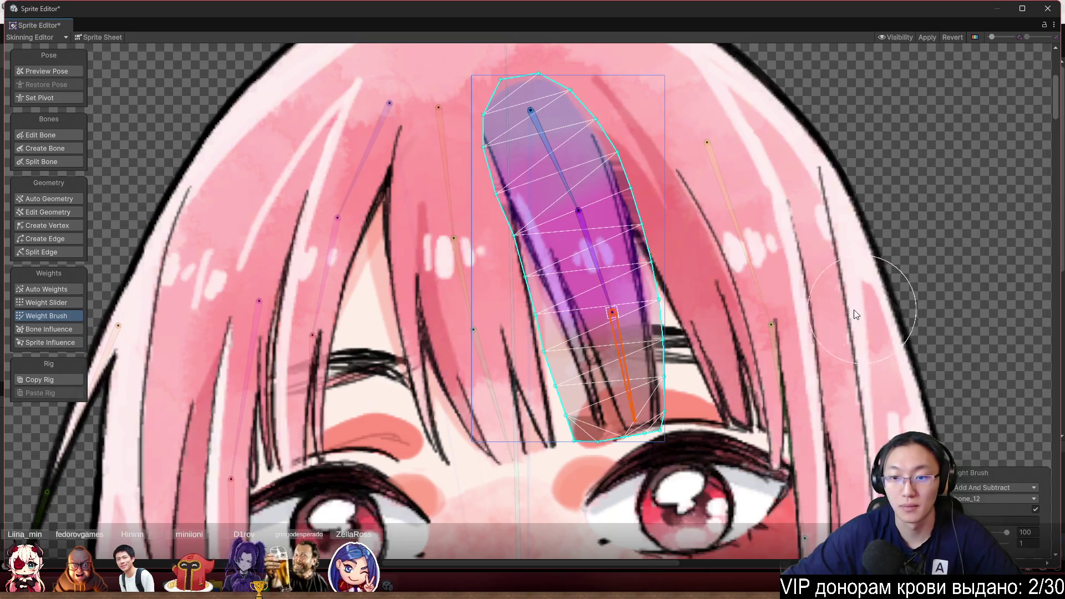
pyautogui.click(615, 335)
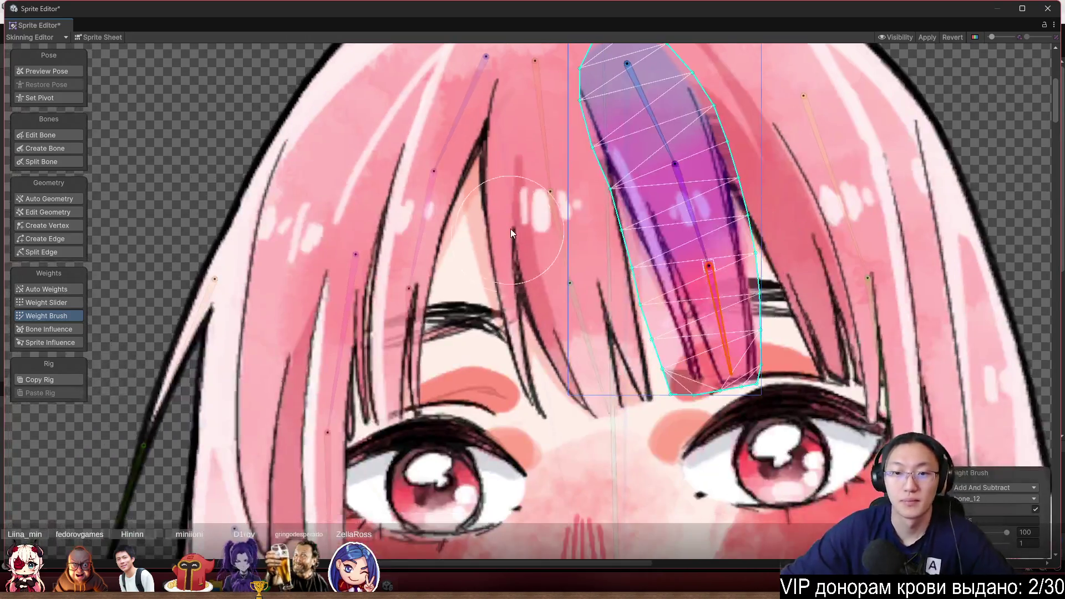
# Paint the neighbouring bang strand in sections: top to bone_7, middle to bone_8, tip to bone_9
pyautogui.click(534, 197)
pyautogui.click(621, 83)
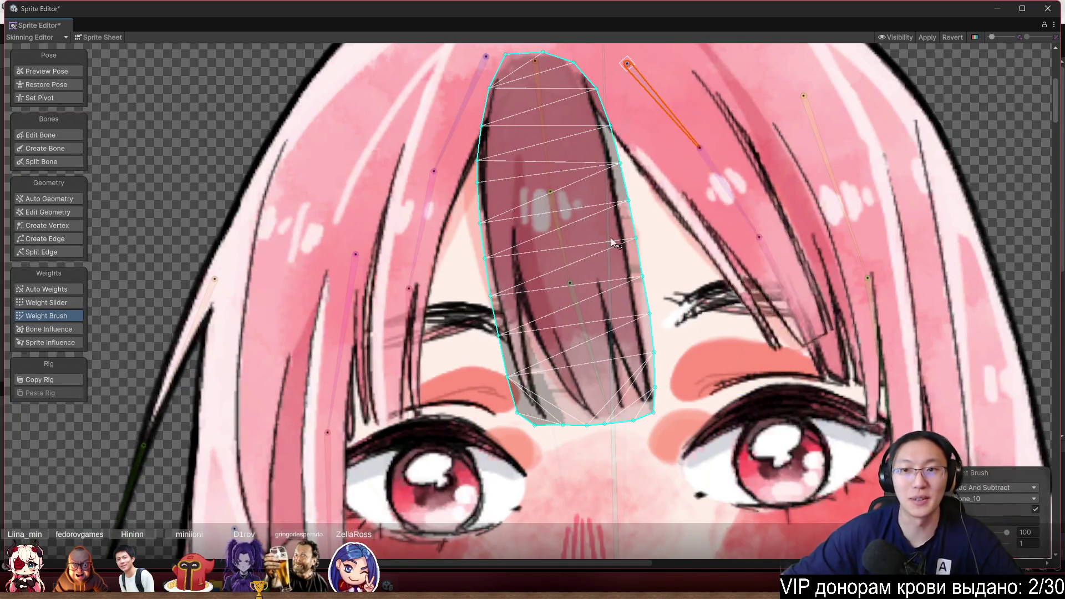
pyautogui.moveTo(804, 244); pyautogui.dragTo(692, 301)
pyautogui.click(502, 167)
pyautogui.moveTo(566, 181)
pyautogui.mouseDown()
pyautogui.moveTo(556, 187)
pyautogui.moveTo(592, 197)
pyautogui.mouseUp()
pyautogui.click(521, 312)
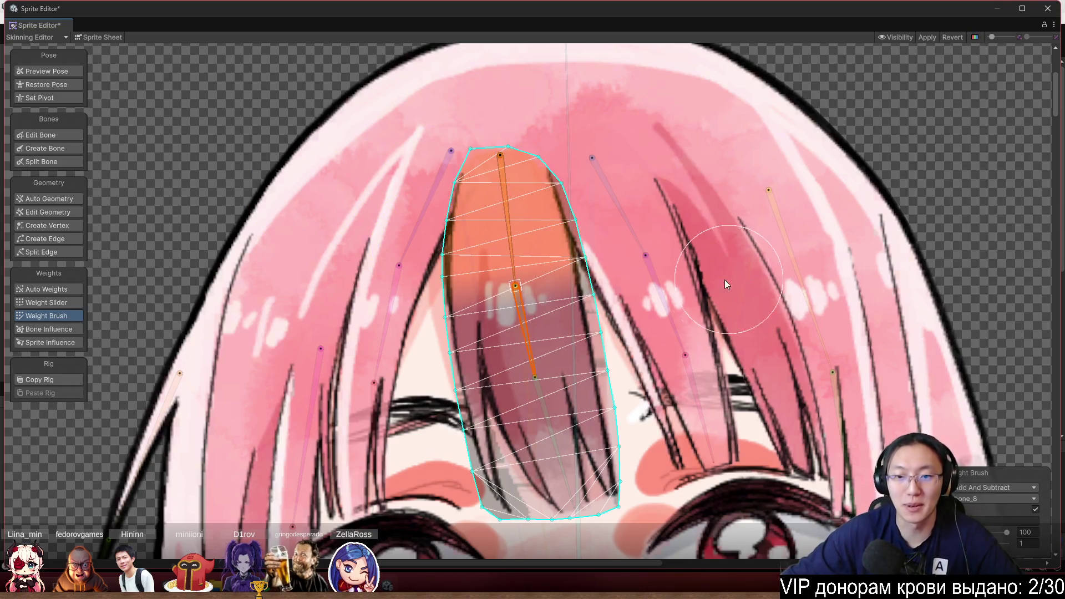
pyautogui.moveTo(527, 311); pyautogui.dragTo(490, 333)
pyautogui.moveTo(515, 374)
pyautogui.mouseDown()
pyautogui.moveTo(568, 282)
pyautogui.moveTo(555, 332)
pyautogui.moveTo(578, 276)
pyautogui.mouseUp()
pyautogui.click(732, 255)
pyautogui.click(587, 310)
pyautogui.moveTo(654, 234)
pyautogui.mouseDown()
pyautogui.moveTo(484, 348)
pyautogui.moveTo(555, 402)
pyautogui.mouseUp()
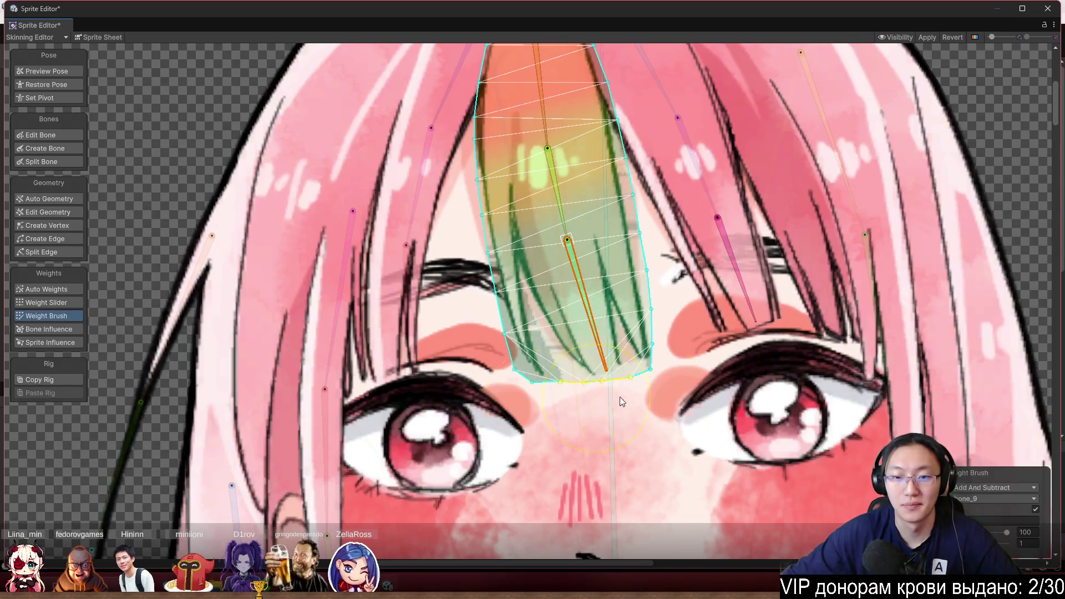
# Paint the next strand to the left with bone_5, bone_6 and bone_51 weights, cleaning stray weight
pyautogui.click(444, 165)
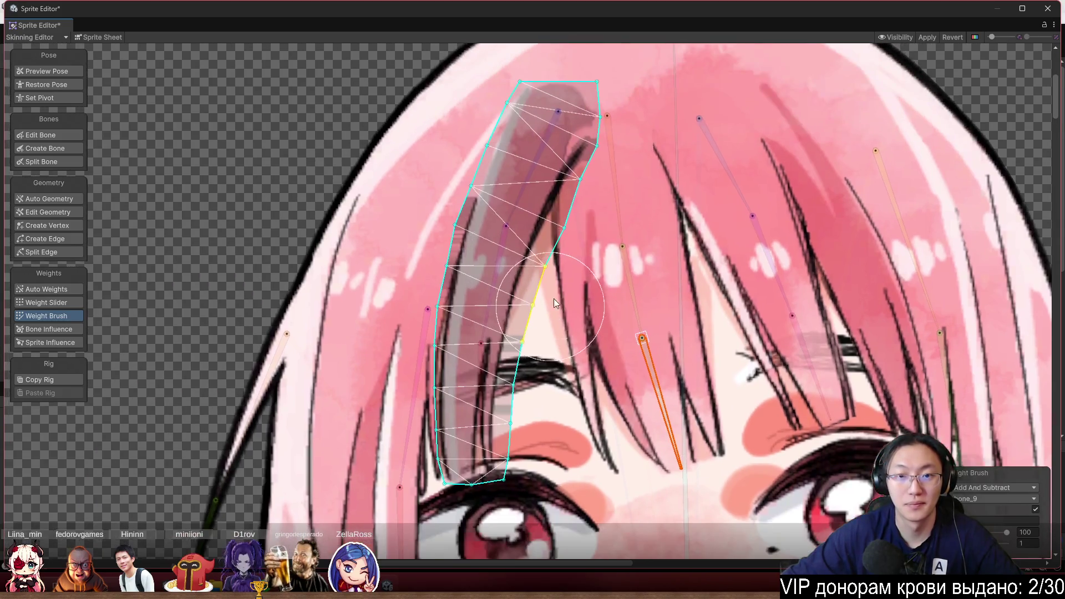
pyautogui.moveTo(444, 110)
pyautogui.mouseDown()
pyautogui.moveTo(555, 144)
pyautogui.moveTo(532, 183)
pyautogui.moveTo(458, 255)
pyautogui.moveTo(427, 341)
pyautogui.moveTo(482, 378)
pyautogui.mouseUp()
pyautogui.click(497, 264)
pyautogui.click(483, 382)
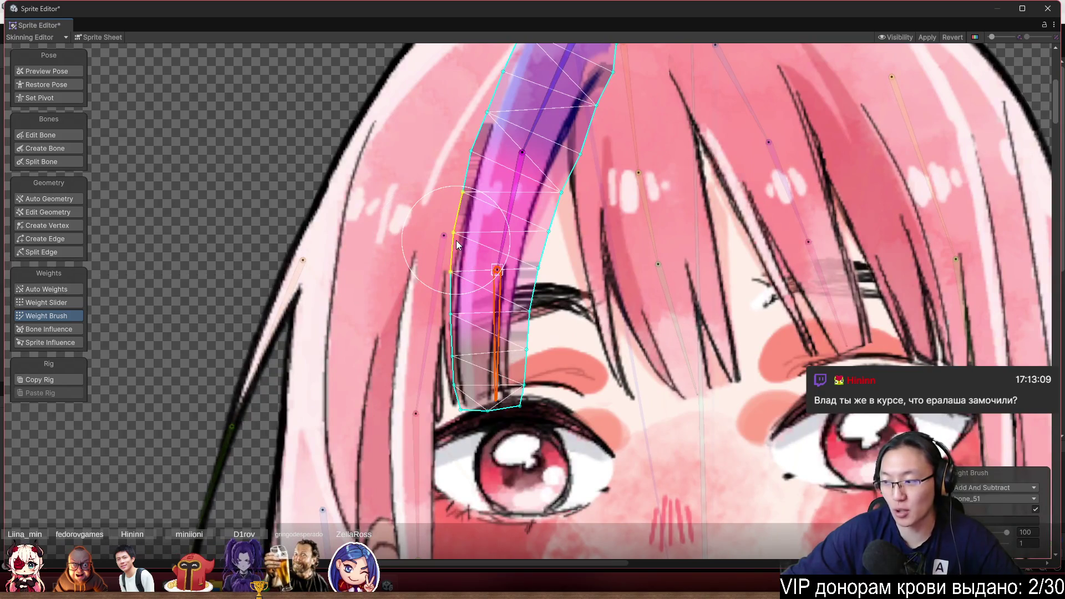
pyautogui.moveTo(456, 241); pyautogui.dragTo(458, 248)
pyautogui.moveTo(524, 398); pyautogui.dragTo(455, 334)
# Select the side hair strand sprite and its bone_13
pyautogui.scroll(-3, 516, 404)
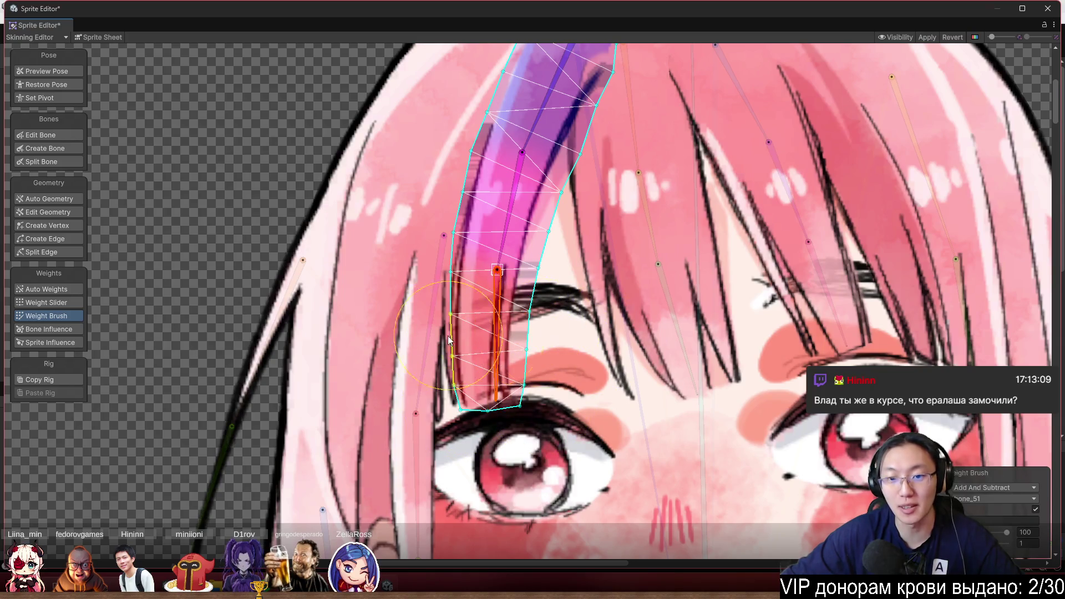
pyautogui.scroll(-2, 496, 329)
pyautogui.click(558, 202)
pyautogui.click(530, 221)
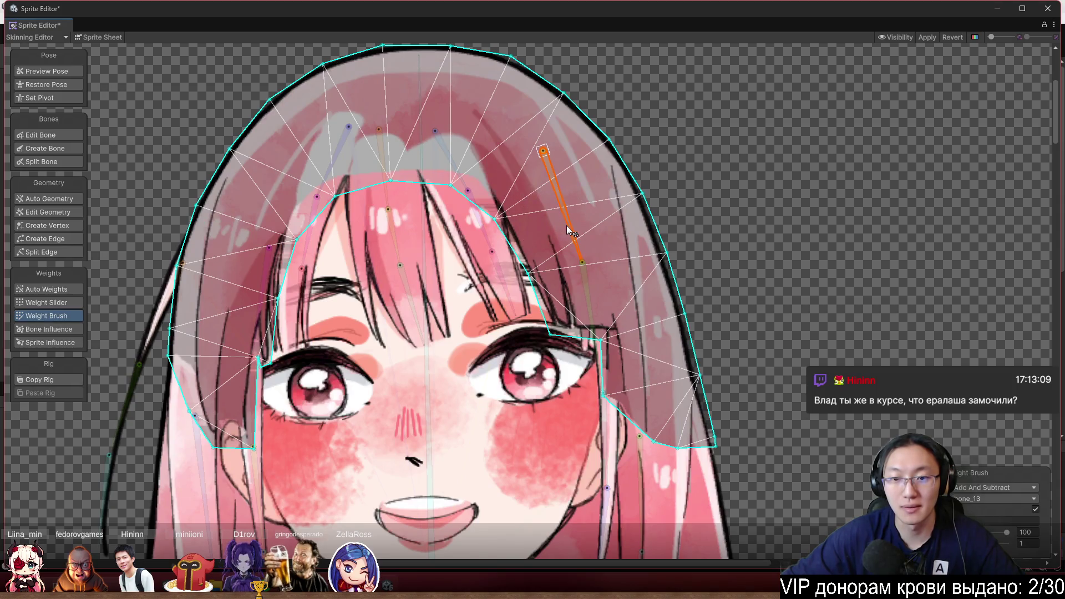
# Brush the side hair strand's top, middle and lower sections to bone_13, bone_14 and bone_15
pyautogui.click(830, 225)
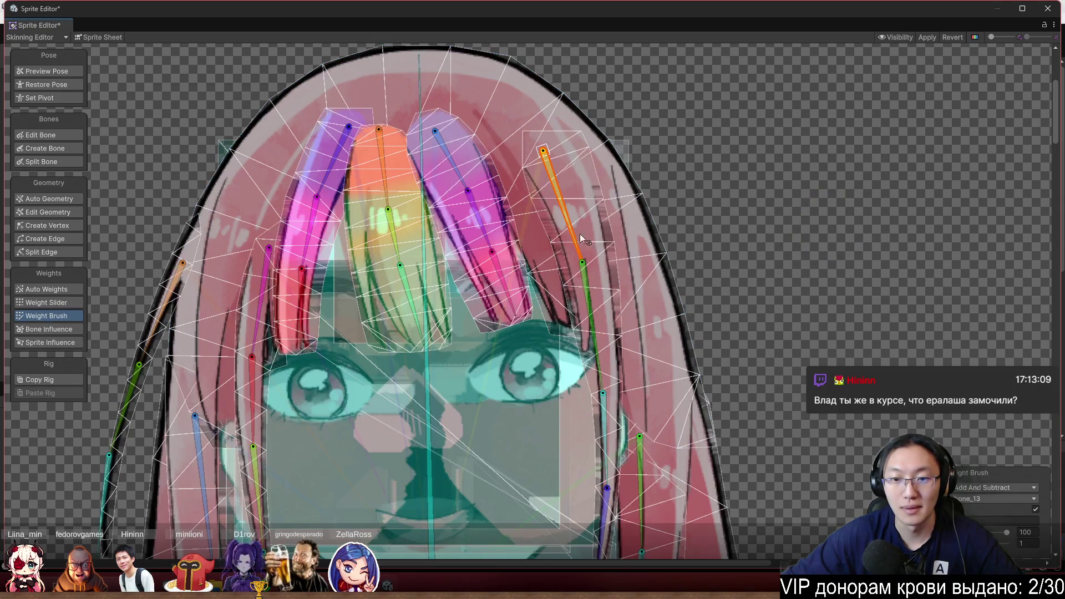
pyautogui.click(571, 179)
pyautogui.moveTo(468, 154)
pyautogui.mouseDown()
pyautogui.moveTo(515, 227)
pyautogui.moveTo(494, 255)
pyautogui.mouseUp()
pyautogui.click(580, 284)
pyautogui.moveTo(580, 294); pyautogui.dragTo(596, 388)
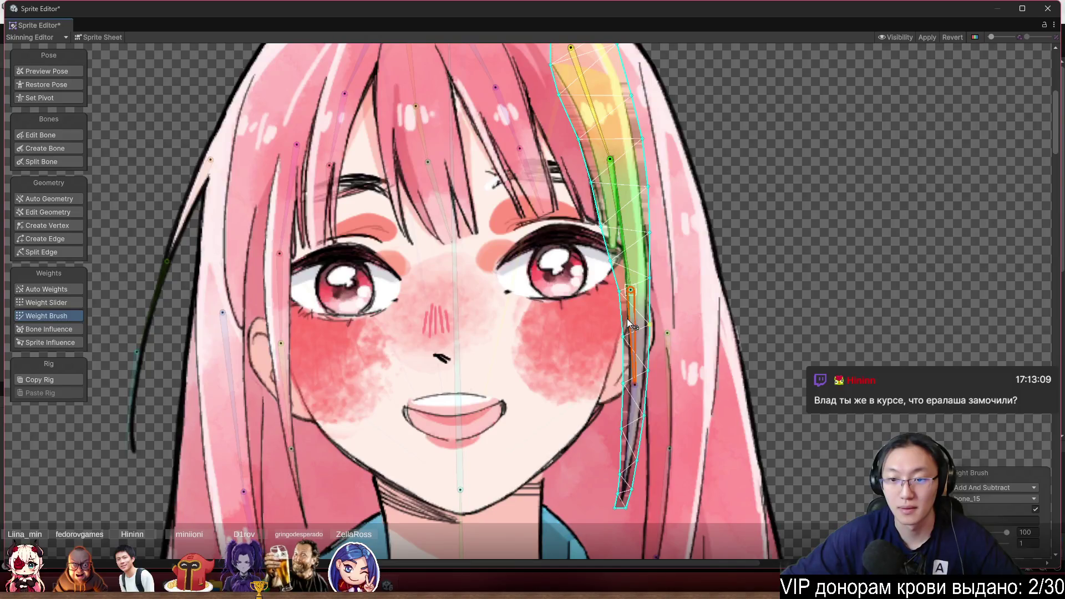
pyautogui.click(627, 318)
pyautogui.moveTo(732, 374); pyautogui.dragTo(731, 315)
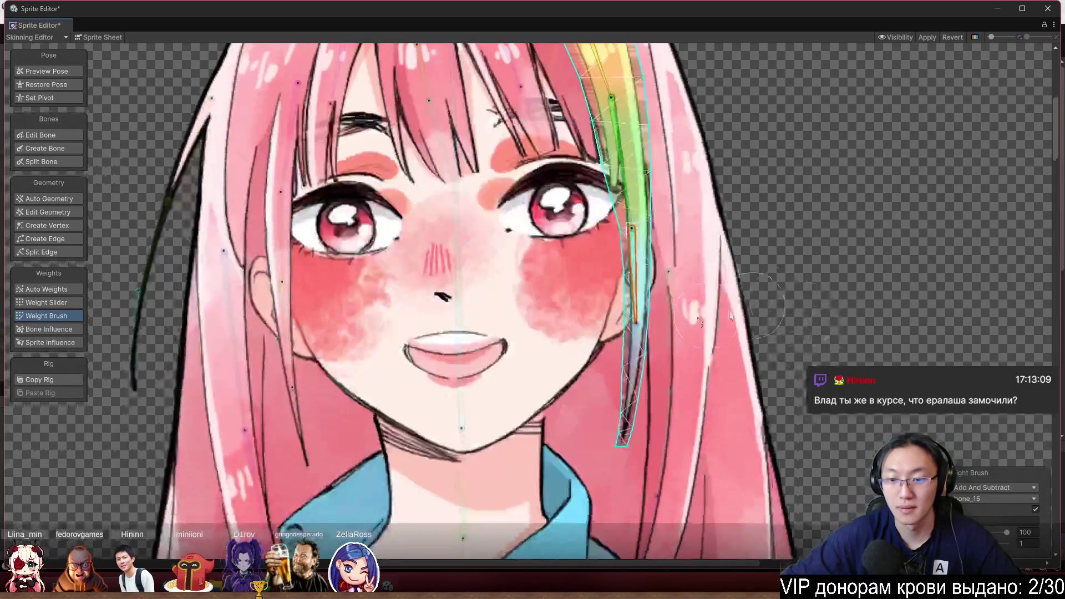
pyautogui.click(635, 355)
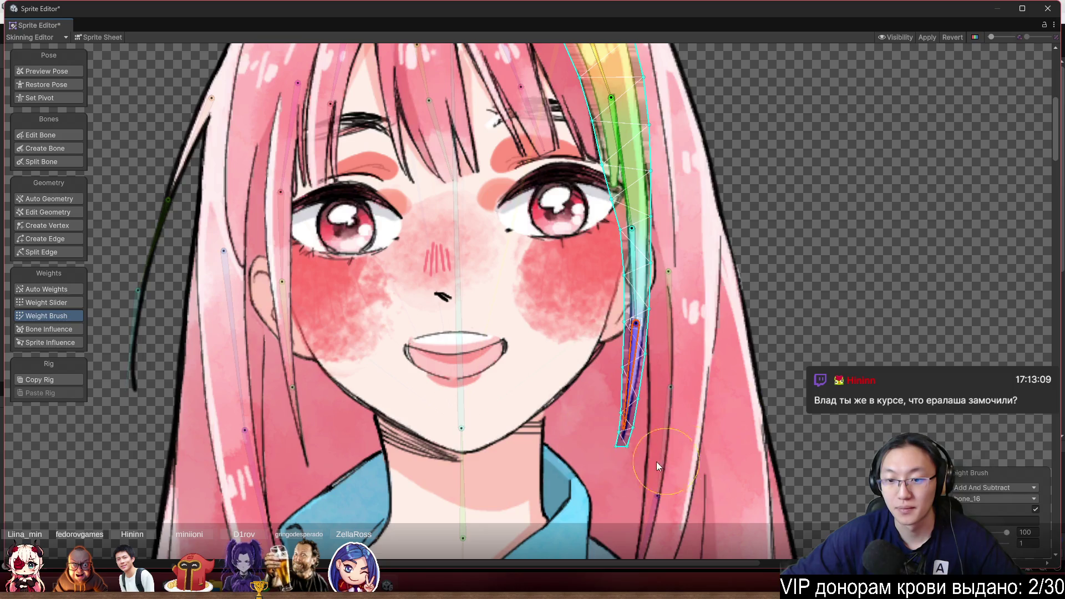
# Brush weight down the right hair strand, purple for bone_27 on its lower part, ending on bone_28
pyautogui.scroll(-5, 793, 335)
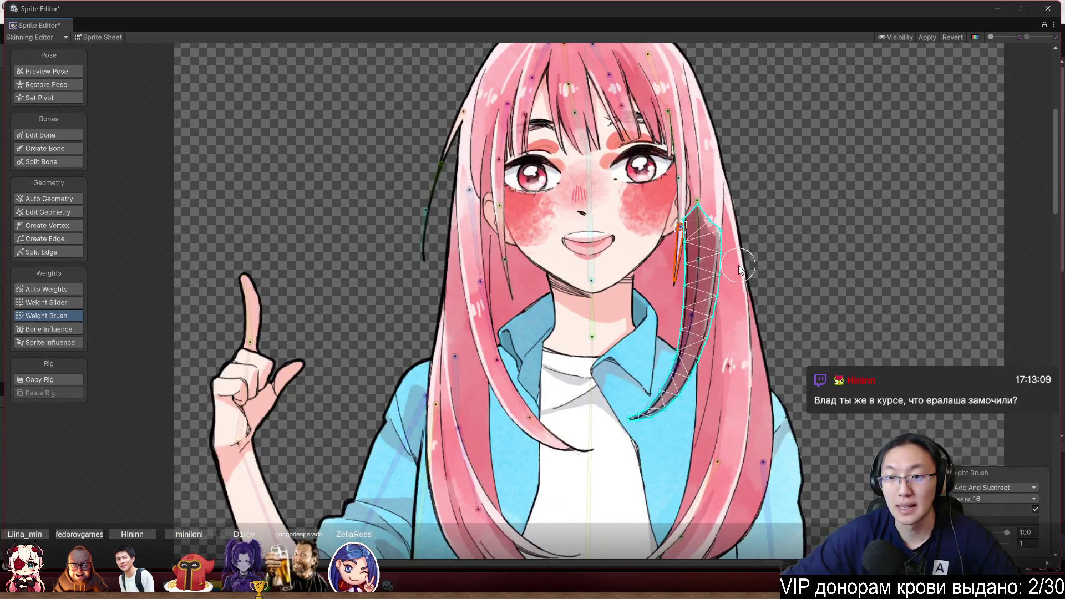
pyautogui.moveTo(698, 213); pyautogui.dragTo(701, 284)
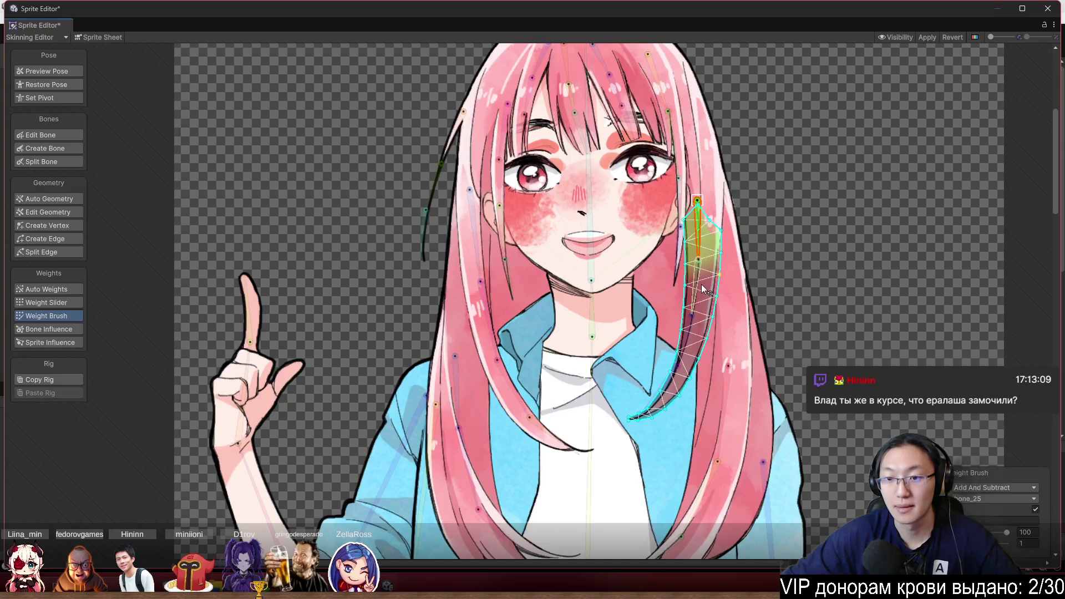
pyautogui.moveTo(623, 282); pyautogui.dragTo(713, 288)
pyautogui.click(693, 336)
pyautogui.moveTo(692, 336); pyautogui.dragTo(677, 393)
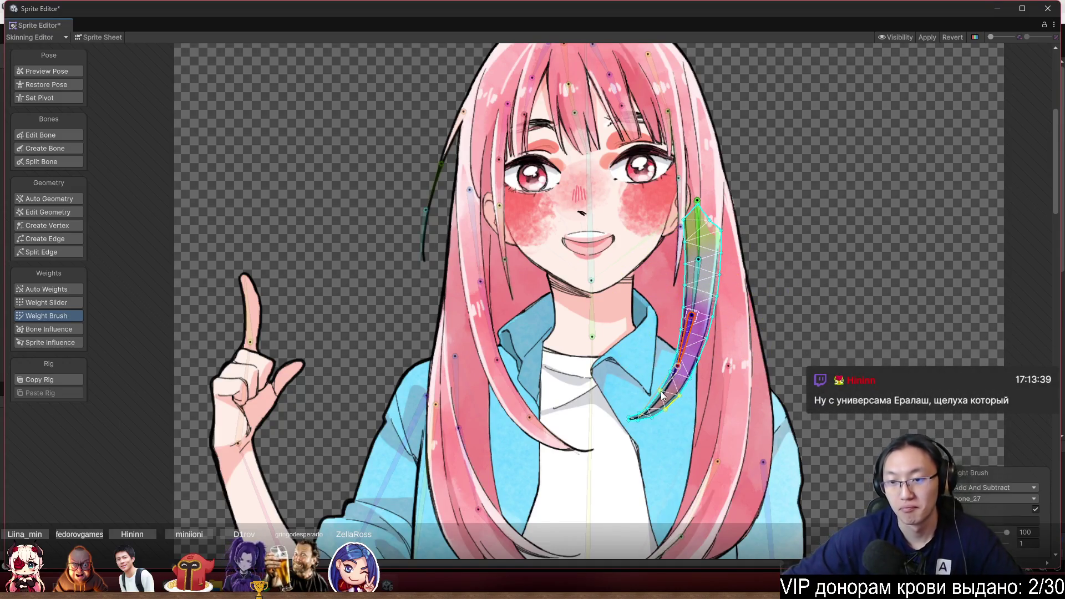
pyautogui.click(663, 391)
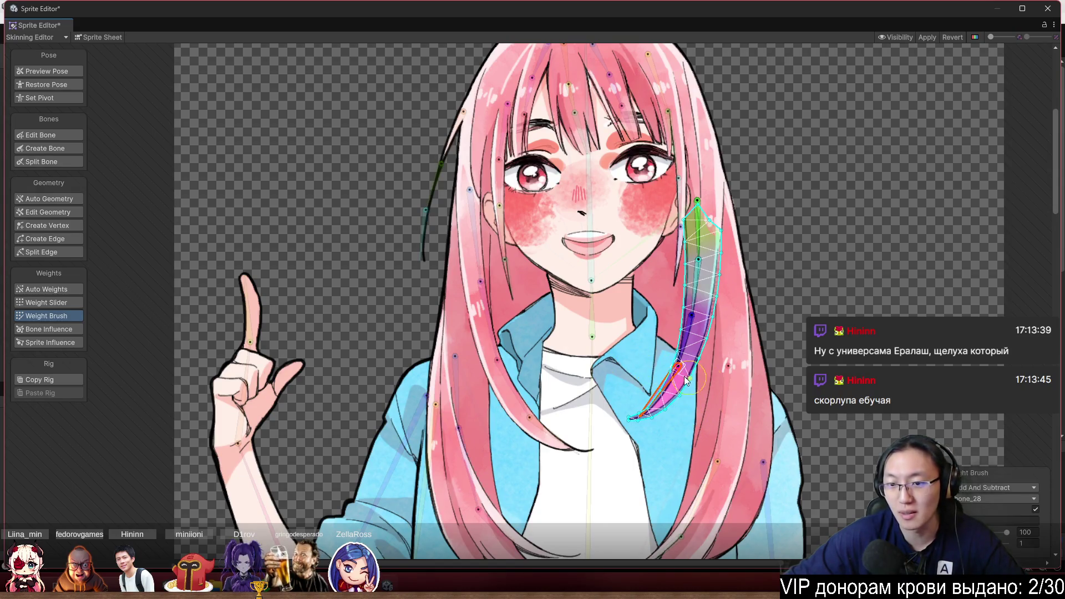
pyautogui.scroll(5, 501, 204)
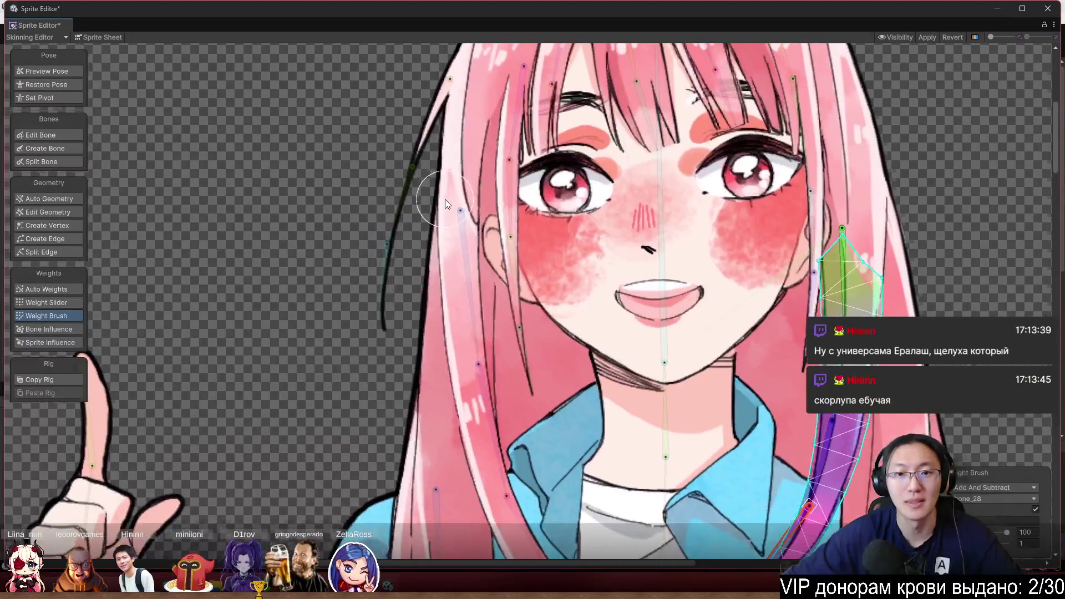
# Paint the left hair strand down its length to bone_21, bone_22 and bone_23 at the tip
pyautogui.click(445, 233)
pyautogui.click(457, 220)
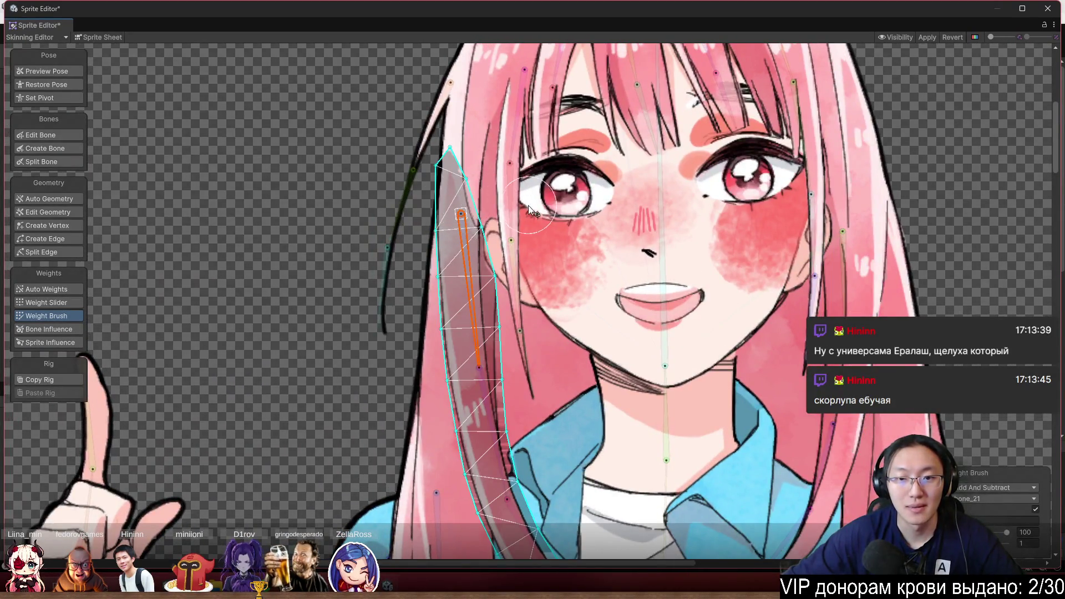
pyautogui.moveTo(440, 176)
pyautogui.mouseDown()
pyautogui.moveTo(504, 234)
pyautogui.moveTo(444, 302)
pyautogui.moveTo(448, 352)
pyautogui.moveTo(581, 354)
pyautogui.mouseUp()
pyautogui.scroll(-3, 581, 354)
pyautogui.click(476, 295)
pyautogui.moveTo(476, 300); pyautogui.dragTo(511, 334)
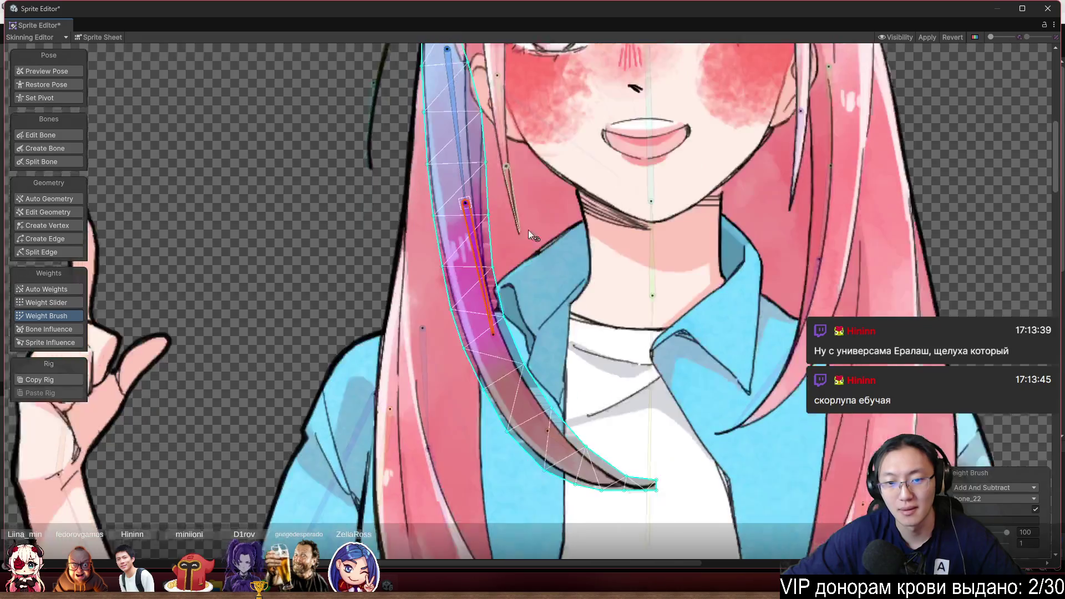
pyautogui.scroll(-2, 528, 230)
pyautogui.click(513, 331)
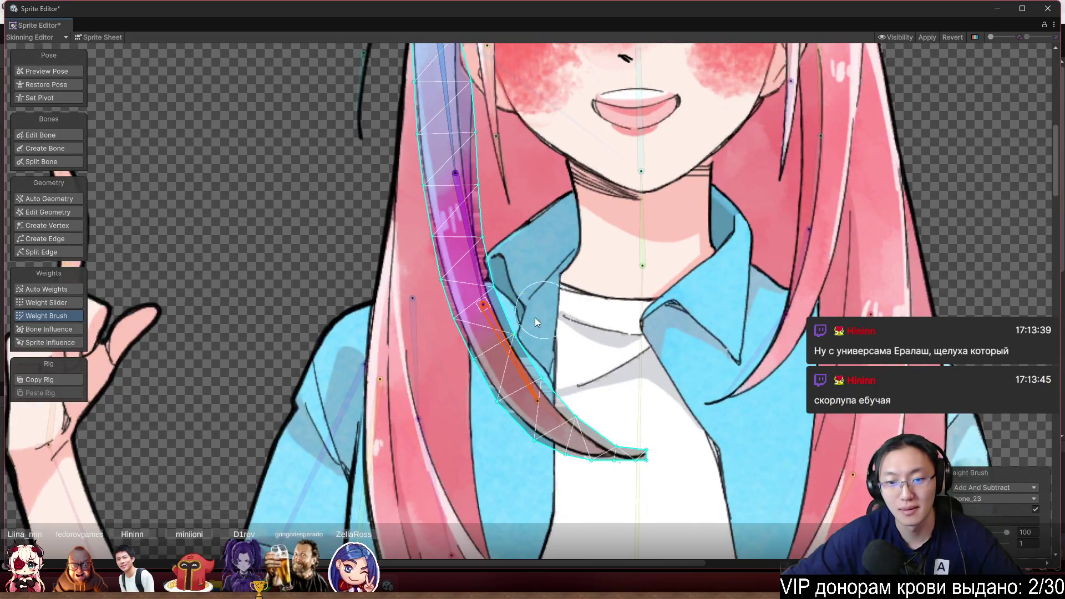
pyautogui.moveTo(557, 417)
pyautogui.mouseDown()
pyautogui.moveTo(624, 405)
pyautogui.moveTo(667, 442)
pyautogui.mouseUp()
pyautogui.scroll(-5, 560, 296)
pyautogui.scroll(5, 524, 244)
# Paint the thin outer hair strand's weights for bone_36 and its lowest bone, bone_37
pyautogui.click(519, 237)
pyautogui.scroll(2, 519, 238)
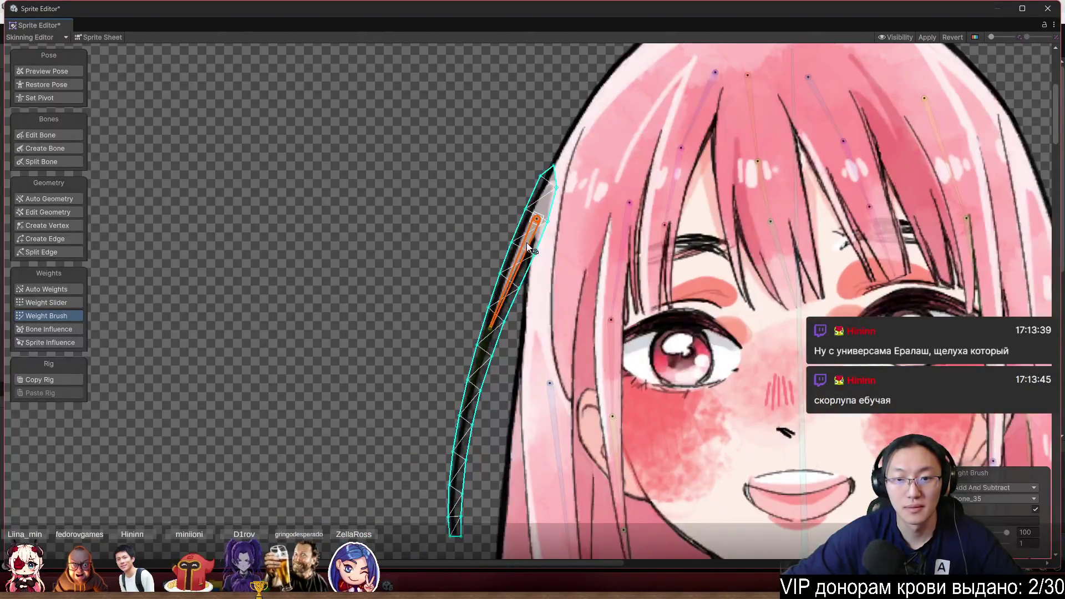
pyautogui.moveTo(475, 371)
pyautogui.mouseDown()
pyautogui.moveTo(527, 256)
pyautogui.moveTo(511, 273)
pyautogui.moveTo(518, 285)
pyautogui.mouseUp()
pyautogui.click(526, 277)
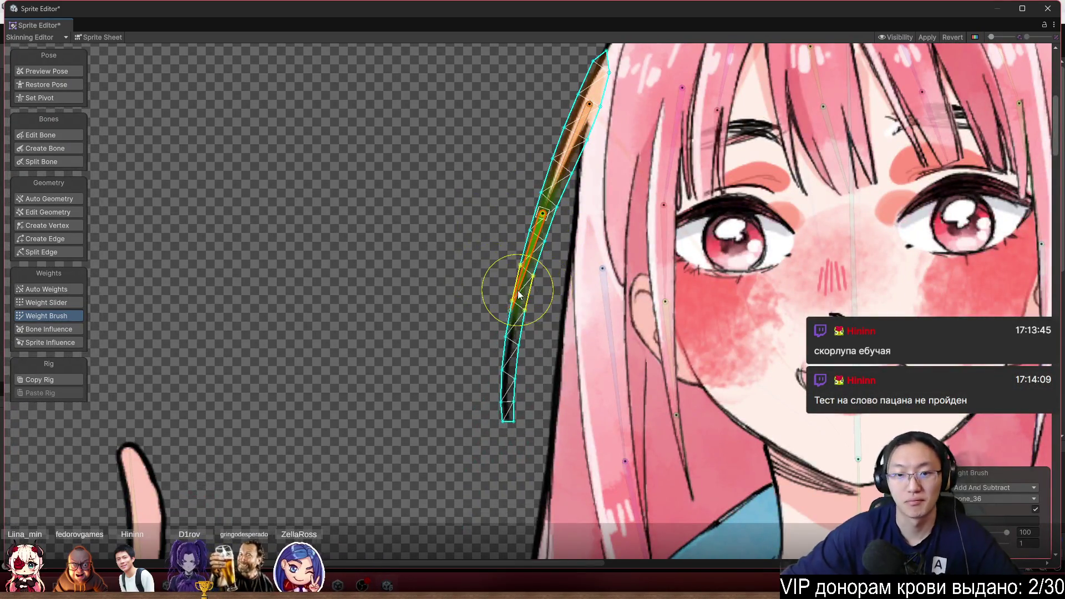
pyautogui.click(506, 405)
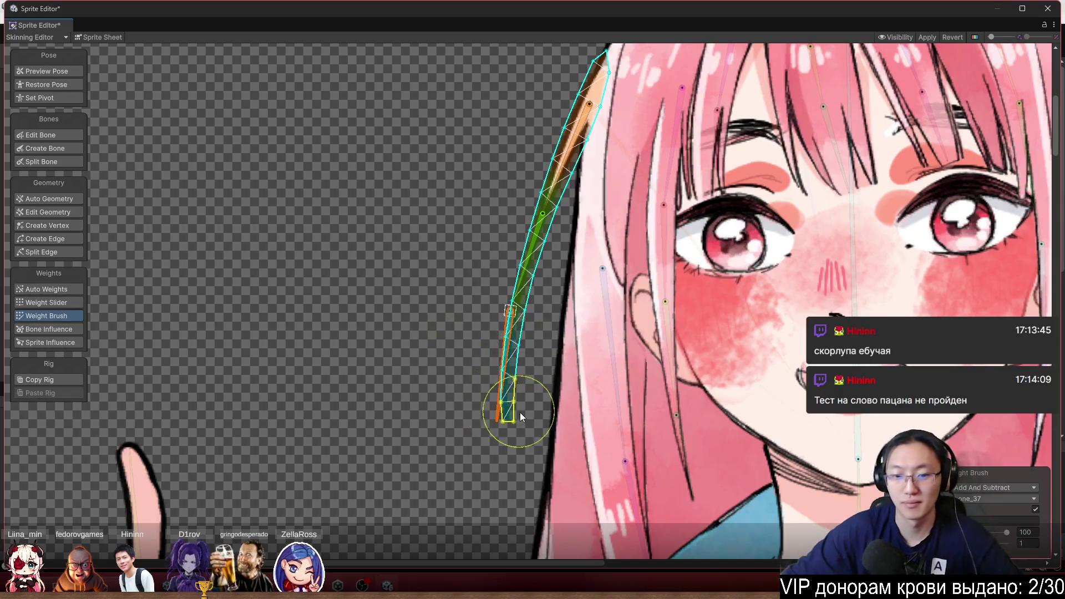
pyautogui.scroll(-3, 307, 336)
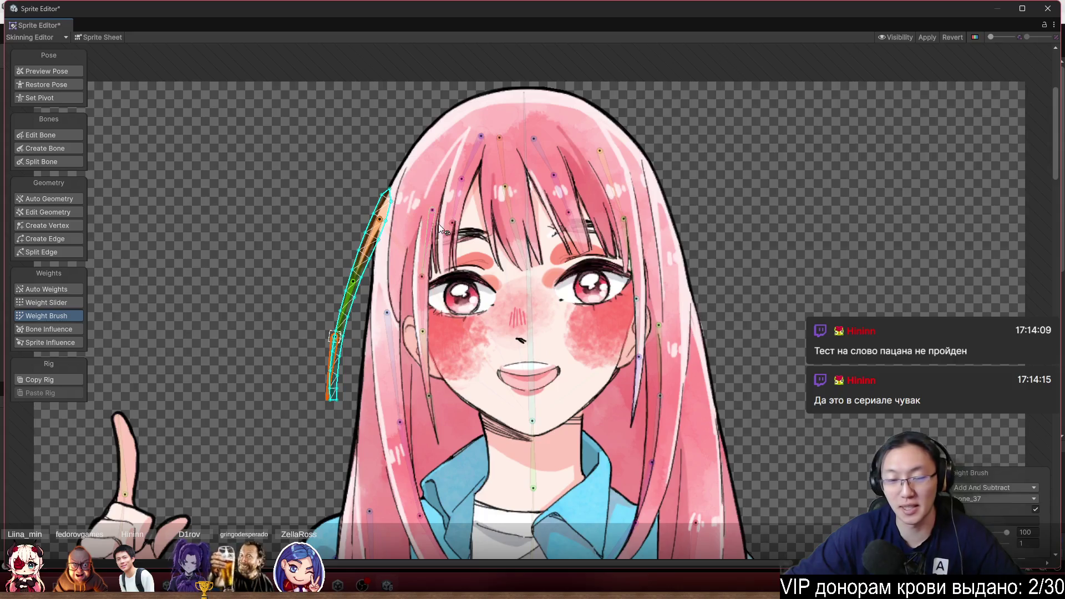
pyautogui.scroll(5, 725, 331)
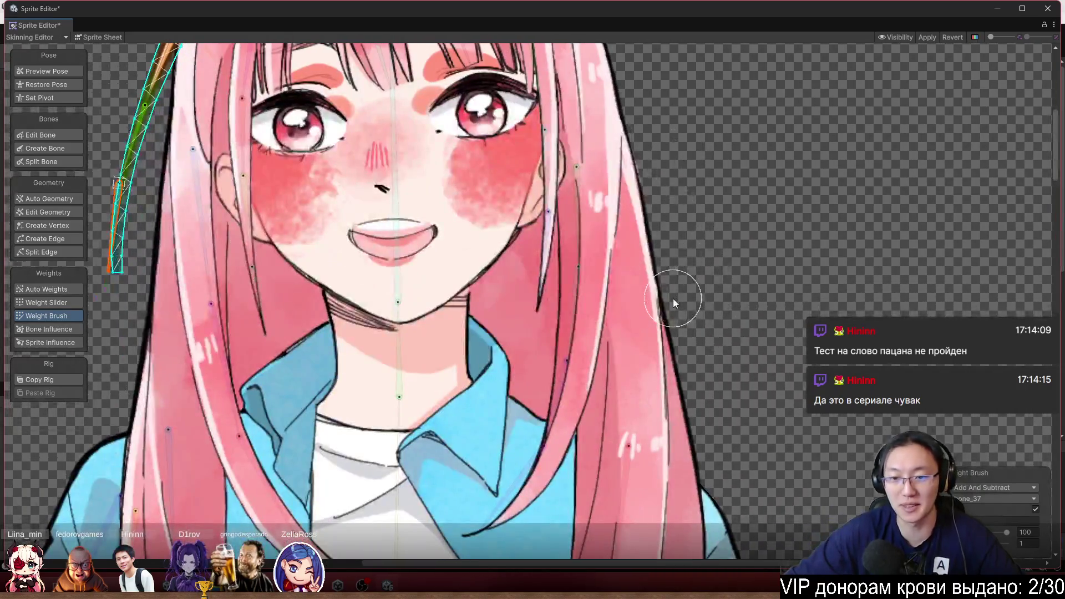
pyautogui.scroll(4, 556, 272)
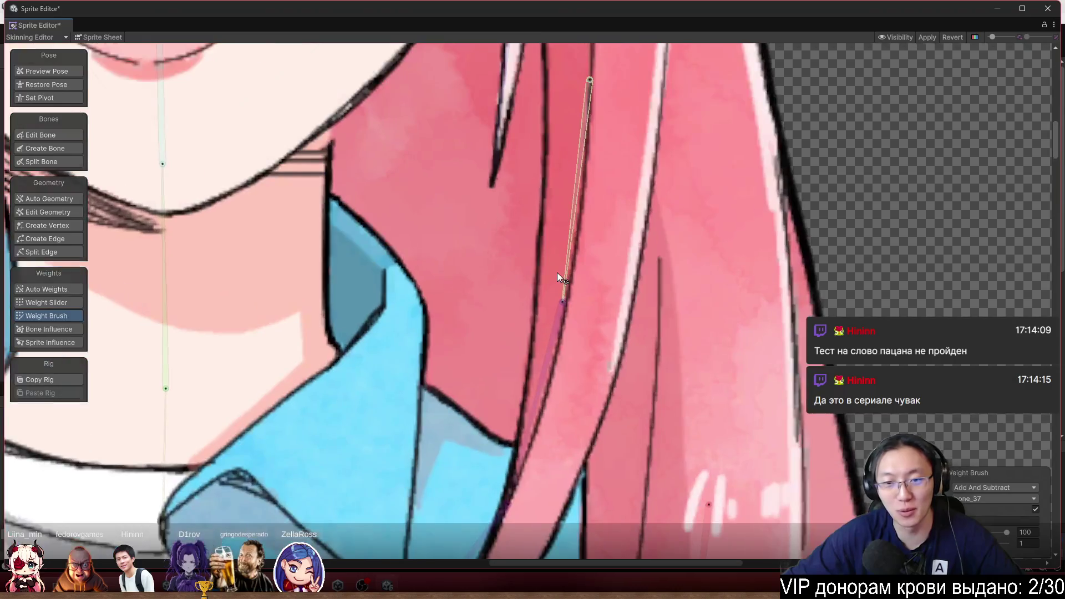
pyautogui.scroll(-6, 557, 271)
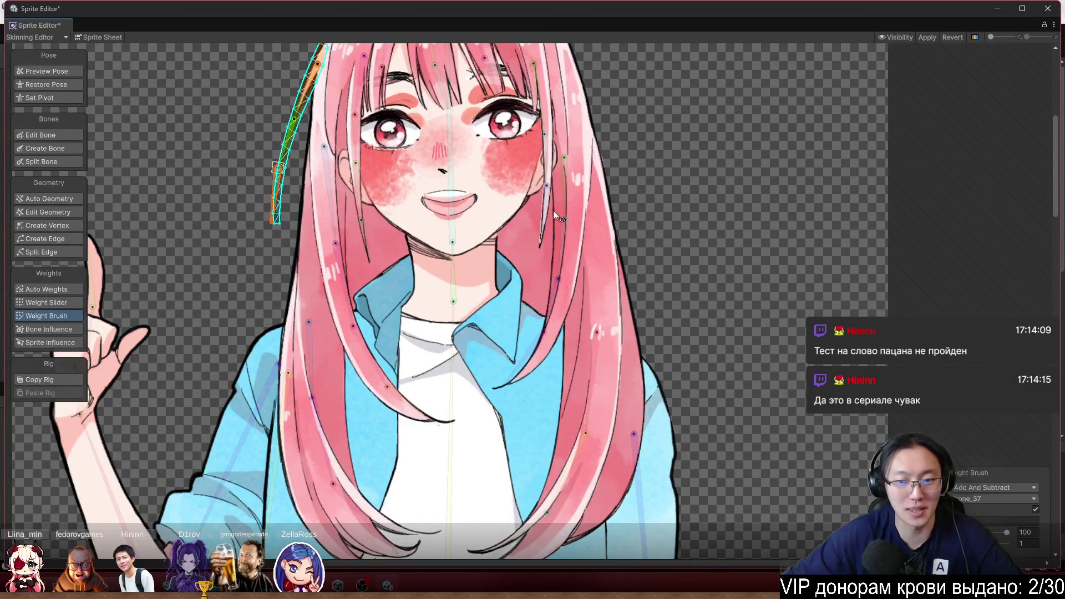
pyautogui.scroll(-3, 594, 227)
# On the main hair sprite, paint head bone_4 weight over the hair mesh and its left edge
pyautogui.click(619, 266)
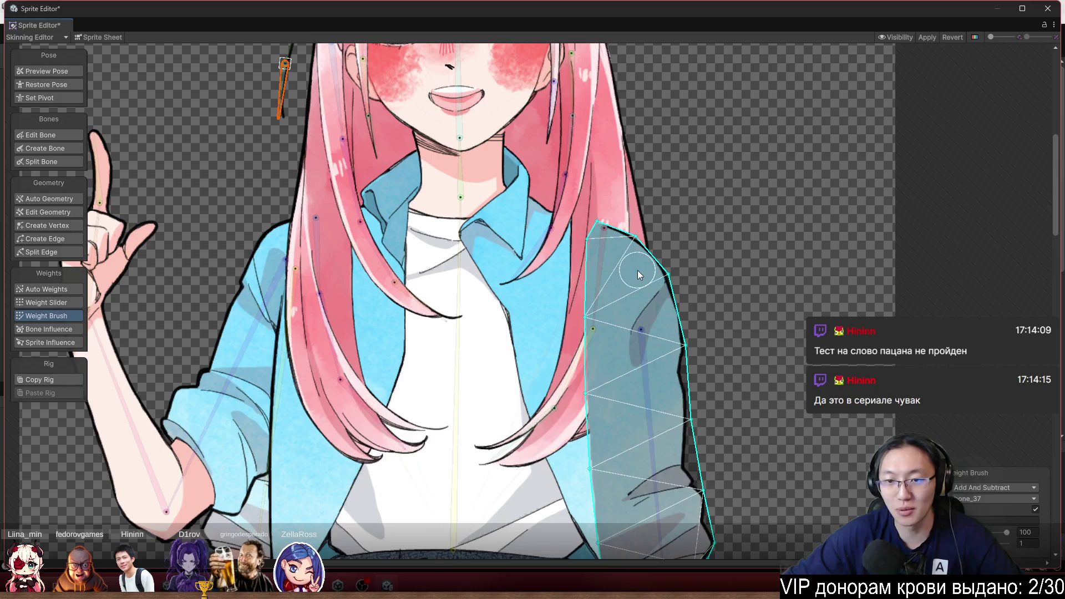
pyautogui.click(637, 270)
pyautogui.scroll(4, 670, 275)
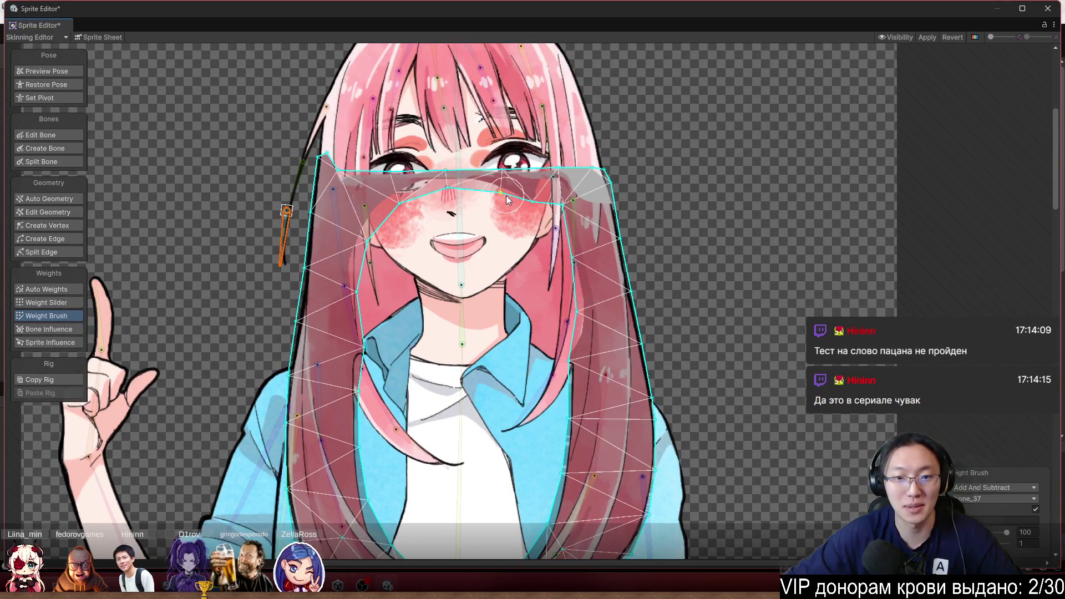
pyautogui.click(456, 200)
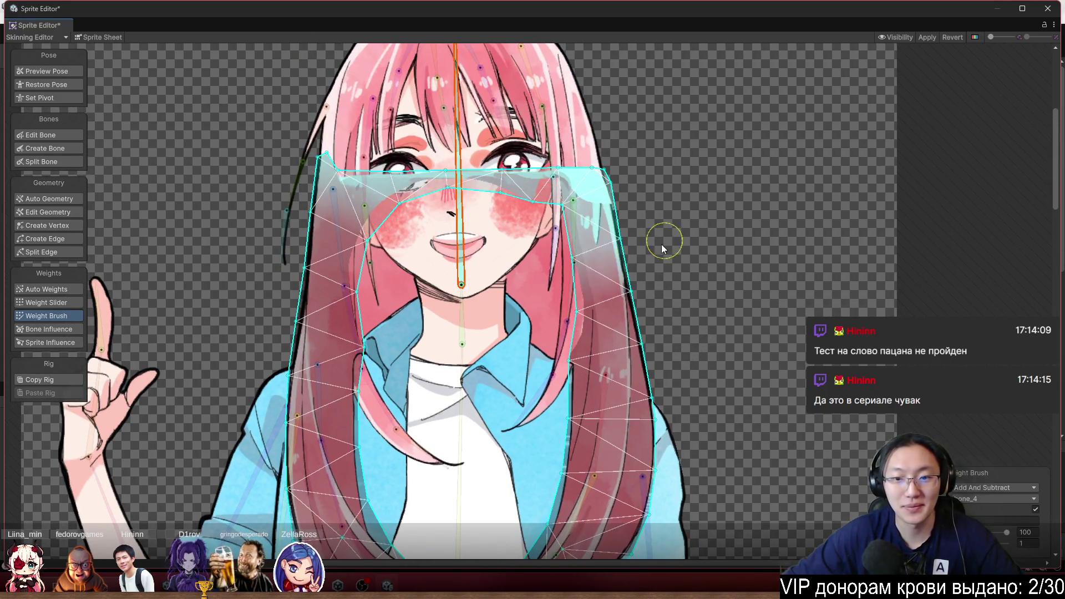
pyautogui.moveTo(662, 246); pyautogui.dragTo(638, 313)
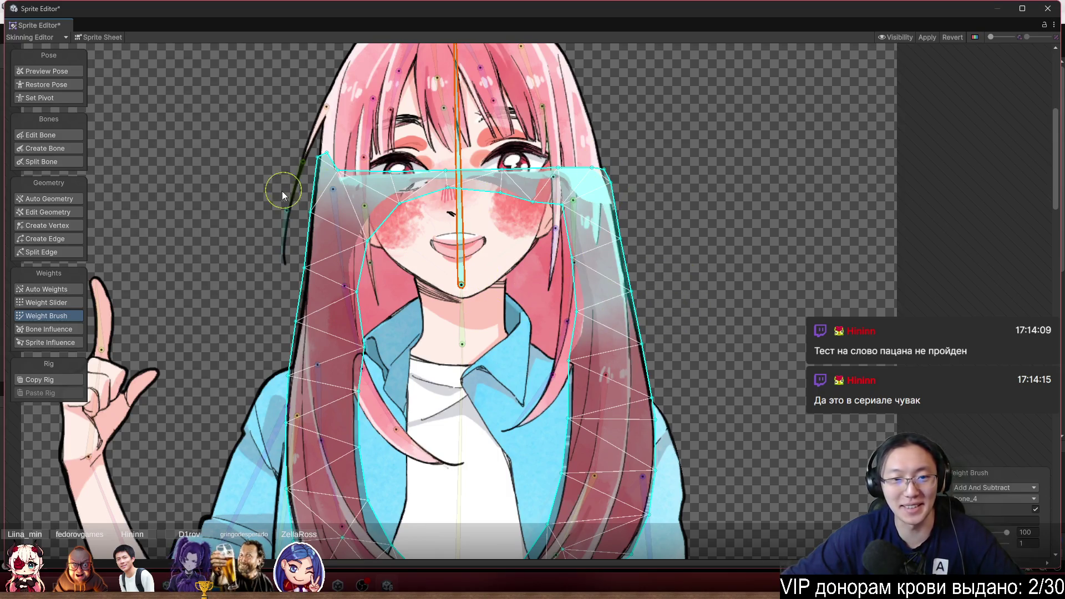
pyautogui.moveTo(381, 198)
pyautogui.mouseDown()
pyautogui.moveTo(386, 273)
pyautogui.moveTo(252, 309)
pyautogui.mouseUp()
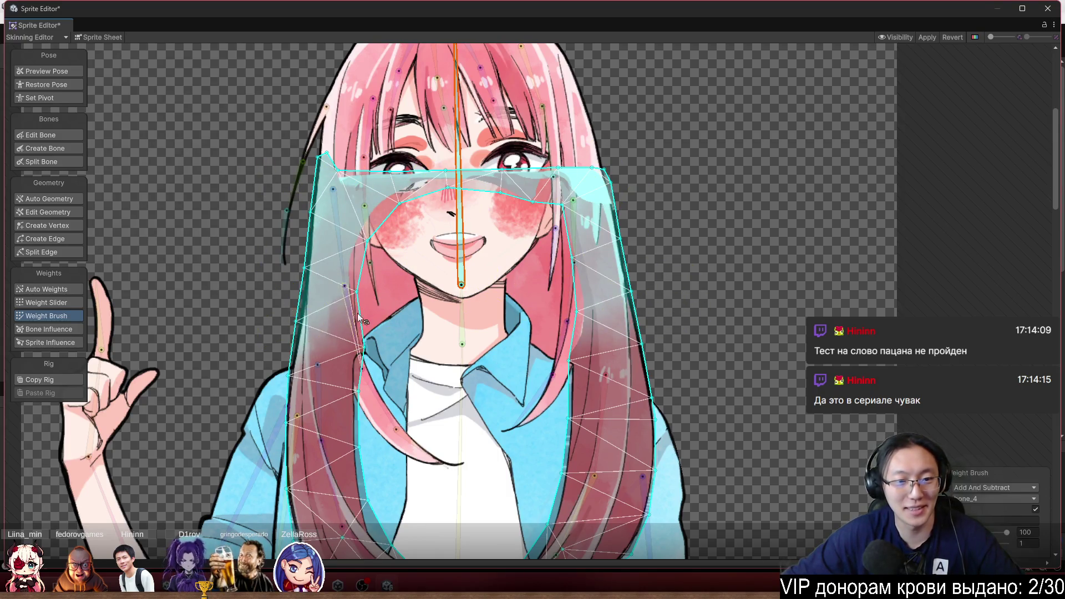
pyautogui.moveTo(321, 321); pyautogui.dragTo(422, 147)
# Paint the left front lock with bone_2 at the top, then bone_33 and bone_34 toward its tip
pyautogui.click(569, 271)
pyautogui.moveTo(493, 186)
pyautogui.mouseDown()
pyautogui.moveTo(433, 178)
pyautogui.moveTo(457, 251)
pyautogui.moveTo(449, 344)
pyautogui.moveTo(408, 238)
pyautogui.moveTo(419, 178)
pyautogui.moveTo(427, 261)
pyautogui.moveTo(432, 244)
pyautogui.mouseUp()
pyautogui.click(414, 208)
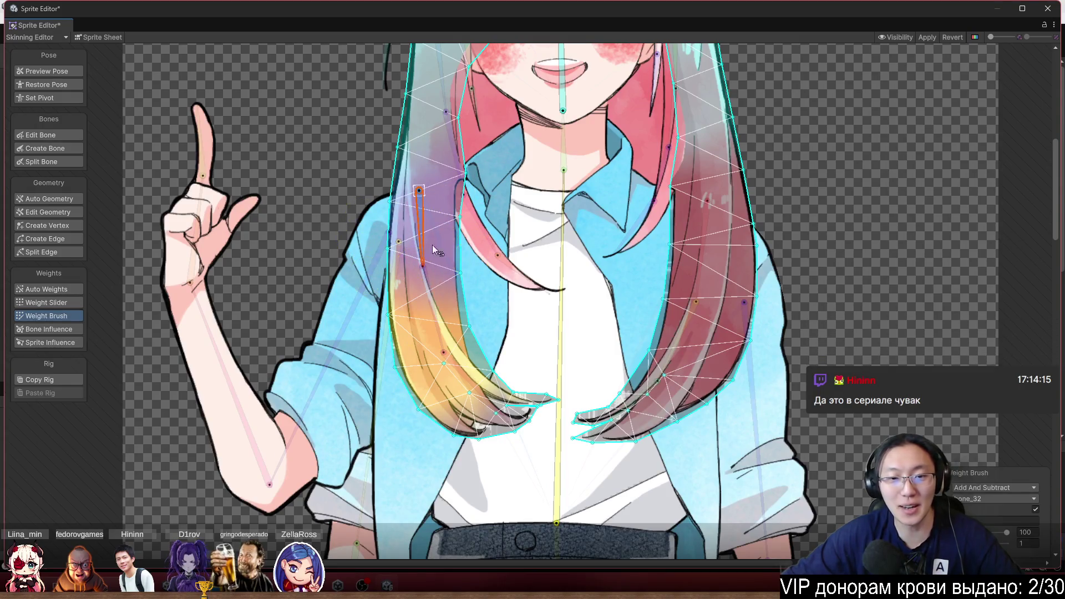
pyautogui.click(560, 214)
pyautogui.moveTo(486, 183)
pyautogui.mouseDown()
pyautogui.moveTo(388, 186)
pyautogui.moveTo(436, 233)
pyautogui.mouseUp()
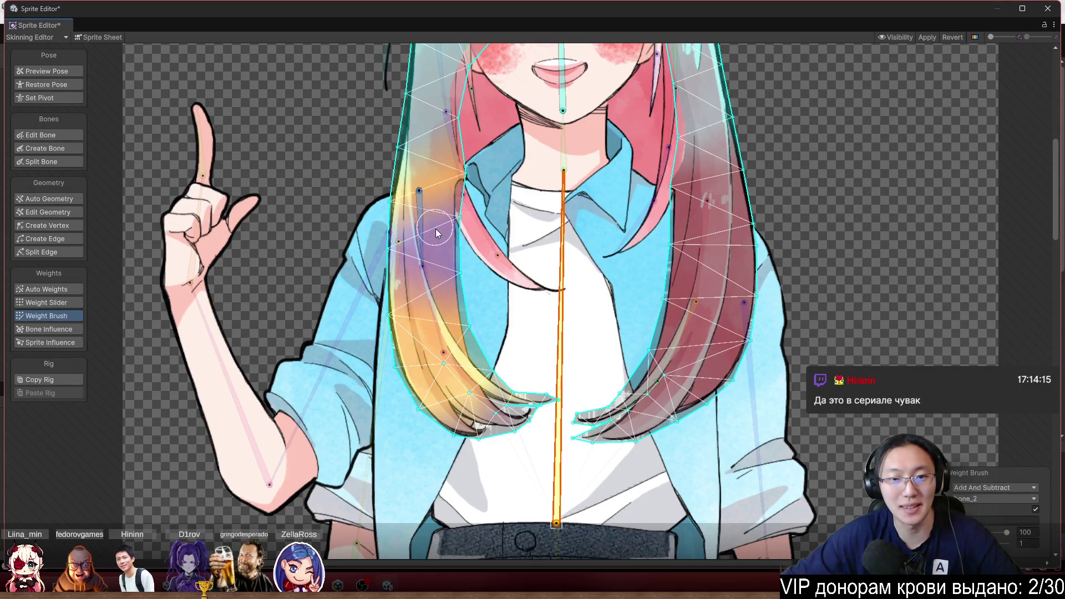
pyautogui.click(472, 227)
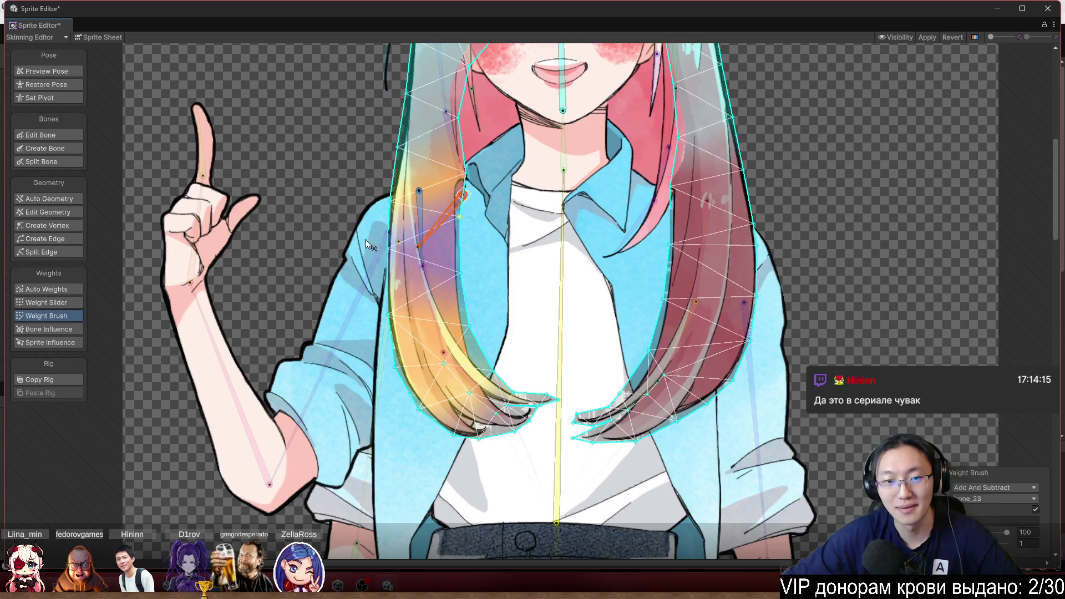
pyautogui.click(421, 227)
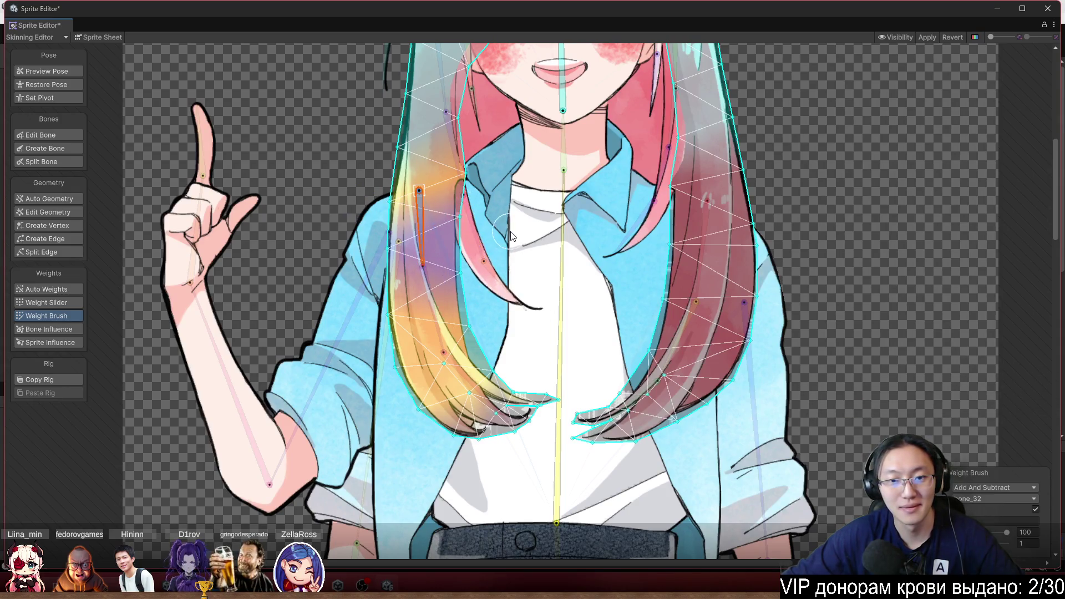
pyautogui.click(431, 298)
pyautogui.moveTo(480, 288)
pyautogui.mouseDown()
pyautogui.moveTo(438, 300)
pyautogui.moveTo(411, 334)
pyautogui.mouseUp()
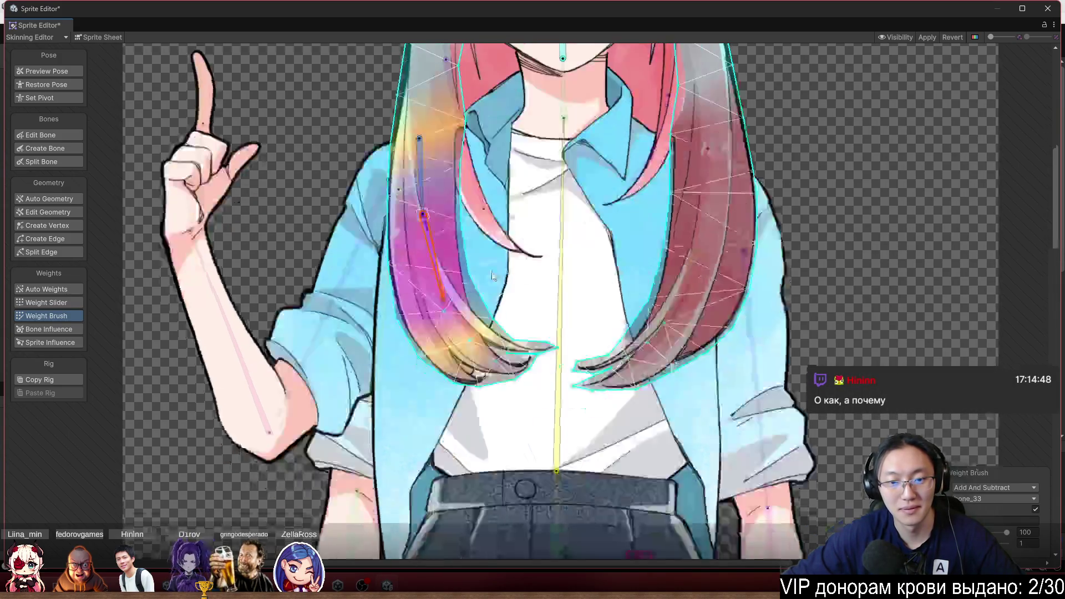
pyautogui.scroll(3, 475, 338)
pyautogui.click(474, 320)
pyautogui.moveTo(475, 304)
pyautogui.mouseDown()
pyautogui.moveTo(444, 355)
pyautogui.moveTo(577, 347)
pyautogui.mouseUp()
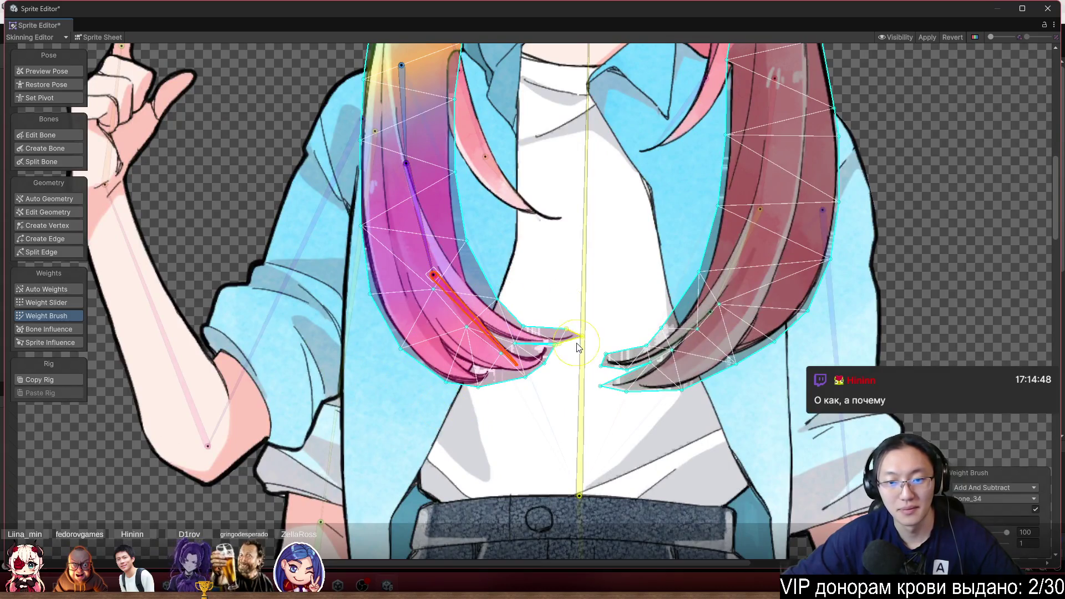
# Paint green bone_31 weight on the right front lock down to its tip
pyautogui.click(666, 347)
pyautogui.moveTo(696, 384); pyautogui.dragTo(671, 303)
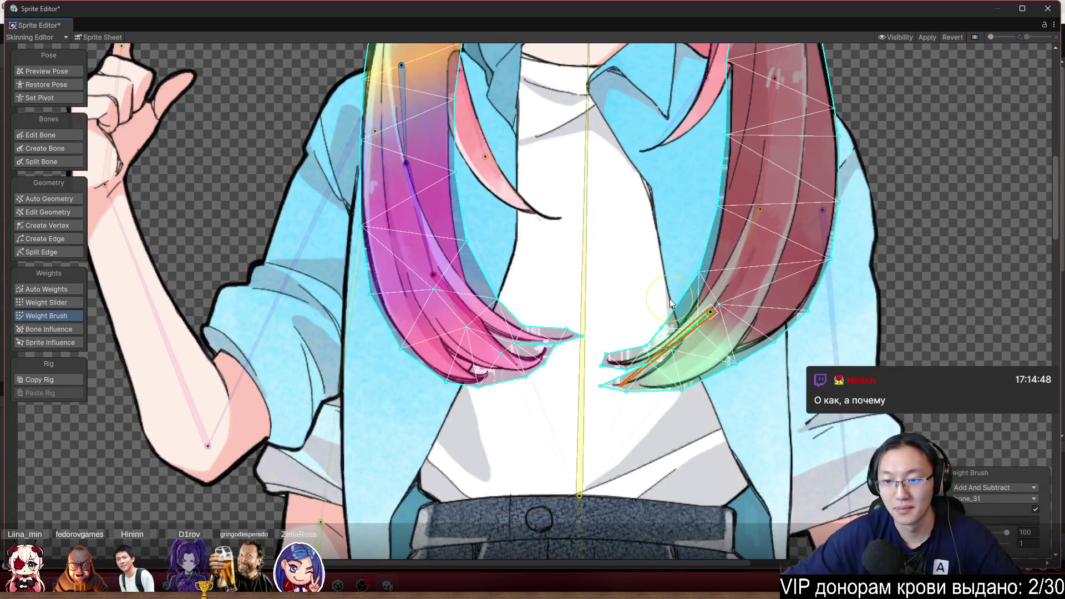
pyautogui.moveTo(666, 389); pyautogui.dragTo(611, 383)
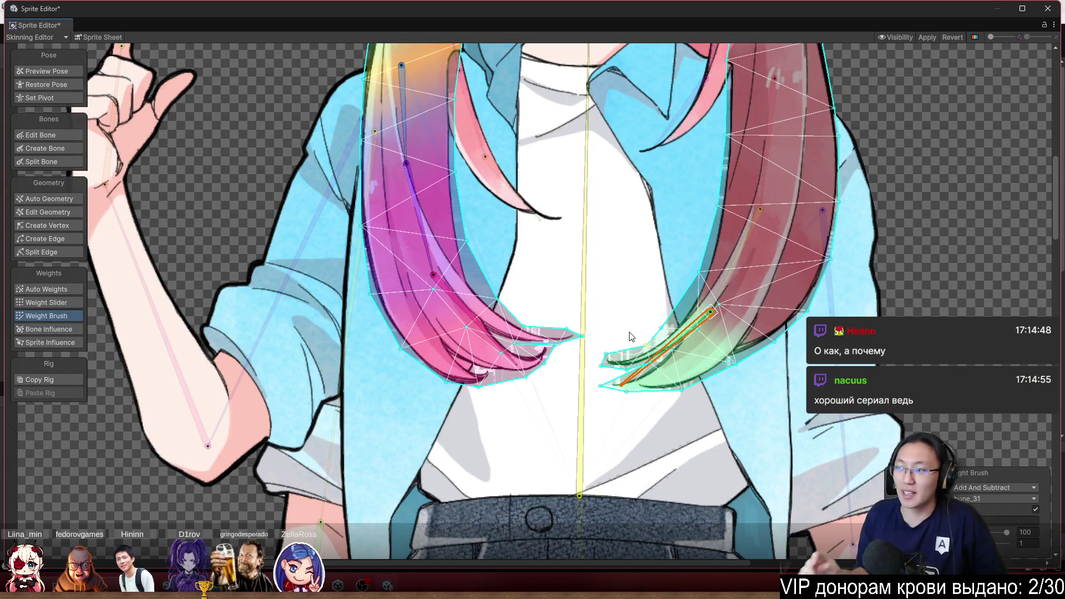
pyautogui.scroll(-5, 631, 337)
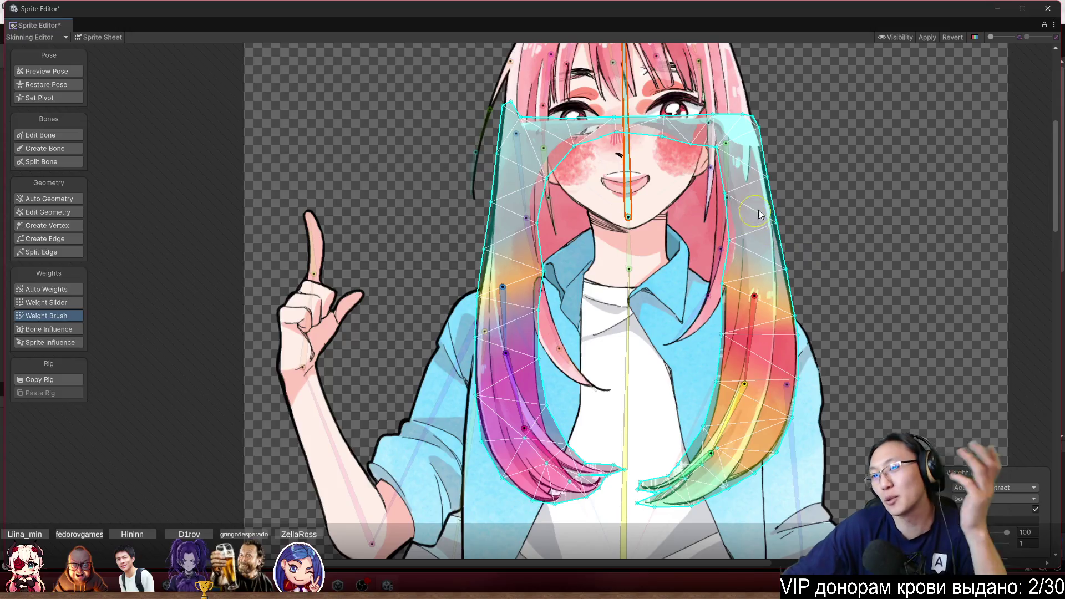
# Fit the sprite in view and paint face-bone weight across the top-hair mesh
pyautogui.scroll(3, 832, 199)
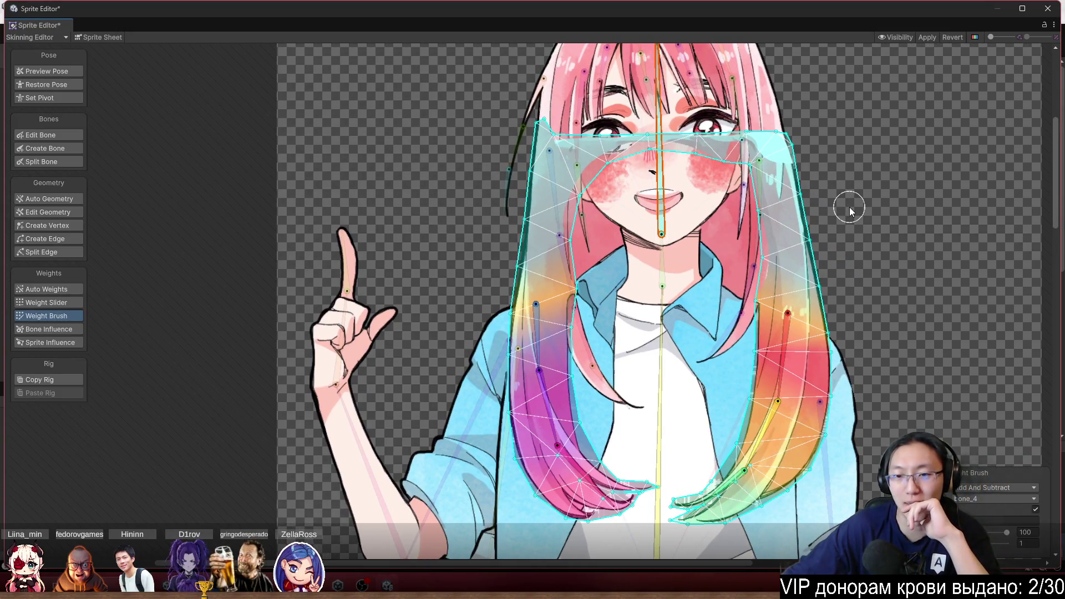
pyautogui.press('f')
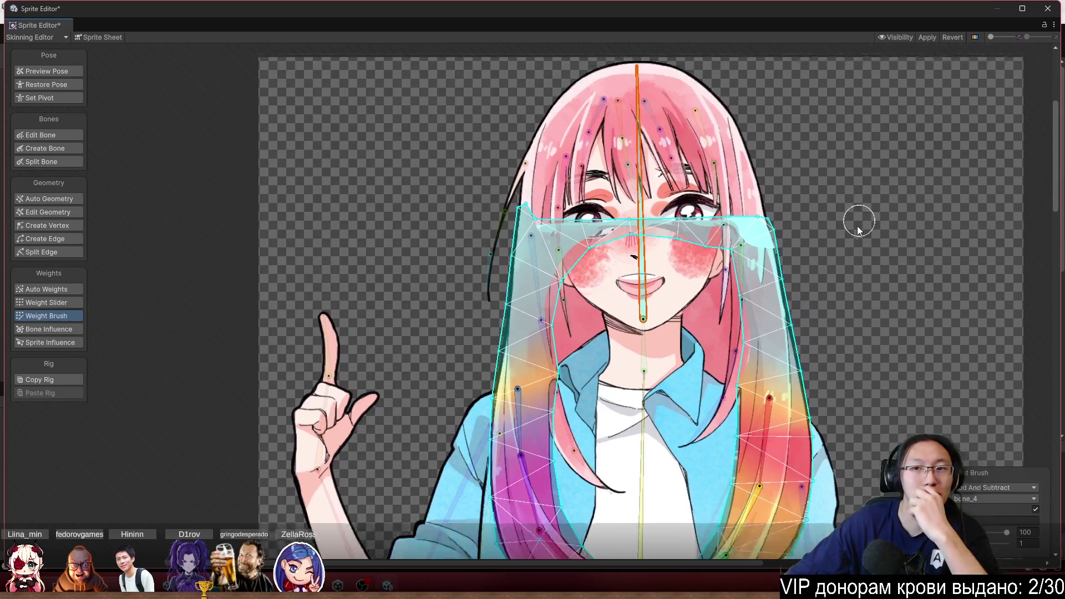
pyautogui.moveTo(603, 232)
pyautogui.mouseDown()
pyautogui.moveTo(665, 227)
pyautogui.moveTo(594, 192)
pyautogui.moveTo(611, 184)
pyautogui.mouseUp()
pyautogui.click(598, 97)
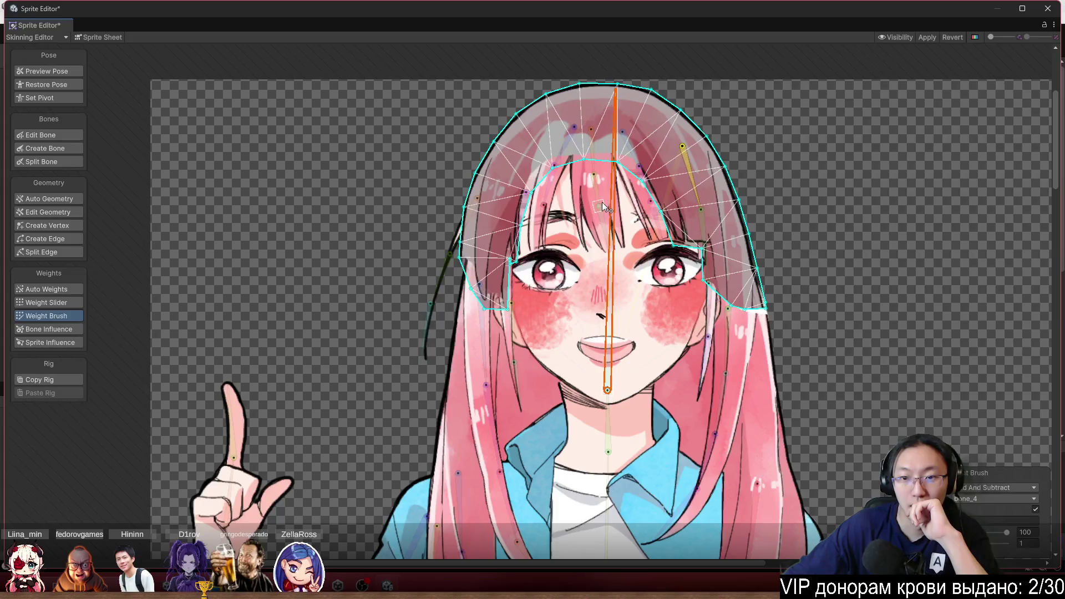
pyautogui.moveTo(592, 110)
pyautogui.mouseDown()
pyautogui.moveTo(504, 151)
pyautogui.moveTo(485, 261)
pyautogui.moveTo(577, 119)
pyautogui.moveTo(613, 151)
pyautogui.moveTo(790, 250)
pyautogui.moveTo(644, 73)
pyautogui.moveTo(498, 129)
pyautogui.mouseUp()
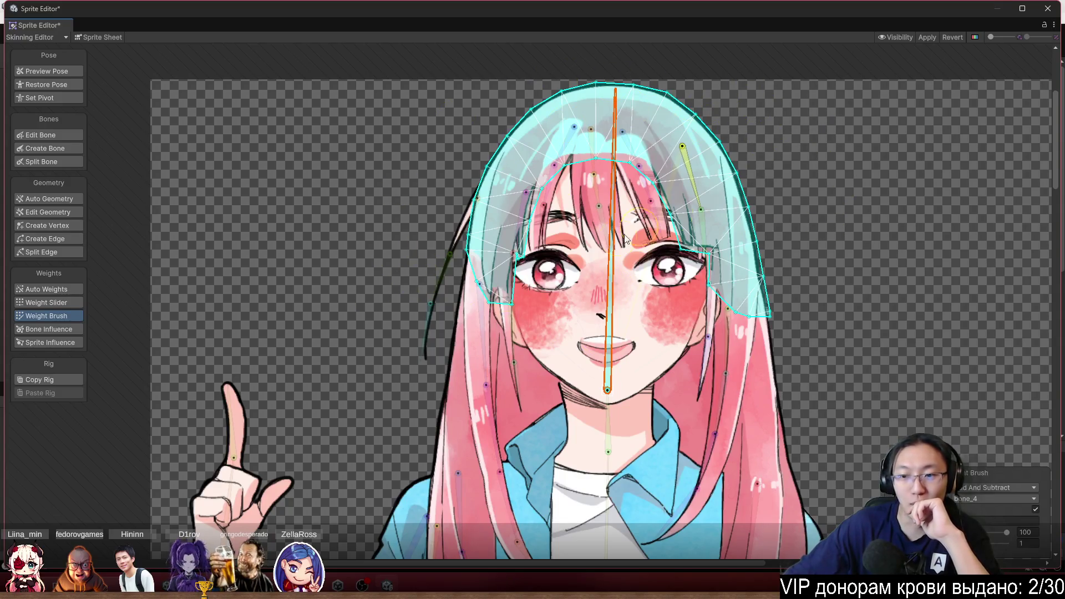
# Tilt the head in Preview Pose to test deformation, return it upright, and open Weight Slider on the left strand
pyautogui.click(65, 71)
pyautogui.scroll(-3, 481, 274)
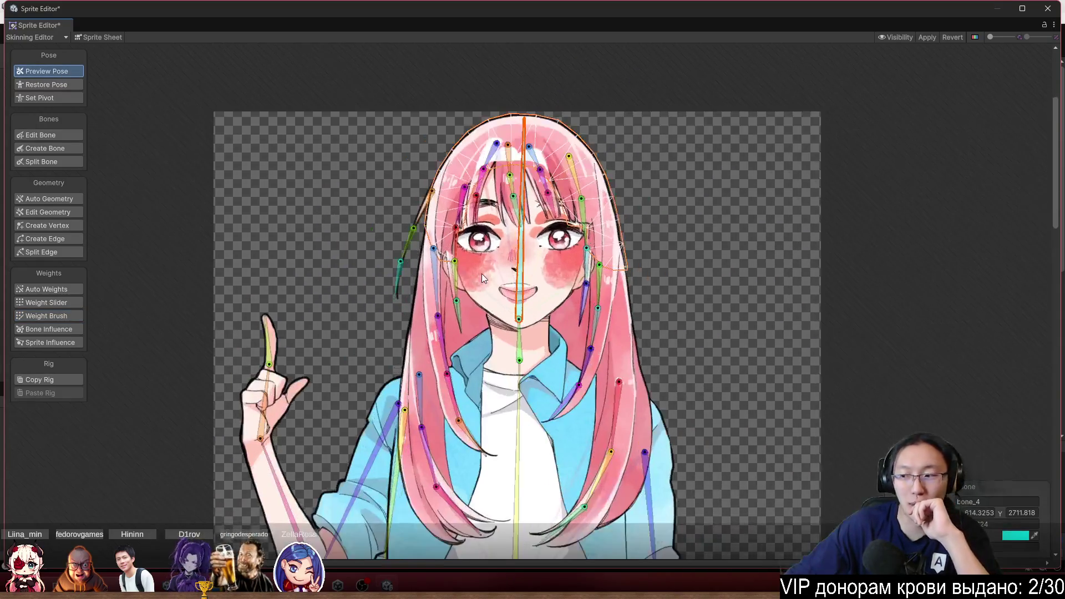
pyautogui.moveTo(525, 242)
pyautogui.mouseDown()
pyautogui.moveTo(530, 211)
pyautogui.moveTo(597, 155)
pyautogui.moveTo(565, 115)
pyautogui.moveTo(630, 119)
pyautogui.moveTo(479, 61)
pyautogui.moveTo(494, 62)
pyautogui.mouseUp()
pyautogui.click(451, 254)
pyautogui.scroll(2, 521, 220)
pyautogui.moveTo(510, 233); pyautogui.dragTo(509, 211)
pyautogui.click(46, 302)
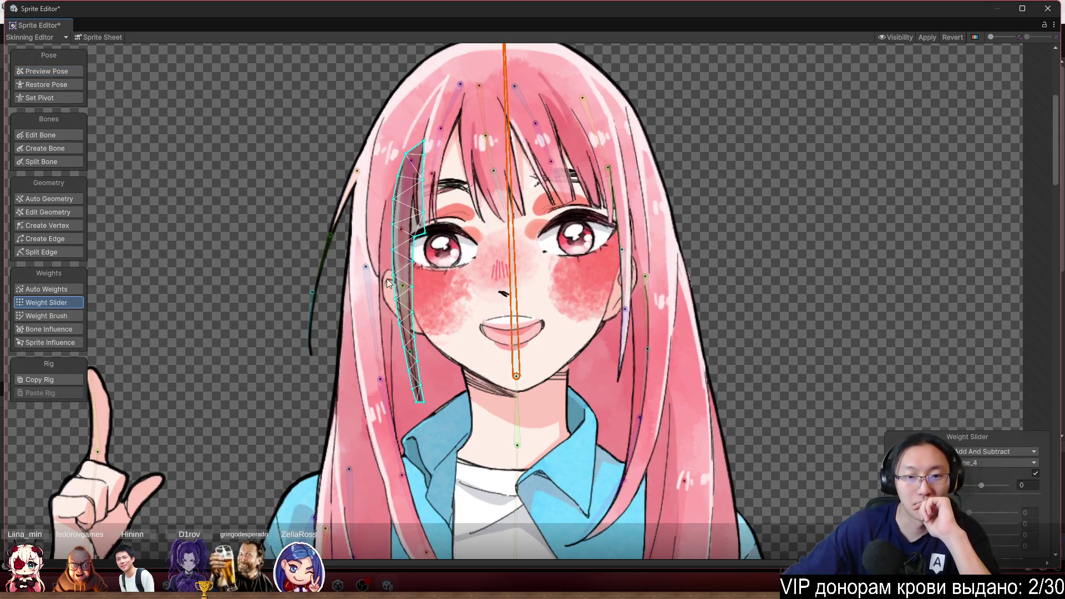
# With the Weight Brush, paint the left bang strand's top and its middle to bone_18
pyautogui.scroll(3, 438, 158)
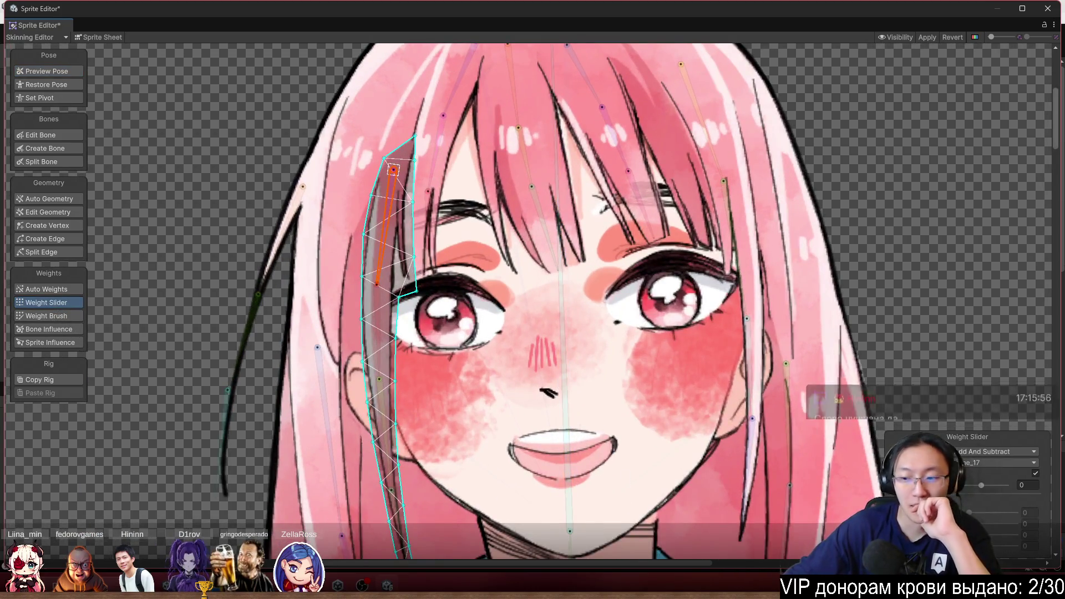
pyautogui.click(55, 316)
pyautogui.moveTo(338, 158)
pyautogui.mouseDown()
pyautogui.moveTo(382, 233)
pyautogui.moveTo(389, 305)
pyautogui.moveTo(394, 277)
pyautogui.mouseUp()
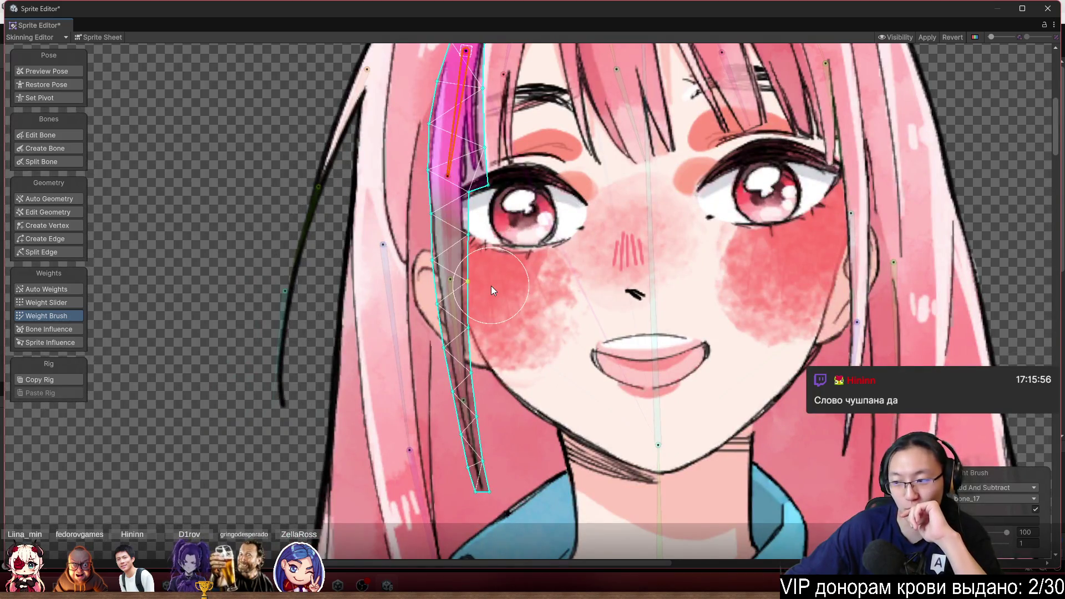
pyautogui.click(447, 244)
pyautogui.moveTo(441, 245)
pyautogui.mouseDown()
pyautogui.moveTo(414, 201)
pyautogui.moveTo(428, 242)
pyautogui.mouseUp()
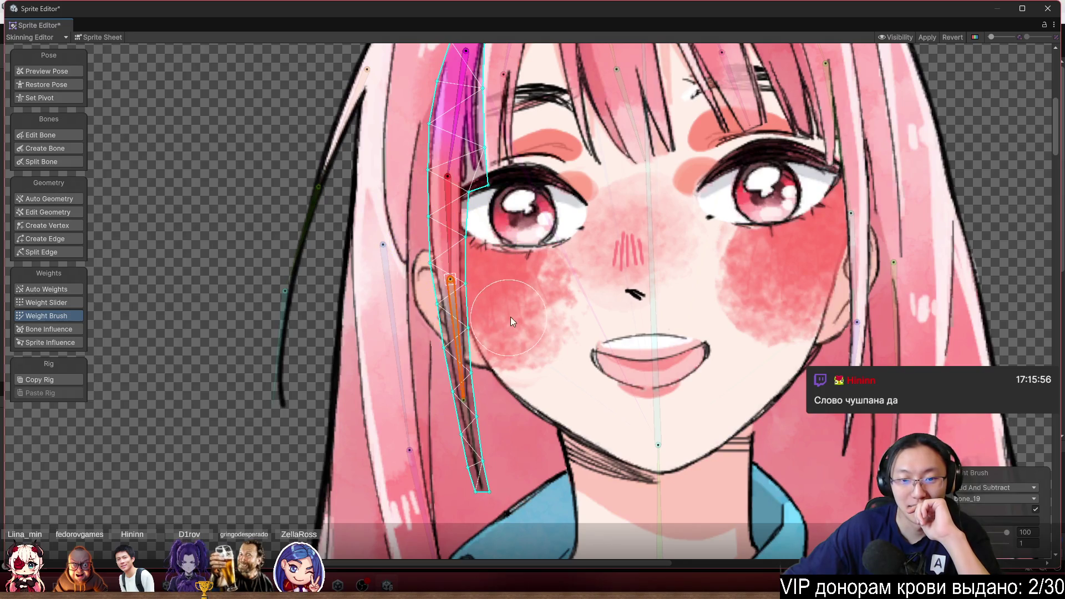
# Paint the strand's lower end to bone_19 and bone_20 at its tip
pyautogui.click(456, 327)
pyautogui.moveTo(442, 374); pyautogui.dragTo(422, 275)
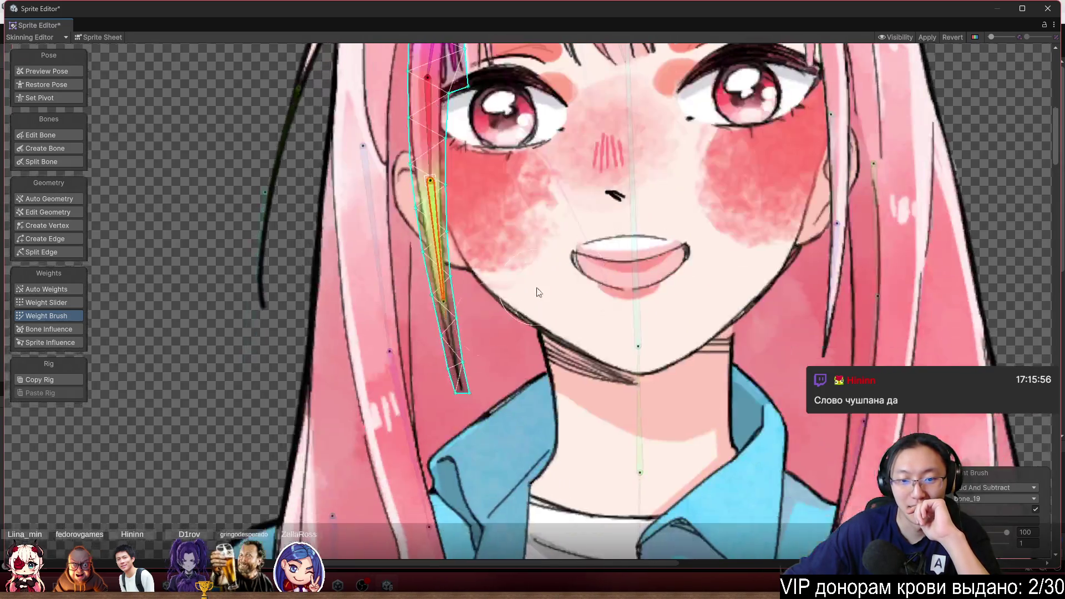
pyautogui.click(454, 331)
pyautogui.moveTo(407, 364)
pyautogui.mouseDown()
pyautogui.moveTo(451, 399)
pyautogui.moveTo(436, 390)
pyautogui.mouseUp()
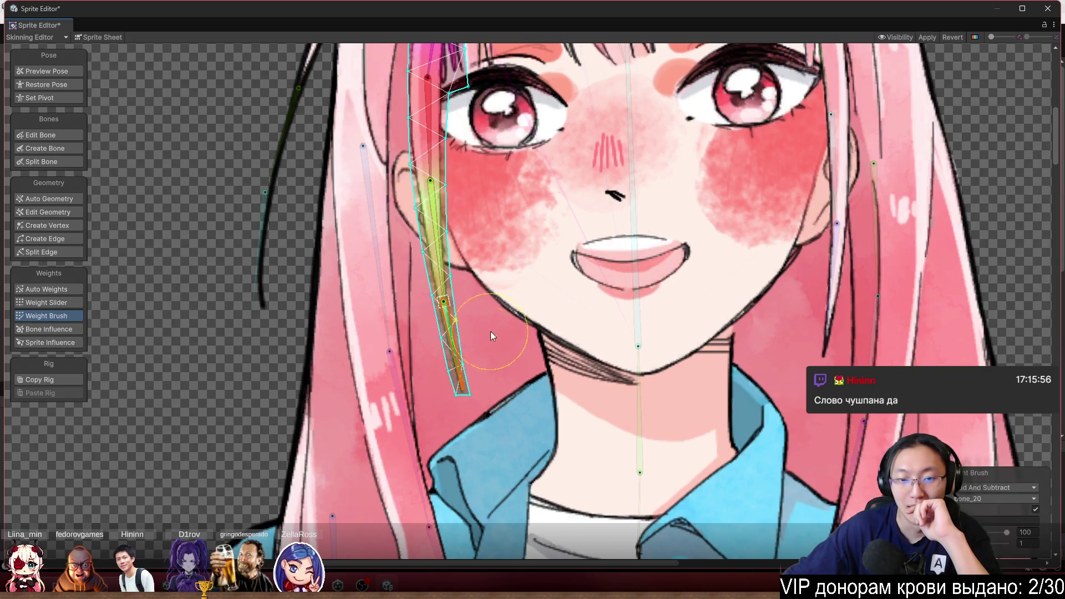
pyautogui.scroll(-3, 555, 283)
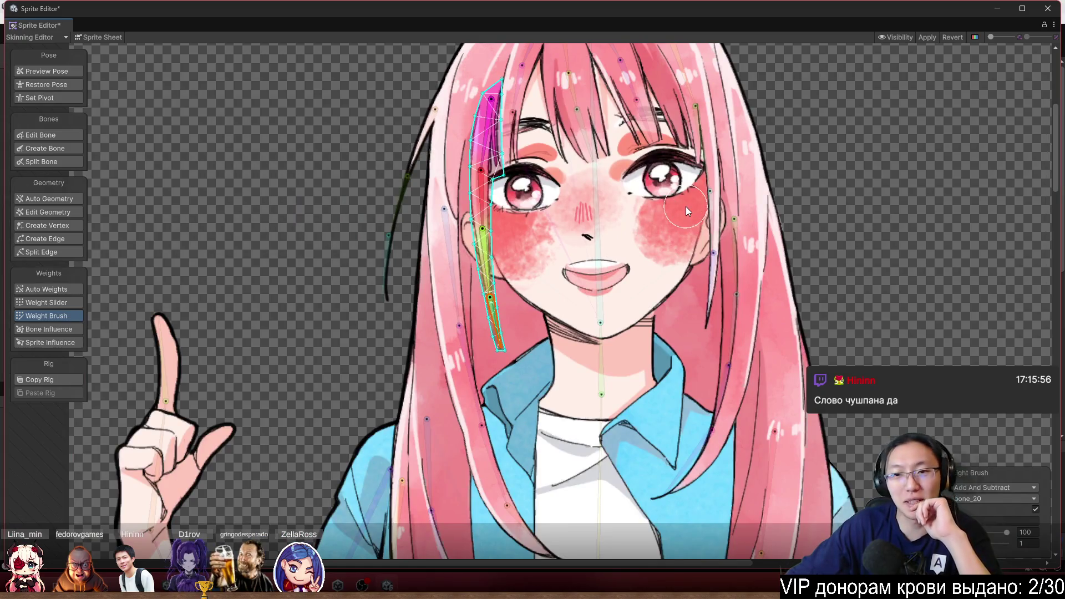
pyautogui.scroll(3, 659, 231)
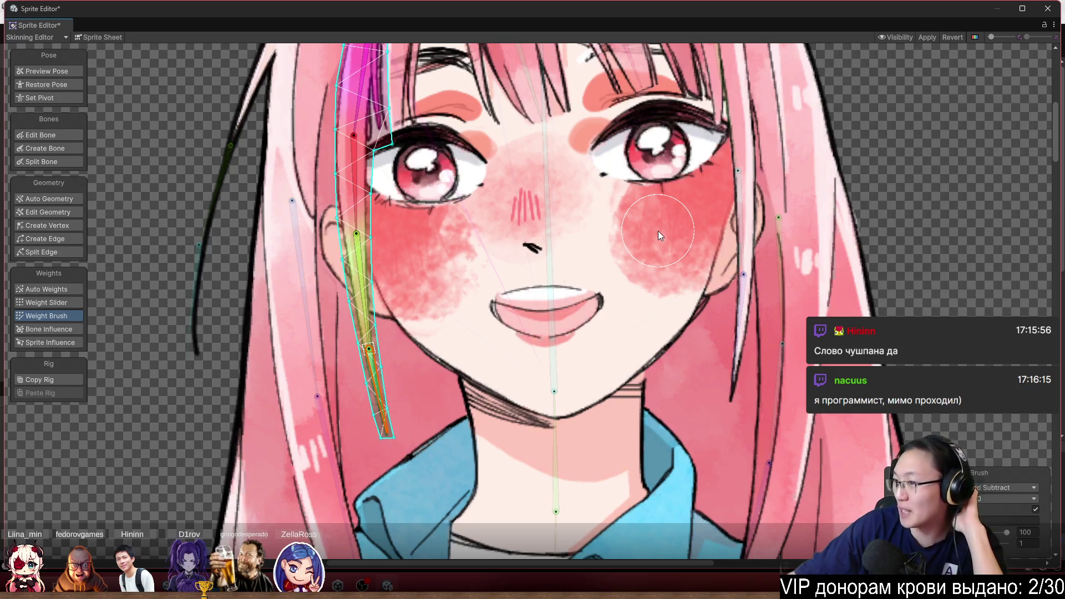
pyautogui.scroll(-3, 680, 262)
pyautogui.scroll(3, 620, 155)
pyautogui.scroll(2, 620, 155)
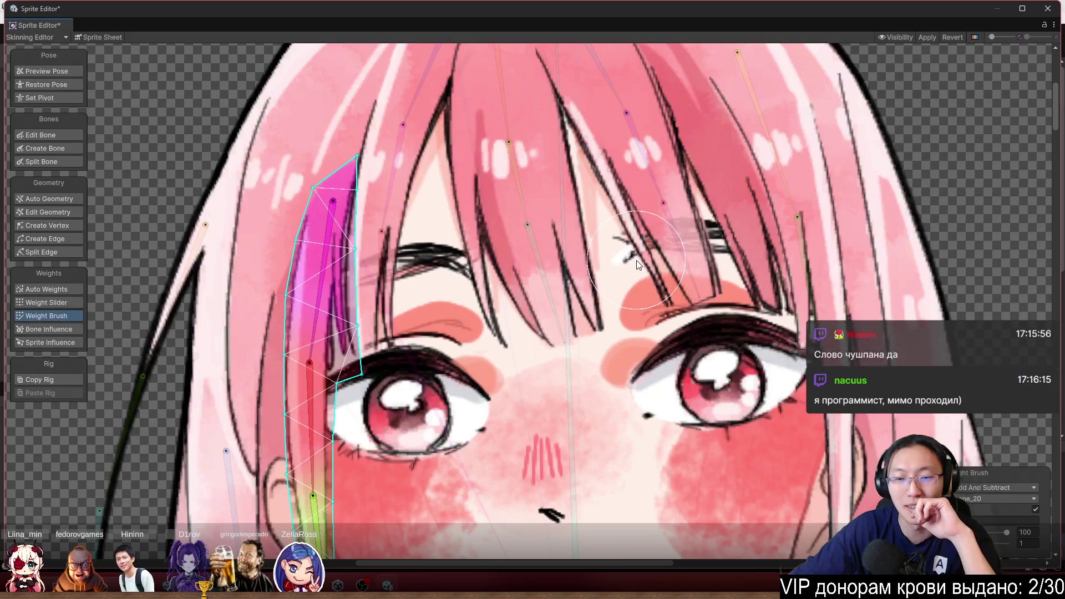
pyautogui.scroll(-2, 637, 263)
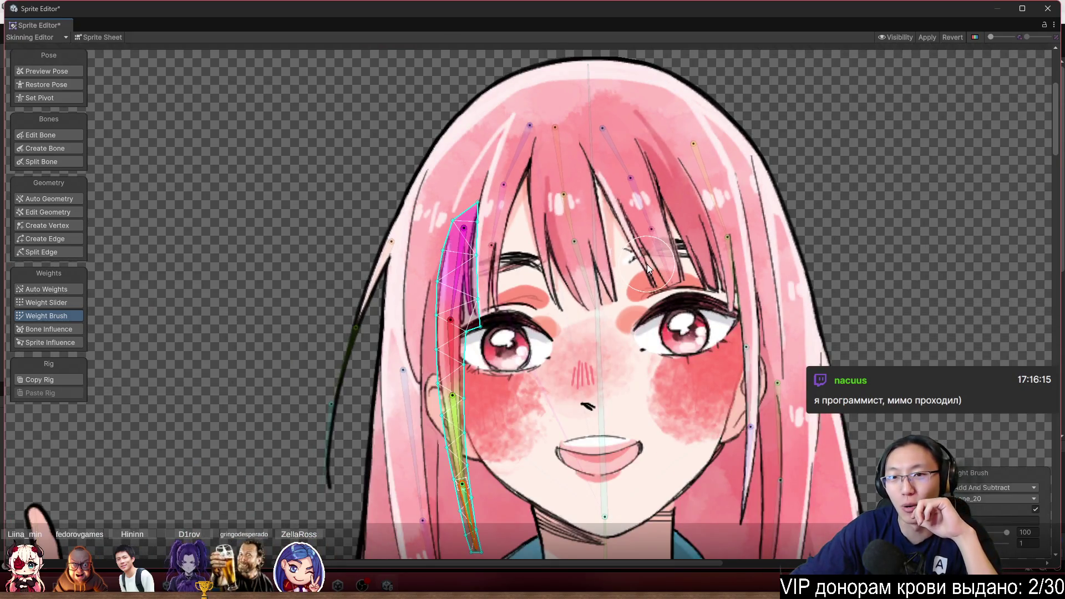
pyautogui.scroll(4, 610, 145)
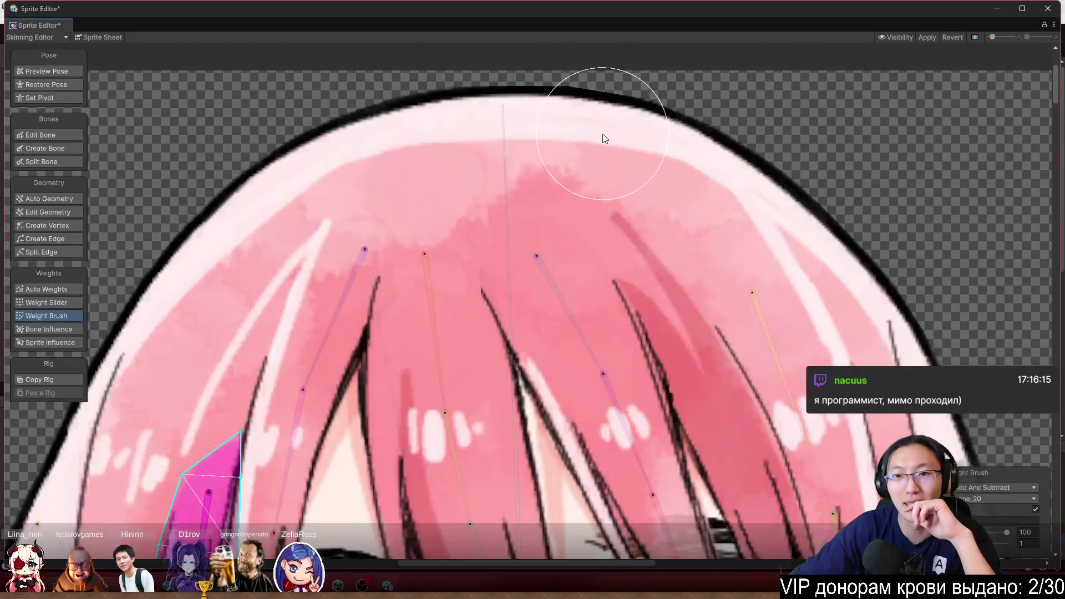
pyautogui.scroll(-5, 605, 138)
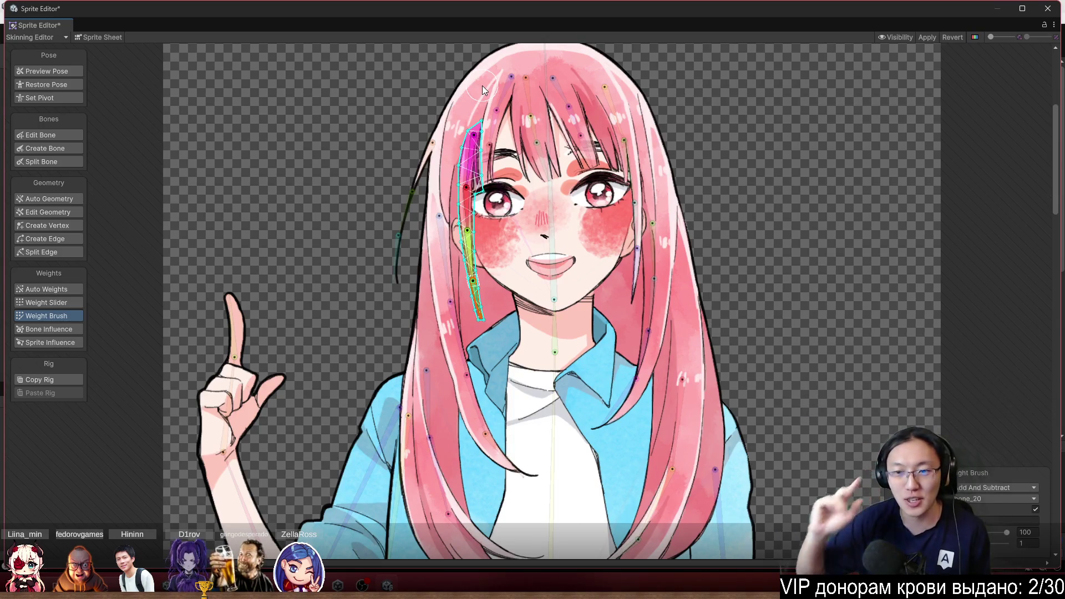
pyautogui.scroll(5, 694, 228)
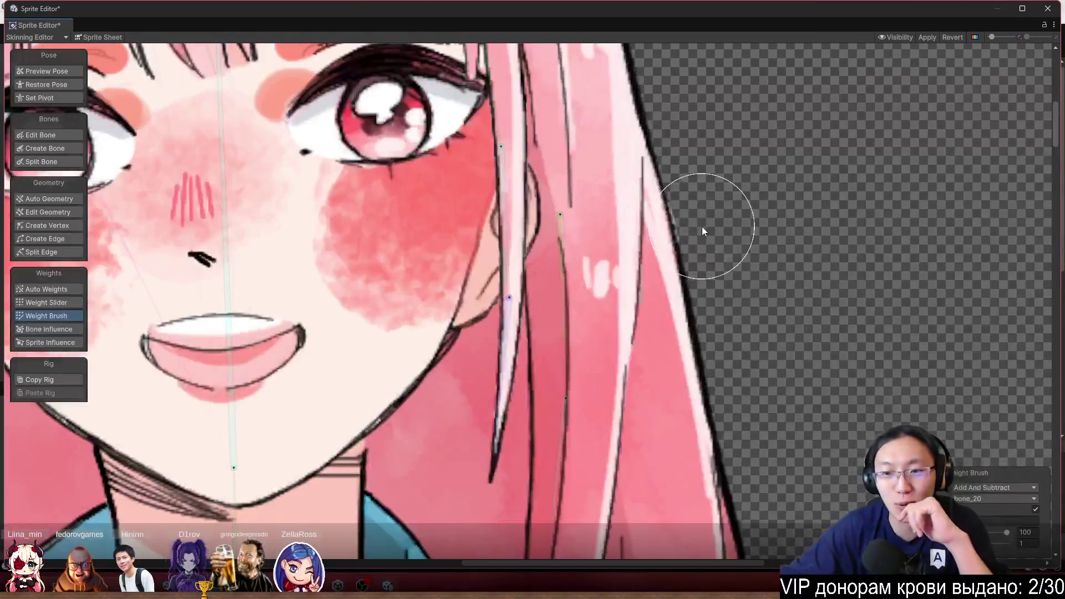
pyautogui.scroll(-5, 701, 226)
pyautogui.scroll(2, 627, 214)
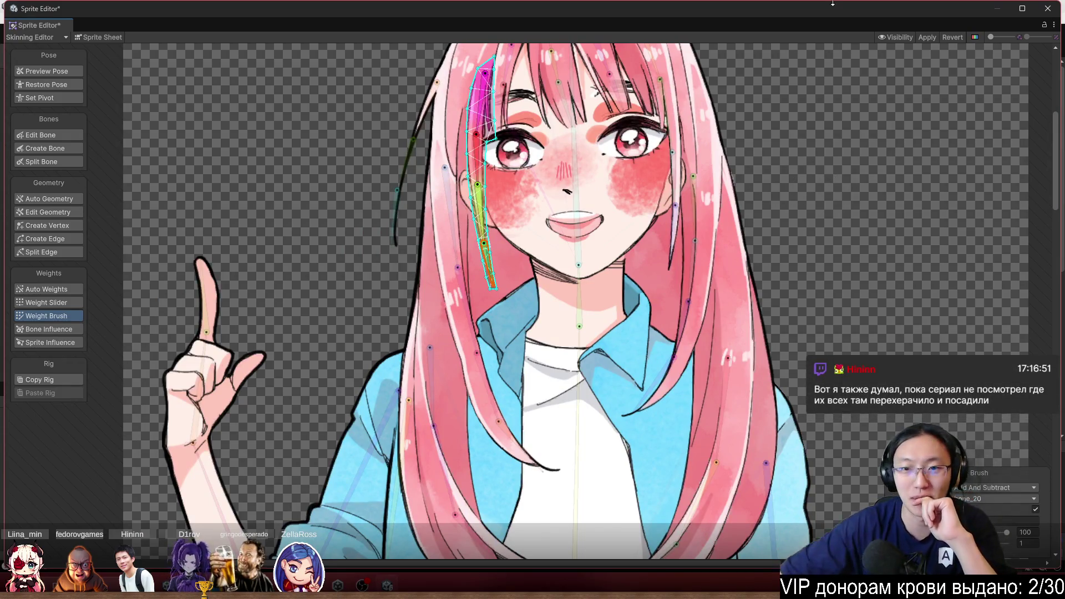
pyautogui.scroll(-5, 748, 205)
pyautogui.scroll(-3, 767, 151)
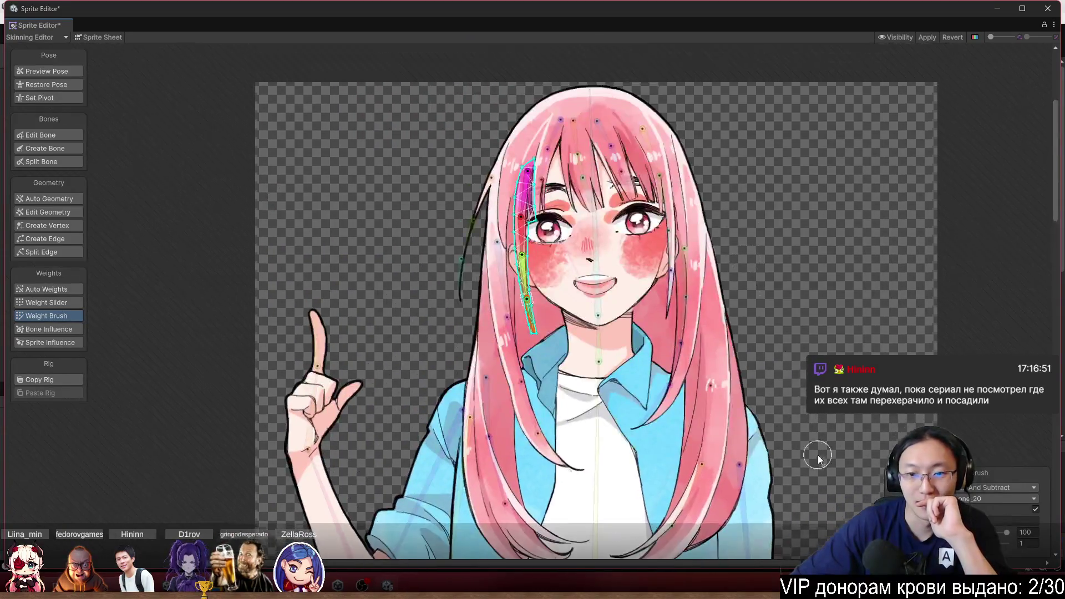
pyautogui.scroll(3, 597, 236)
pyautogui.moveTo(562, 221)
pyautogui.mouseDown()
pyautogui.moveTo(584, 212)
pyautogui.moveTo(541, 193)
pyautogui.moveTo(370, 224)
pyautogui.moveTo(282, 334)
pyautogui.moveTo(415, 134)
pyautogui.moveTo(535, 85)
pyautogui.mouseUp()
pyautogui.moveTo(668, 77)
pyautogui.mouseDown()
pyautogui.moveTo(777, 166)
pyautogui.moveTo(574, 49)
pyautogui.moveTo(513, 49)
pyautogui.moveTo(559, 39)
pyautogui.mouseUp()
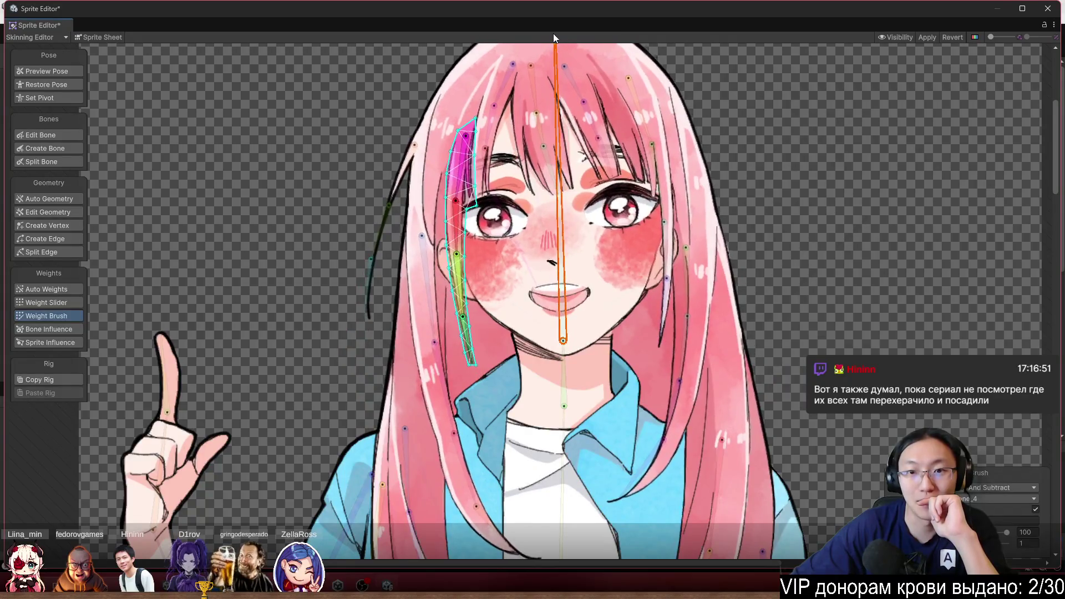
pyautogui.scroll(5, 497, 122)
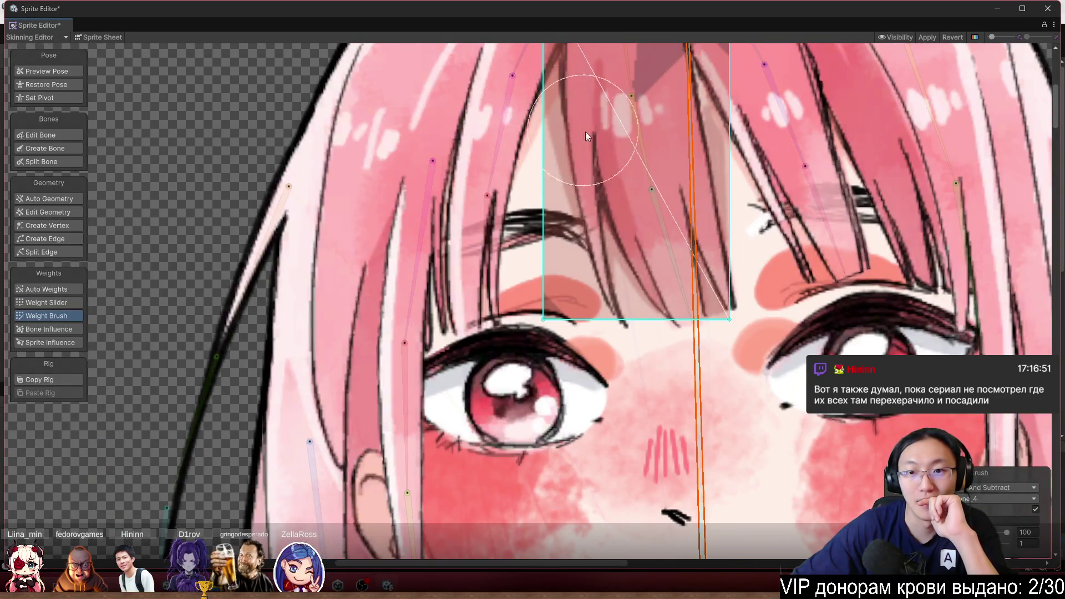
pyautogui.scroll(-3, 594, 136)
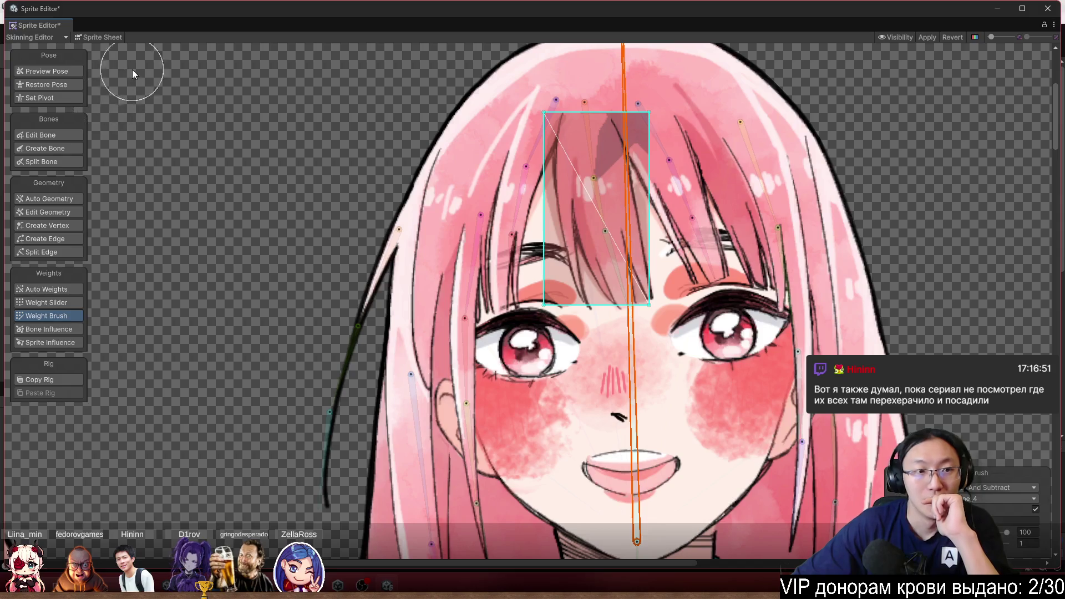
pyautogui.click(100, 34)
# With Create Edge, raise the bangs mesh's lower-left vertex and add vertices along the hair's curved outline
pyautogui.scroll(6, 505, 118)
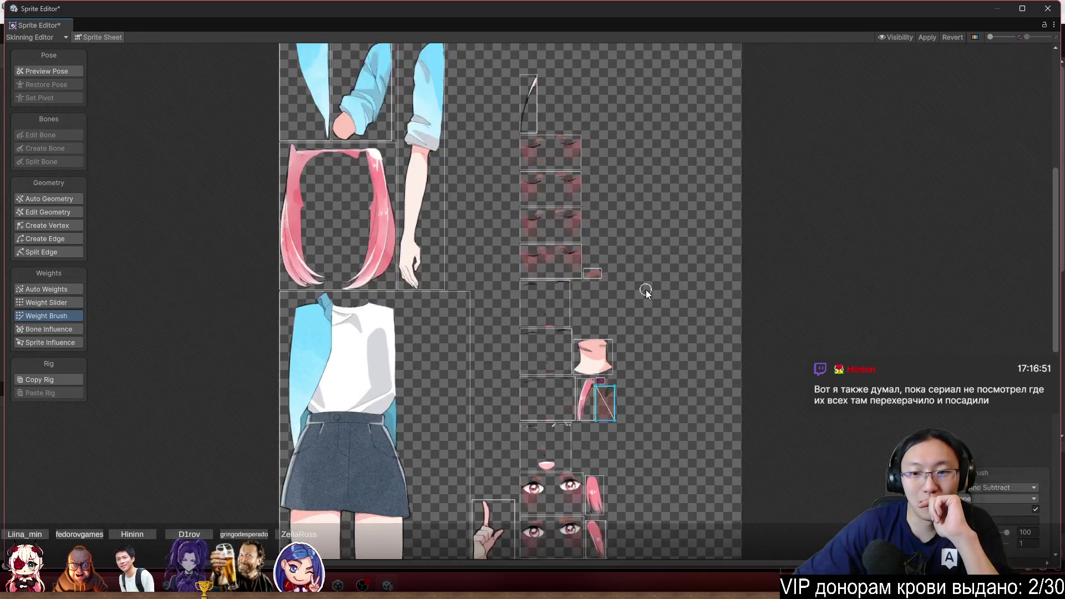
pyautogui.scroll(3, 505, 315)
pyautogui.scroll(2, 475, 303)
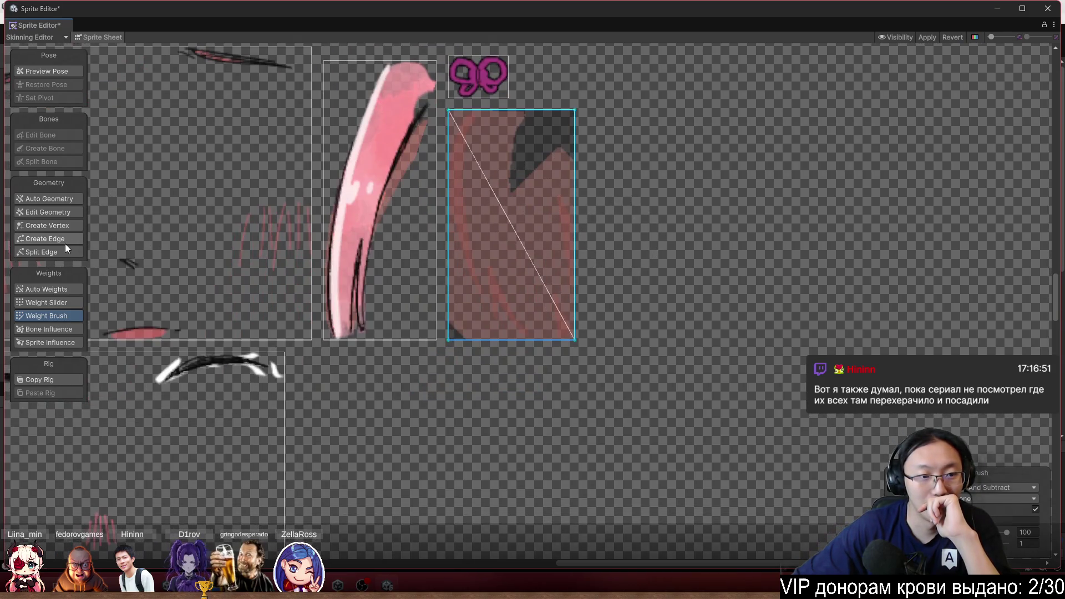
pyautogui.click(62, 242)
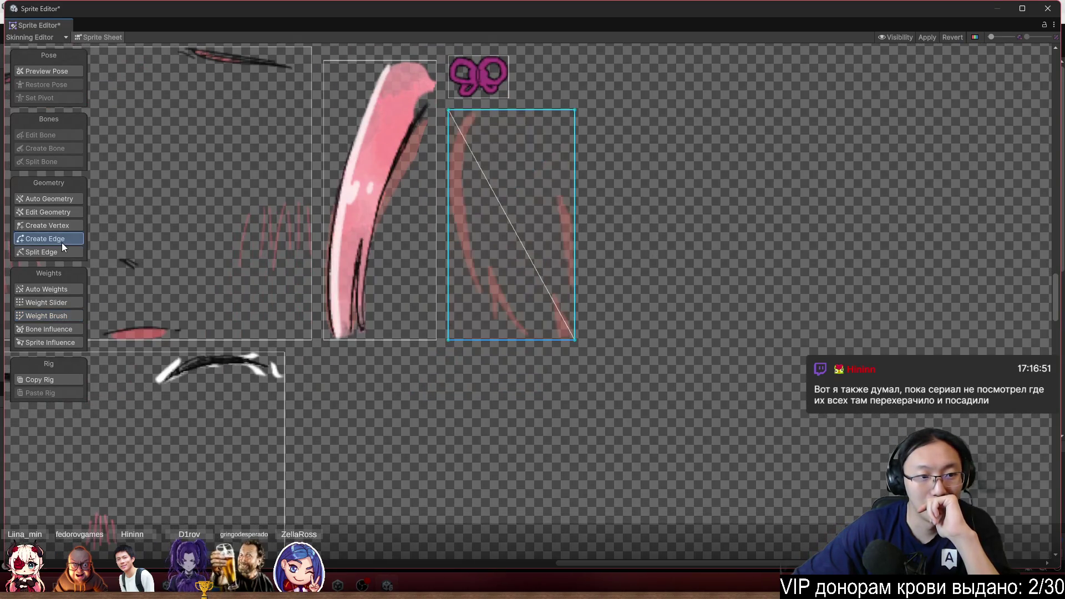
pyautogui.scroll(2, 477, 341)
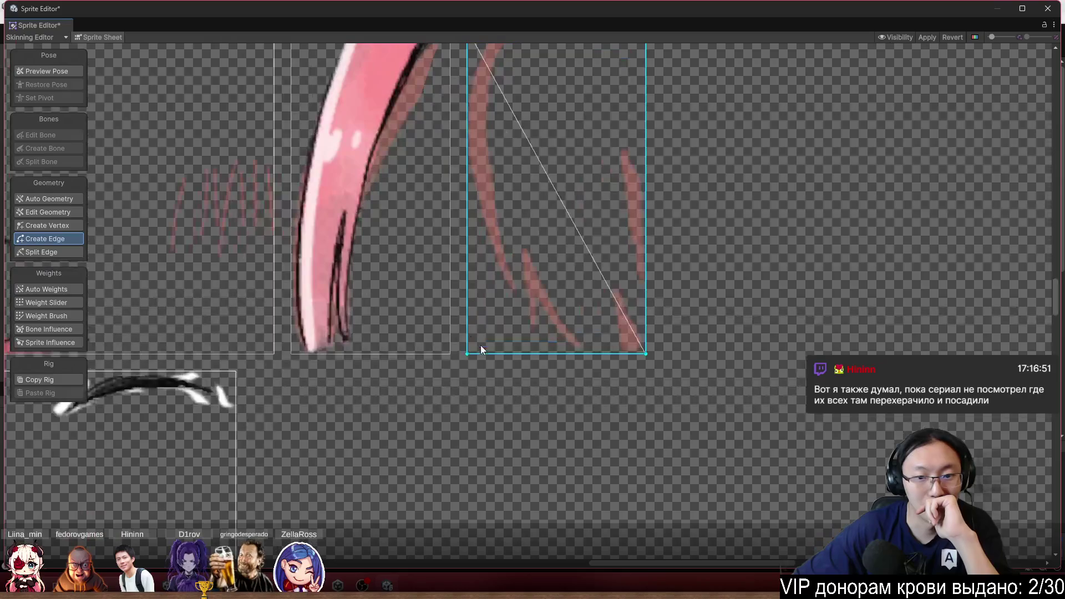
pyautogui.moveTo(468, 354)
pyautogui.mouseDown()
pyautogui.moveTo(483, 221)
pyautogui.moveTo(467, 130)
pyautogui.mouseUp()
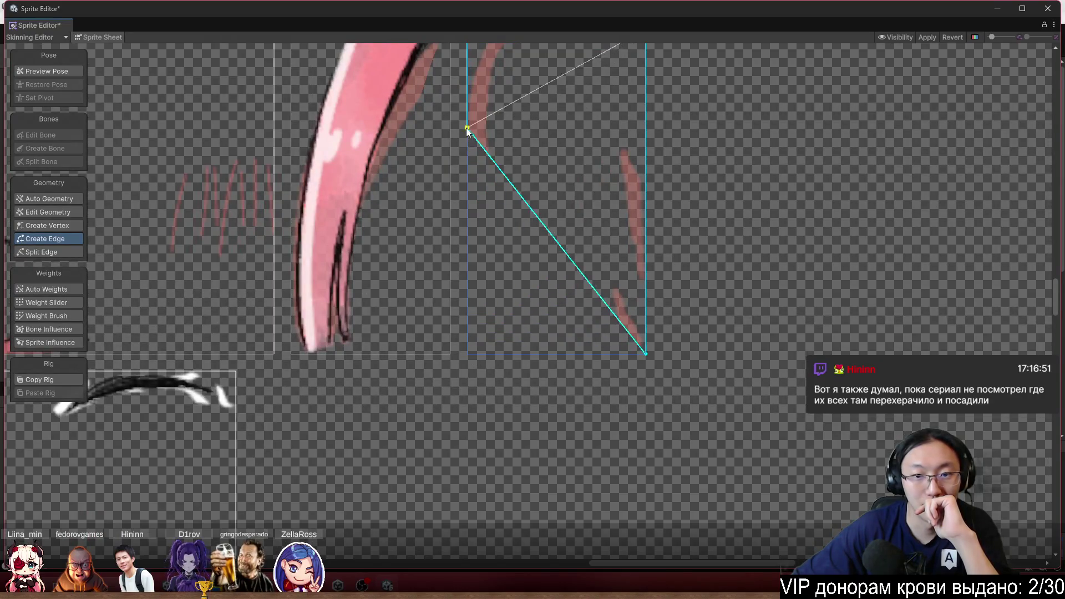
pyautogui.moveTo(497, 169)
pyautogui.mouseDown()
pyautogui.moveTo(477, 222)
pyautogui.moveTo(509, 251)
pyautogui.moveTo(516, 314)
pyautogui.moveTo(560, 335)
pyautogui.moveTo(563, 353)
pyautogui.mouseUp()
pyautogui.click(560, 327)
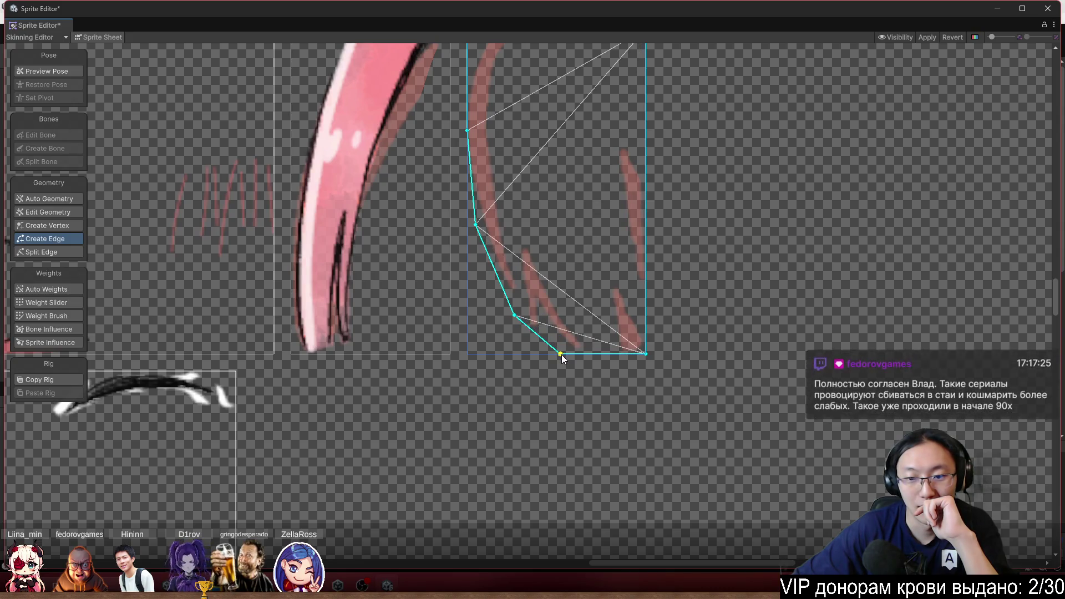
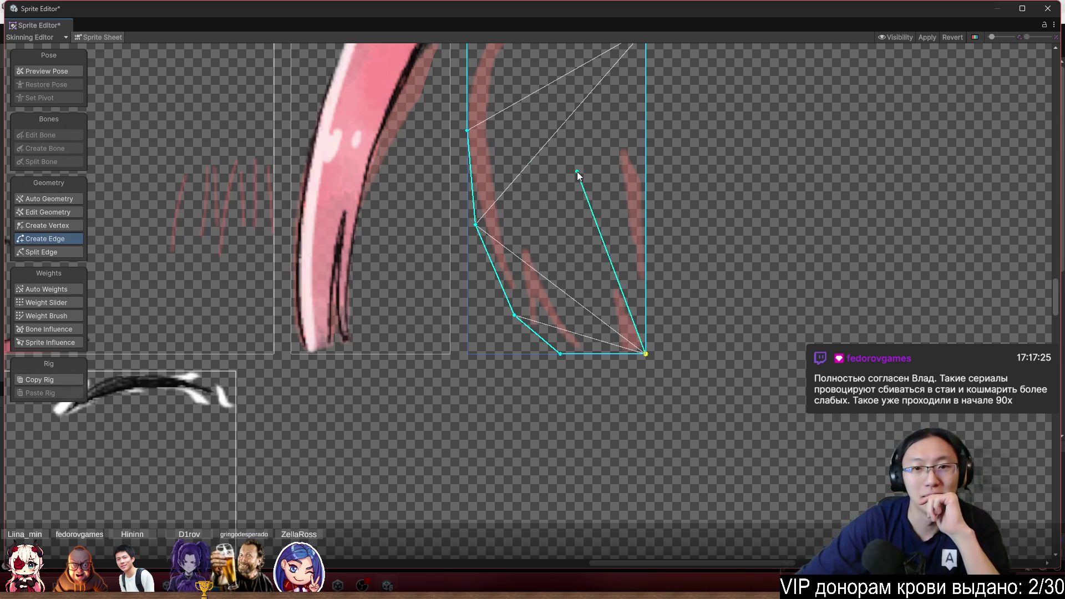
# Add two vertices along the strand mesh's left edge and shift the top-left corner vertex right
pyautogui.moveTo(570, 171); pyautogui.dragTo(539, 326)
pyautogui.scroll(2, 511, 271)
pyautogui.scroll(-3, 512, 221)
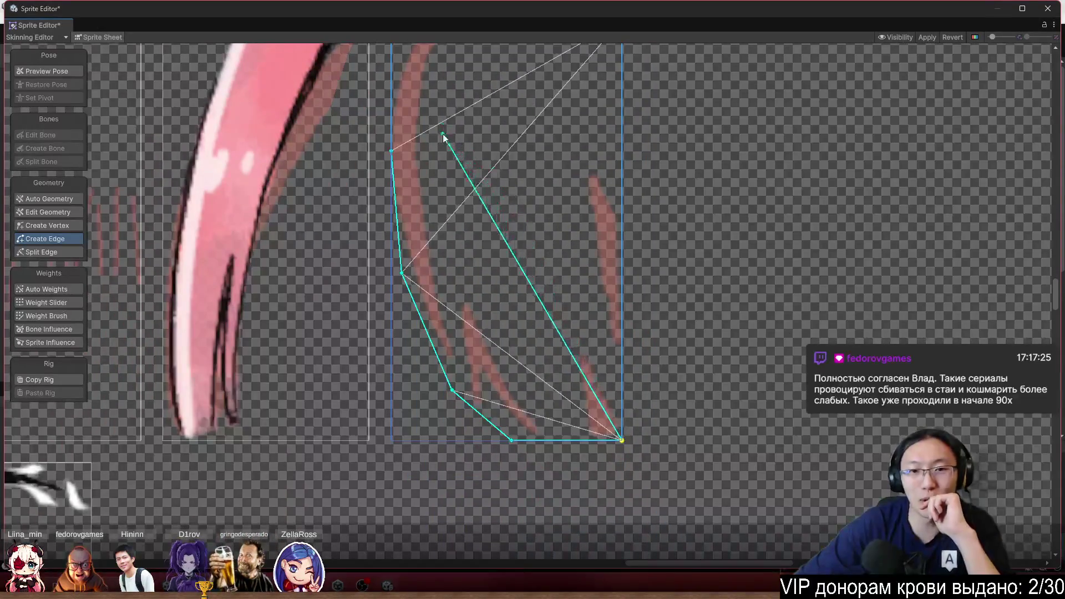
pyautogui.scroll(3, 447, 149)
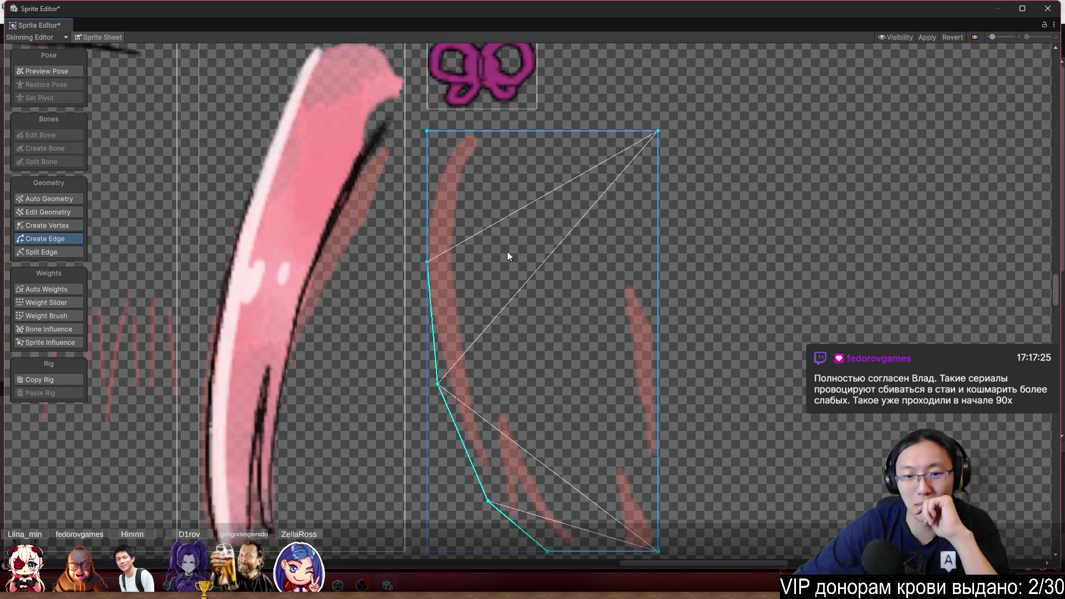
pyautogui.scroll(-2, 427, 129)
pyautogui.click(63, 225)
pyautogui.scroll(2, 415, 195)
pyautogui.scroll(1, 493, 201)
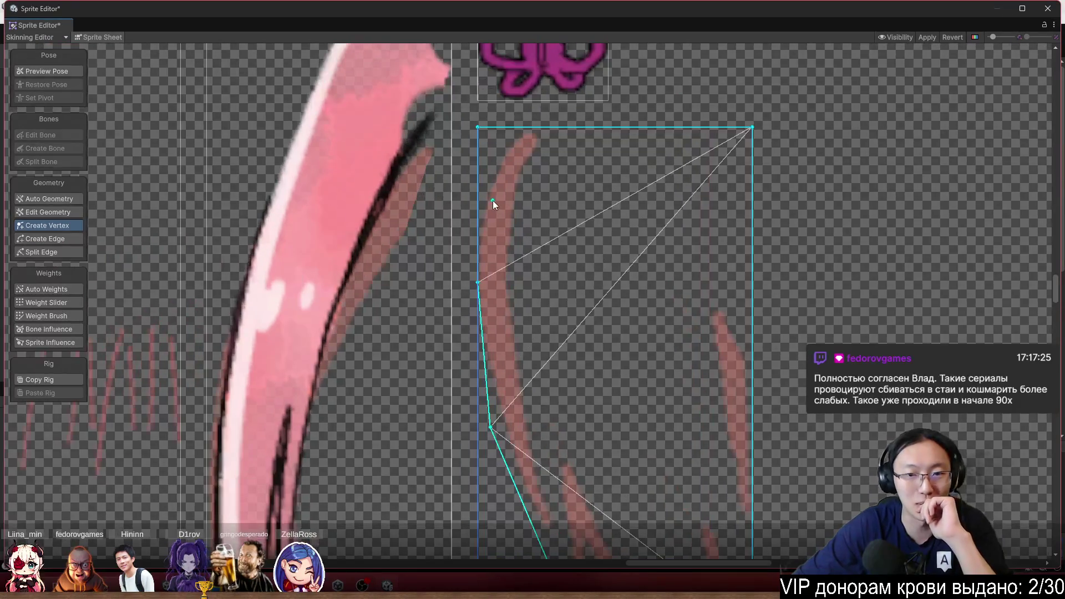
pyautogui.click(479, 197)
pyautogui.moveTo(477, 128); pyautogui.dragTo(511, 128)
pyautogui.scroll(-3, 517, 166)
pyautogui.click(486, 181)
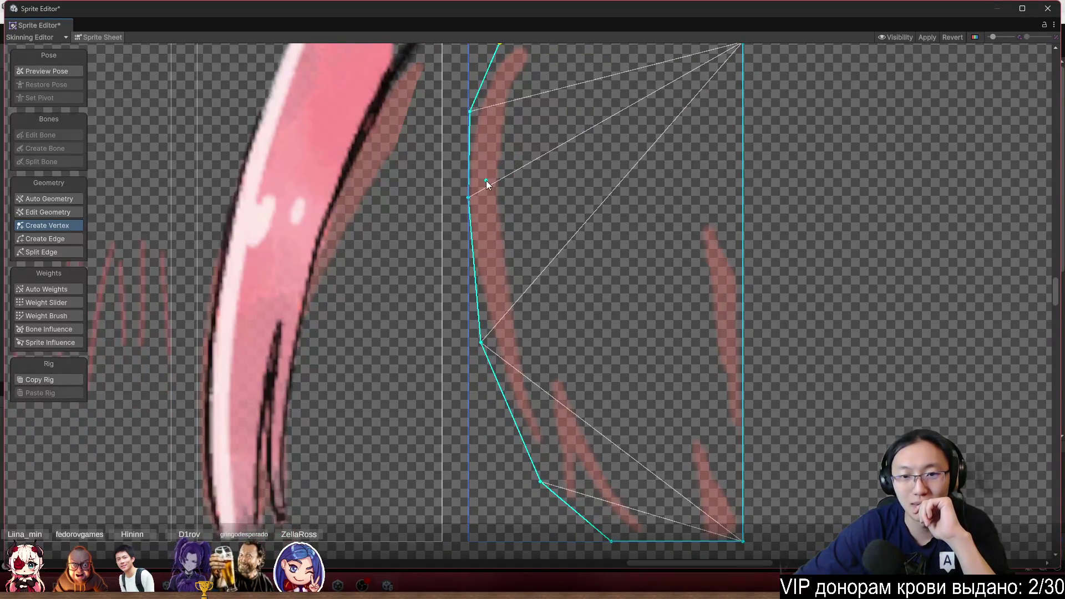
# Add vertices on the lower and middle right edge, moving one up onto the edge
pyautogui.scroll(-3, 645, 231)
pyautogui.hscroll(2, 645, 231)
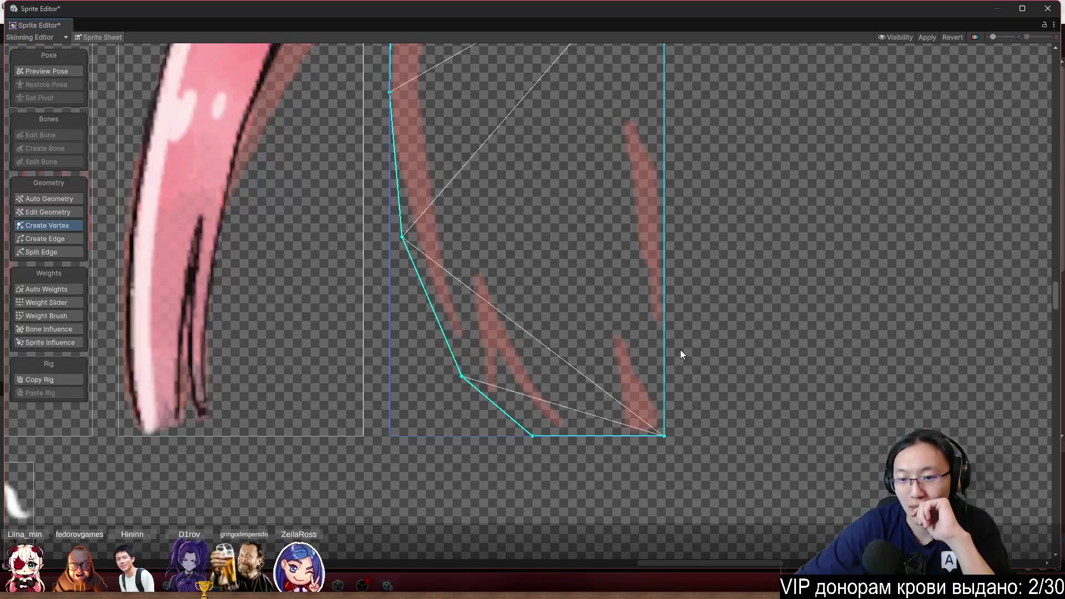
pyautogui.click(661, 351)
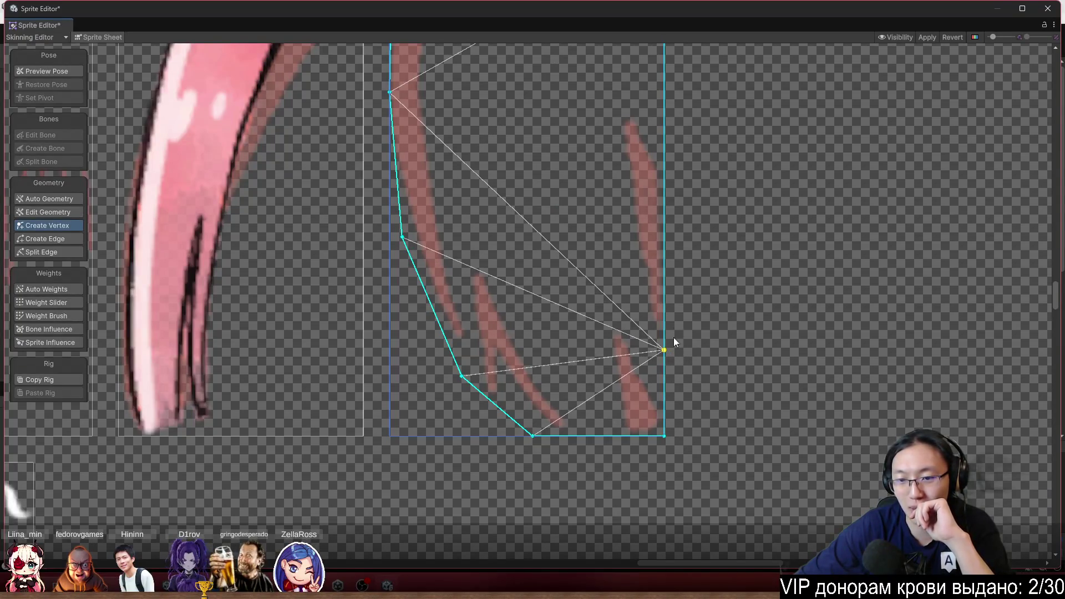
pyautogui.click(661, 246)
pyautogui.click(665, 244)
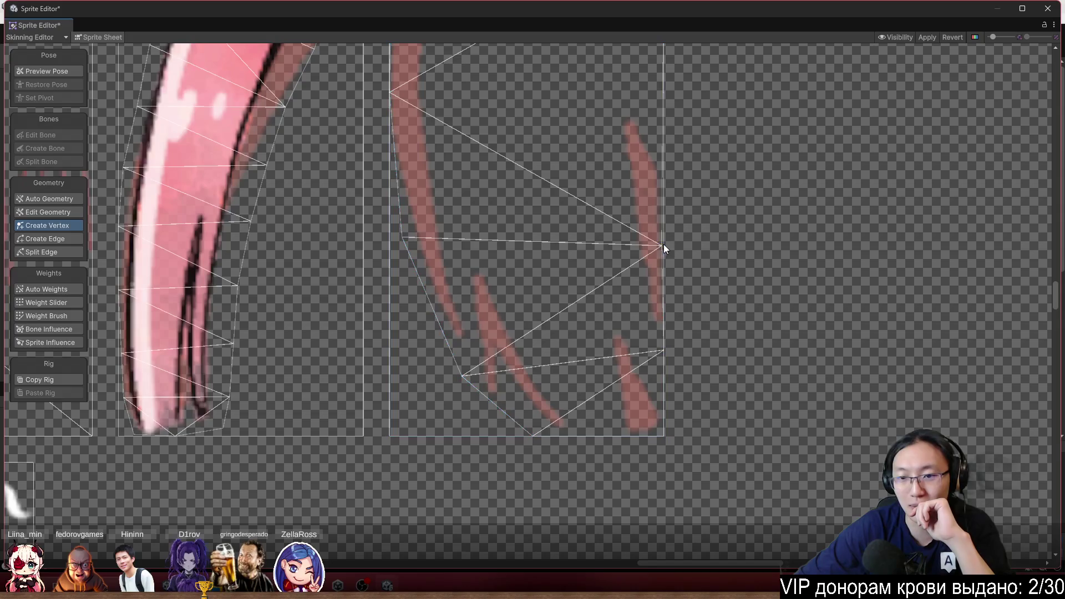
pyautogui.click(658, 244)
pyautogui.moveTo(658, 244); pyautogui.dragTo(672, 236)
# Add and adjust more vertices toward the top of the strand's right edge
pyautogui.scroll(2, 630, 201)
pyautogui.scroll(2, 630, 200)
pyautogui.click(681, 210)
pyautogui.moveTo(681, 210); pyautogui.dragTo(685, 198)
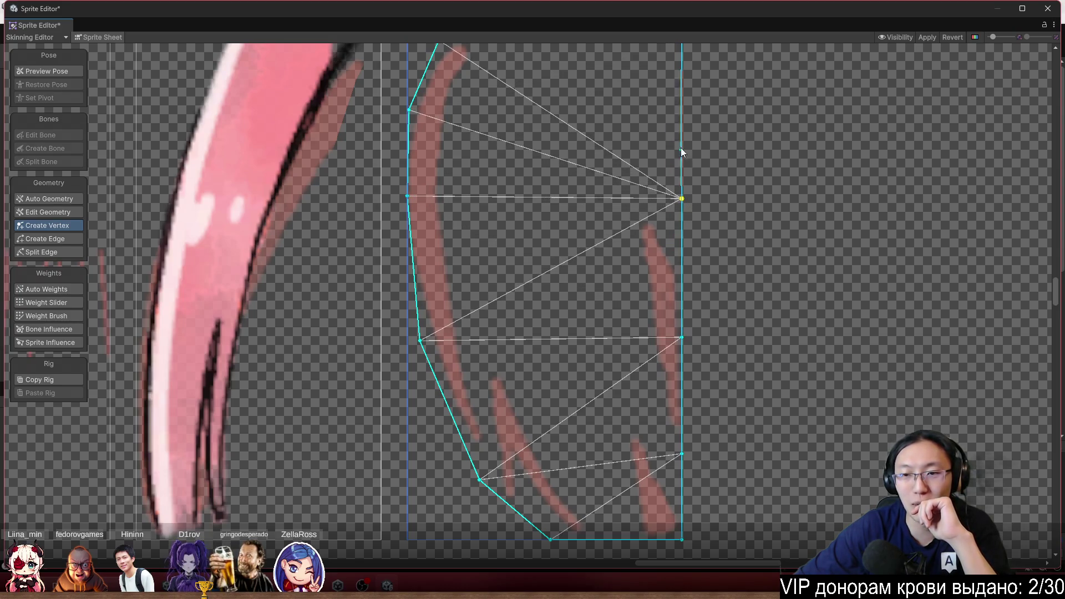
pyautogui.scroll(4, 699, 177)
pyautogui.click(710, 194)
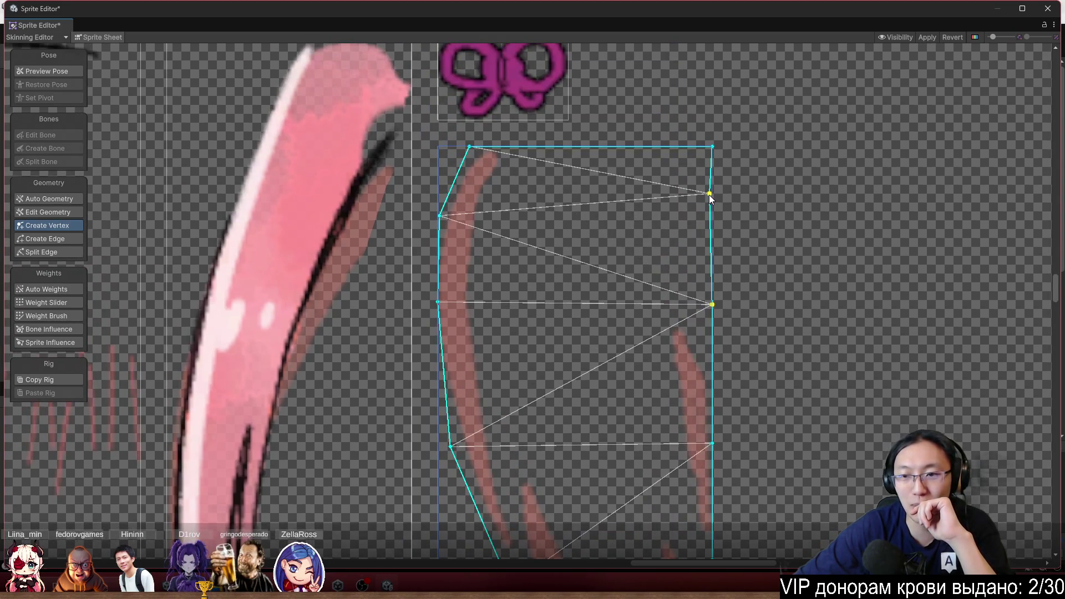
pyautogui.moveTo(709, 193)
pyautogui.mouseDown()
pyautogui.moveTo(713, 203)
pyautogui.moveTo(702, 203)
pyautogui.mouseUp()
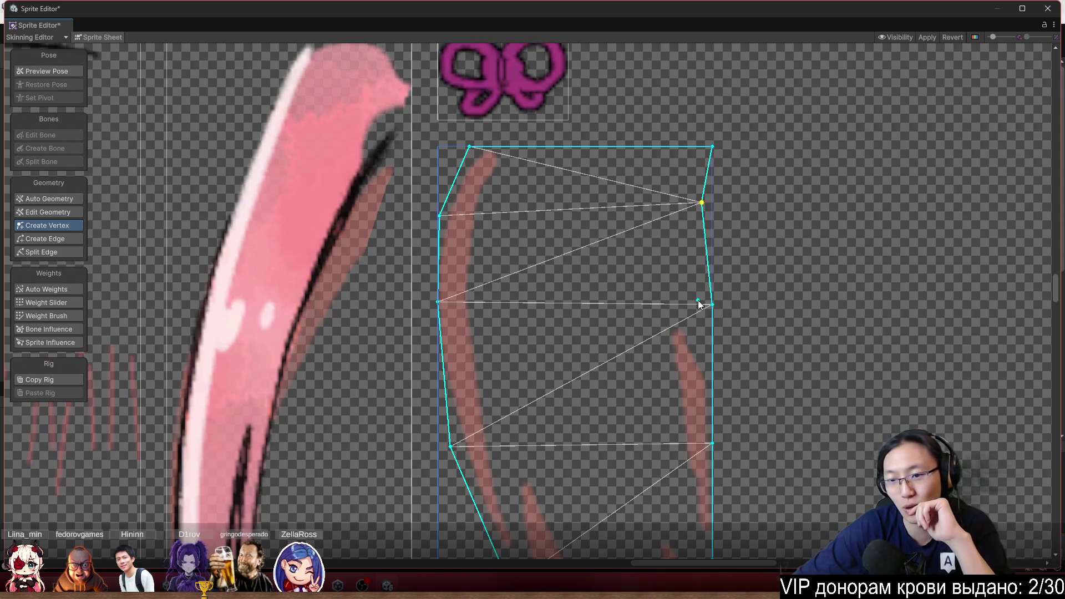
pyautogui.moveTo(710, 303); pyautogui.dragTo(709, 315)
pyautogui.scroll(-3, 701, 243)
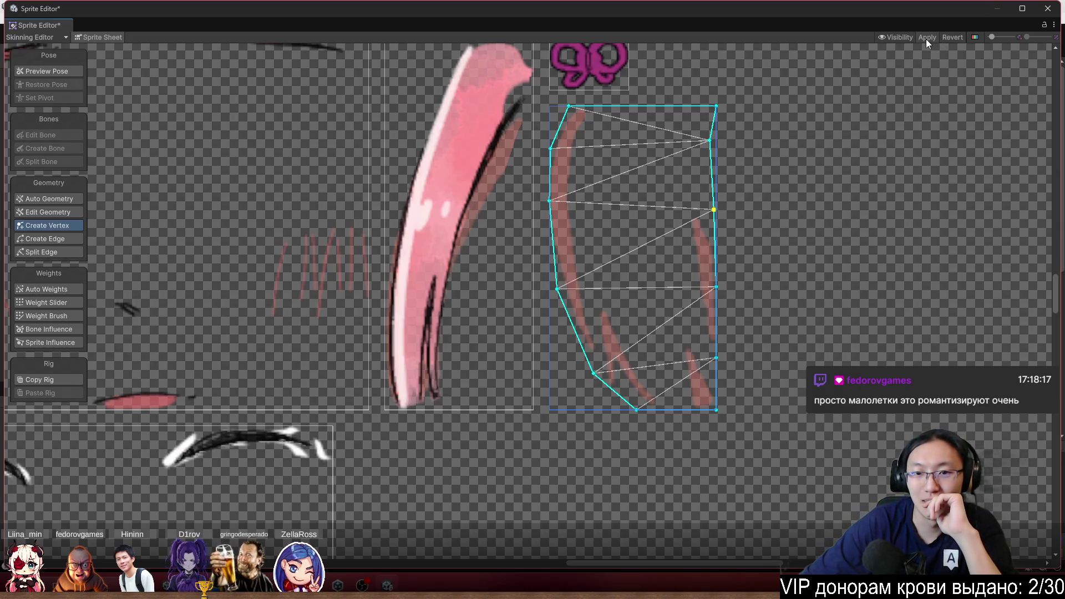
pyautogui.scroll(3, 501, 115)
# Select the pink hair strand sprite and pull one outline vertex outward
pyautogui.click(502, 162)
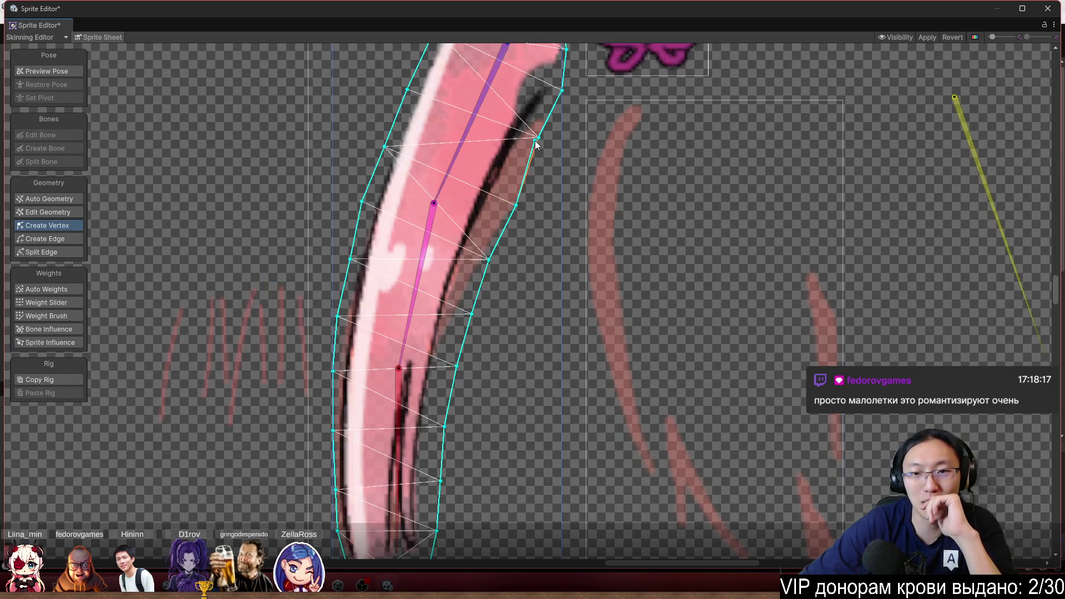
pyautogui.moveTo(538, 138); pyautogui.dragTo(562, 164)
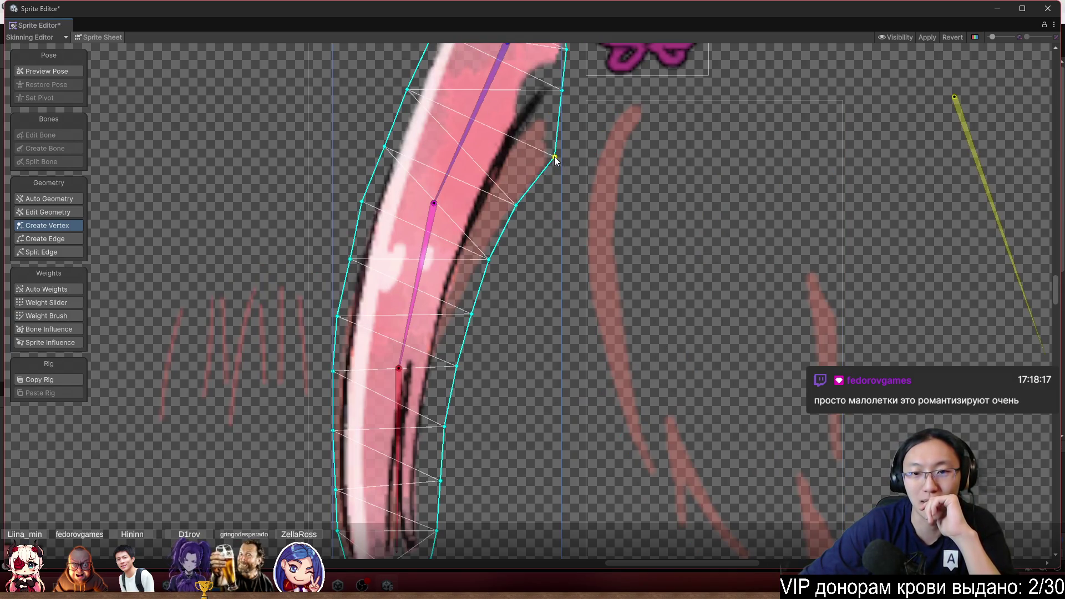
pyautogui.scroll(-2, 526, 184)
pyautogui.scroll(1, 526, 184)
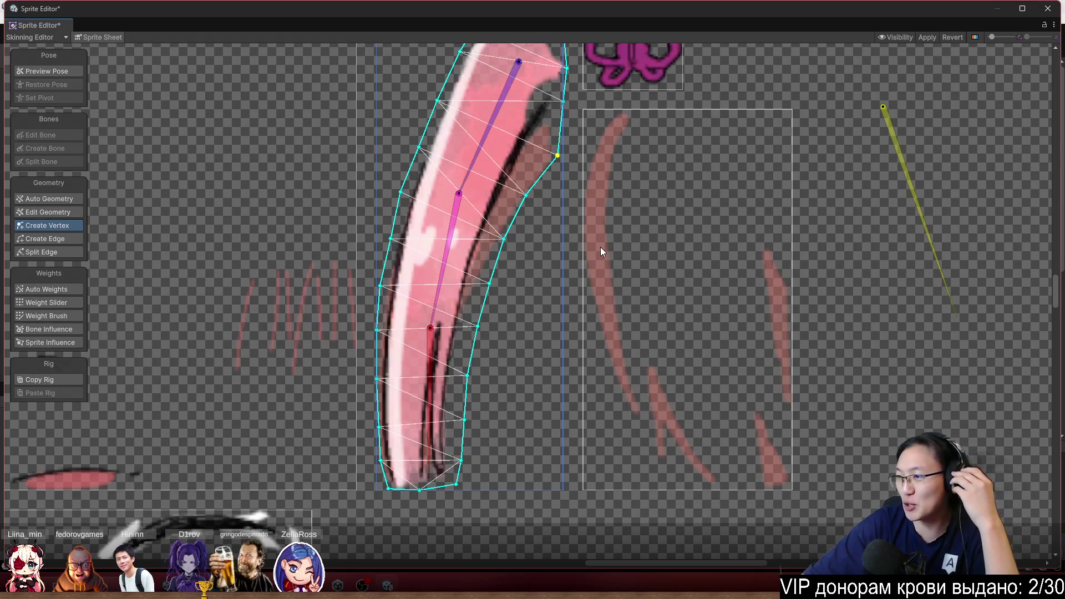
# Reselect the thin strand sprite, adjust its mesh, and Apply the changes
pyautogui.click(686, 280)
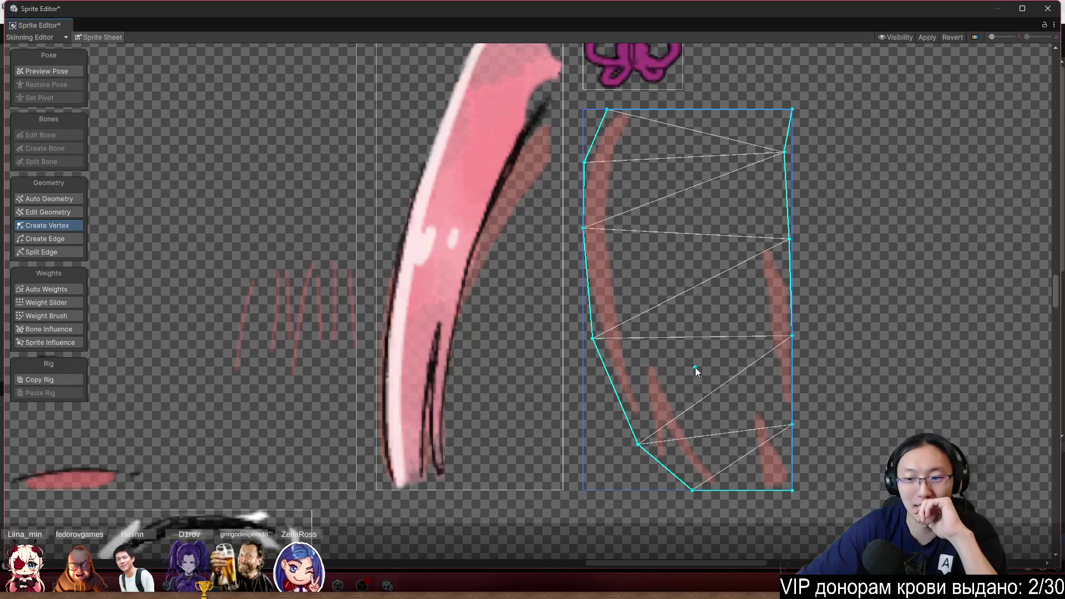
pyautogui.moveTo(694, 367); pyautogui.dragTo(690, 221)
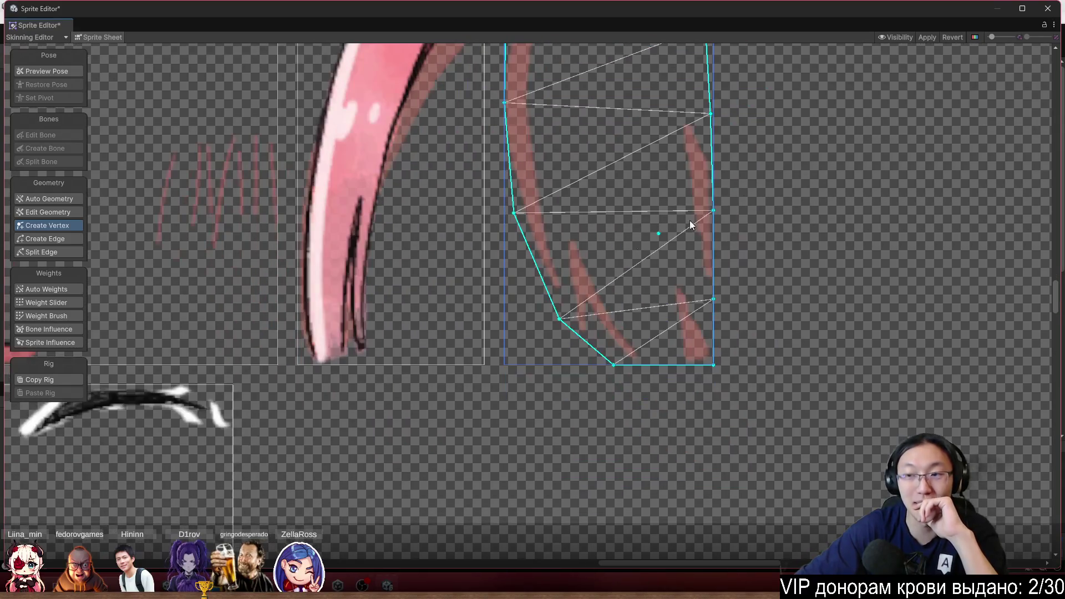
pyautogui.click(930, 36)
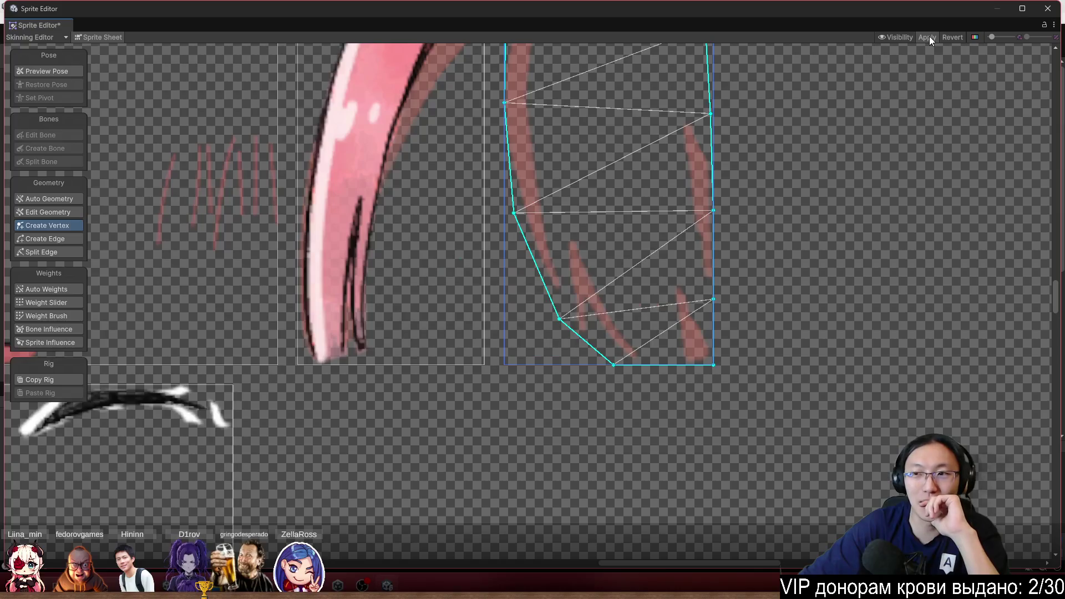
pyautogui.click(552, 199)
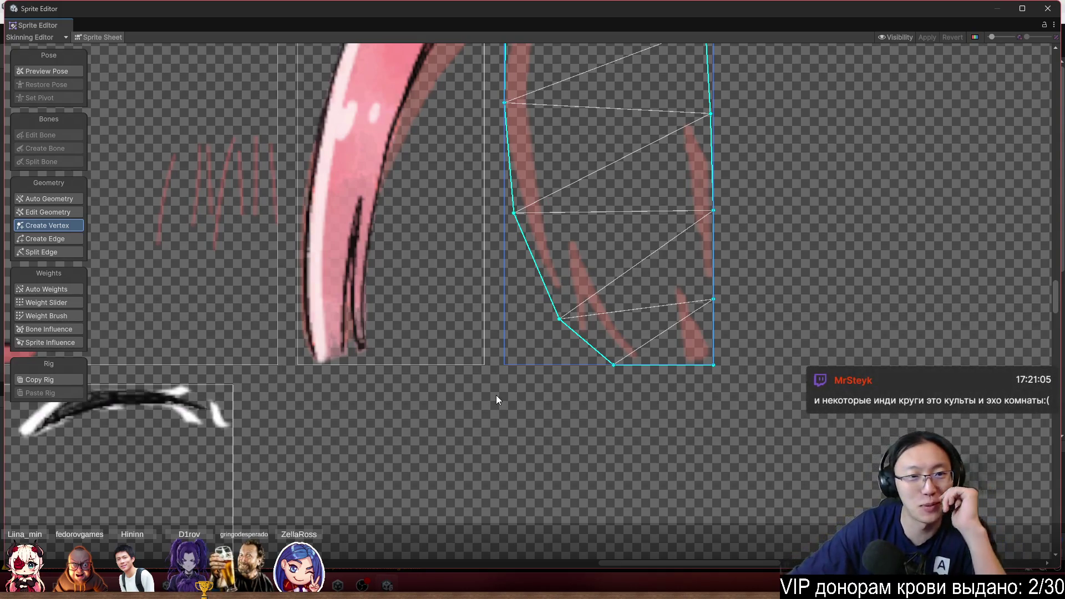
# Select the face sprite and switch off Sprite Sheet to show the assembled character
pyautogui.scroll(-5, 496, 395)
pyautogui.scroll(2, 474, 346)
pyautogui.click(501, 347)
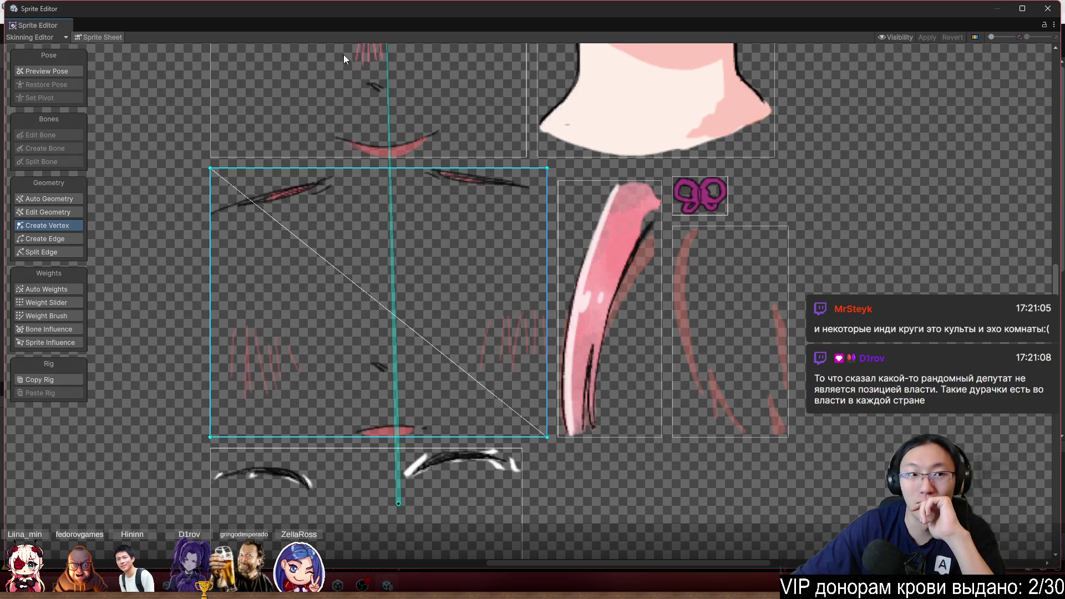
pyautogui.click(96, 38)
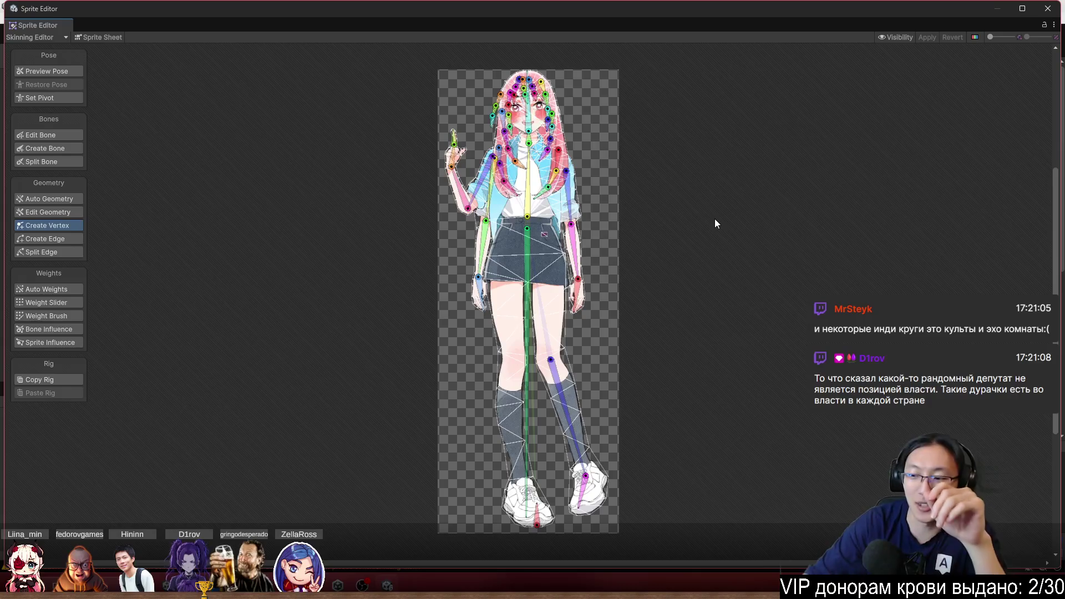
pyautogui.scroll(3, 554, 134)
pyautogui.scroll(3, 599, 183)
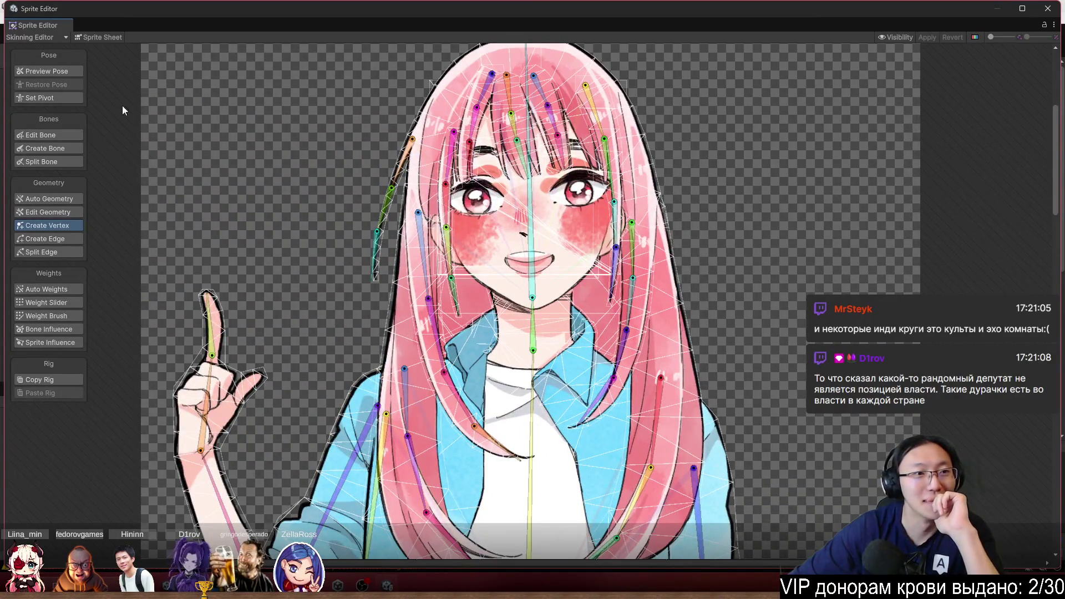
# Enter Preview Pose and tilt the central head bone upward to test deformation
pyautogui.click(62, 70)
pyautogui.click(530, 204)
pyautogui.moveTo(530, 204)
pyautogui.mouseDown()
pyautogui.moveTo(564, 194)
pyautogui.moveTo(508, 169)
pyautogui.moveTo(533, 152)
pyautogui.moveTo(532, 116)
pyautogui.moveTo(561, 114)
pyautogui.moveTo(543, 89)
pyautogui.moveTo(550, 74)
pyautogui.moveTo(522, 63)
pyautogui.moveTo(538, 61)
pyautogui.mouseUp()
# Select the neck sprite and paint weight across the top of the neck with Weight Brush
pyautogui.scroll(3, 560, 360)
pyautogui.click(560, 355)
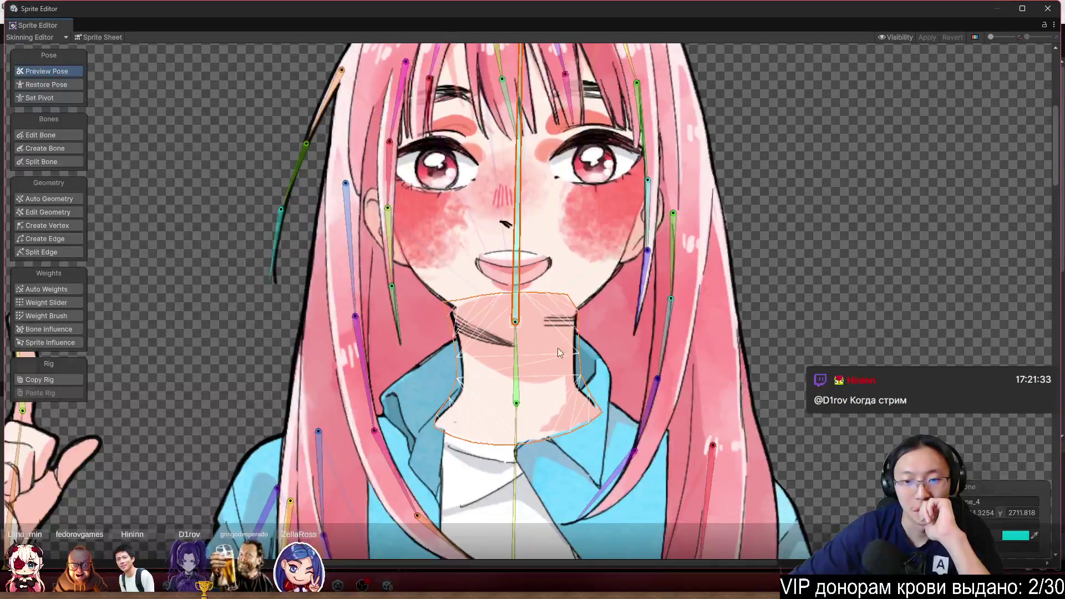
pyautogui.scroll(2, 561, 355)
pyautogui.click(70, 316)
pyautogui.scroll(3, 520, 221)
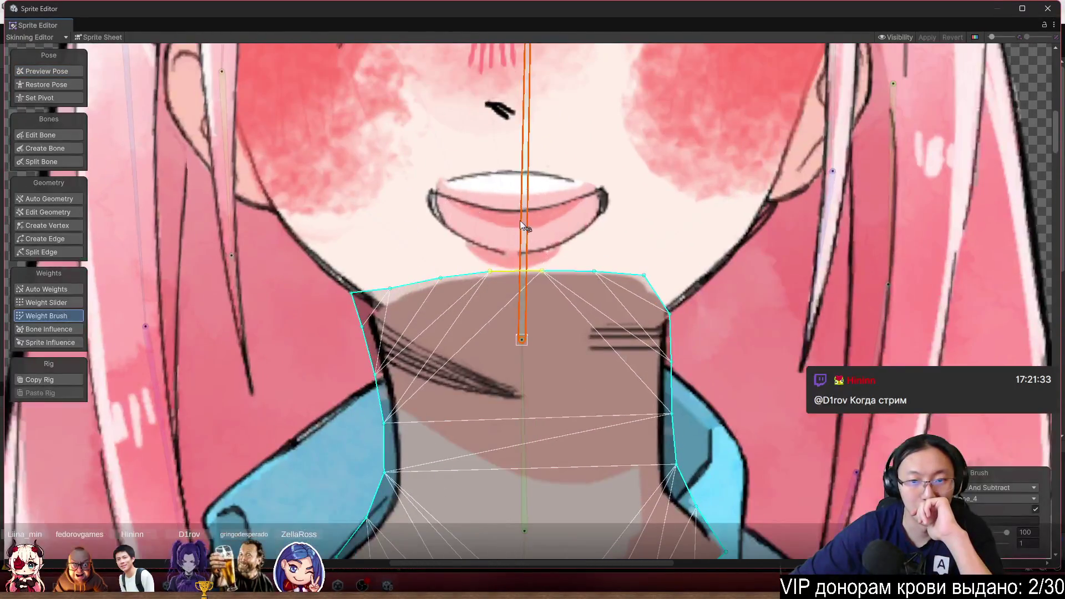
pyautogui.moveTo(438, 258)
pyautogui.mouseDown()
pyautogui.moveTo(341, 255)
pyautogui.moveTo(561, 212)
pyautogui.moveTo(649, 241)
pyautogui.mouseUp()
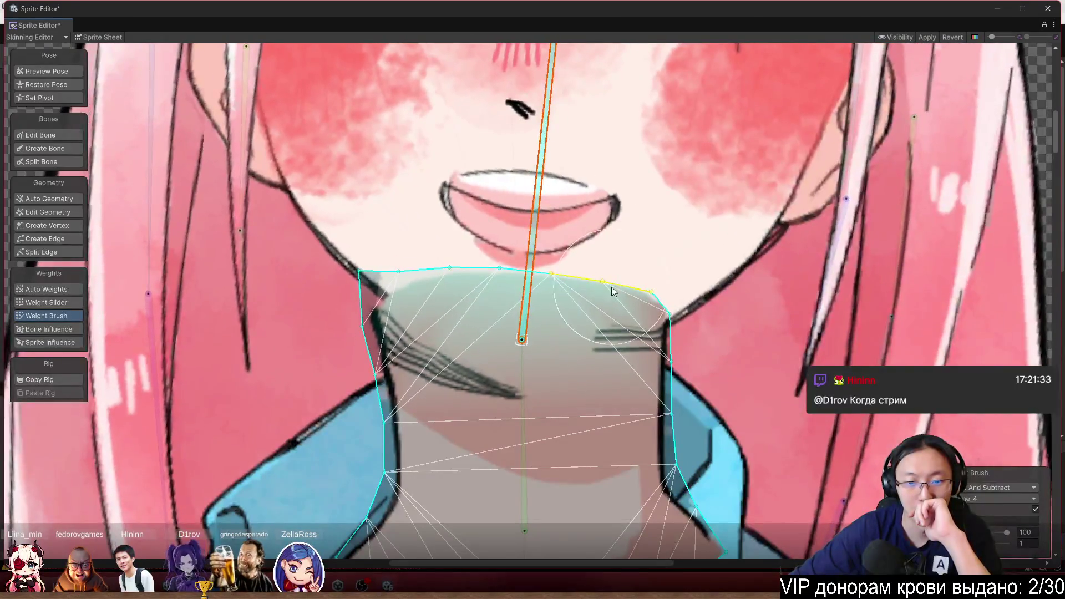
pyautogui.scroll(-3, 583, 266)
# Paint the upper neck bone's influence, then lower bone ne_2's weight near the collar
pyautogui.click(577, 305)
pyautogui.moveTo(518, 274)
pyautogui.mouseDown()
pyautogui.moveTo(491, 262)
pyautogui.moveTo(660, 260)
pyautogui.moveTo(606, 290)
pyautogui.moveTo(489, 307)
pyautogui.mouseUp()
pyautogui.scroll(-2, 630, 297)
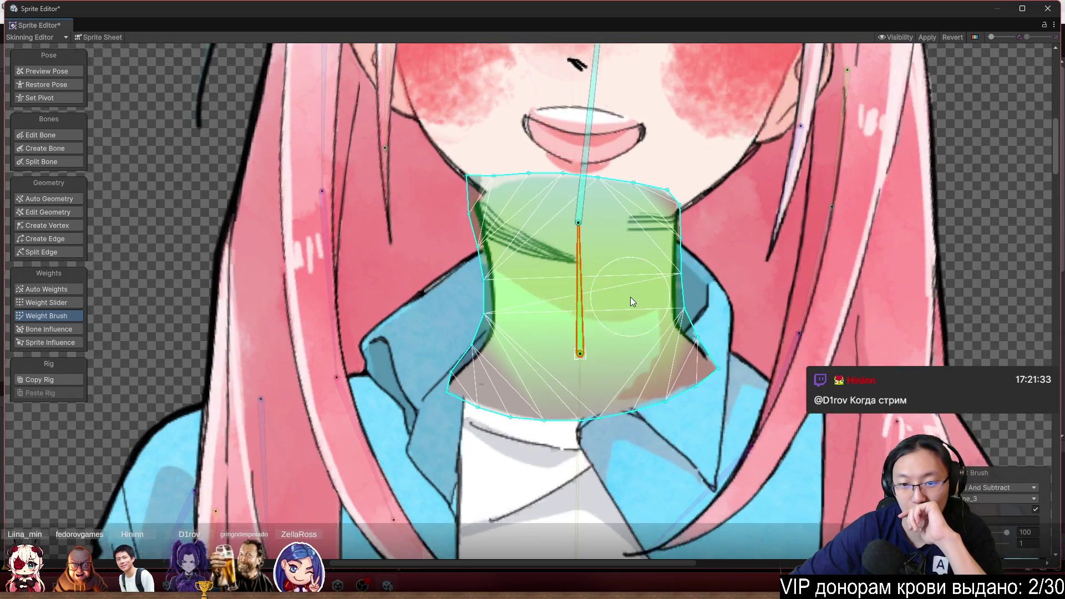
pyautogui.scroll(-3, 604, 425)
pyautogui.click(588, 367)
pyautogui.moveTo(634, 349); pyautogui.dragTo(714, 309)
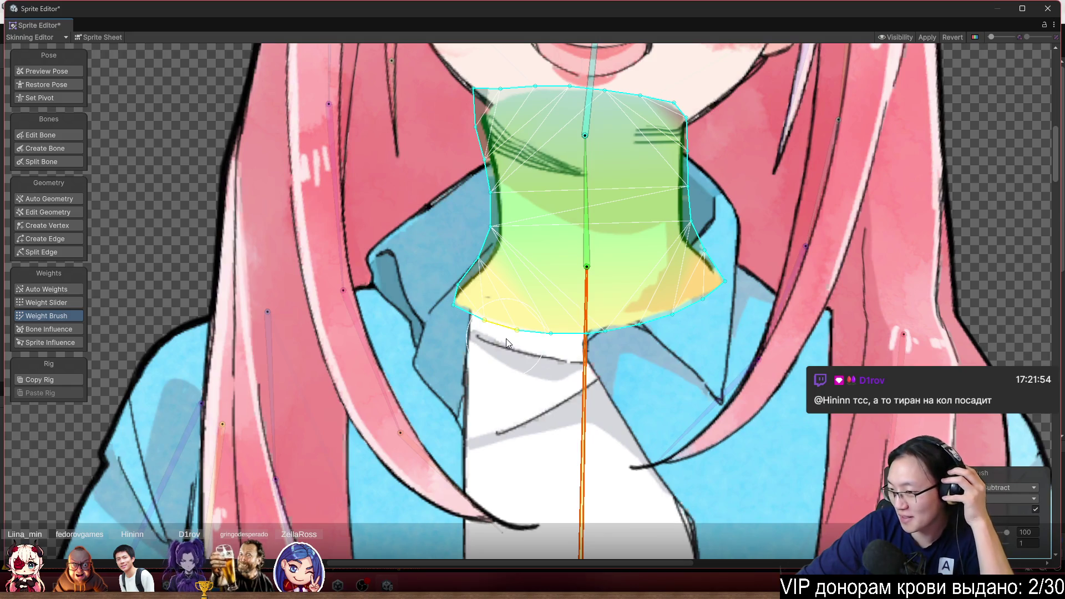
pyautogui.scroll(-3, 597, 328)
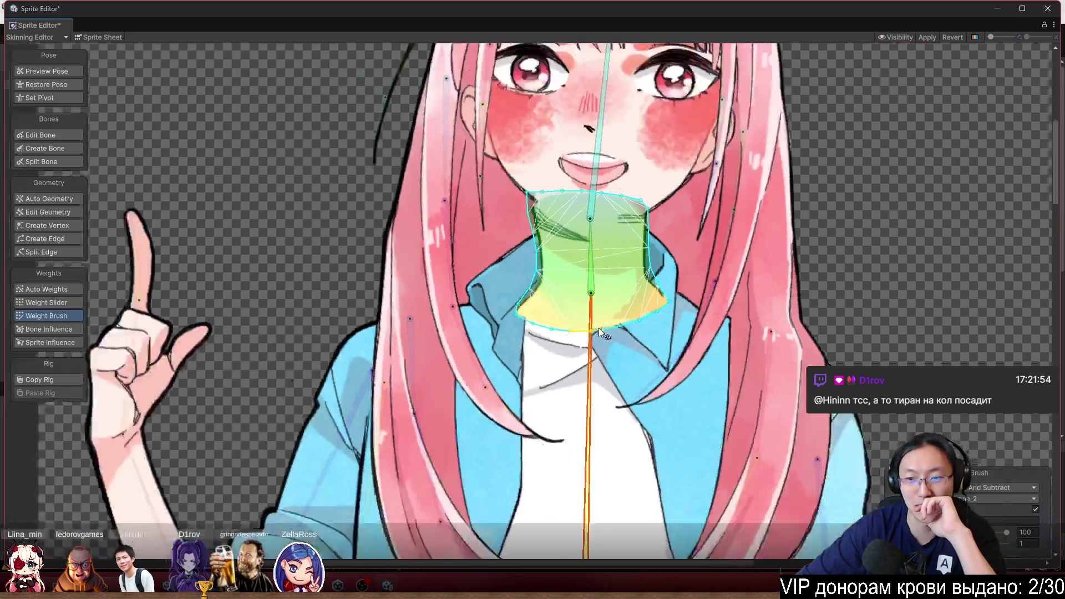
pyautogui.scroll(3, 764, 199)
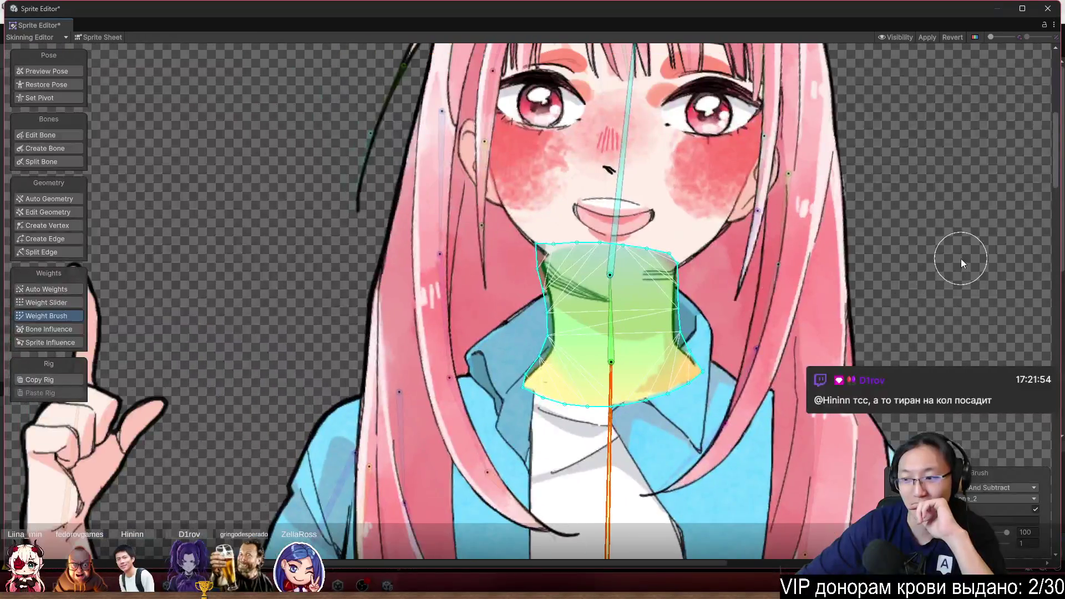
# Select the central spine bone and bend it sideways to test the head and hair
pyautogui.click(937, 245)
pyautogui.moveTo(970, 155)
pyautogui.mouseDown()
pyautogui.moveTo(839, 245)
pyautogui.moveTo(921, 196)
pyautogui.mouseUp()
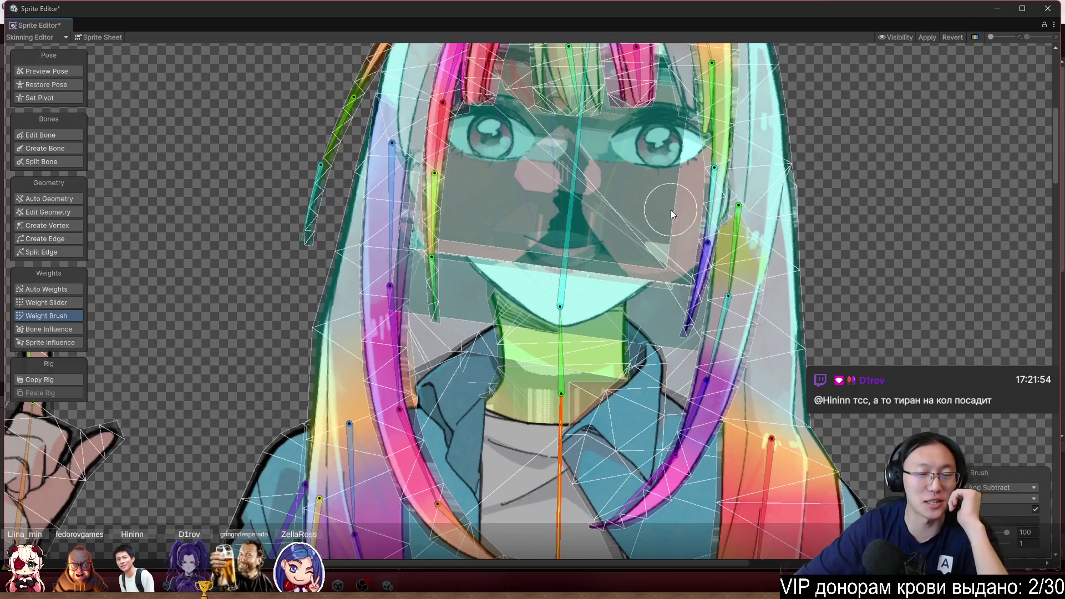
pyautogui.scroll(1, 588, 218)
pyautogui.click(553, 165)
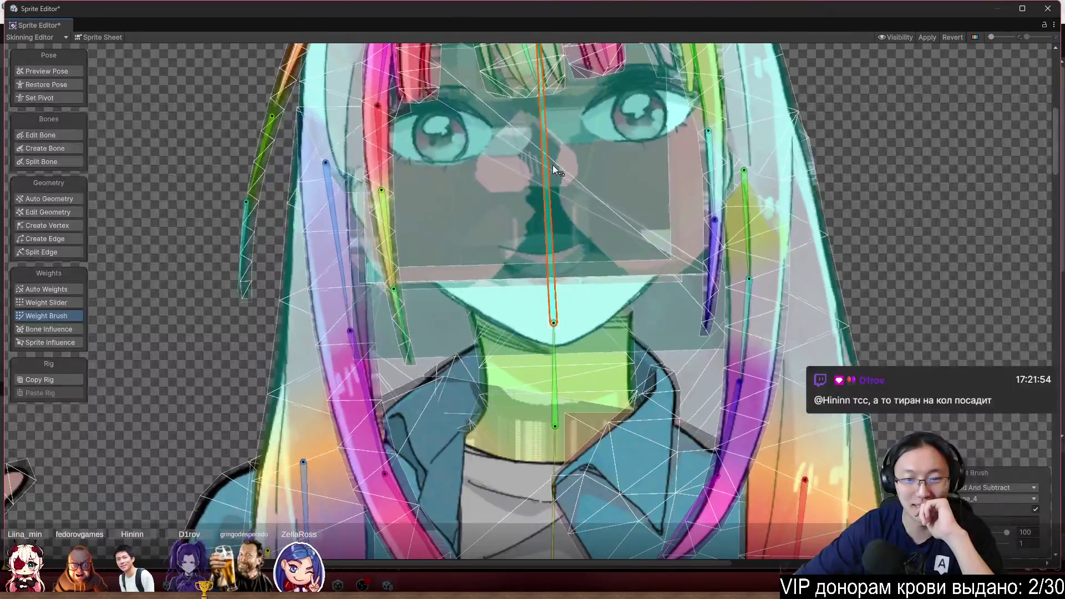
pyautogui.scroll(3, 660, 230)
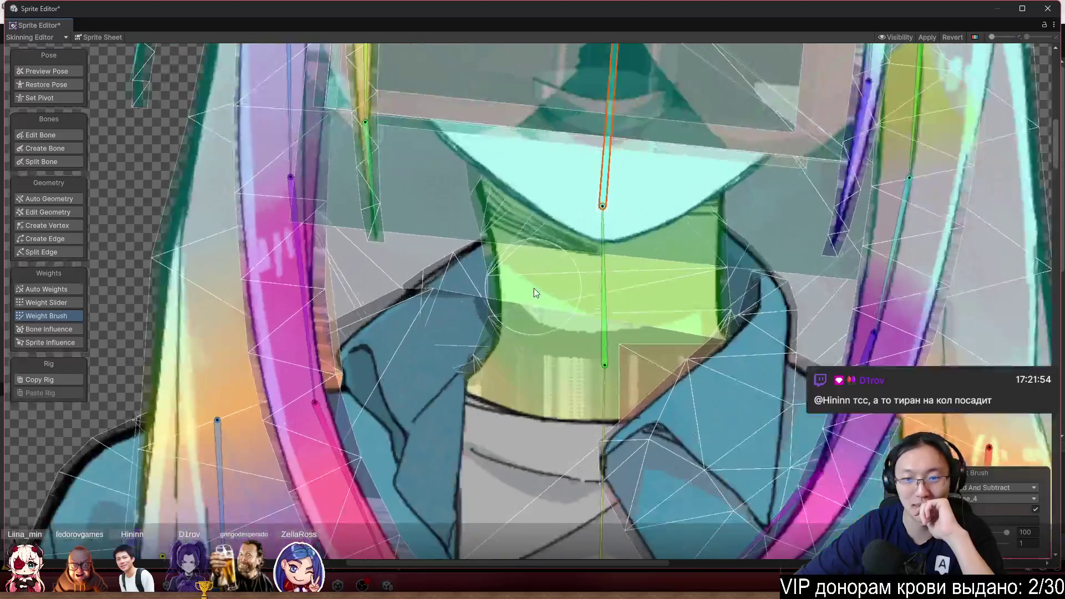
pyautogui.scroll(-6, 591, 277)
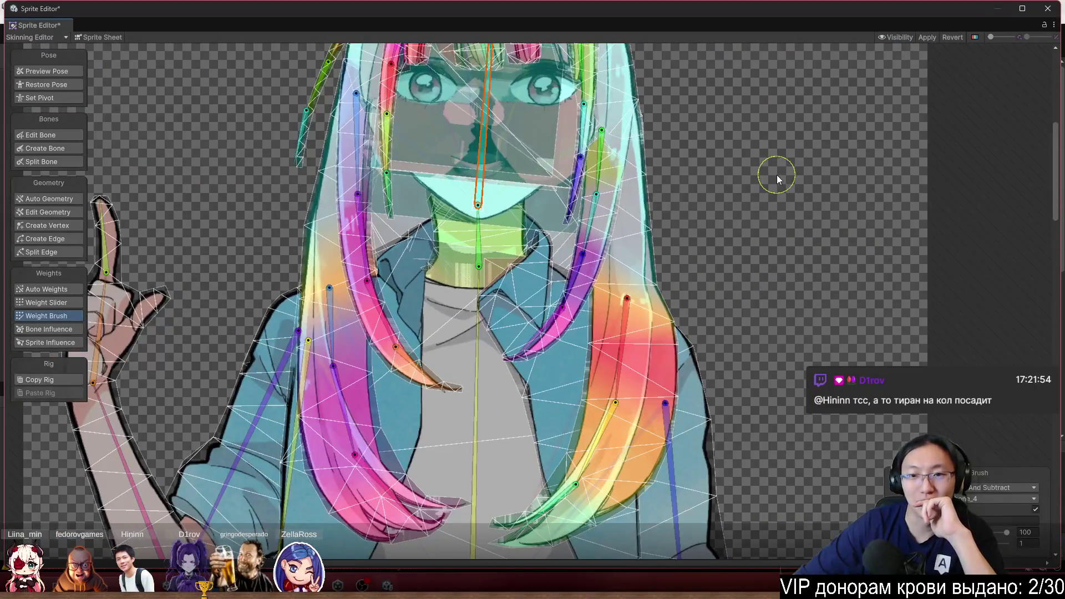
pyautogui.scroll(1, 788, 167)
pyautogui.moveTo(788, 166)
pyautogui.mouseDown()
pyautogui.moveTo(573, 121)
pyautogui.moveTo(767, 167)
pyautogui.mouseUp()
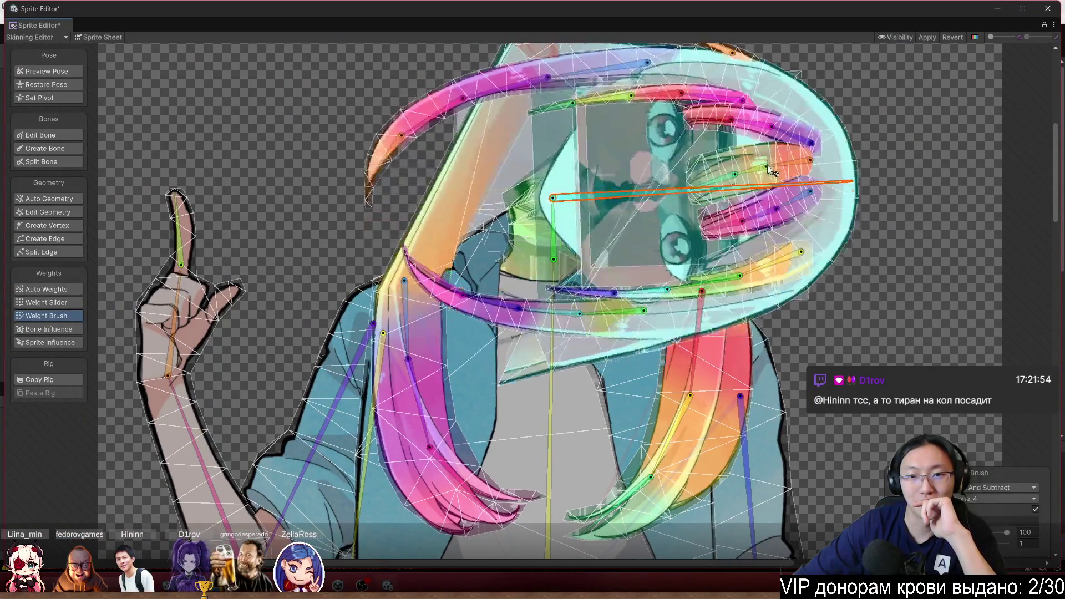
# Rotate the spine bone back upright and restore the character's rest pose
pyautogui.scroll(3, 768, 167)
pyautogui.click(688, 368)
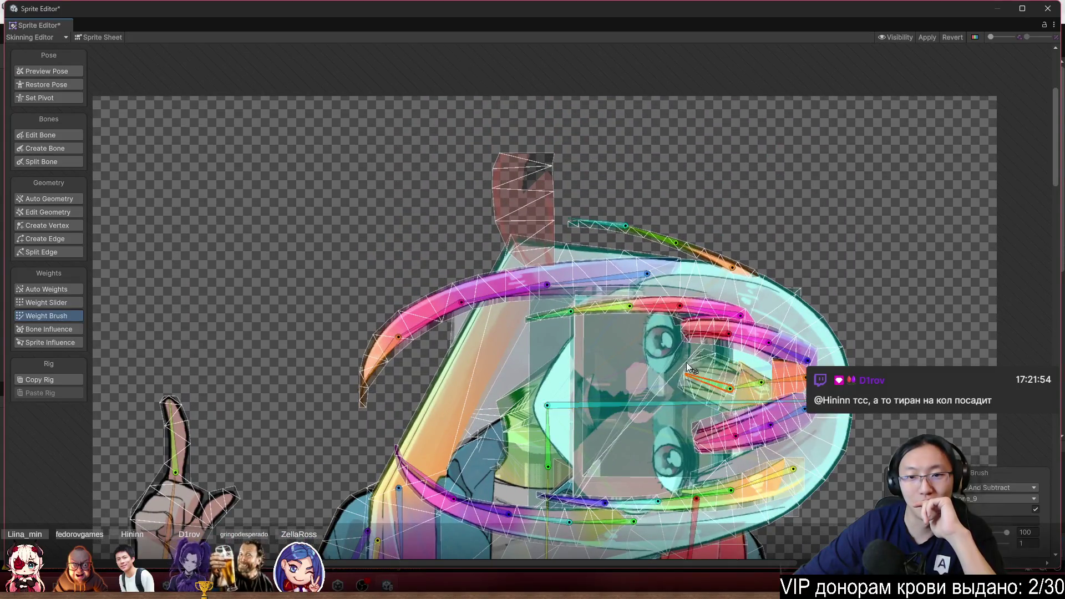
pyautogui.moveTo(669, 399); pyautogui.dragTo(561, 223)
pyautogui.click(46, 84)
pyautogui.scroll(5, 466, 240)
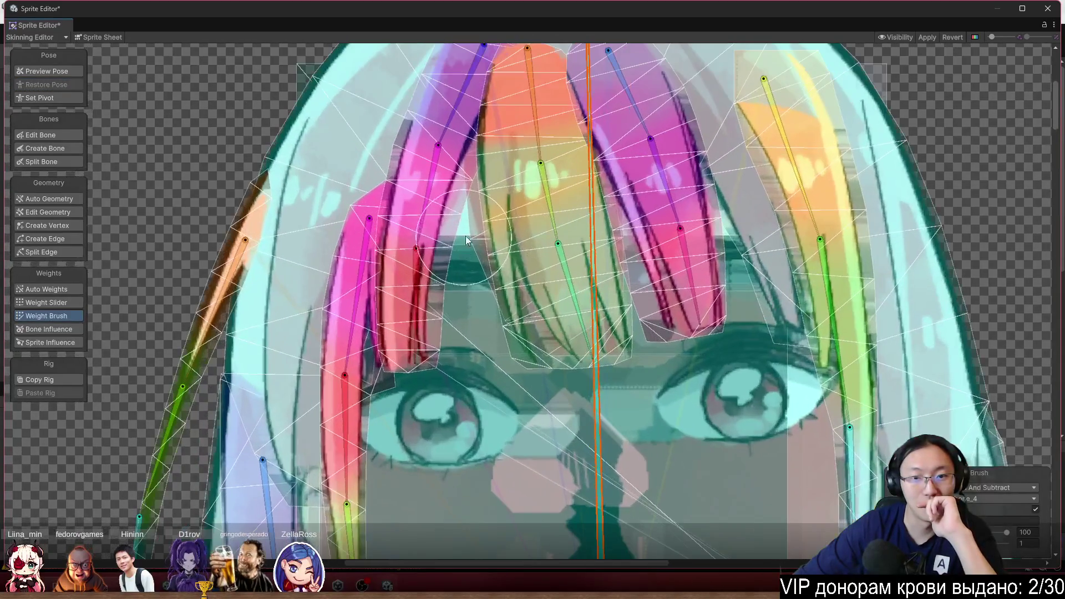
# Select the small front bang piece and bend its short bone to test deformation
pyautogui.click(476, 232)
pyautogui.click(476, 231)
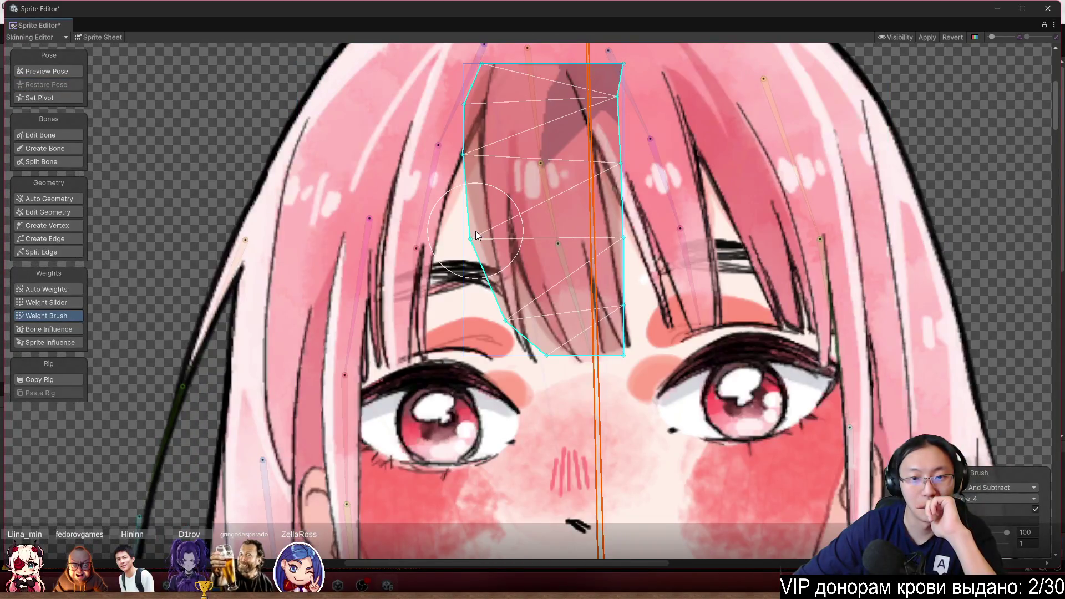
pyautogui.moveTo(549, 208); pyautogui.dragTo(519, 216)
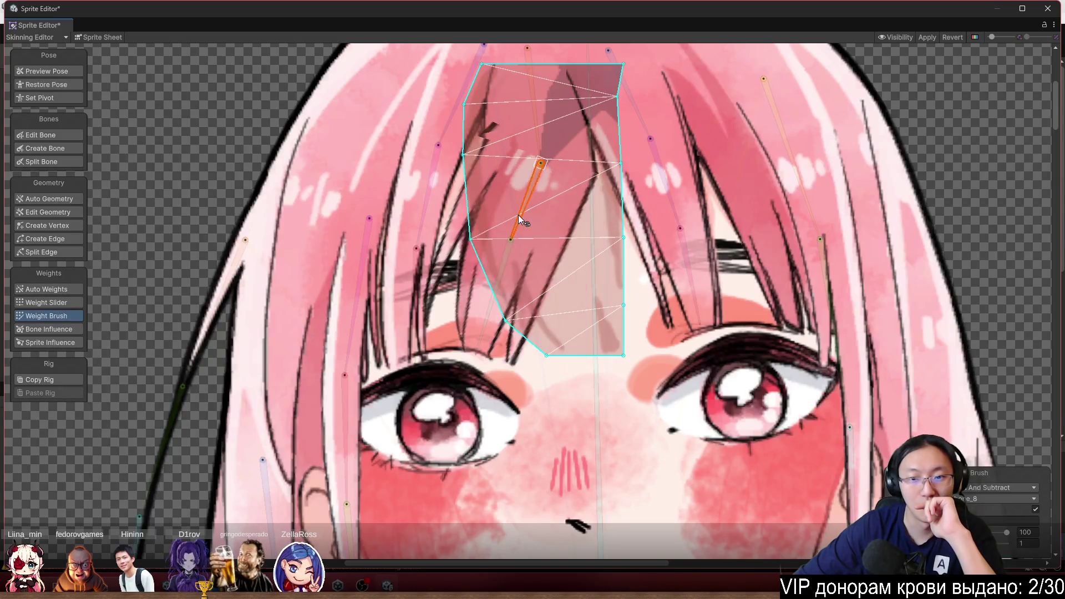
# Paint weights for the bang strand's upper and lower bones with the Weight Brush
pyautogui.click(530, 91)
pyautogui.moveTo(529, 91)
pyautogui.mouseDown()
pyautogui.moveTo(580, 84)
pyautogui.moveTo(492, 116)
pyautogui.moveTo(612, 105)
pyautogui.moveTo(500, 130)
pyautogui.mouseUp()
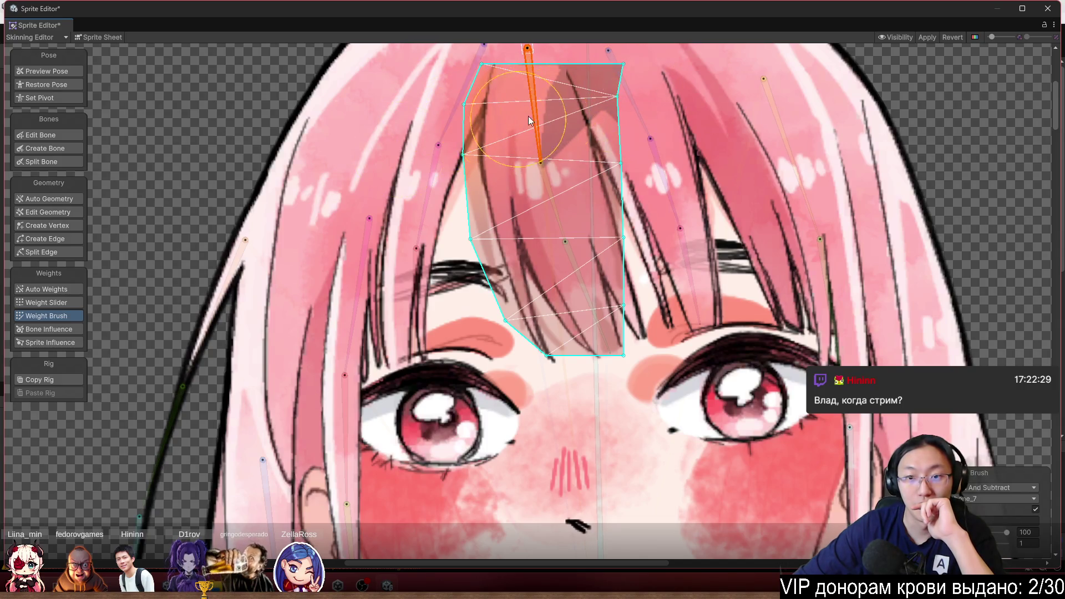
pyautogui.click(542, 208)
pyautogui.moveTo(544, 208)
pyautogui.mouseDown()
pyautogui.moveTo(558, 186)
pyautogui.moveTo(613, 207)
pyautogui.moveTo(587, 222)
pyautogui.moveTo(618, 191)
pyautogui.mouseUp()
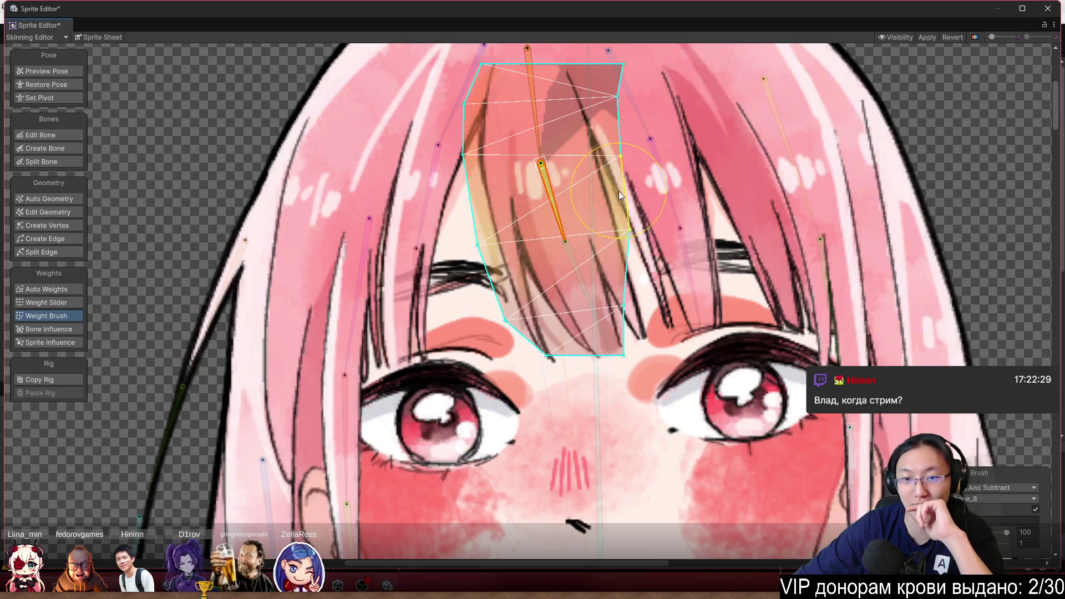
pyautogui.click(554, 263)
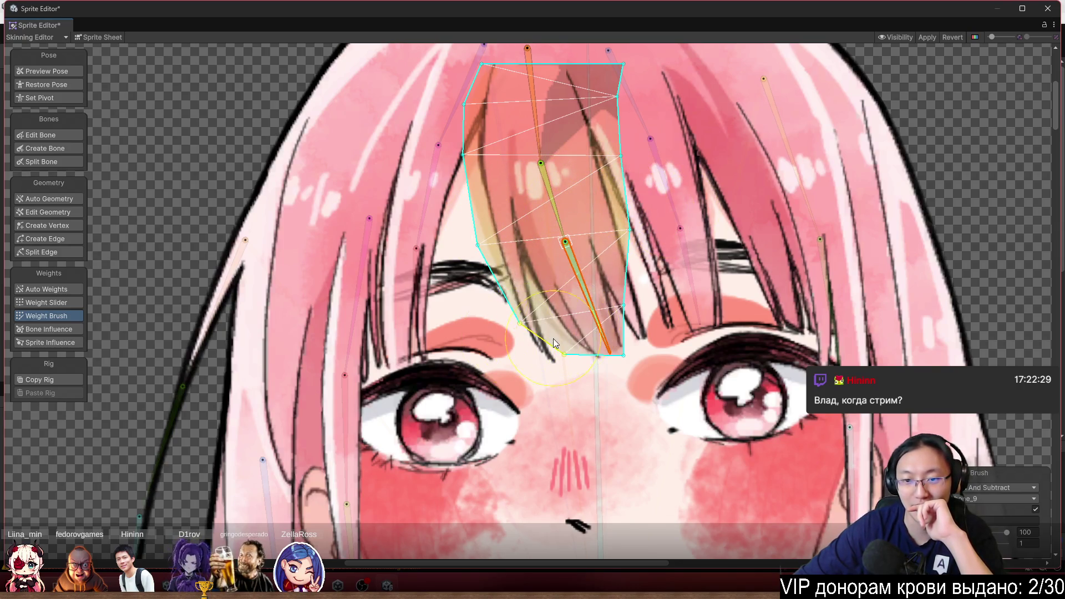
pyautogui.scroll(-2, 749, 311)
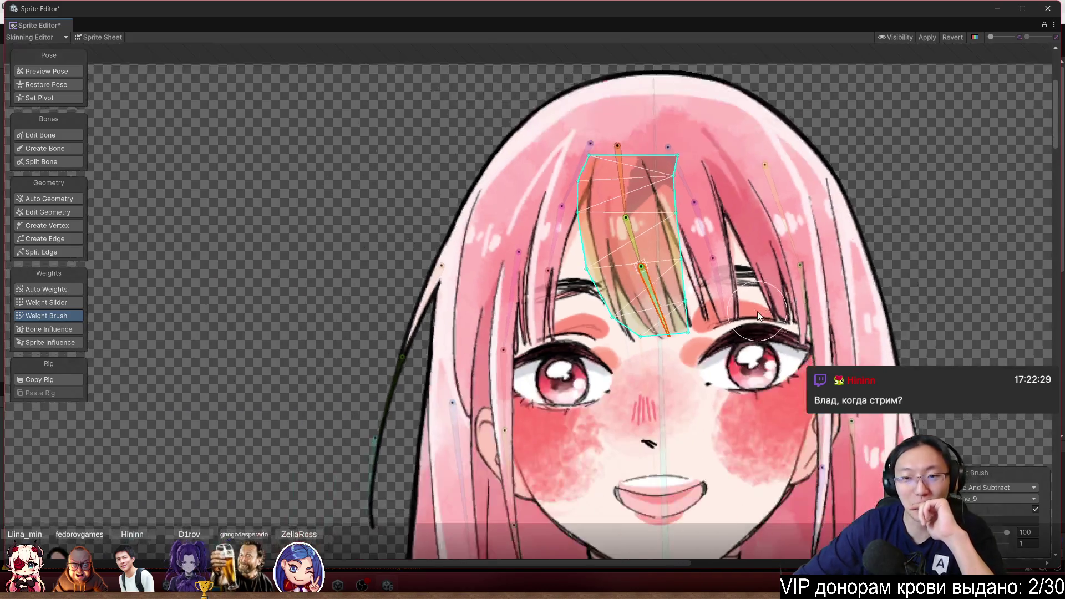
pyautogui.scroll(2, 704, 261)
pyautogui.click(594, 192)
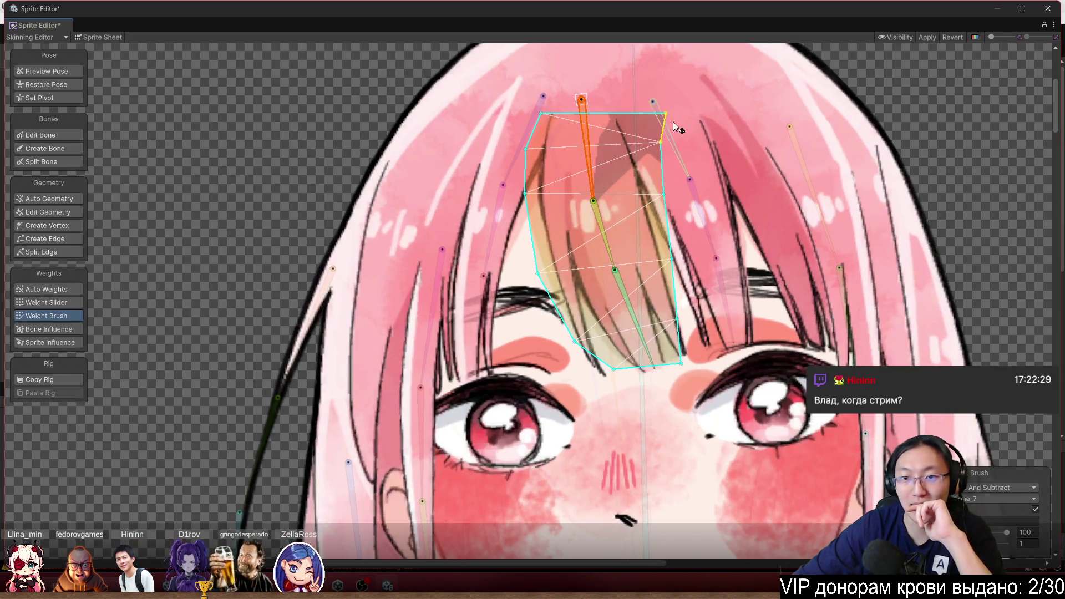
# Select the raised arm's sleeve and paint weight over the upper sleeve and elbow
pyautogui.scroll(-5, 730, 238)
pyautogui.click(832, 218)
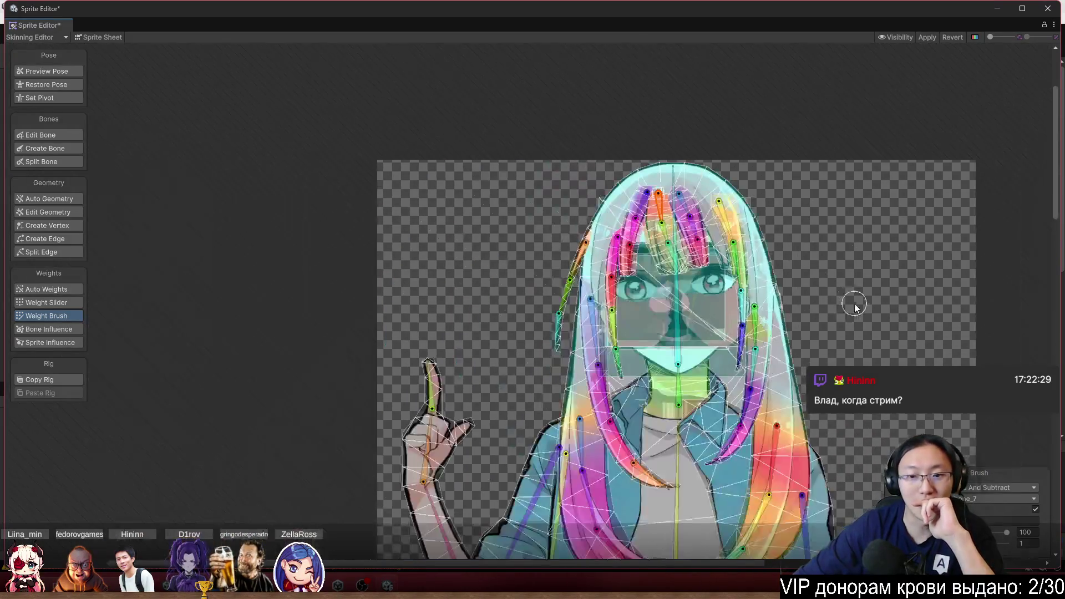
pyautogui.scroll(-5, 855, 306)
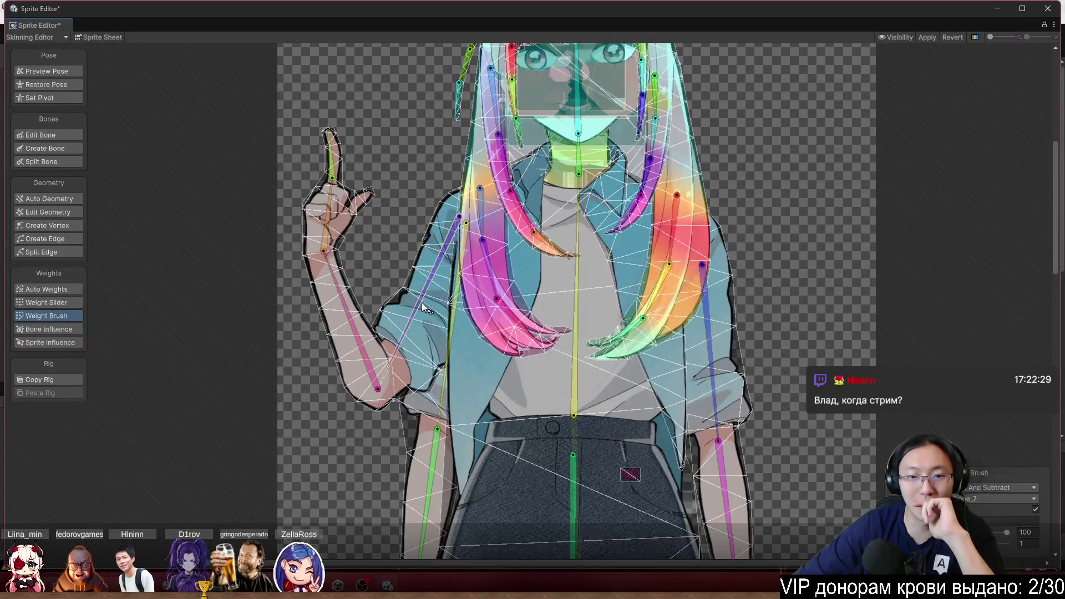
pyautogui.click(425, 330)
pyautogui.scroll(3, 425, 329)
pyautogui.moveTo(439, 142)
pyautogui.mouseDown()
pyautogui.moveTo(372, 274)
pyautogui.moveTo(422, 147)
pyautogui.moveTo(495, 189)
pyautogui.moveTo(489, 288)
pyautogui.mouseUp()
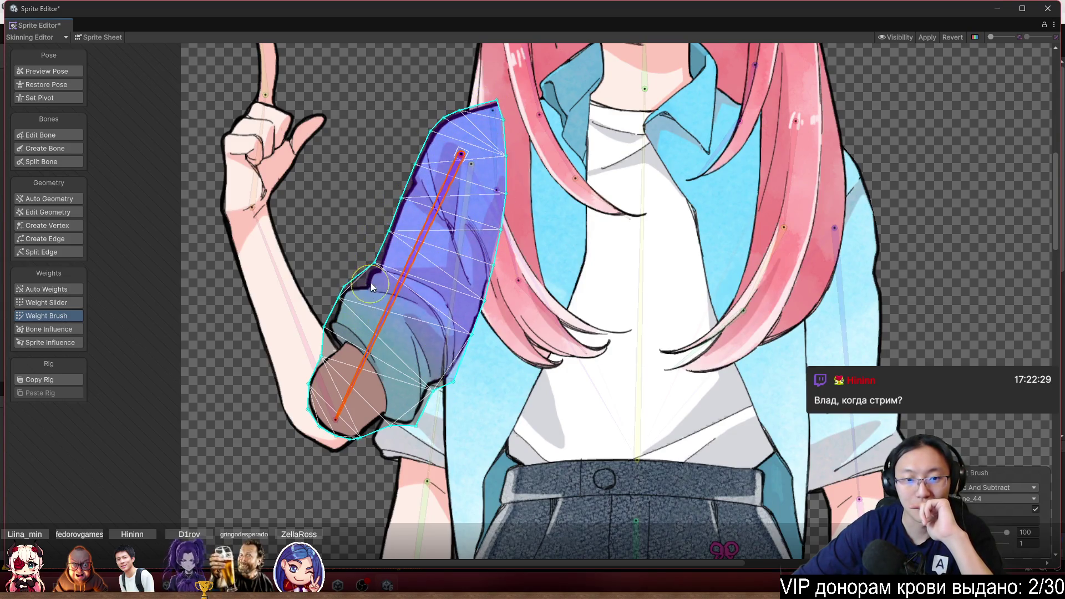
pyautogui.moveTo(351, 327)
pyautogui.mouseDown()
pyautogui.moveTo(433, 377)
pyautogui.moveTo(366, 390)
pyautogui.mouseUp()
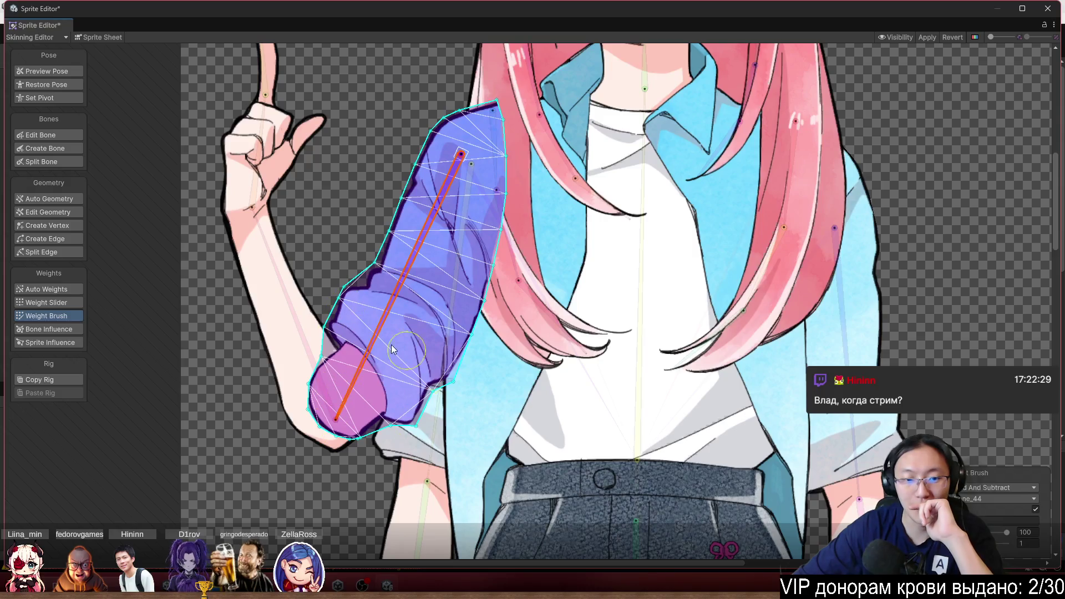
# Select the raised forearm piece and paint the forearm bone's weight
pyautogui.moveTo(279, 351); pyautogui.dragTo(477, 314)
pyautogui.click(477, 314)
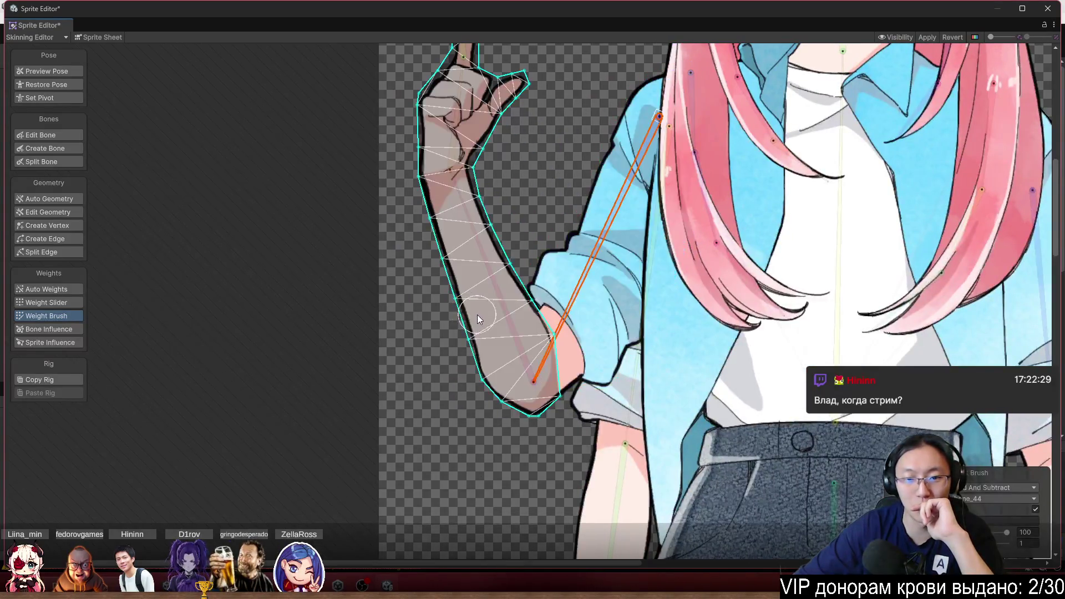
pyautogui.scroll(1, 477, 315)
pyautogui.click(501, 354)
pyautogui.moveTo(469, 376)
pyautogui.mouseDown()
pyautogui.moveTo(515, 248)
pyautogui.moveTo(447, 158)
pyautogui.moveTo(426, 239)
pyautogui.moveTo(485, 223)
pyautogui.mouseUp()
pyautogui.scroll(3, 479, 334)
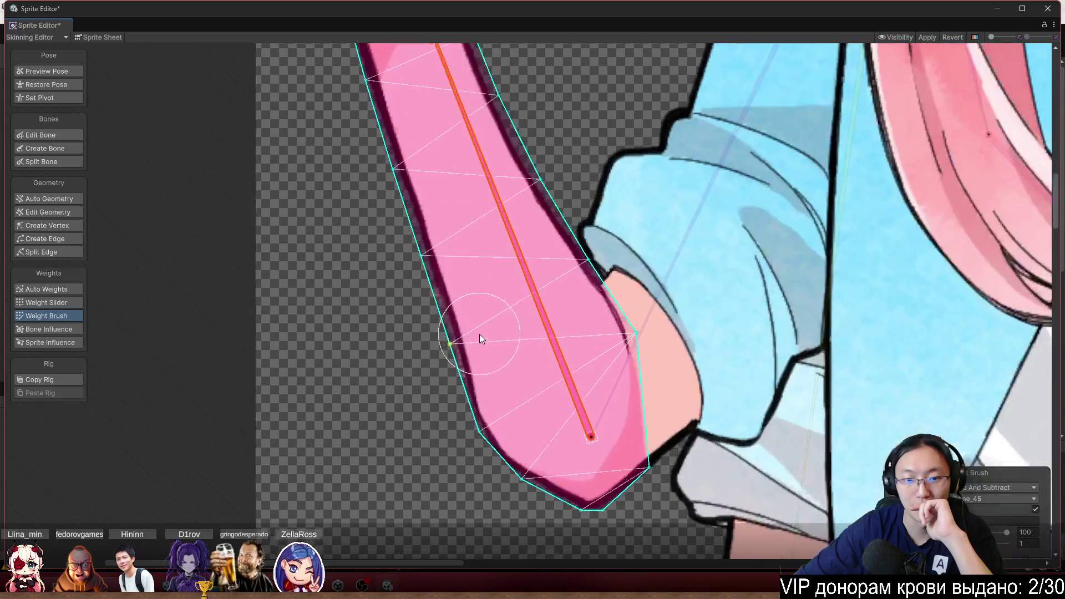
pyautogui.scroll(-3, 517, 491)
pyautogui.scroll(-1, 549, 245)
pyautogui.scroll(1, 545, 371)
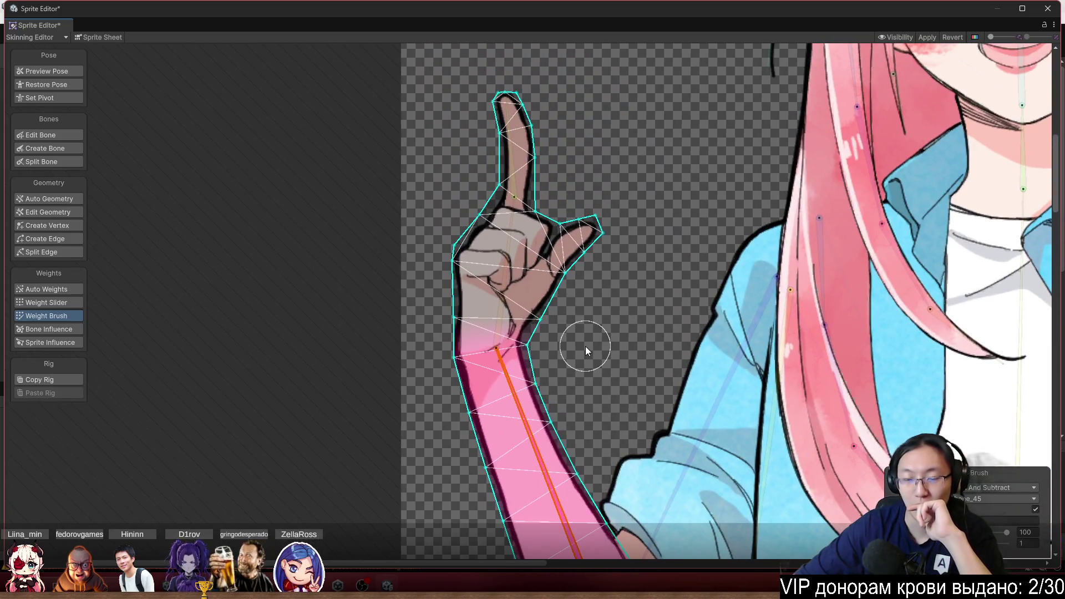
# Paint the hand bone's weight over the palm, fingers and thumb
pyautogui.click(507, 300)
pyautogui.moveTo(447, 310)
pyautogui.mouseDown()
pyautogui.moveTo(447, 225)
pyautogui.moveTo(595, 261)
pyautogui.moveTo(560, 222)
pyautogui.moveTo(541, 312)
pyautogui.mouseUp()
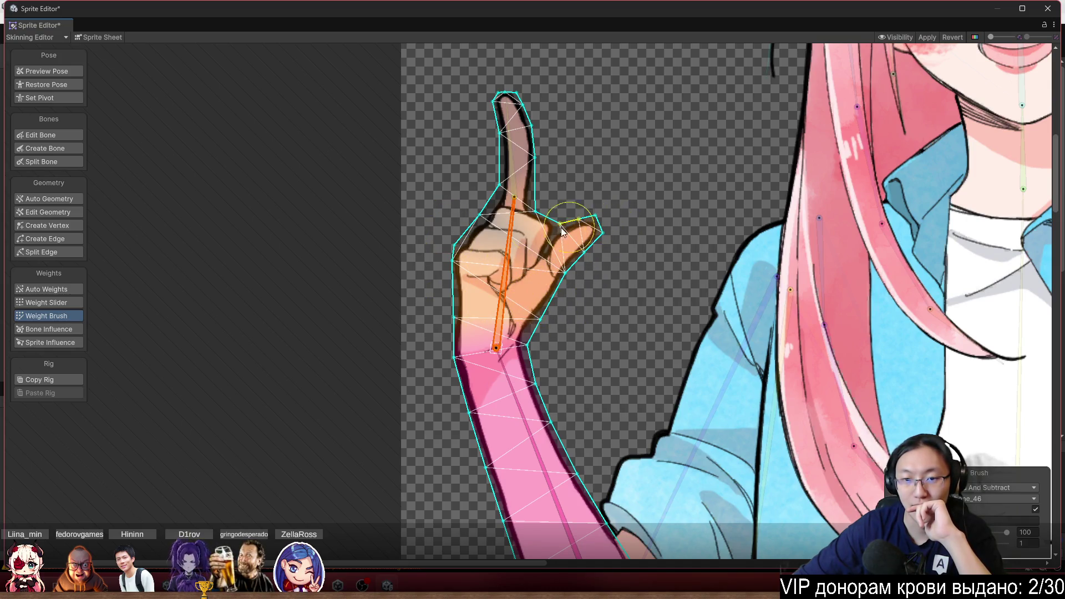
pyautogui.moveTo(561, 228); pyautogui.dragTo(500, 228)
pyautogui.scroll(5, 470, 203)
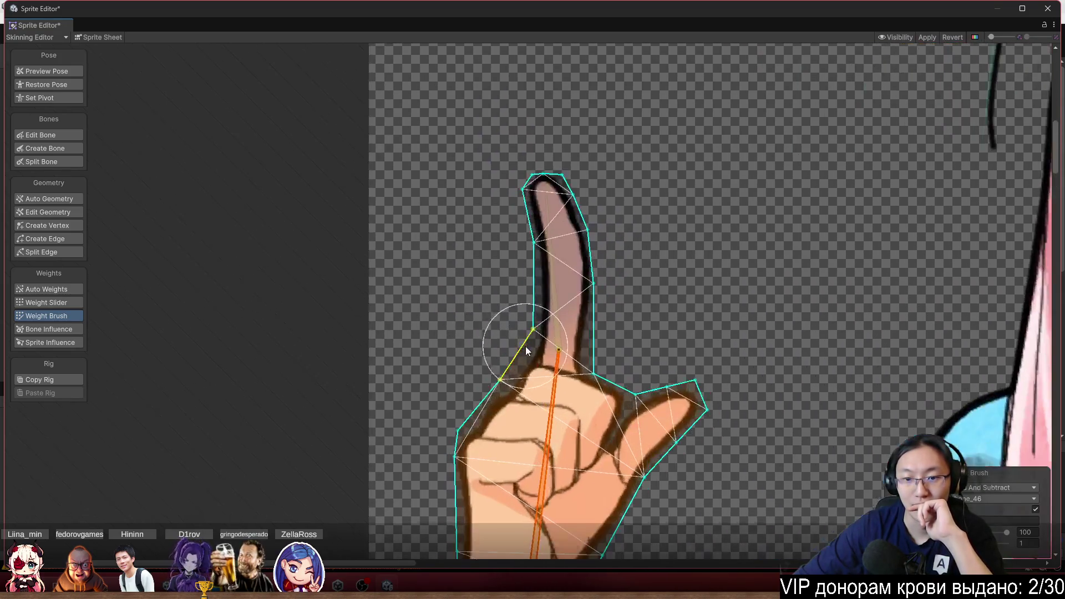
# Paint the index finger bone's weight onto the index finger
pyautogui.click(560, 328)
pyautogui.moveTo(456, 278)
pyautogui.mouseDown()
pyautogui.moveTo(568, 251)
pyautogui.moveTo(504, 142)
pyautogui.mouseUp()
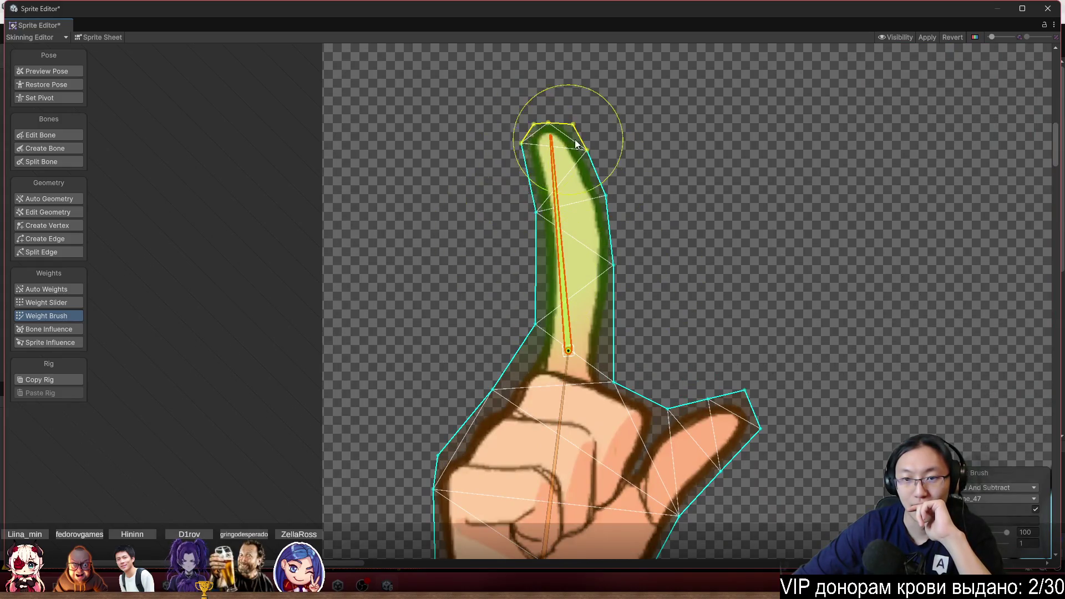
pyautogui.scroll(-5, 692, 290)
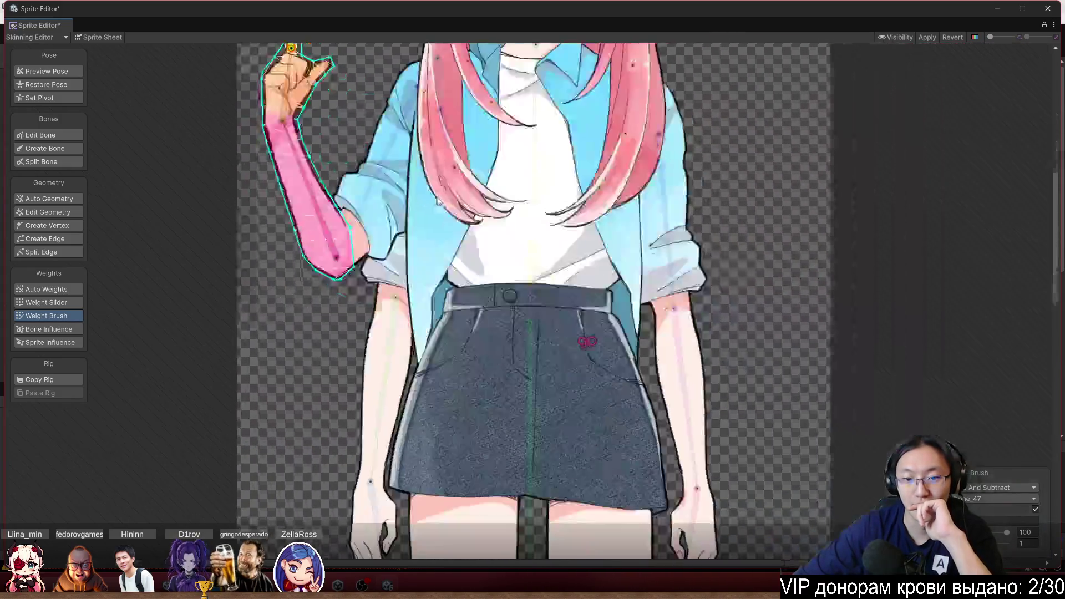
pyautogui.scroll(2, 503, 316)
pyautogui.click(399, 210)
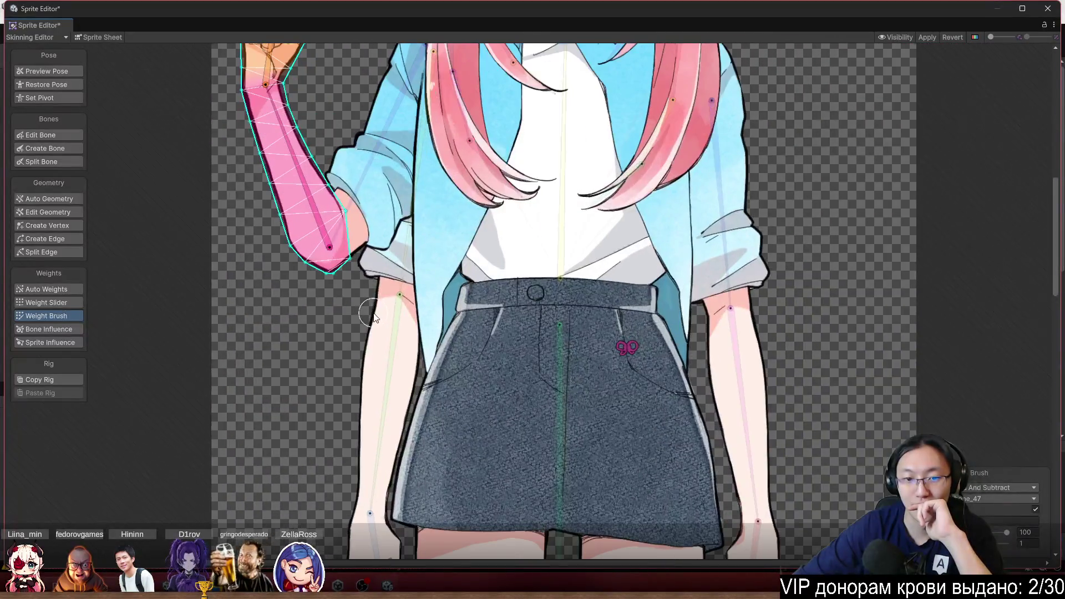
pyautogui.scroll(2, 503, 316)
# Paint the first hanging arm's sleeve, forearm and hand bone weights
pyautogui.moveTo(522, 288); pyautogui.dragTo(551, 371)
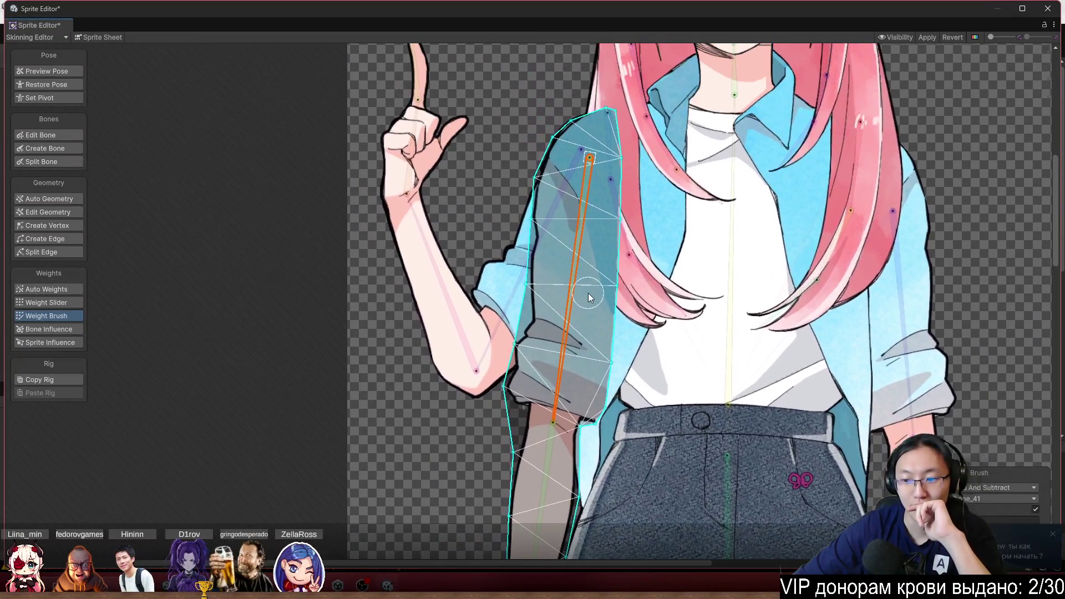
pyautogui.moveTo(519, 254)
pyautogui.mouseDown()
pyautogui.moveTo(540, 208)
pyautogui.moveTo(523, 391)
pyautogui.moveTo(518, 381)
pyautogui.mouseUp()
pyautogui.moveTo(620, 403)
pyautogui.mouseDown()
pyautogui.moveTo(574, 421)
pyautogui.moveTo(618, 313)
pyautogui.moveTo(589, 151)
pyautogui.mouseUp()
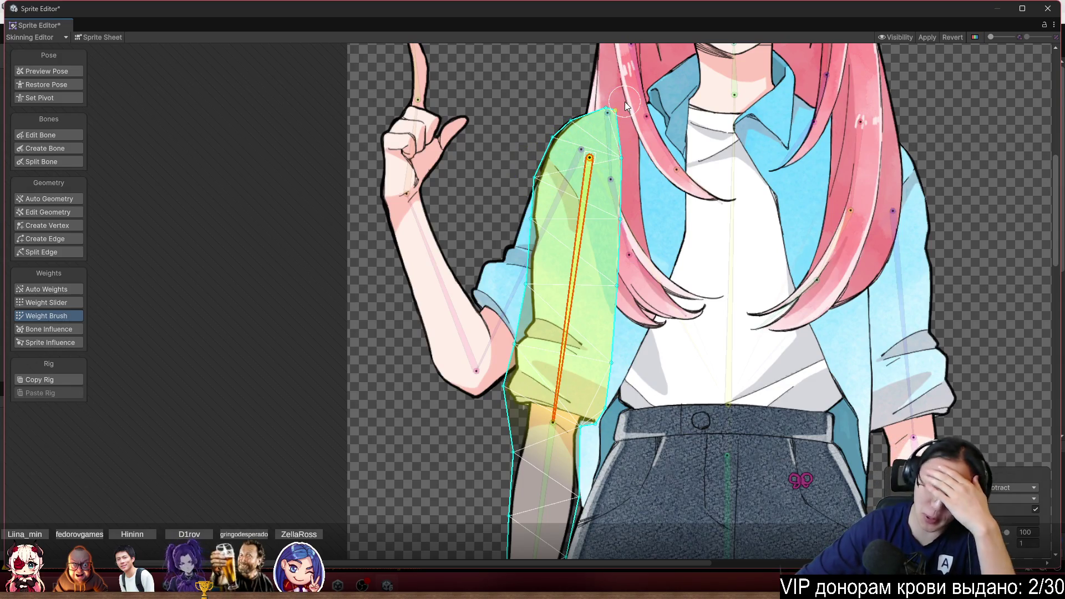
pyautogui.scroll(-5, 618, 257)
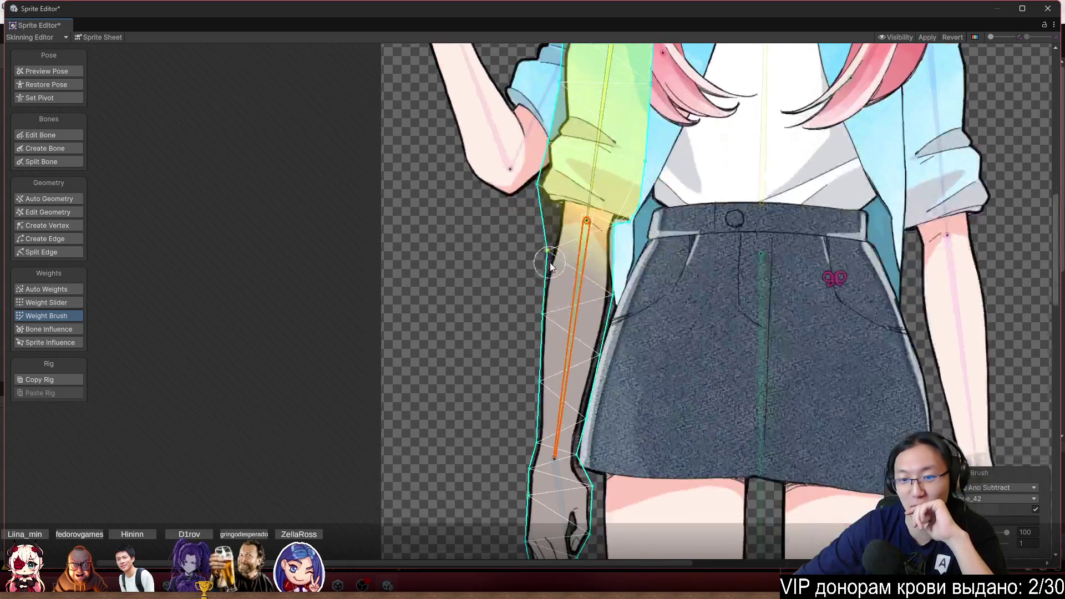
pyautogui.moveTo(550, 267)
pyautogui.mouseDown()
pyautogui.moveTo(564, 277)
pyautogui.moveTo(554, 231)
pyautogui.moveTo(579, 327)
pyautogui.moveTo(534, 294)
pyautogui.mouseUp()
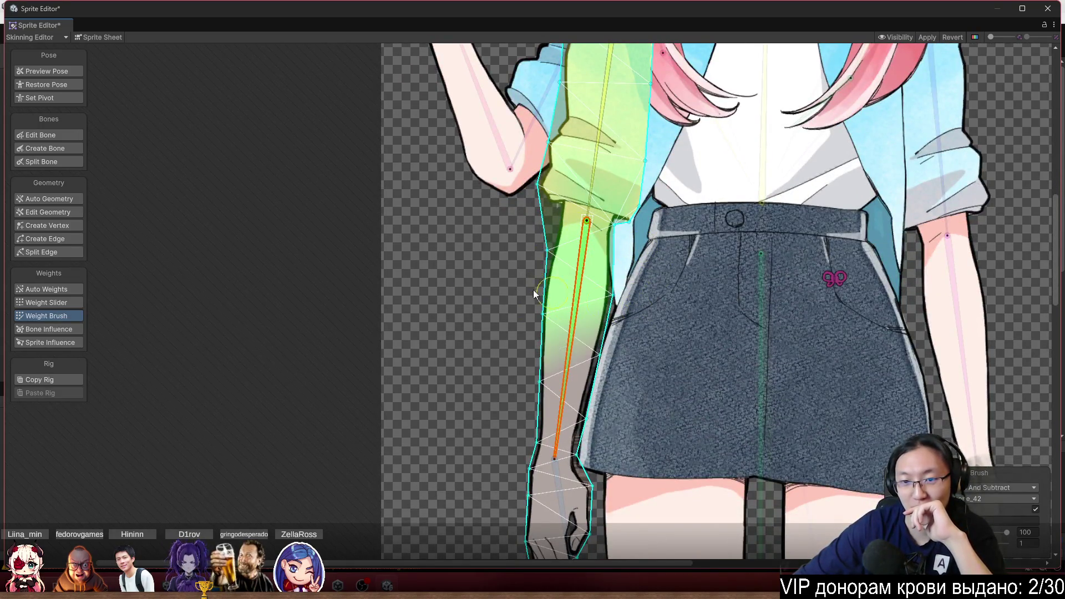
pyautogui.moveTo(480, 333); pyautogui.dragTo(561, 447)
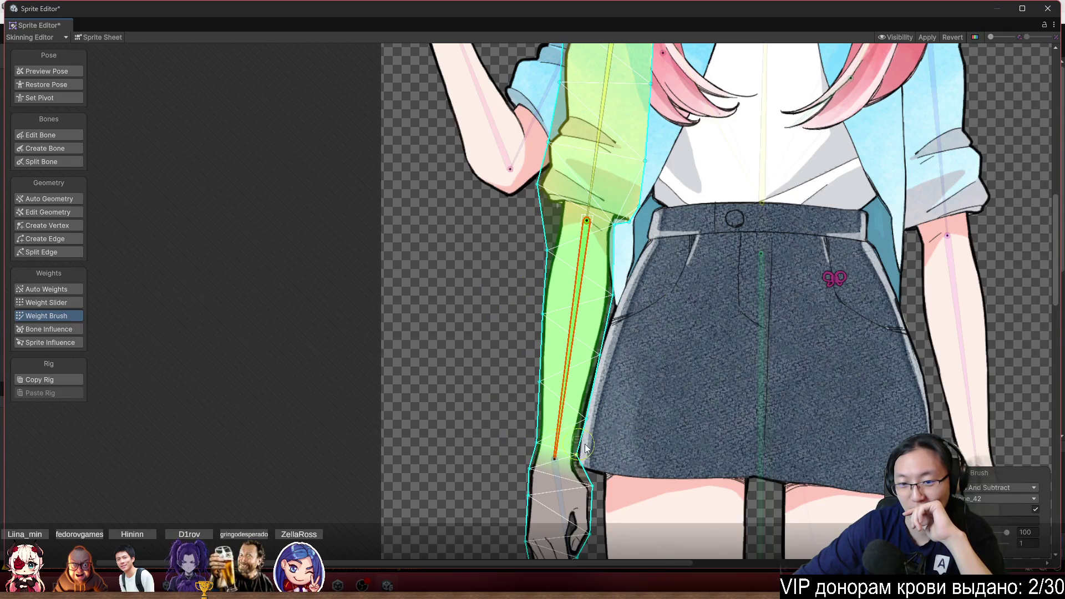
pyautogui.scroll(-5, 594, 218)
pyautogui.click(504, 299)
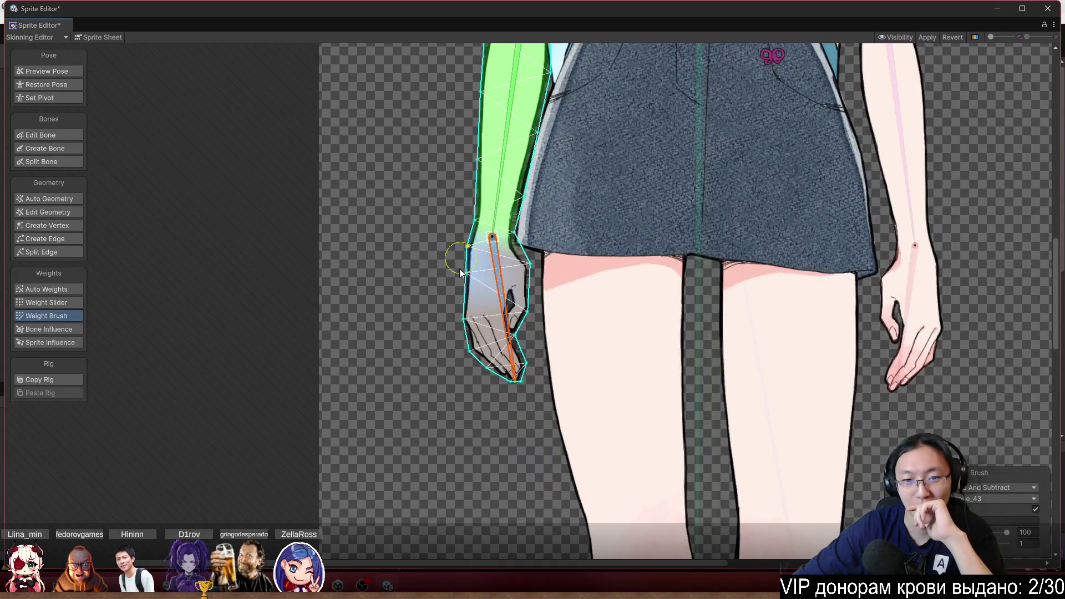
pyautogui.moveTo(473, 370)
pyautogui.mouseDown()
pyautogui.moveTo(542, 380)
pyautogui.moveTo(516, 252)
pyautogui.mouseUp()
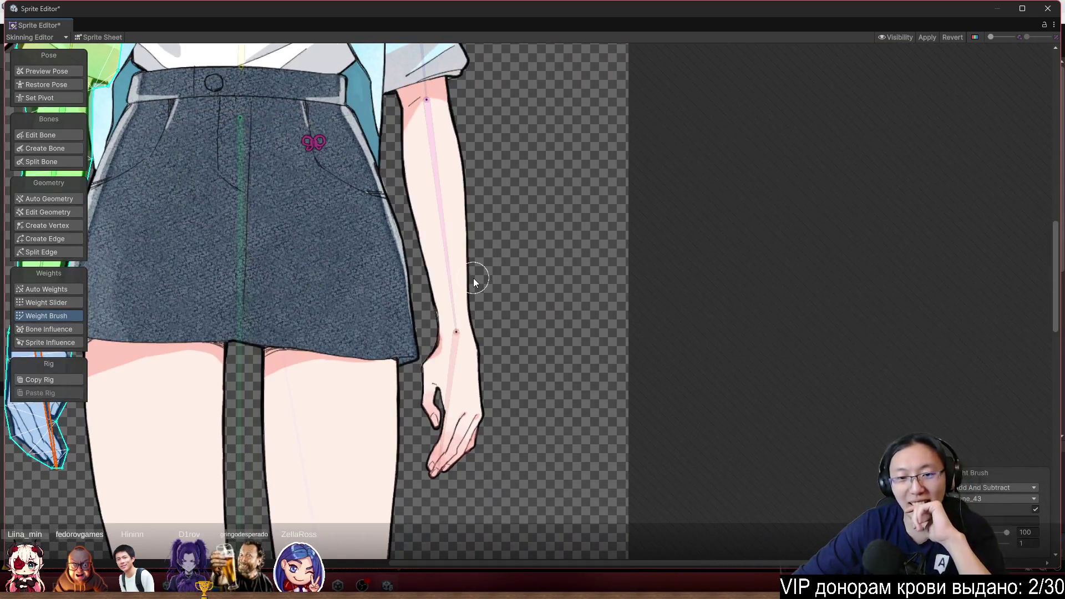
# Select the other lowered arm and paint its hand, forearm and upper-arm weights
pyautogui.click(474, 274)
pyautogui.scroll(1, 515, 399)
pyautogui.click(495, 383)
pyautogui.moveTo(488, 492)
pyautogui.mouseDown()
pyautogui.moveTo(542, 504)
pyautogui.moveTo(529, 447)
pyautogui.moveTo(488, 399)
pyautogui.moveTo(502, 344)
pyautogui.moveTo(489, 313)
pyautogui.mouseUp()
pyautogui.moveTo(578, 382); pyautogui.dragTo(661, 497)
pyautogui.click(566, 344)
pyautogui.moveTo(534, 404)
pyautogui.mouseDown()
pyautogui.moveTo(511, 380)
pyautogui.moveTo(630, 333)
pyautogui.moveTo(492, 247)
pyautogui.moveTo(558, 215)
pyautogui.moveTo(695, 471)
pyautogui.moveTo(652, 470)
pyautogui.mouseUp()
pyautogui.click(540, 374)
pyautogui.moveTo(549, 430)
pyautogui.mouseDown()
pyautogui.moveTo(537, 424)
pyautogui.moveTo(595, 309)
pyautogui.moveTo(575, 170)
pyautogui.moveTo(487, 91)
pyautogui.mouseUp()
pyautogui.moveTo(467, 146); pyautogui.dragTo(475, 288)
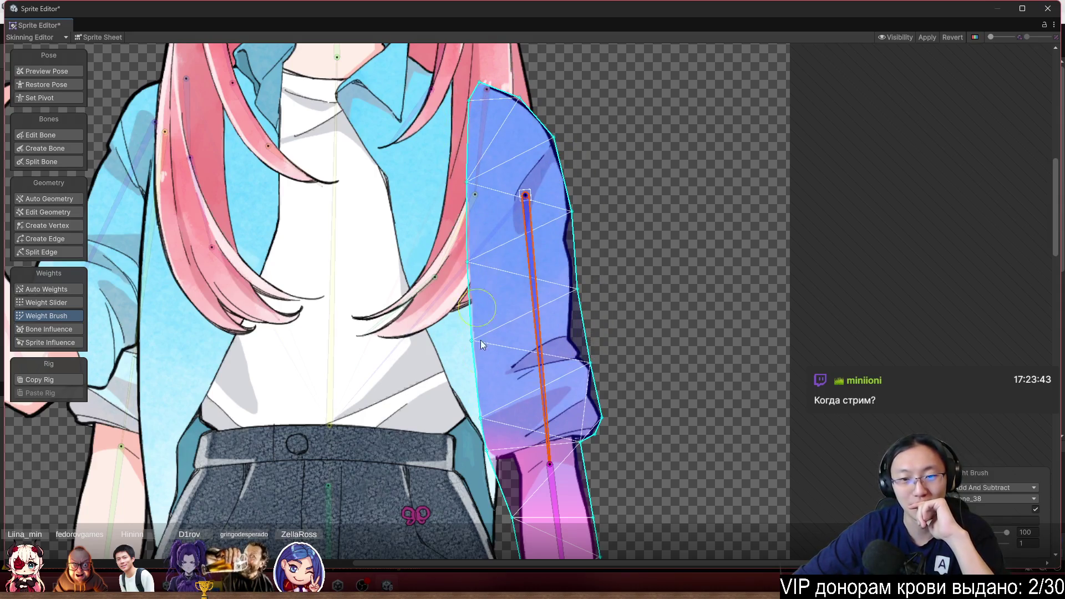
# Select the central spine bone and paint its weight onto the near shoulder top
pyautogui.moveTo(455, 235); pyautogui.dragTo(594, 358)
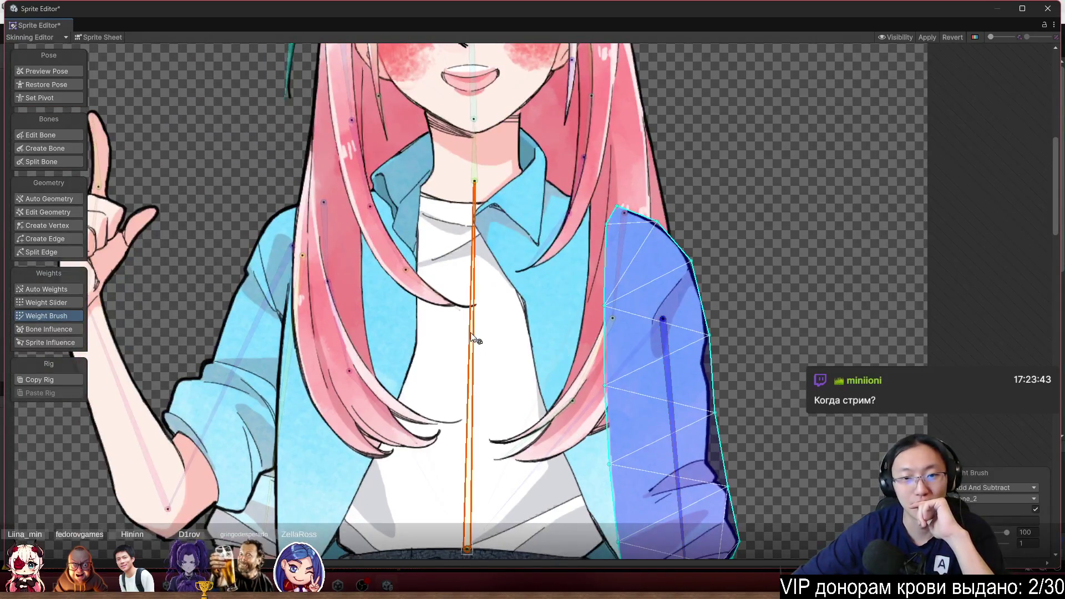
pyautogui.click(590, 185)
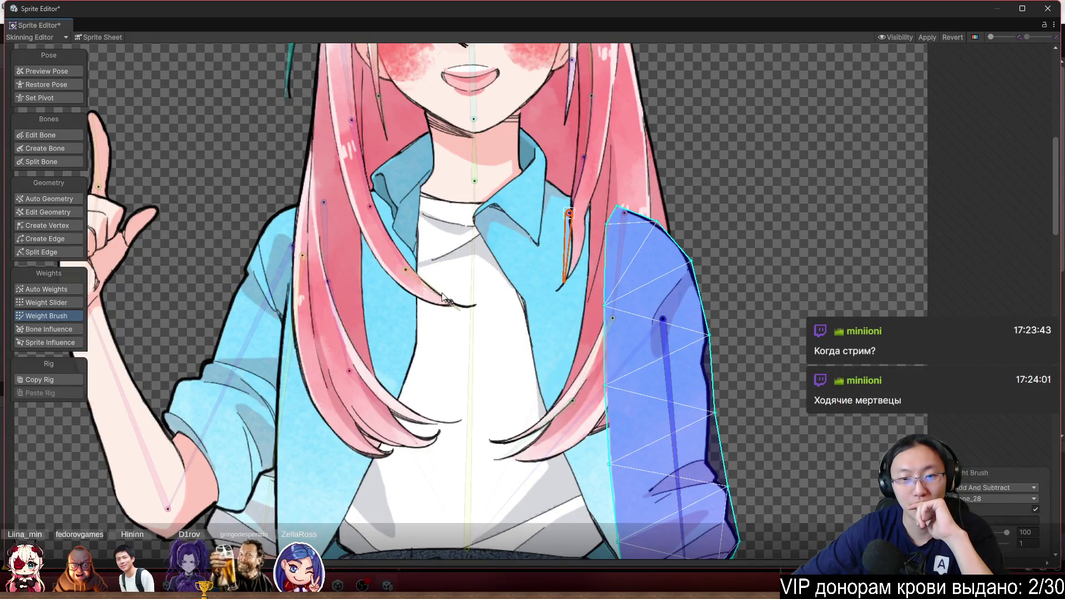
pyautogui.click(474, 277)
pyautogui.click(630, 210)
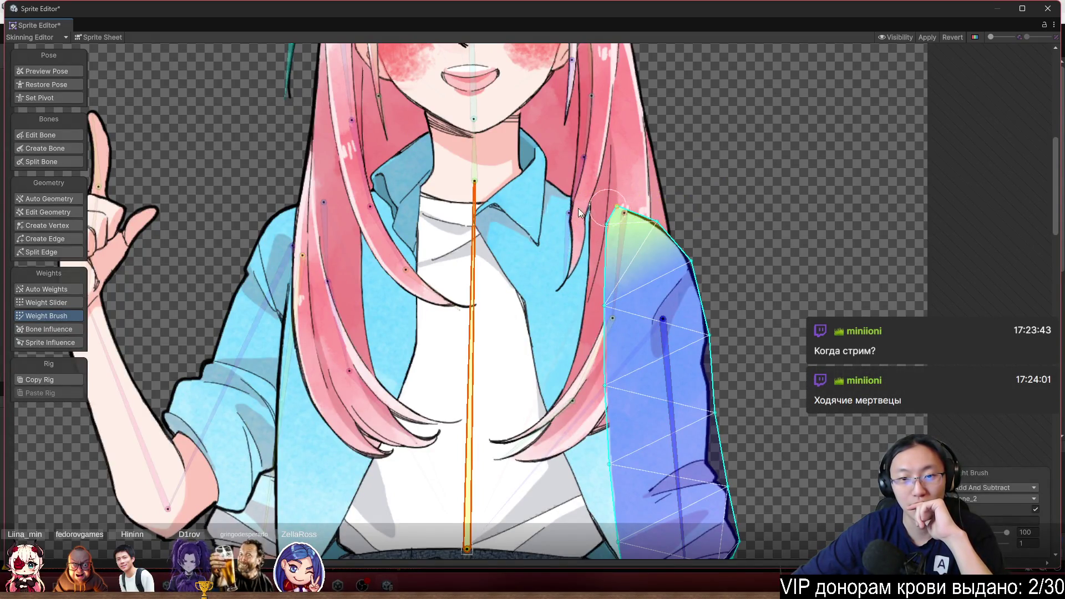
# Paint spine weight onto the top of the opposite arm's mesh, then select its upper sleeve
pyautogui.click(254, 255)
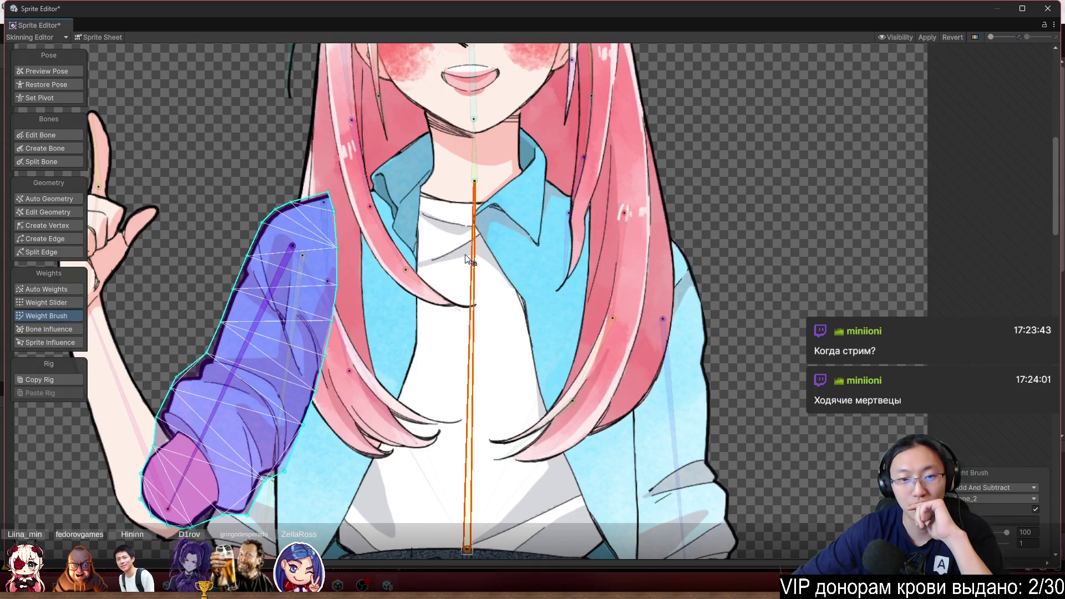
pyautogui.moveTo(250, 172); pyautogui.dragTo(418, 251)
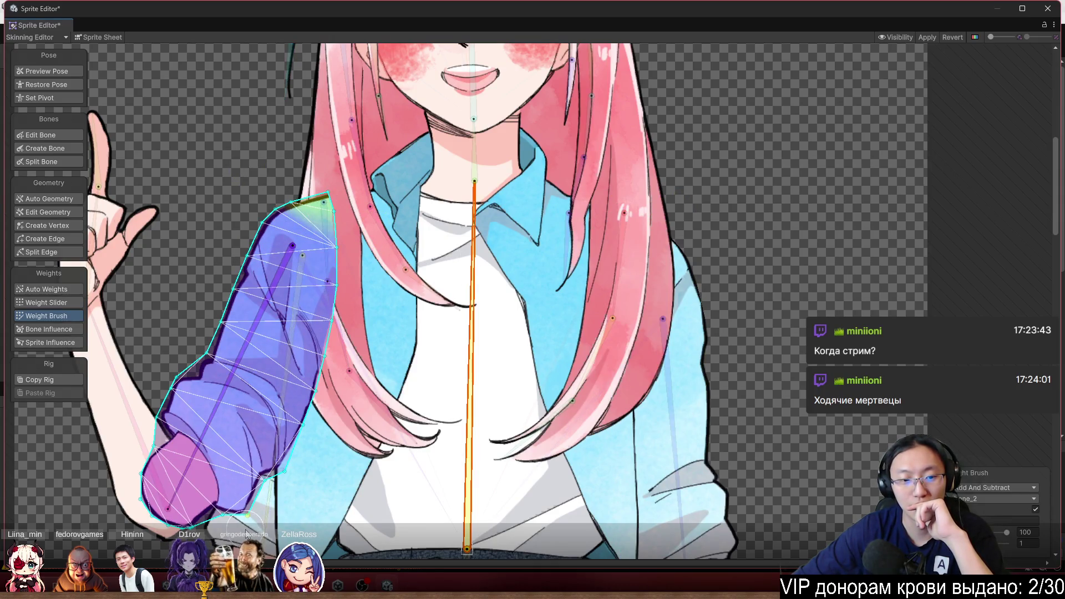
pyautogui.click(245, 506)
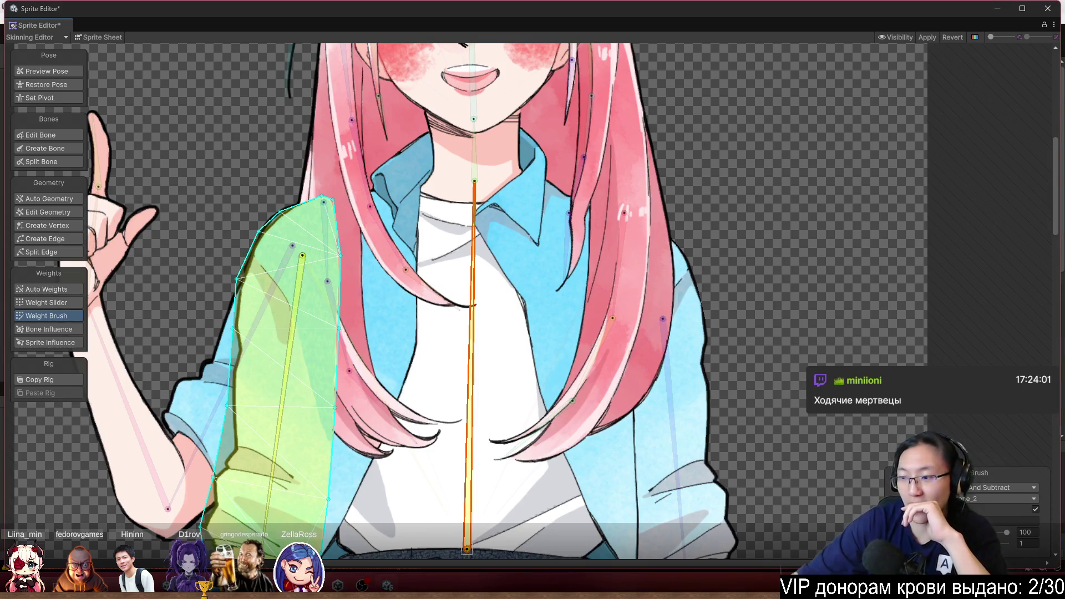
pyautogui.scroll(-3, 602, 145)
pyautogui.scroll(3, 653, 165)
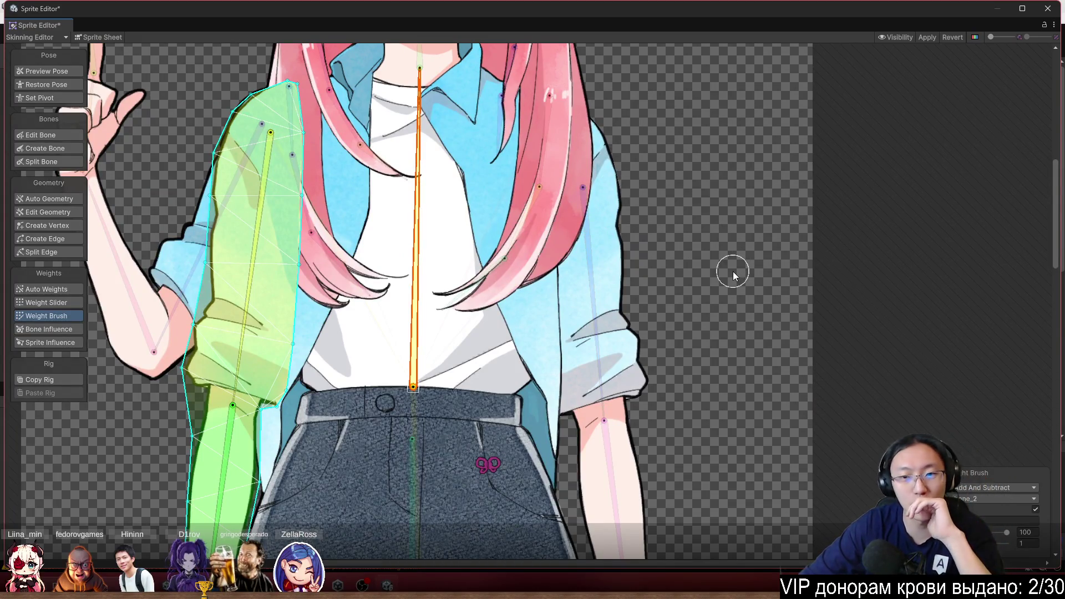
pyautogui.scroll(5, 715, 218)
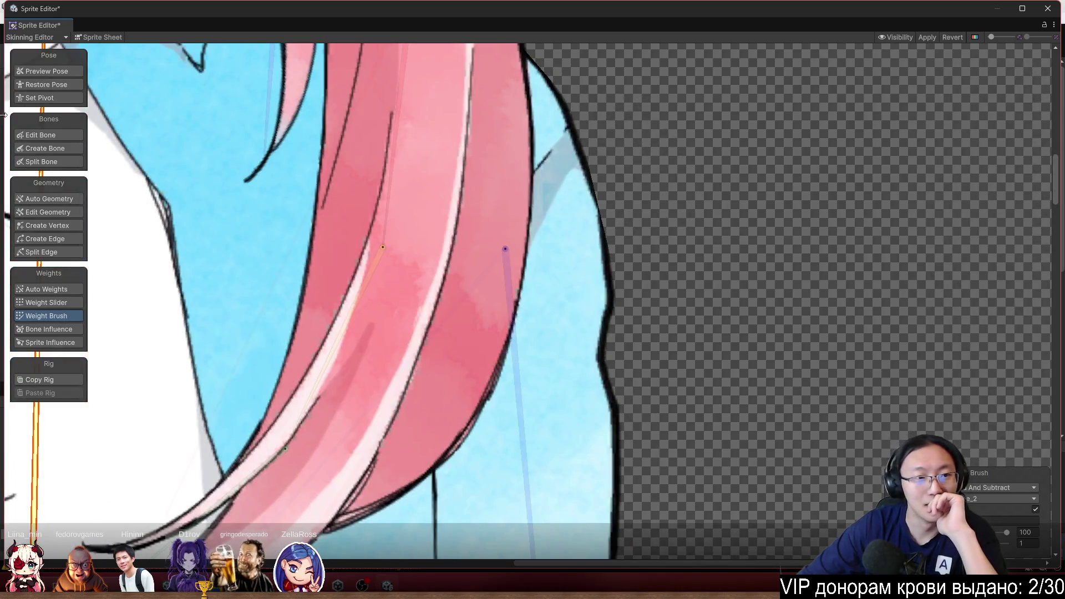
# Turn on Preview Pose and add a vertex on the right arm's outline at the sleeve edge
pyautogui.click(58, 72)
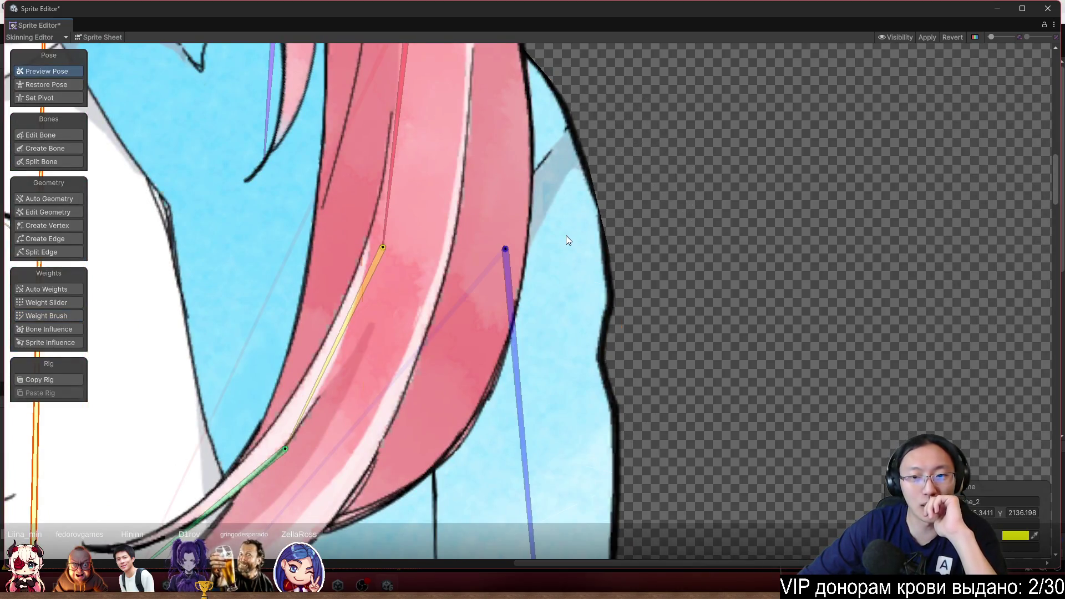
pyautogui.click(56, 227)
pyautogui.click(597, 202)
pyautogui.moveTo(597, 202); pyautogui.dragTo(610, 190)
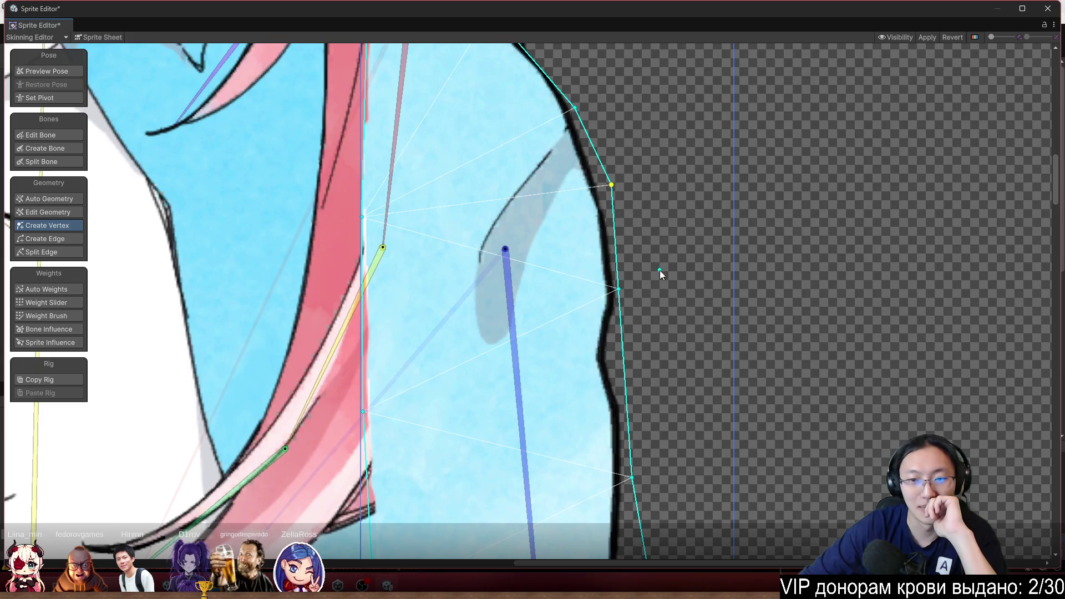
# Drag the arm's outline vertices to hug the sleeve cuff, undoing the duplicate cuff vertex
pyautogui.scroll(-3, 660, 271)
pyautogui.scroll(1, 679, 176)
pyautogui.moveTo(677, 175)
pyautogui.mouseDown()
pyautogui.moveTo(688, 185)
pyautogui.moveTo(681, 209)
pyautogui.mouseUp()
pyautogui.scroll(-3, 699, 194)
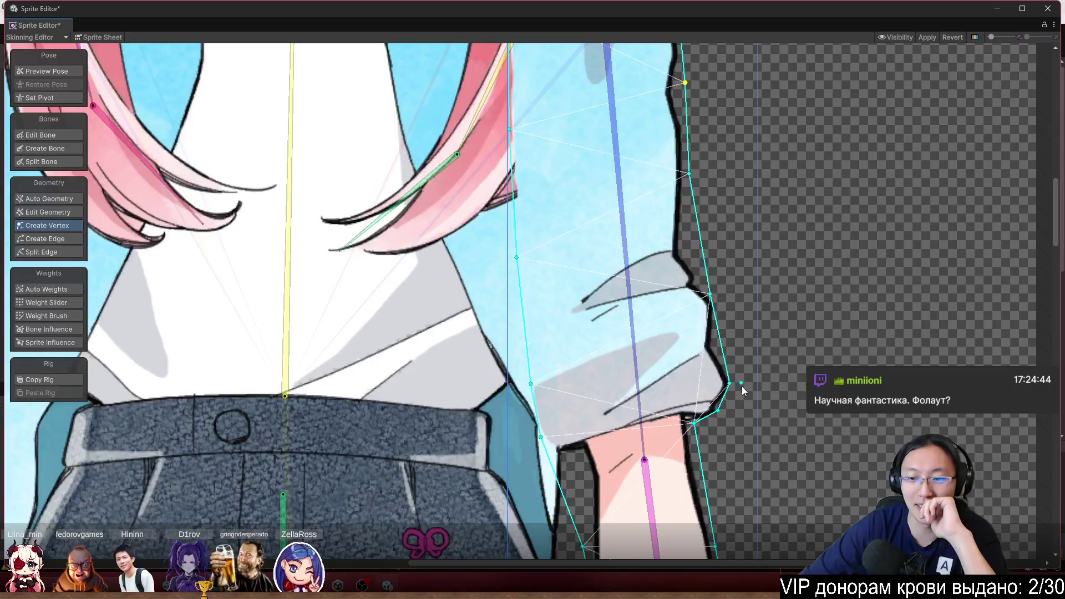
pyautogui.scroll(5, 741, 386)
pyautogui.moveTo(711, 336); pyautogui.dragTo(723, 354)
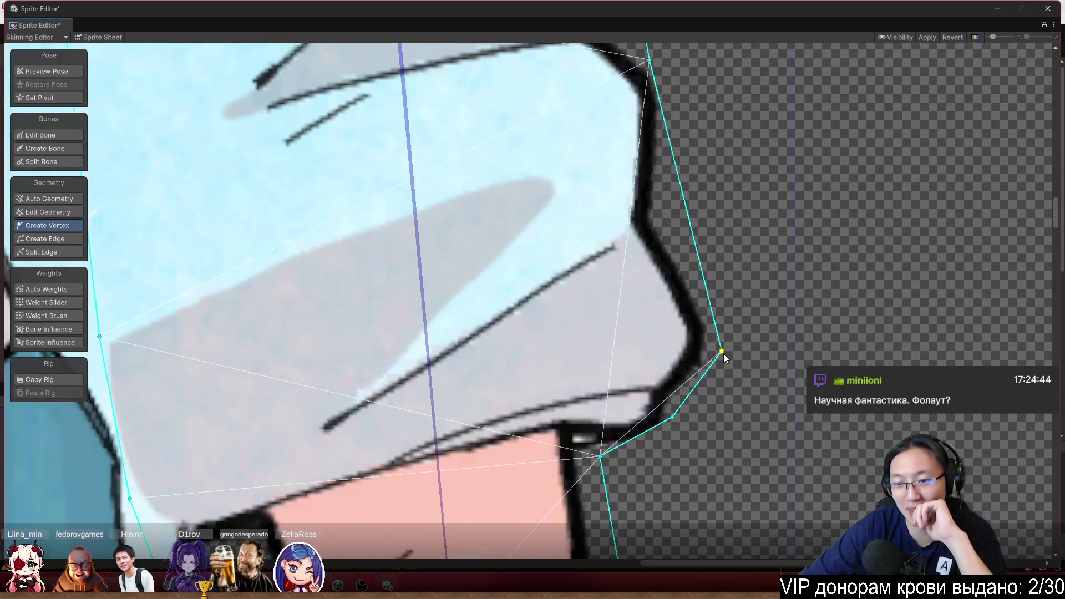
pyautogui.moveTo(706, 424); pyautogui.dragTo(688, 351)
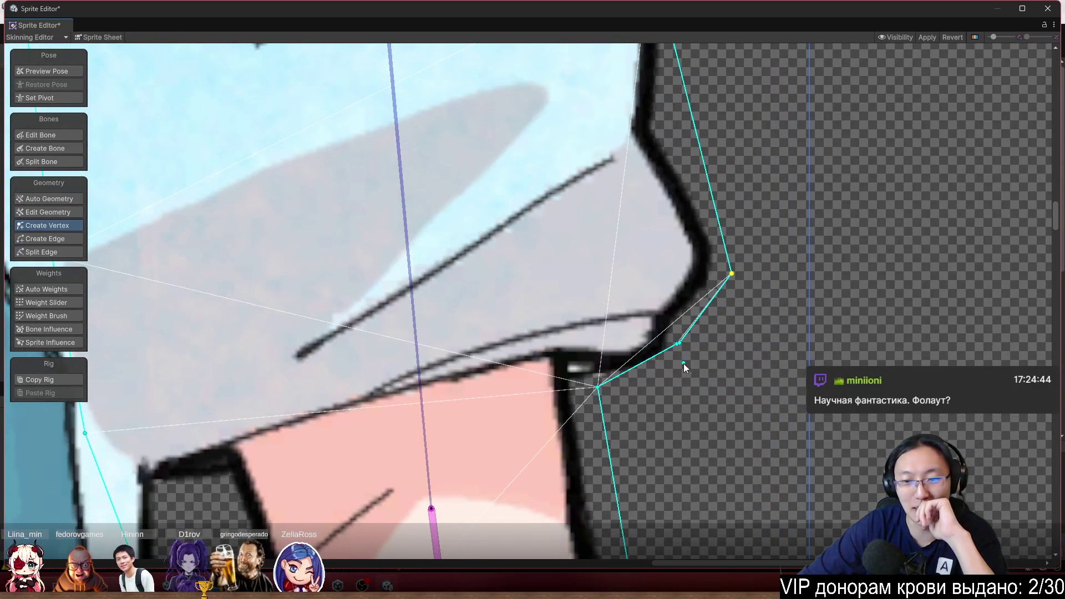
pyautogui.hotkey('ctrl', 'z')
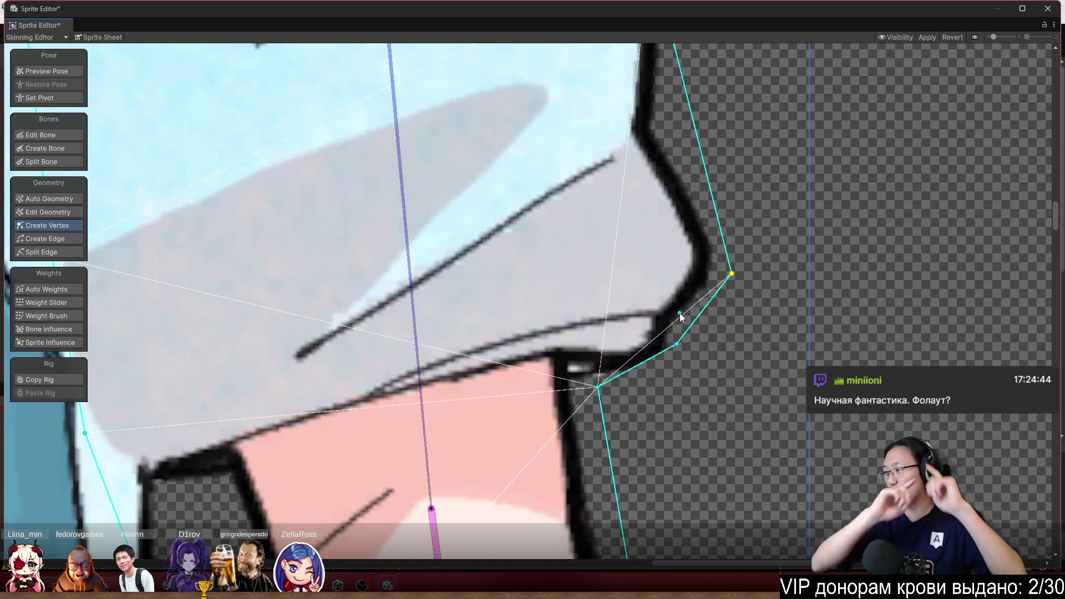
pyautogui.moveTo(678, 345); pyautogui.dragTo(680, 373)
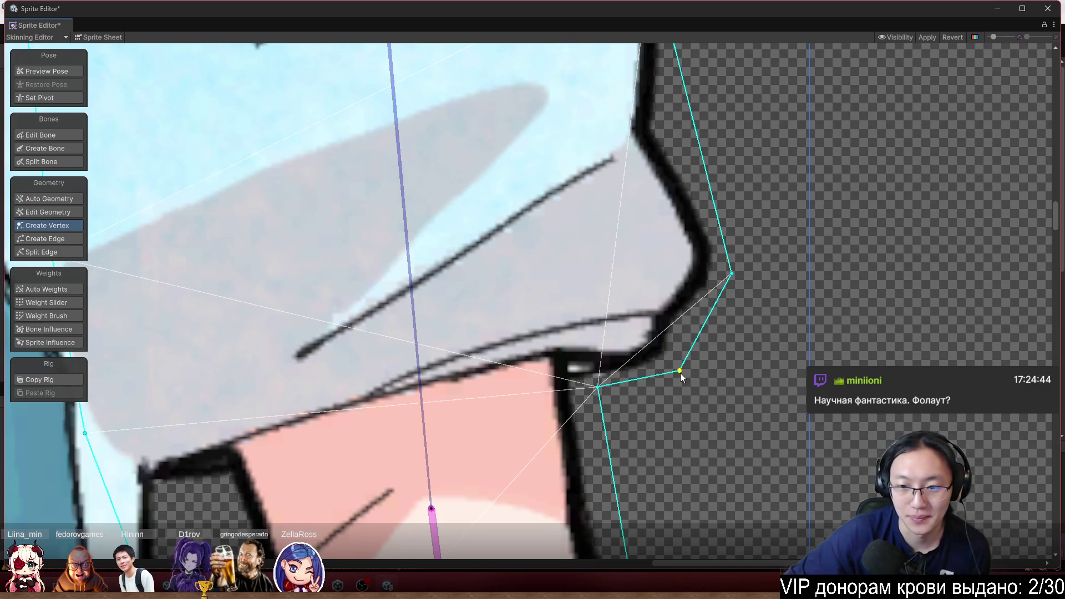
pyautogui.scroll(-5, 681, 372)
pyautogui.scroll(-5, 701, 326)
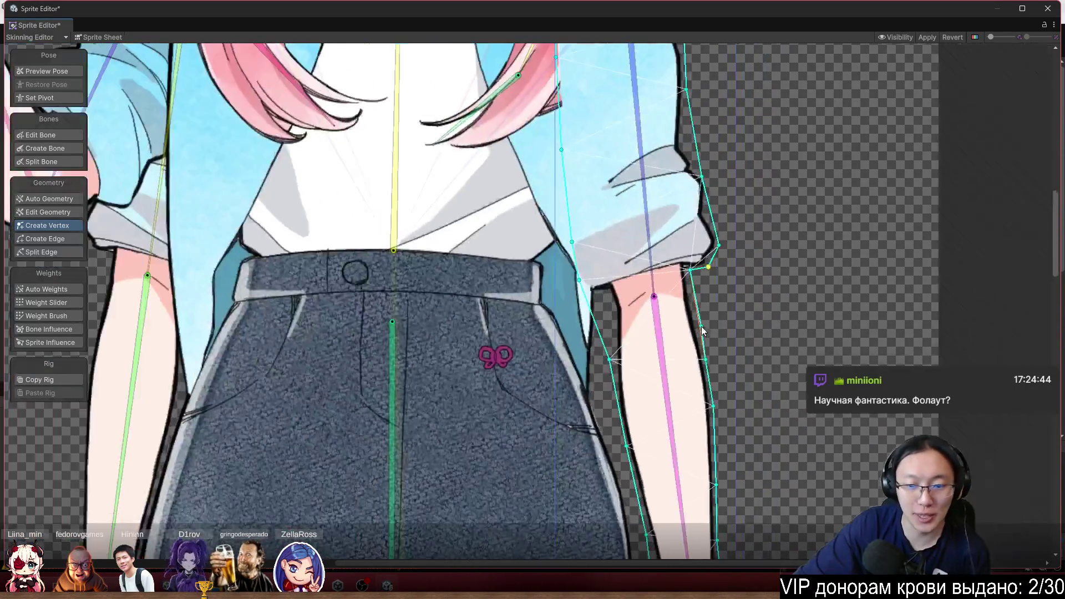
pyautogui.scroll(-5, 714, 330)
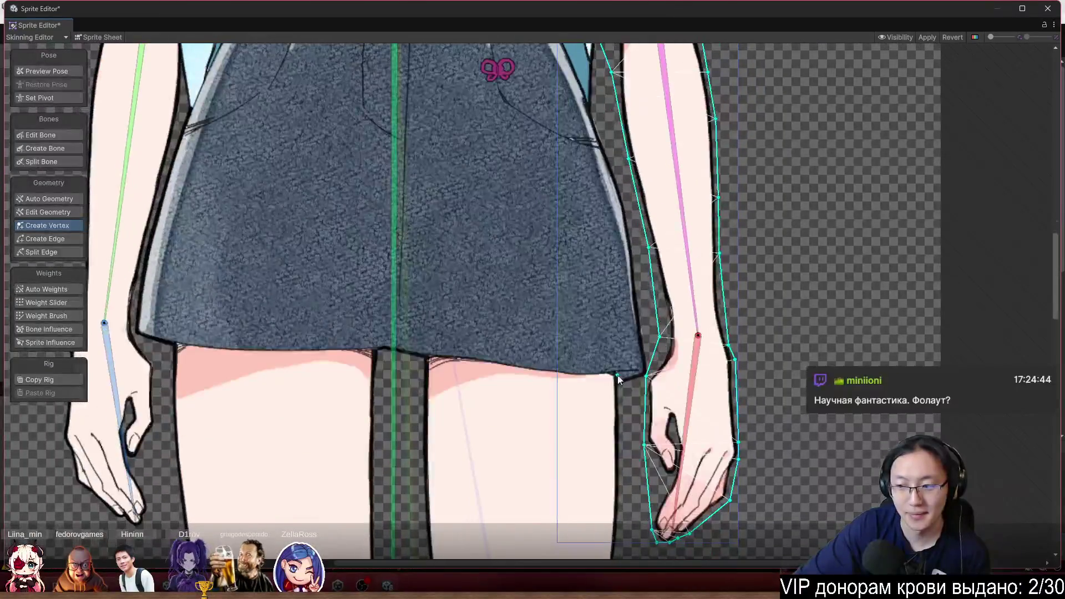
pyautogui.hscroll(-5, 503, 352)
pyautogui.scroll(10, 391, 311)
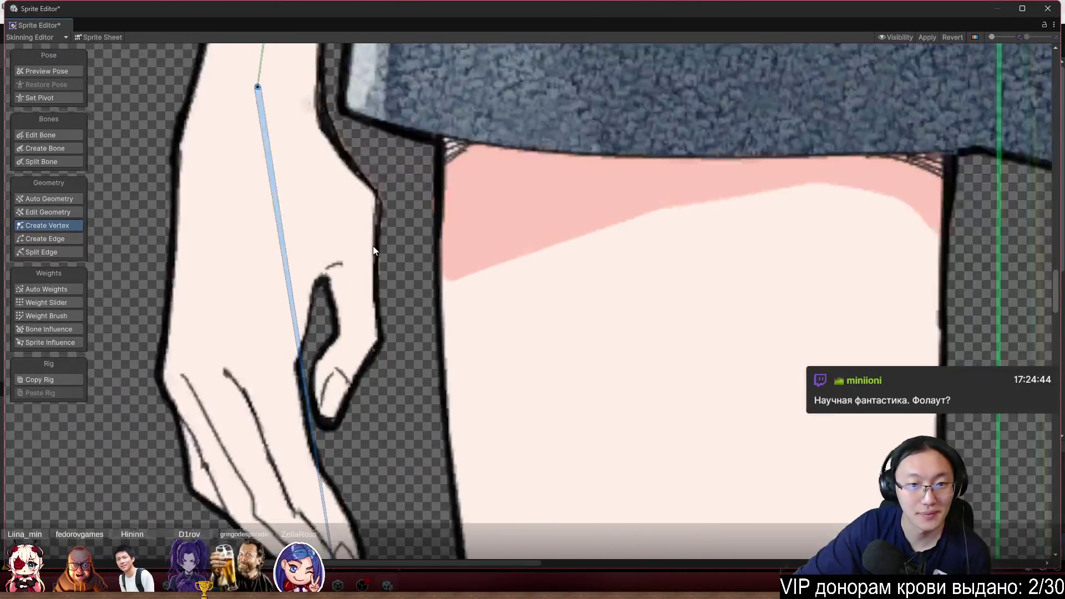
pyautogui.scroll(-5, 589, 281)
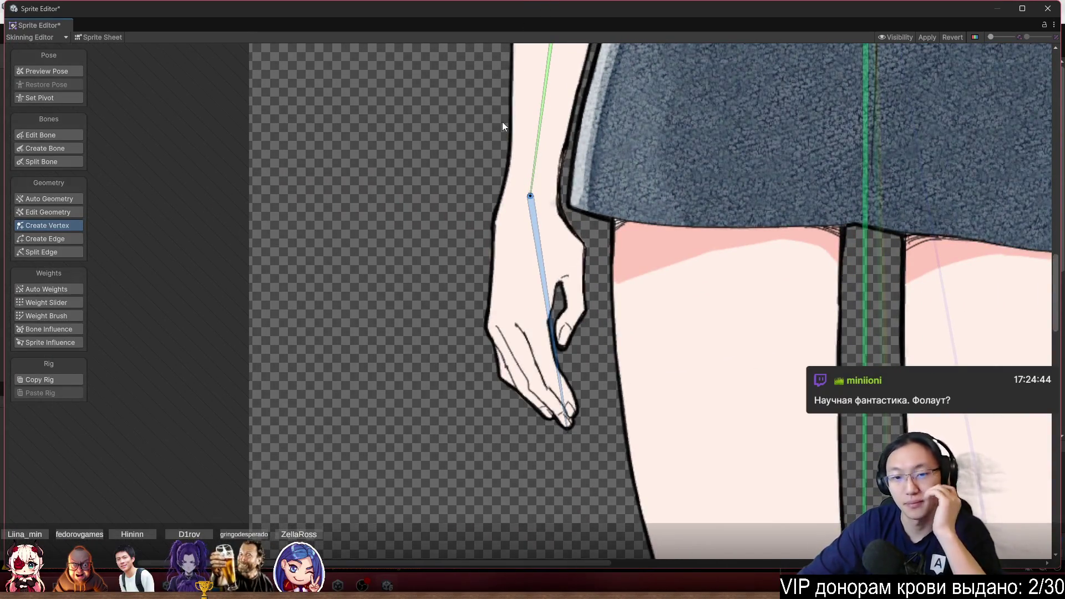
pyautogui.scroll(-10, 514, 120)
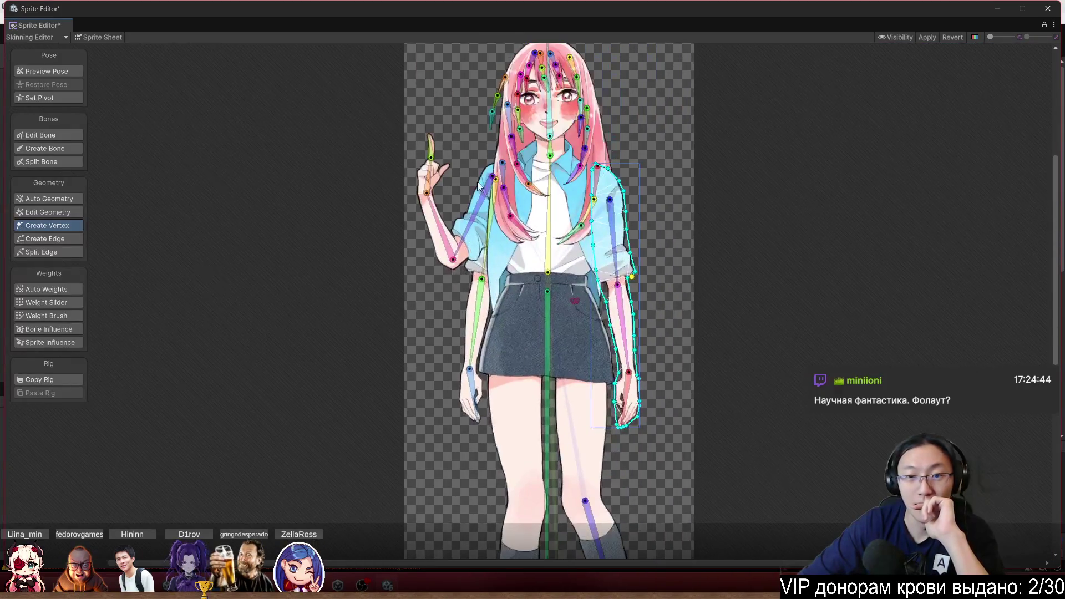
# Zoom in on the collar area to inspect the rig and mesh
pyautogui.scroll(8, 661, 170)
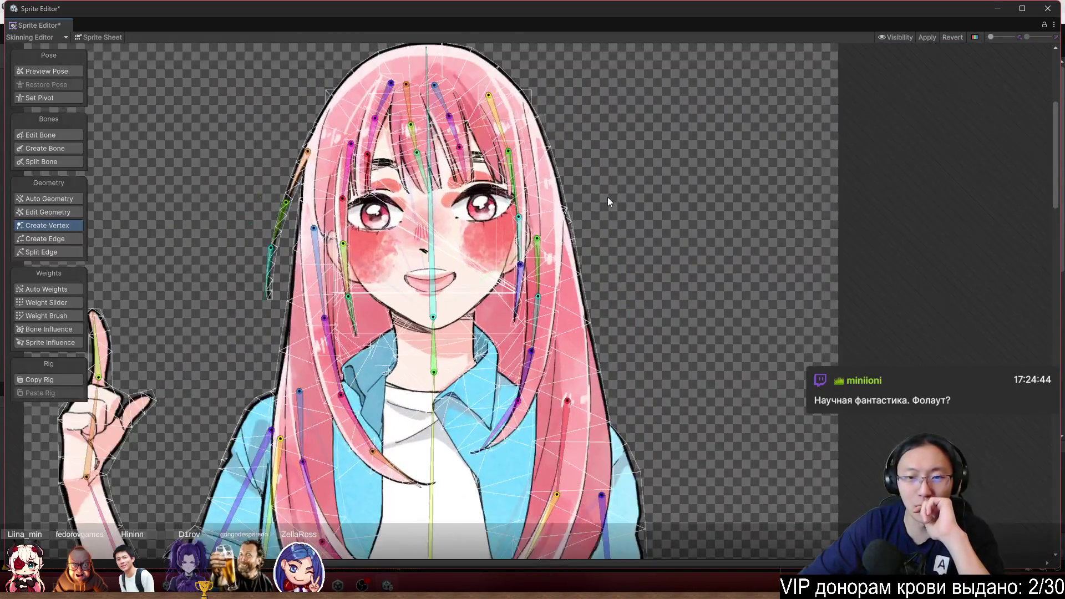
pyautogui.scroll(2, 608, 195)
pyautogui.scroll(3, 632, 189)
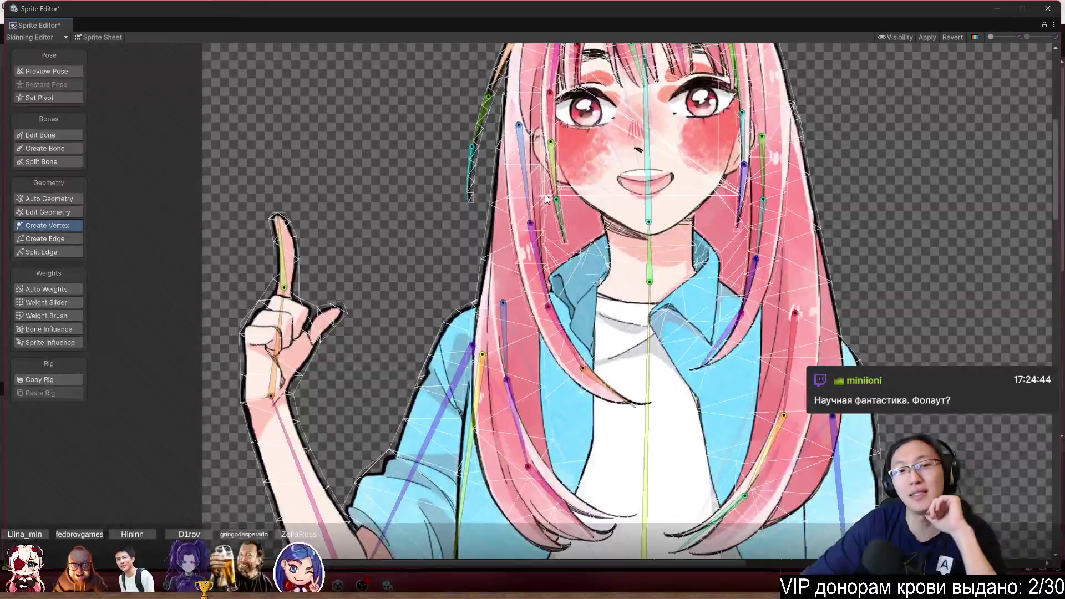
pyautogui.moveTo(449, 174); pyautogui.dragTo(233, 105)
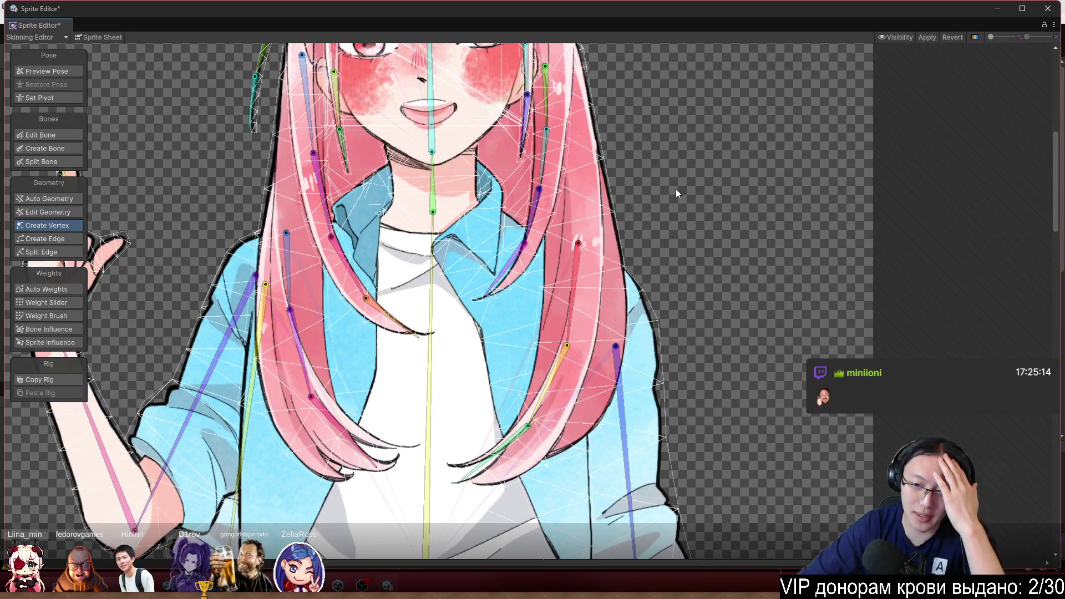
pyautogui.scroll(5, 622, 295)
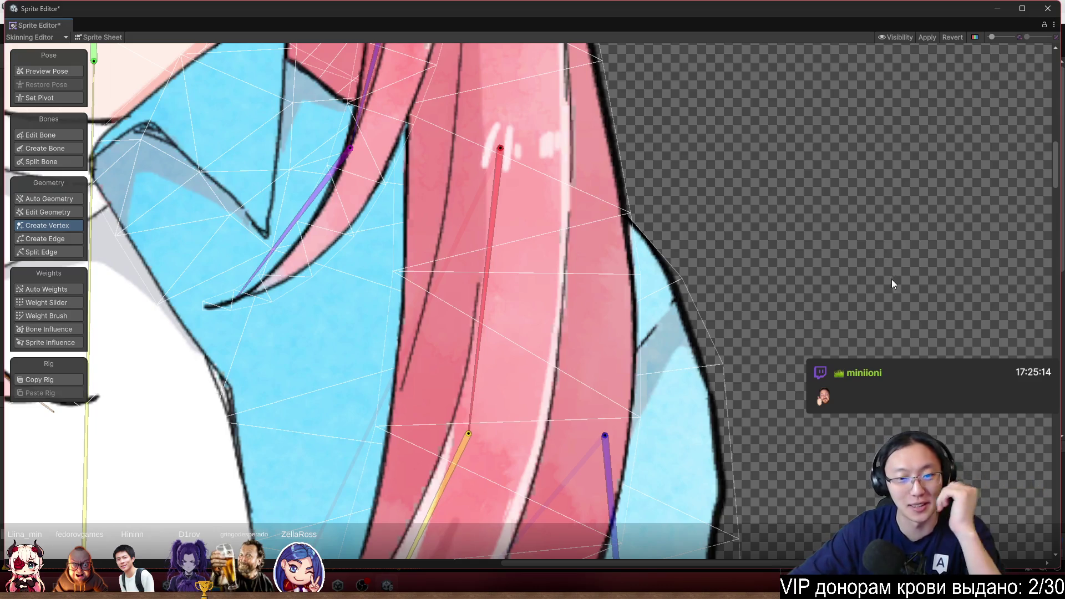
pyautogui.scroll(-5, 597, 300)
pyautogui.scroll(-5, 751, 265)
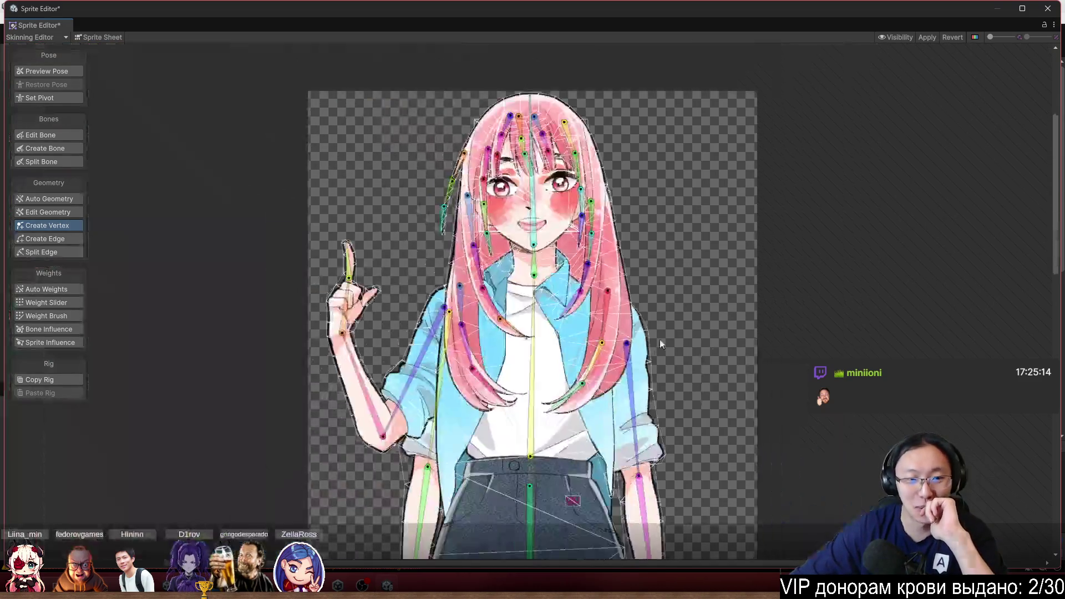
pyautogui.scroll(2, 698, 219)
pyautogui.scroll(3, 700, 218)
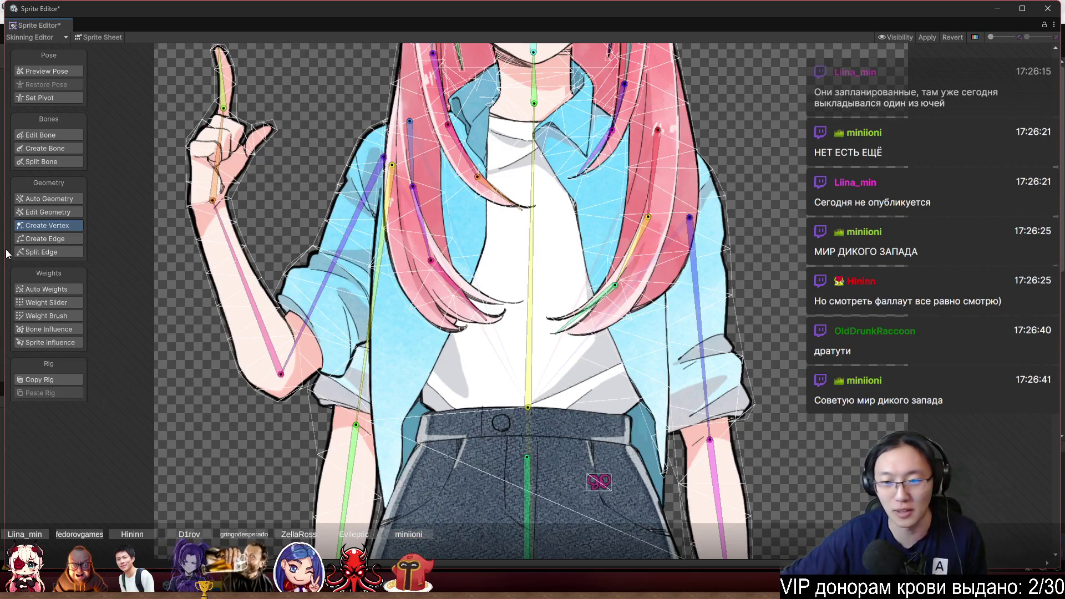
# Inspect the skirt, waistband and forearm, then zoom in on the raised arm's elbow
pyautogui.moveTo(754, 431); pyautogui.dragTo(700, 279)
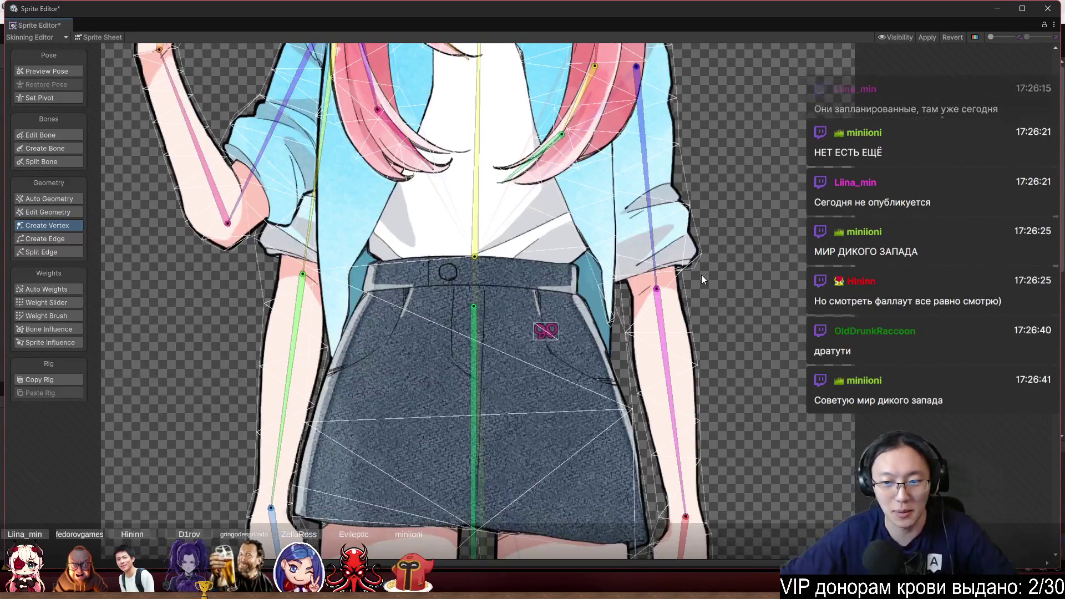
pyautogui.scroll(3, 700, 275)
pyautogui.scroll(1, 668, 229)
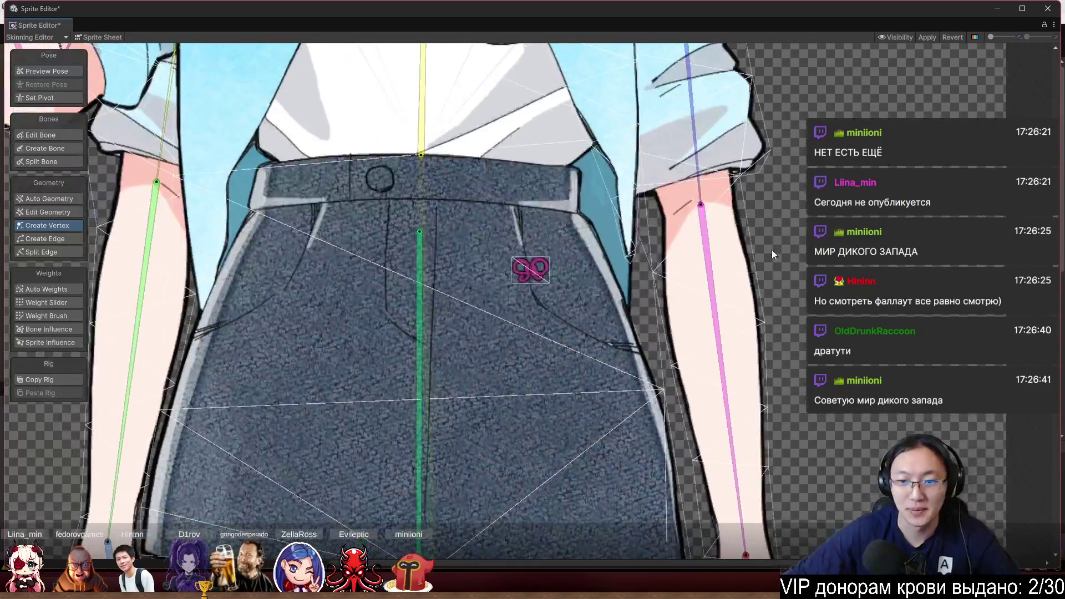
pyautogui.moveTo(791, 268); pyautogui.dragTo(671, 221)
pyautogui.scroll(1, 677, 220)
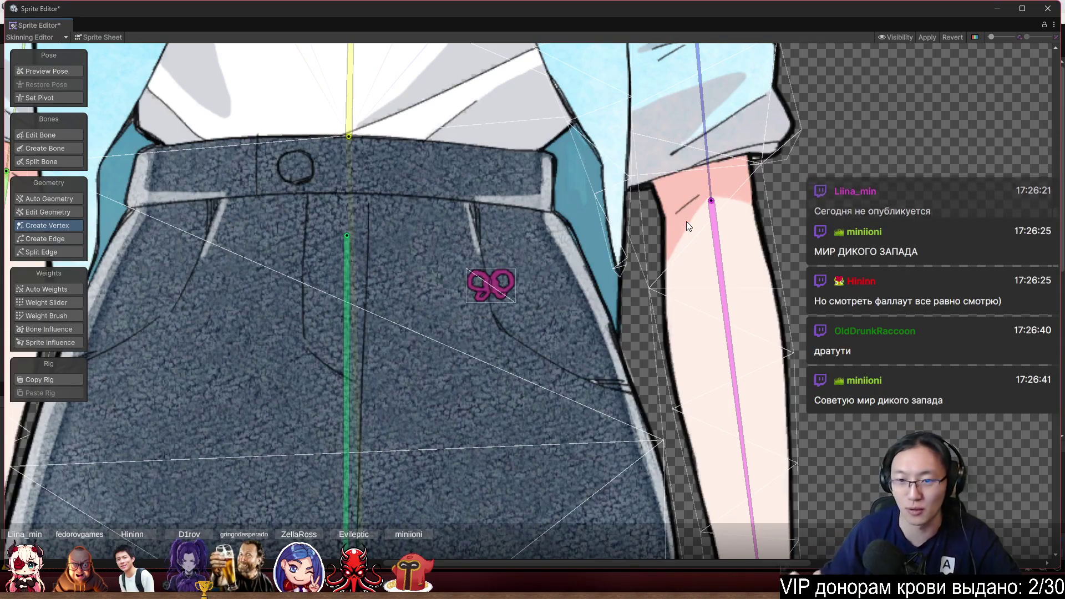
pyautogui.scroll(-5, 683, 362)
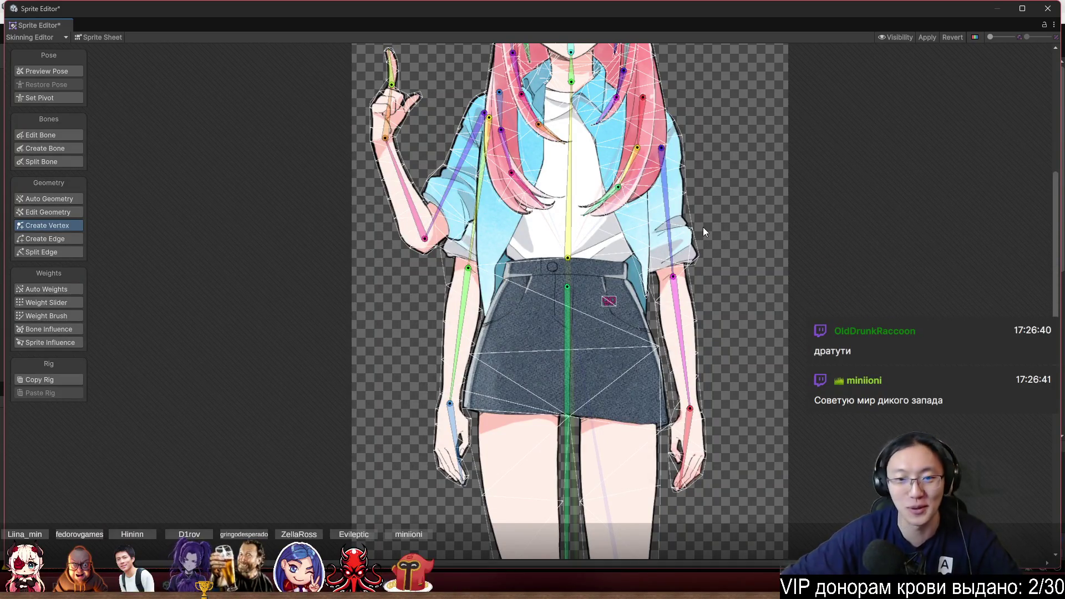
pyautogui.scroll(1, 445, 249)
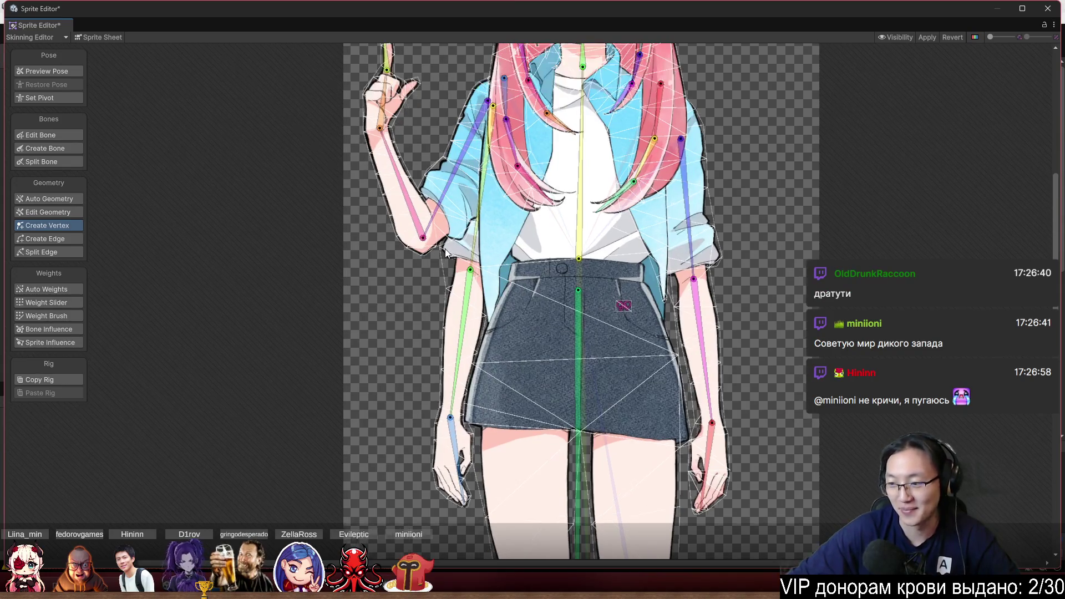
pyautogui.scroll(-3, 407, 300)
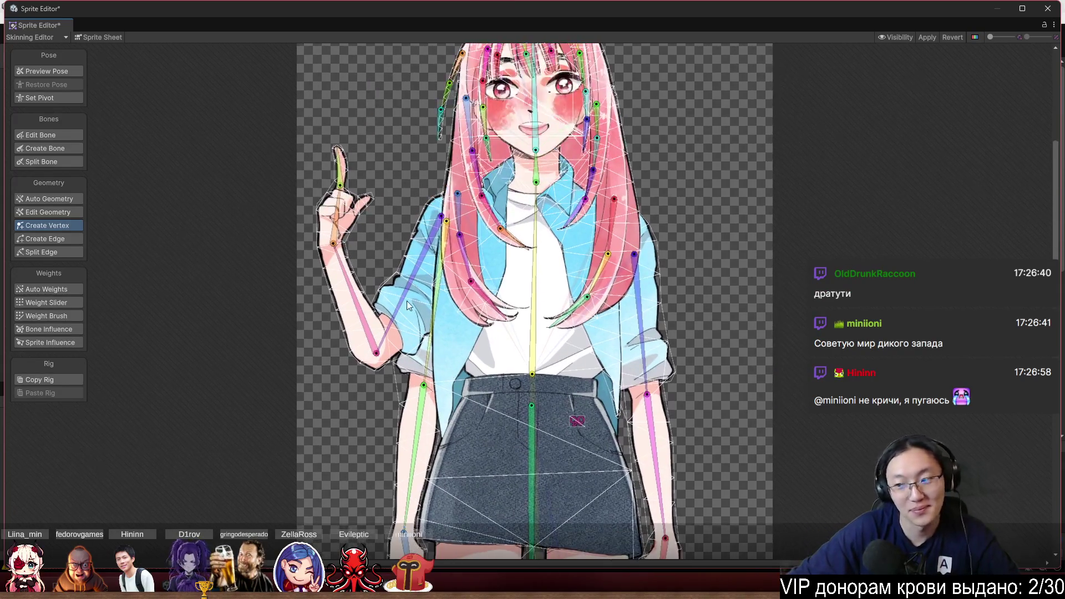
pyautogui.scroll(5, 407, 301)
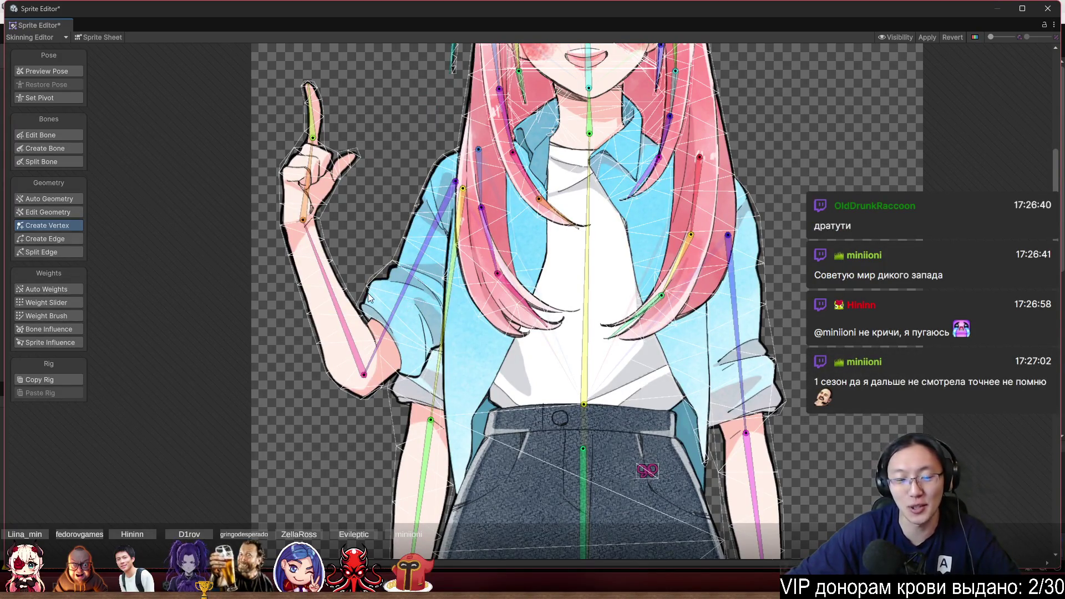
pyautogui.scroll(2, 368, 293)
pyautogui.scroll(5, 479, 392)
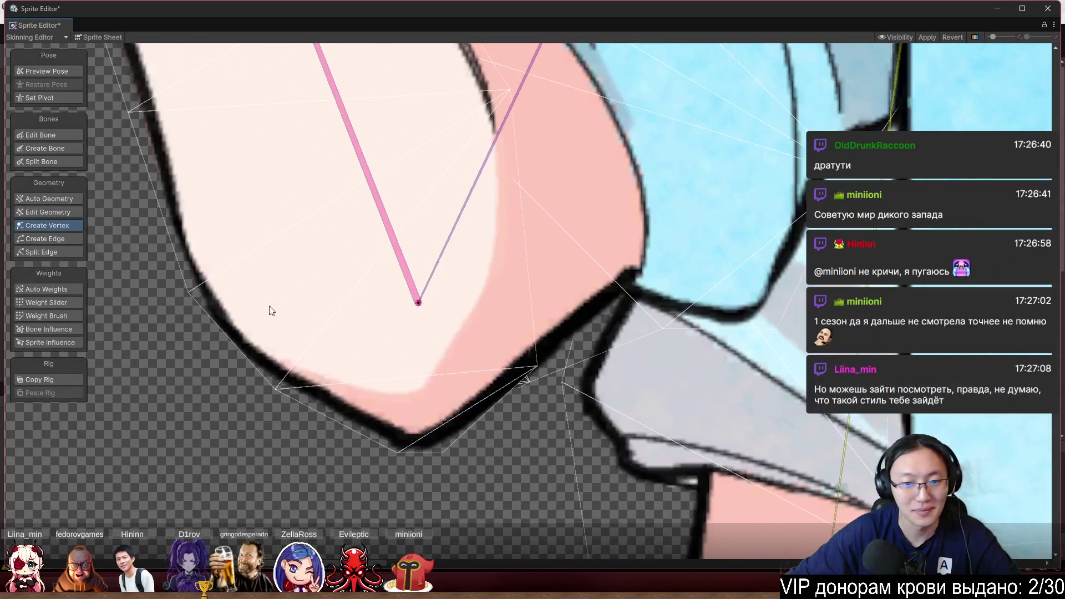
# Add vertices along the elbow's lower edge and slide them to follow its outline
pyautogui.click(395, 318)
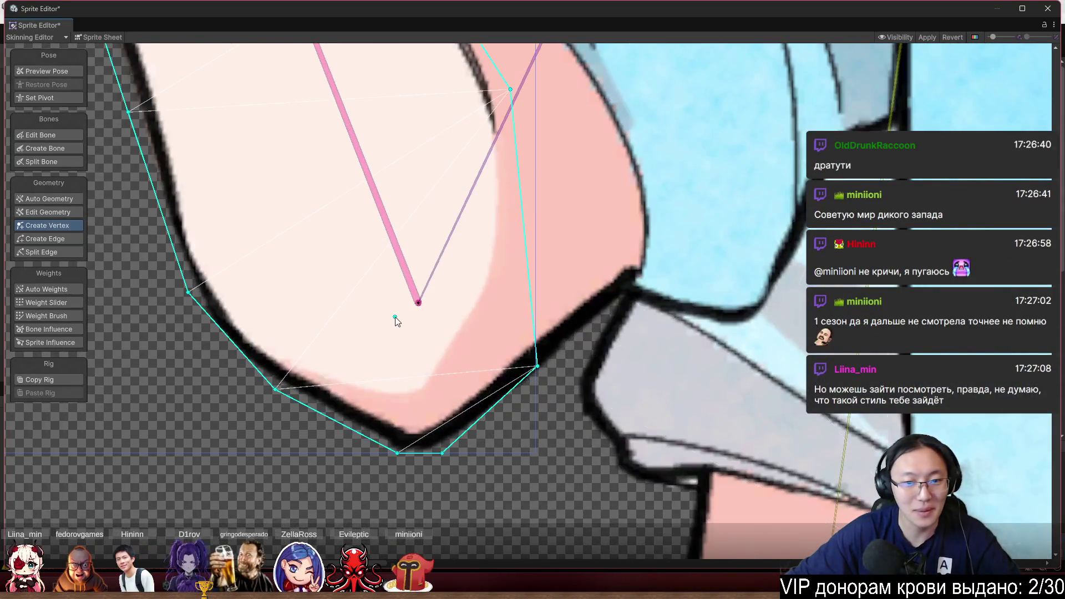
pyautogui.click(488, 410)
pyautogui.moveTo(488, 410)
pyautogui.mouseDown()
pyautogui.moveTo(517, 419)
pyautogui.moveTo(525, 404)
pyautogui.moveTo(515, 415)
pyautogui.mouseUp()
pyautogui.scroll(-3, 444, 405)
pyautogui.scroll(2, 355, 391)
pyautogui.scroll(2, 355, 392)
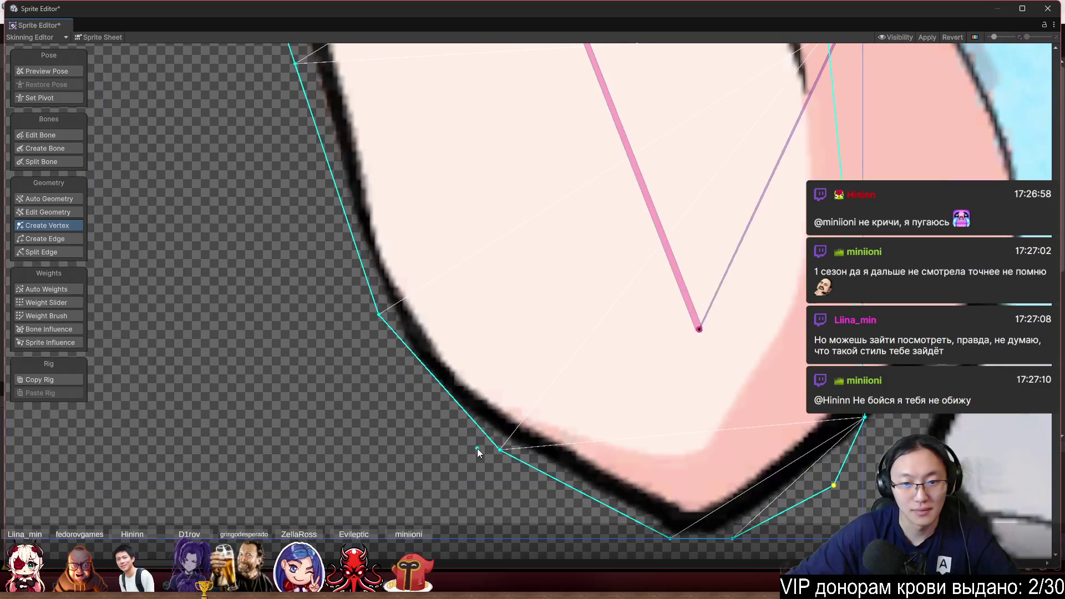
pyautogui.moveTo(502, 455); pyautogui.dragTo(481, 456)
pyautogui.scroll(-3, 480, 455)
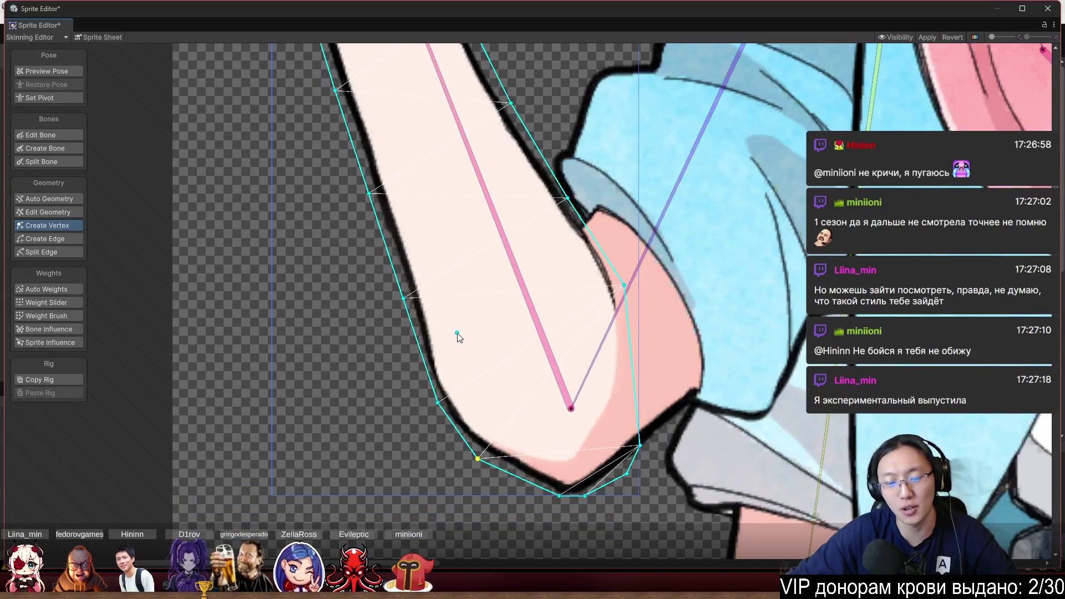
pyautogui.scroll(-3, 544, 336)
# Move the raised fist's outline vertex down to fit, then bring up the Telegram window
pyautogui.moveTo(657, 141); pyautogui.dragTo(528, 192)
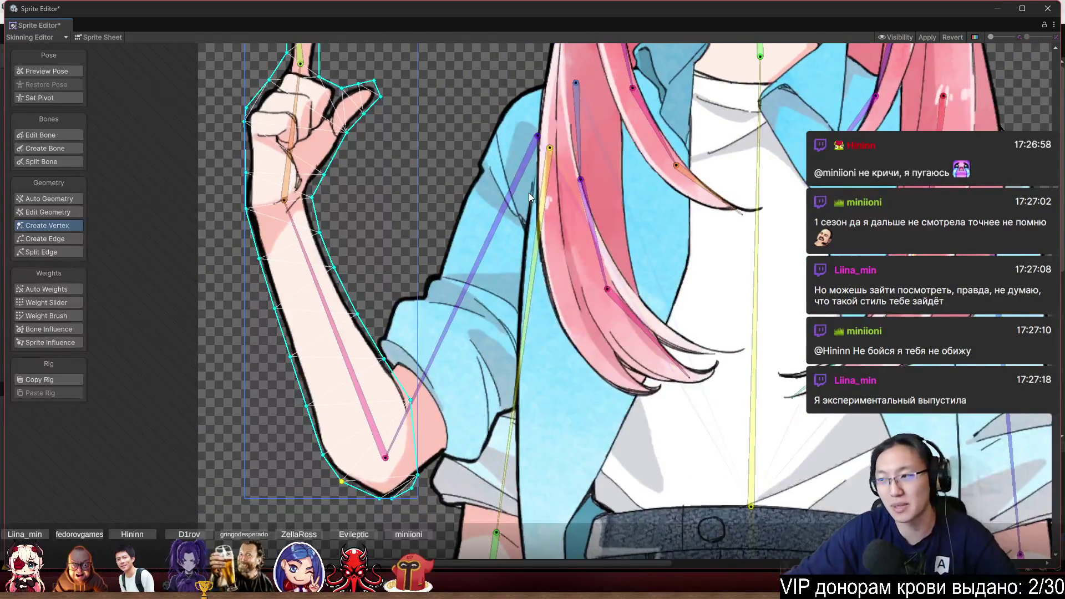
pyautogui.scroll(-3, 483, 232)
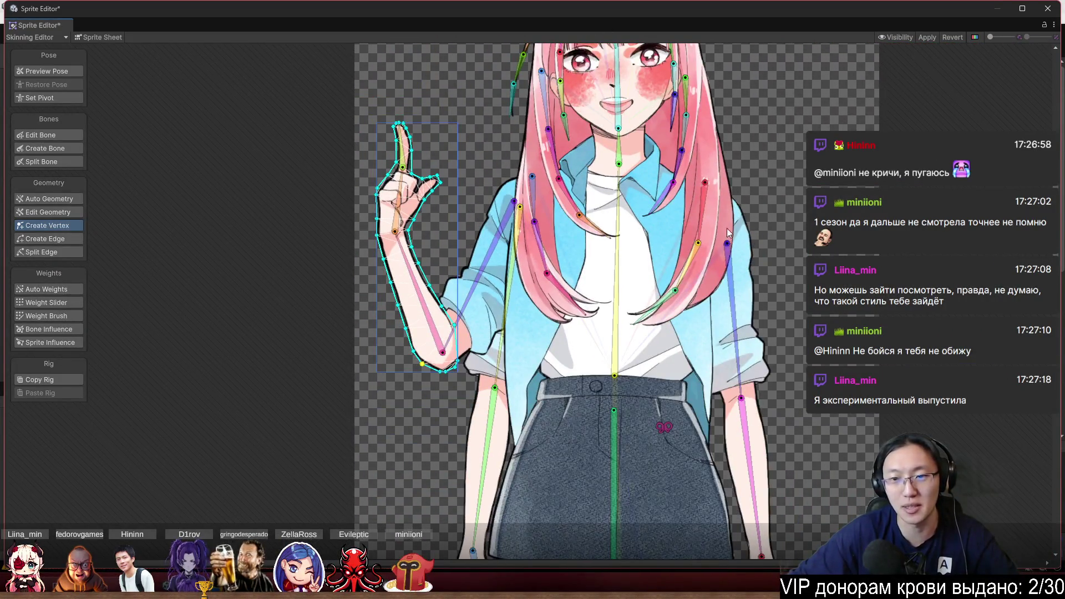
pyautogui.scroll(3, 401, 190)
pyautogui.scroll(3, 252, 207)
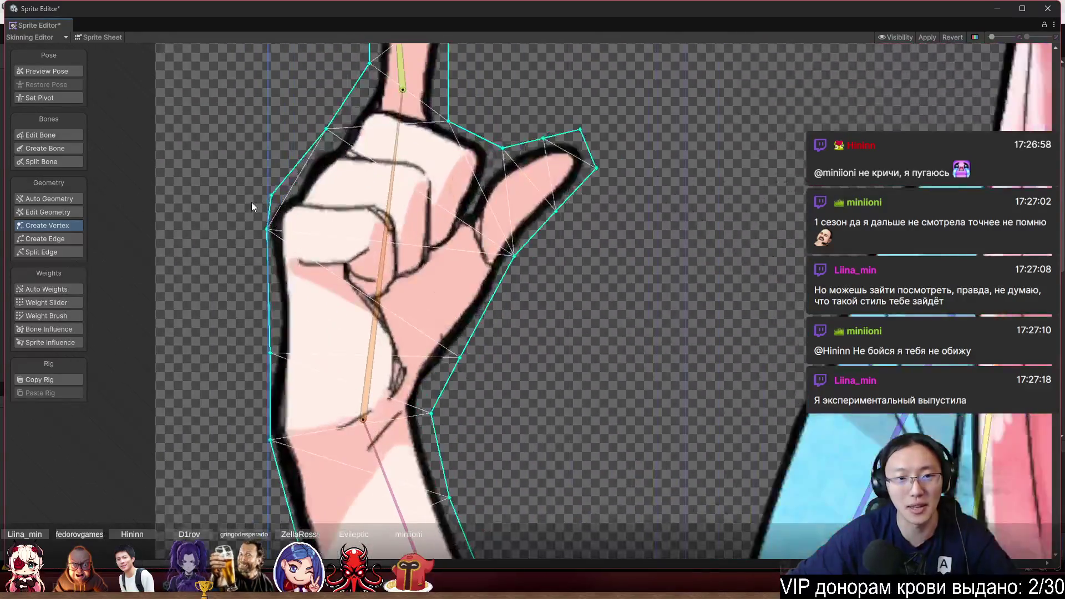
pyautogui.scroll(3, 252, 207)
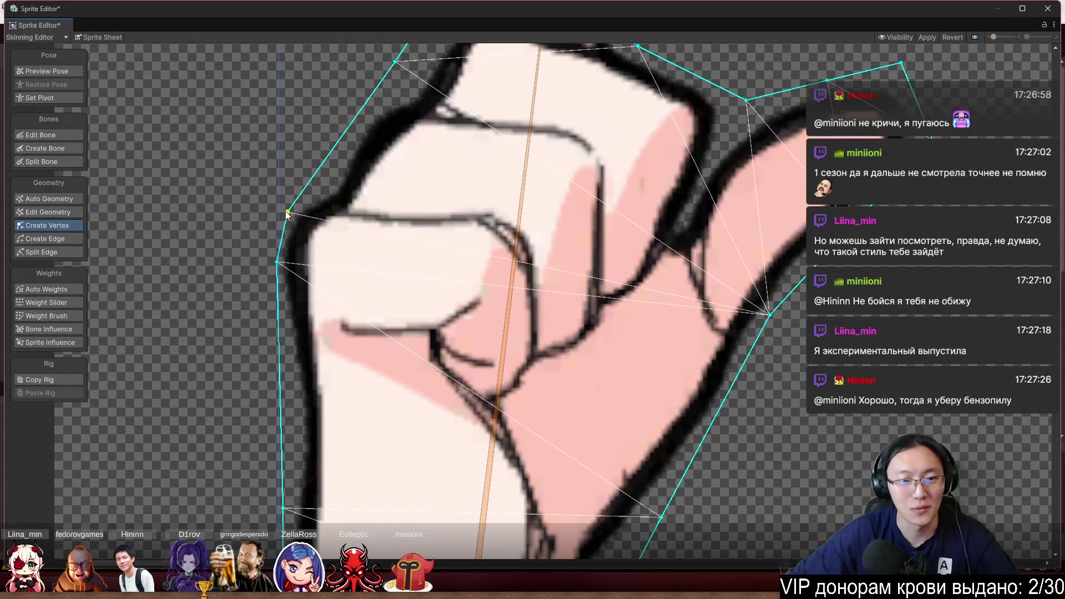
pyautogui.scroll(-2, 283, 223)
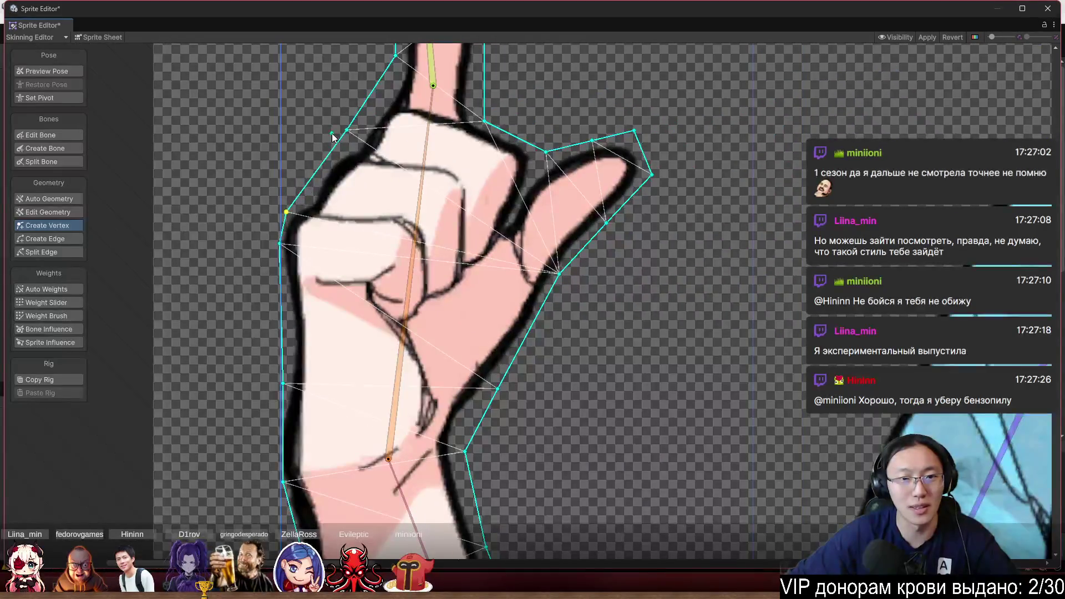
pyautogui.moveTo(347, 131); pyautogui.dragTo(345, 147)
pyautogui.scroll(-4, 441, 327)
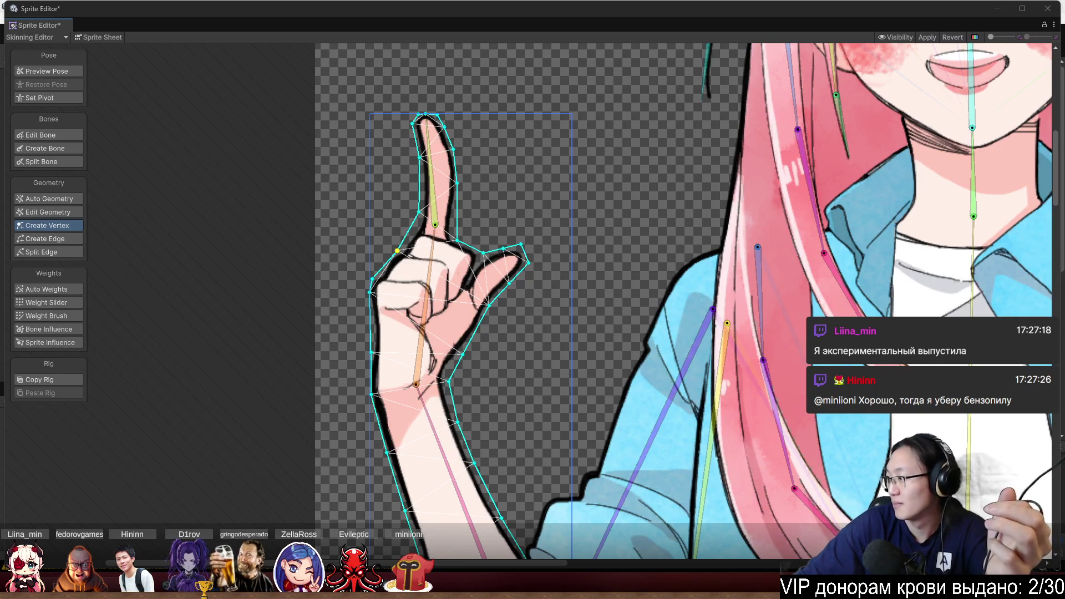
pyautogui.moveTo(1064, 133); pyautogui.dragTo(700, 108)
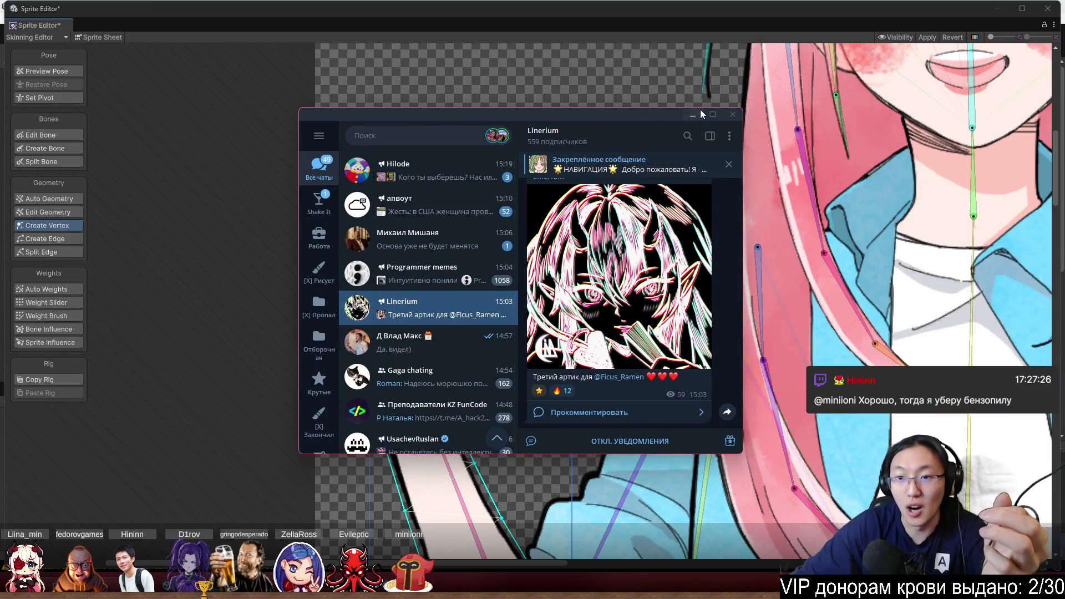
pyautogui.click(714, 115)
pyautogui.scroll(3, 675, 321)
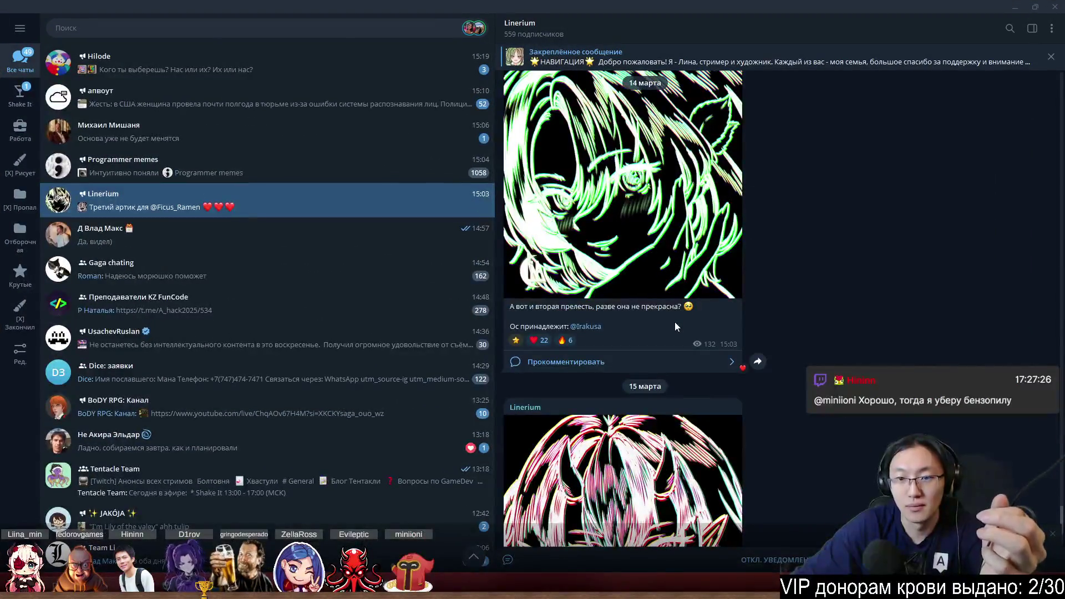
pyautogui.scroll(1, 675, 325)
pyautogui.scroll(6, 675, 328)
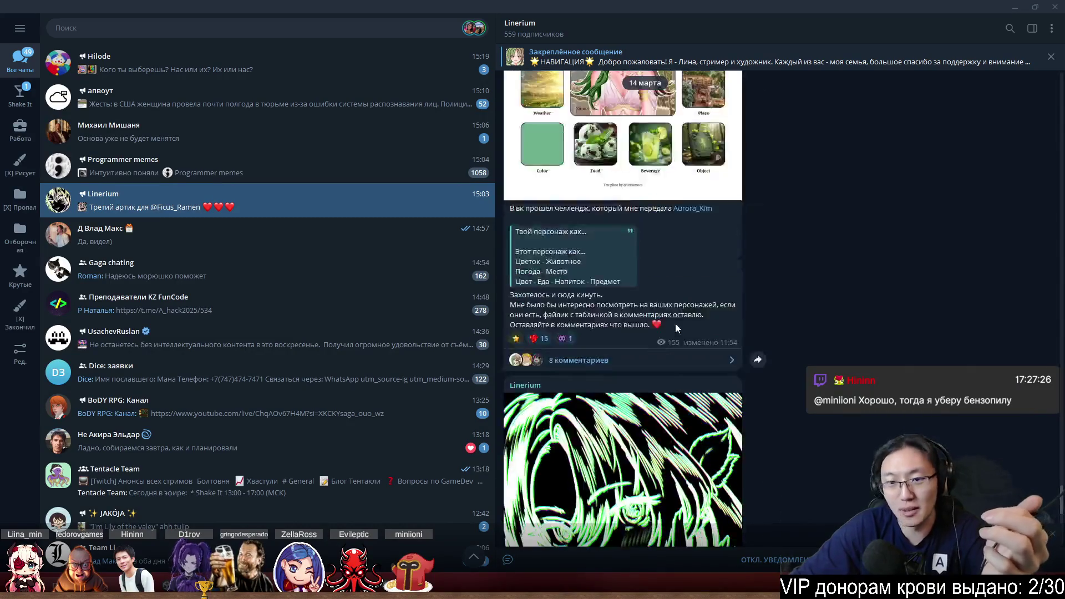
pyautogui.scroll(-10, 676, 327)
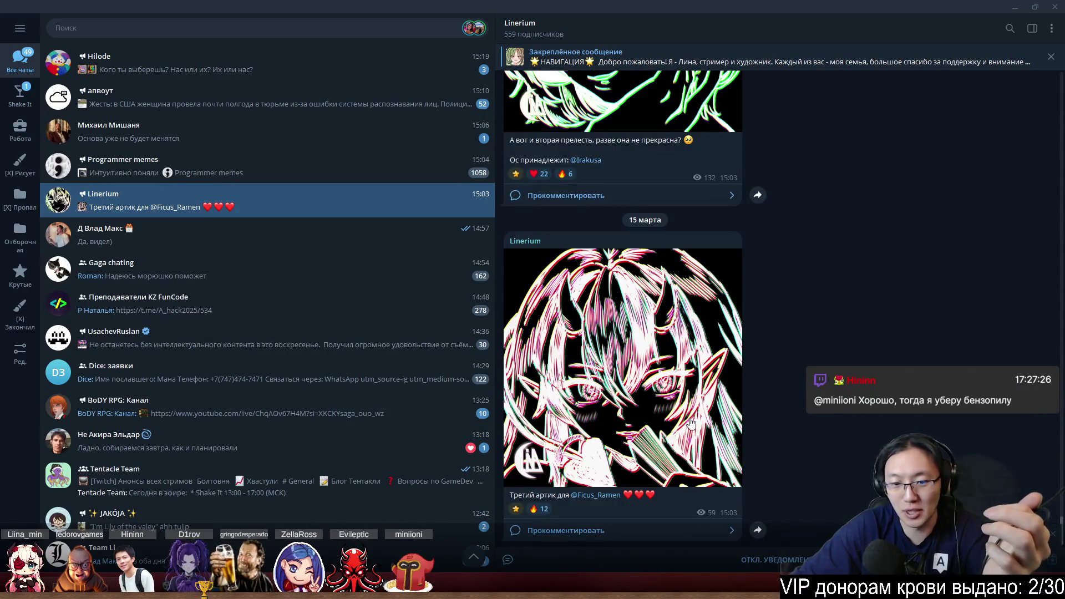
pyautogui.click(651, 436)
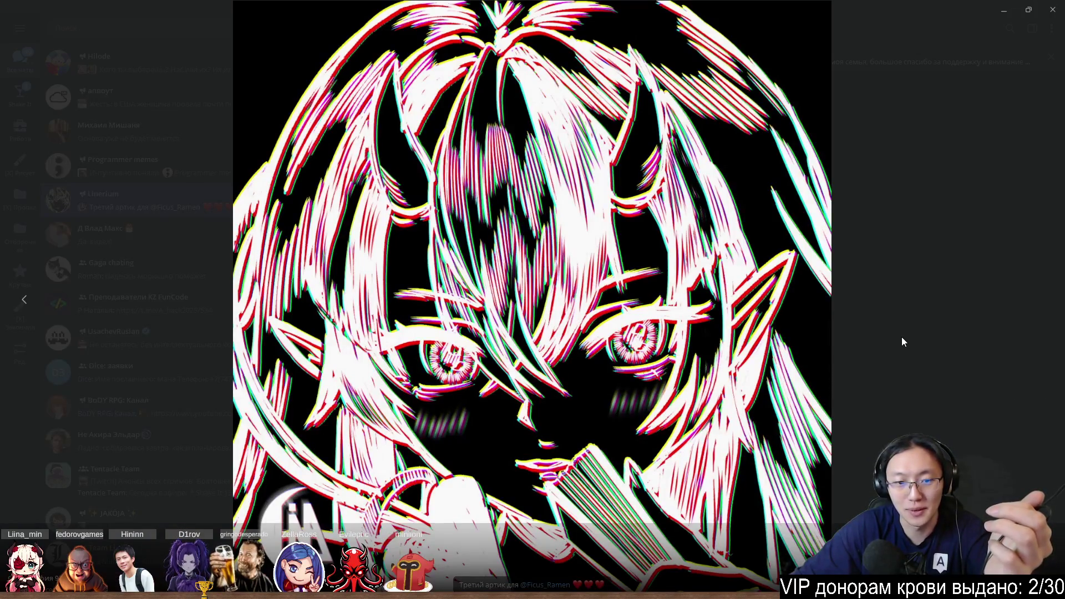
pyautogui.click(1053, 11)
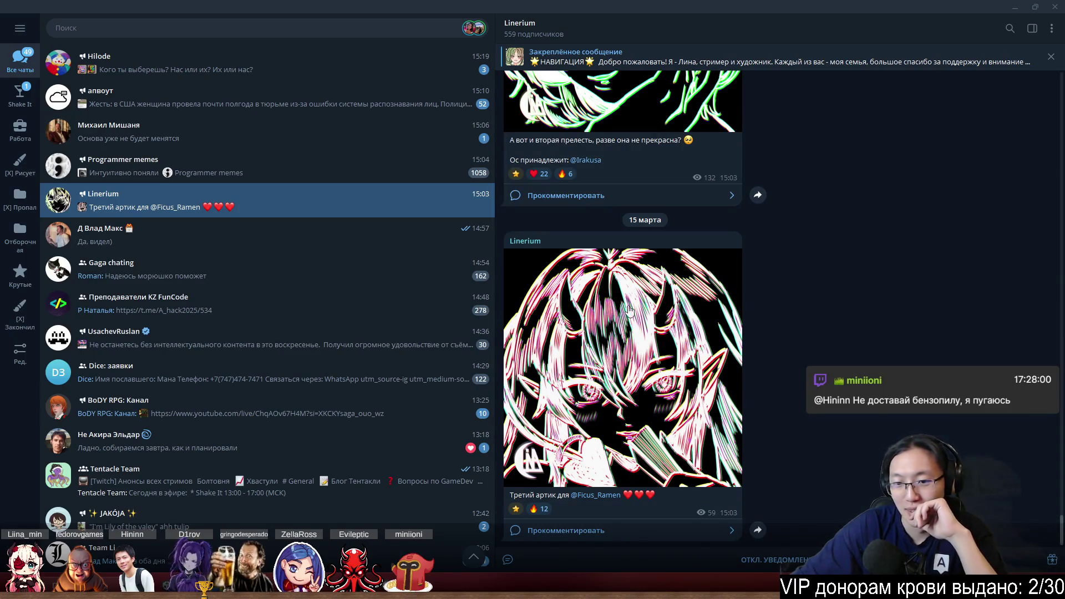
pyautogui.scroll(5, 694, 333)
pyautogui.scroll(-5, 691, 439)
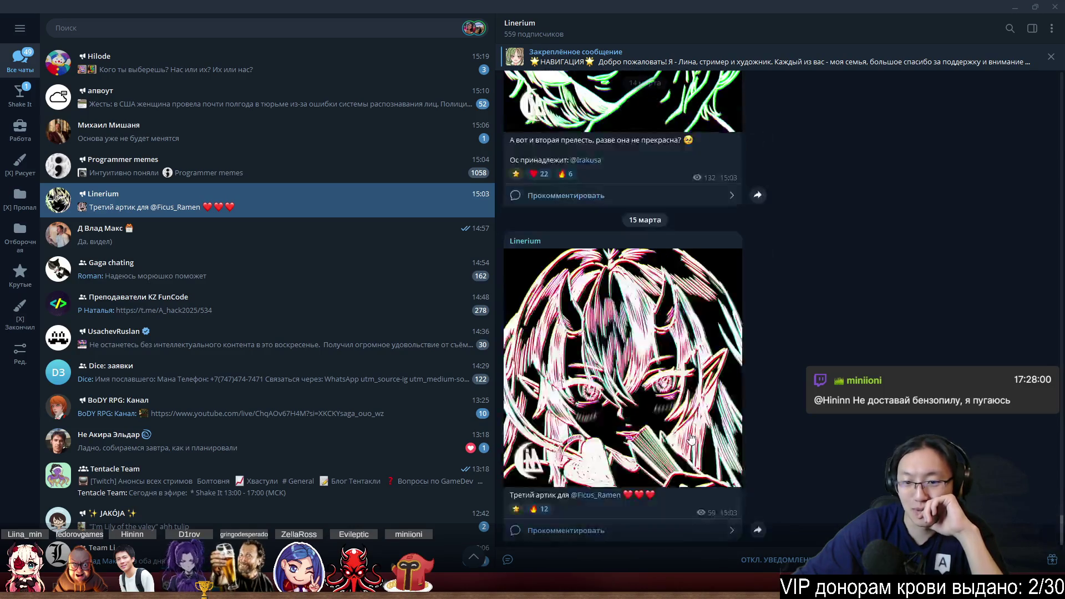
pyautogui.scroll(5, 691, 439)
pyautogui.scroll(-5, 682, 477)
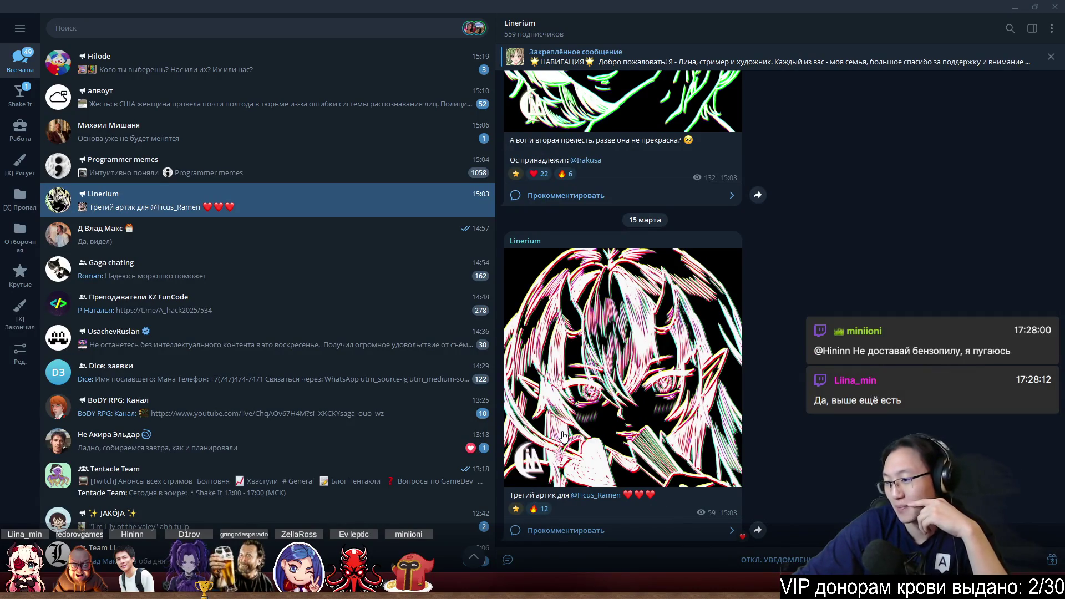
pyautogui.scroll(10, 563, 436)
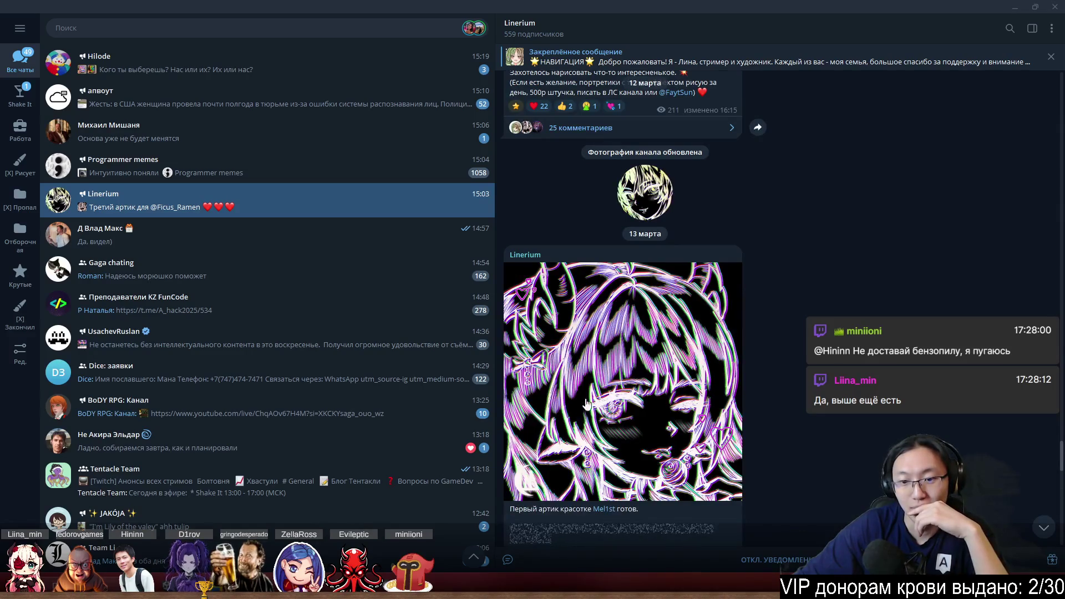
pyautogui.scroll(8, 599, 400)
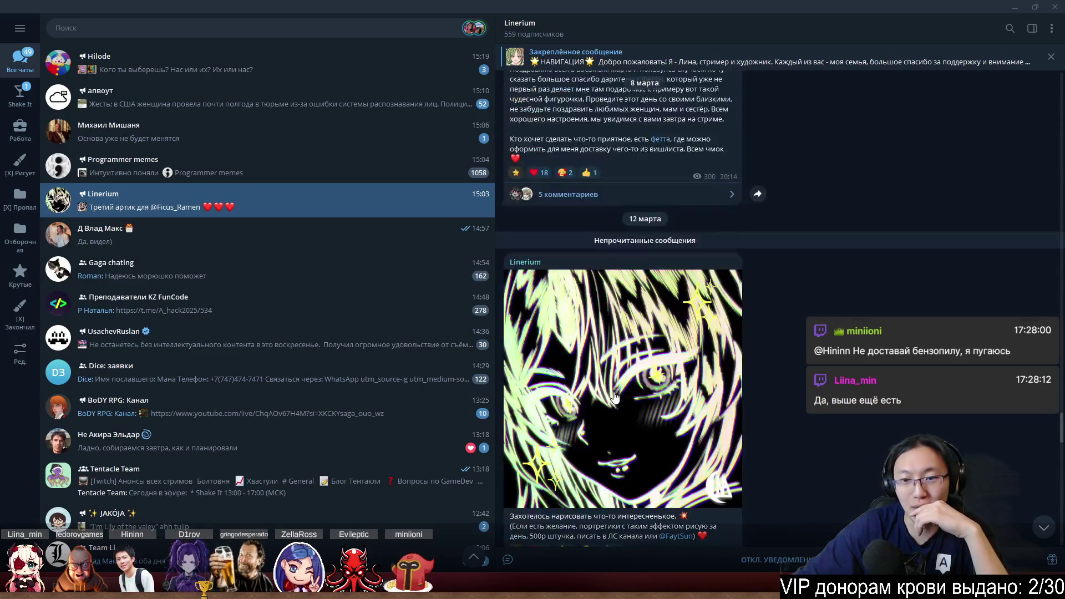
pyautogui.scroll(5, 613, 395)
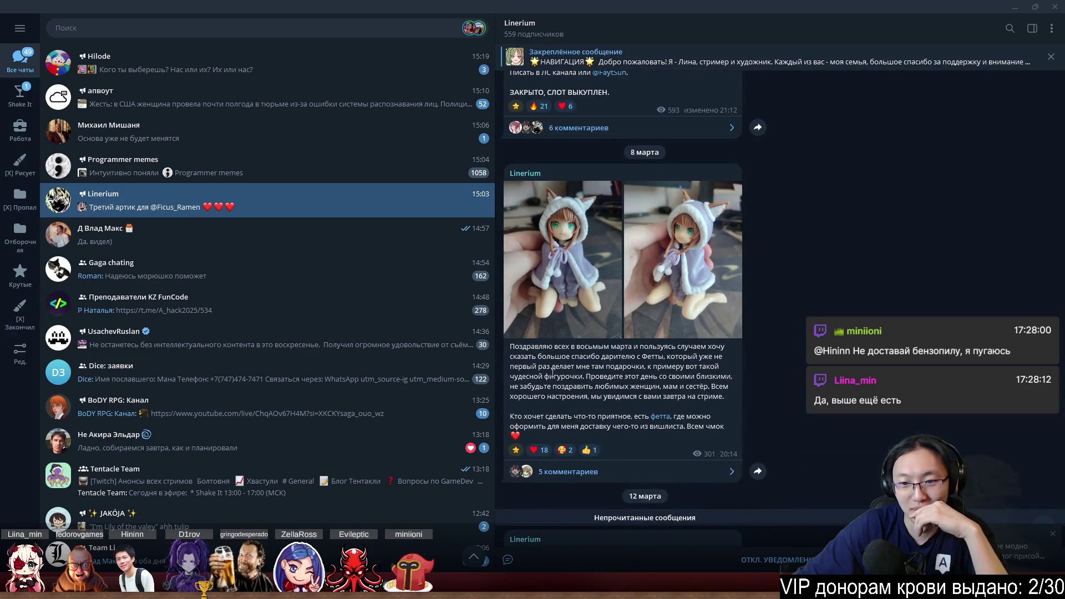
pyautogui.click(559, 298)
pyautogui.click(1040, 299)
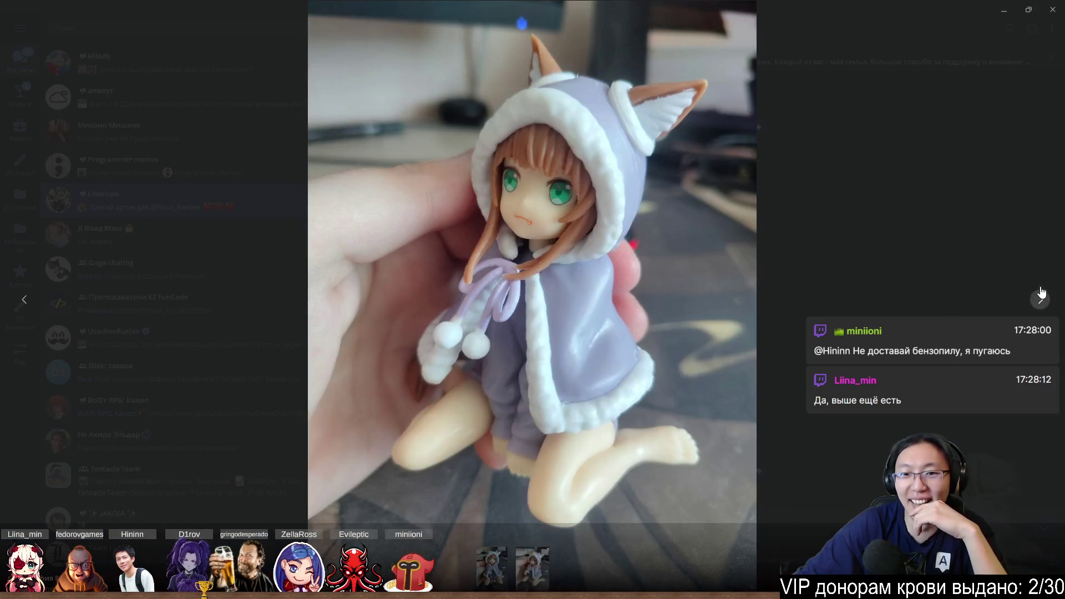
pyautogui.click(1054, 10)
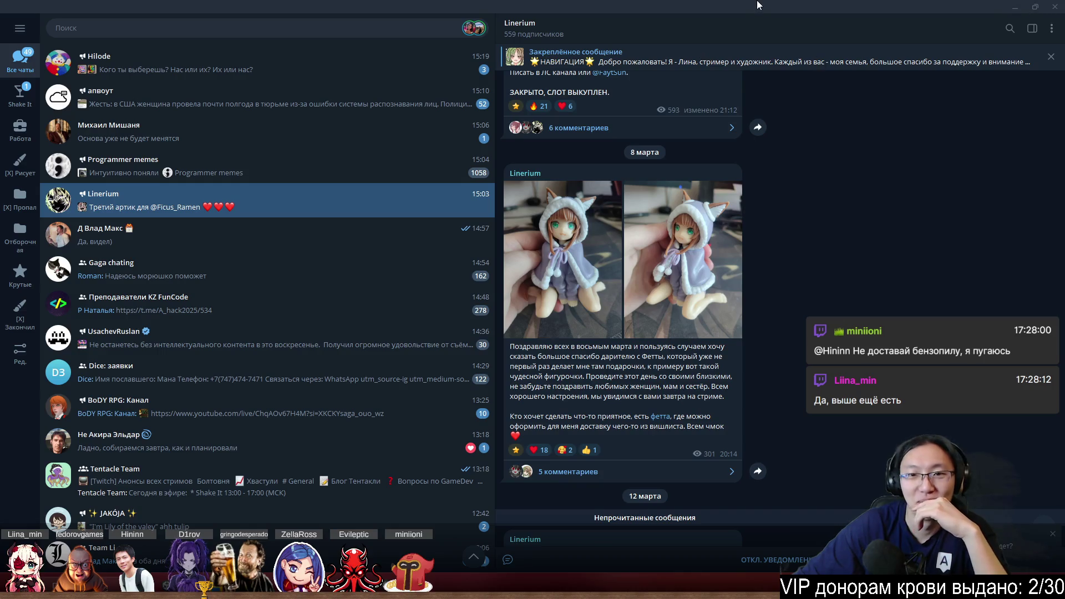
pyautogui.click(1054, 10)
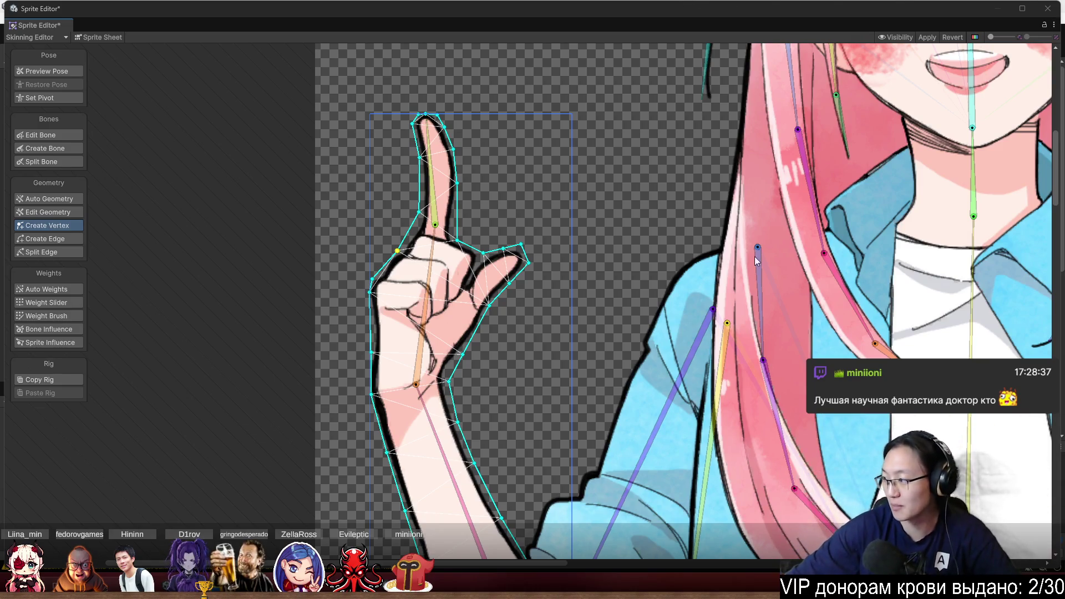
# Zoom and pan across the girl's face on the canvas
pyautogui.scroll(-5, 498, 341)
pyautogui.scroll(5, 648, 236)
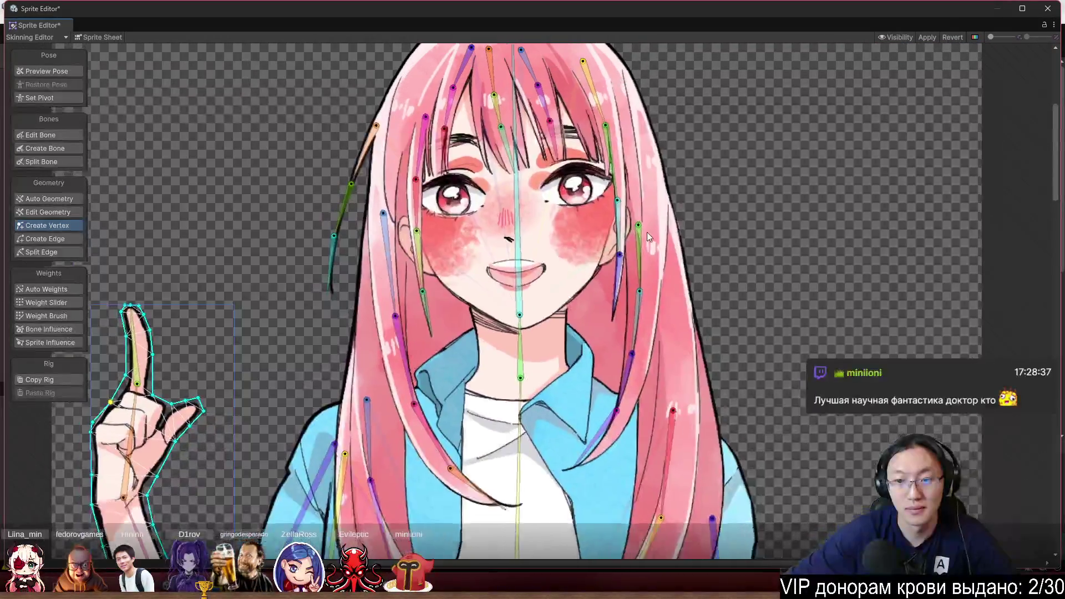
pyautogui.scroll(2, 647, 232)
pyautogui.moveTo(700, 380); pyautogui.dragTo(735, 294)
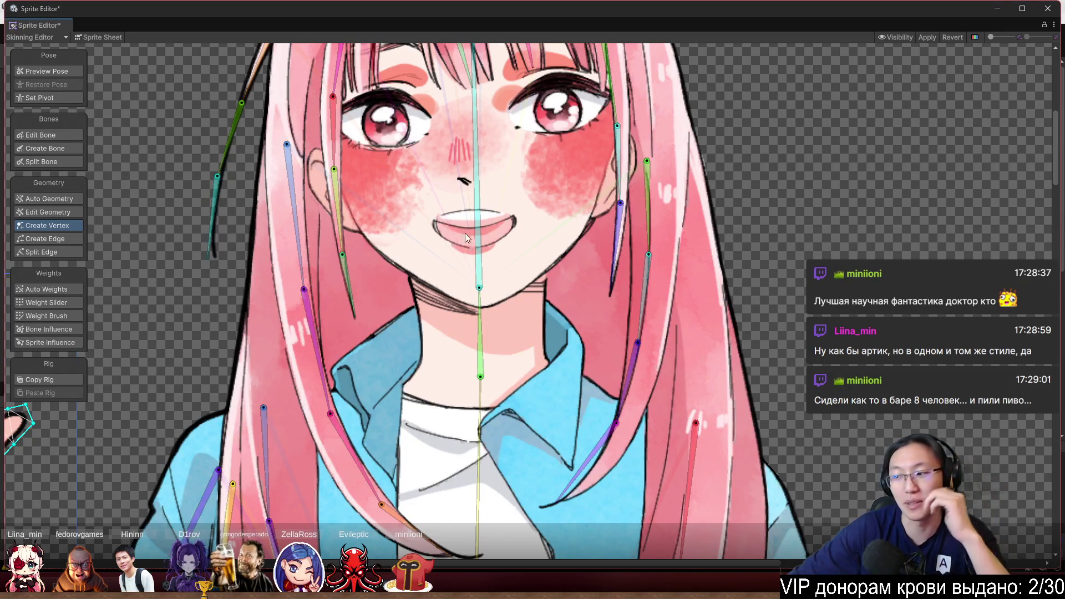
pyautogui.scroll(-4, 472, 255)
pyautogui.scroll(2, 388, 289)
pyautogui.scroll(-1, 521, 352)
pyautogui.scroll(5, 452, 315)
pyautogui.scroll(2, 451, 315)
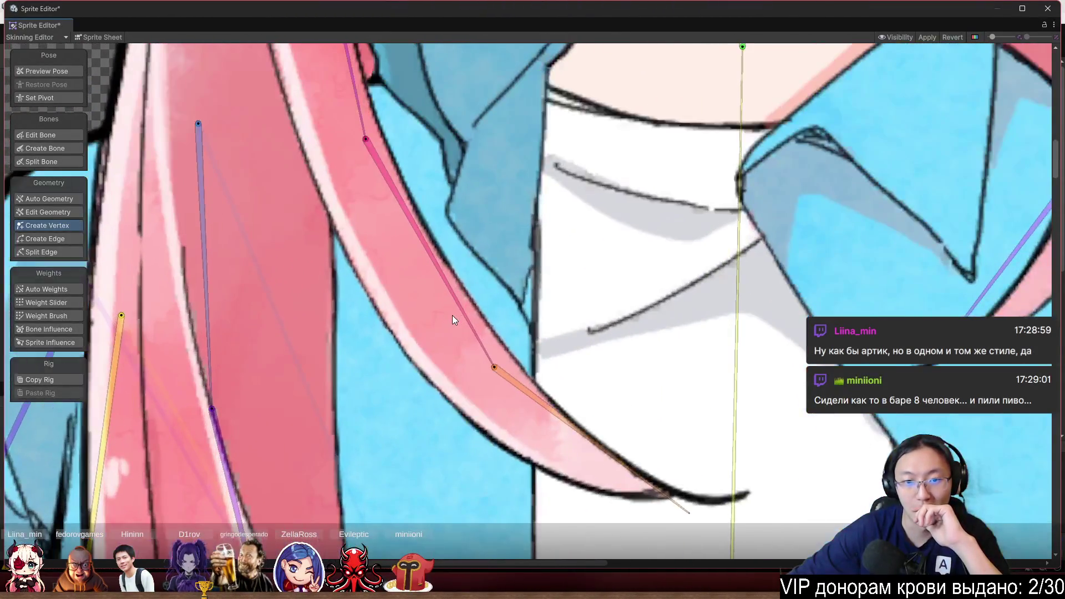
# Deselect the hand sprite to see the whole rig and show bone-weight colouring
pyautogui.scroll(-3, 493, 349)
pyautogui.scroll(3, 493, 349)
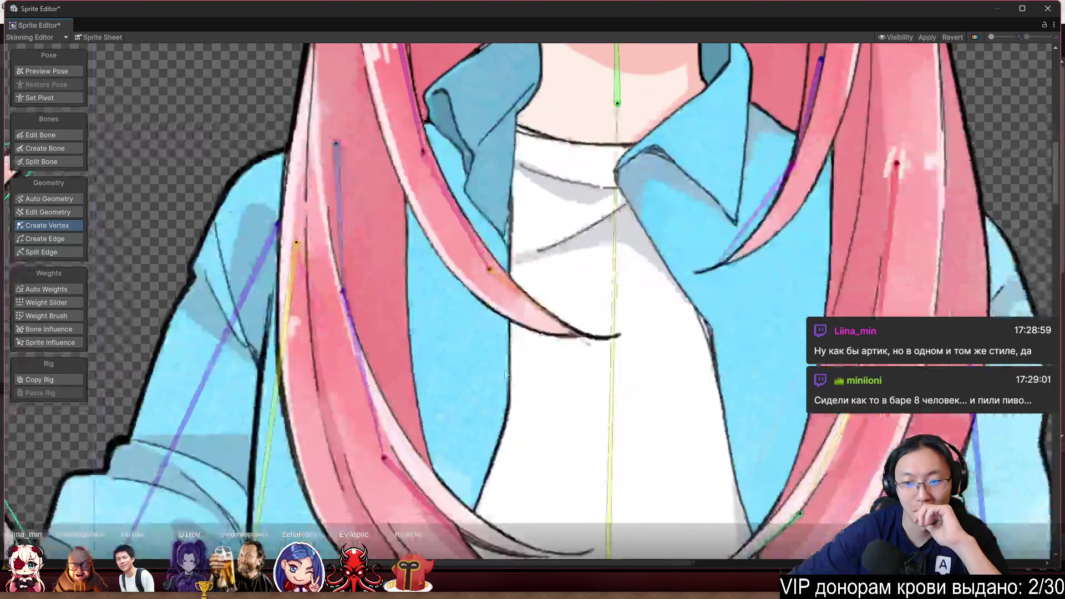
pyautogui.scroll(-4, 489, 291)
pyautogui.scroll(3, 492, 340)
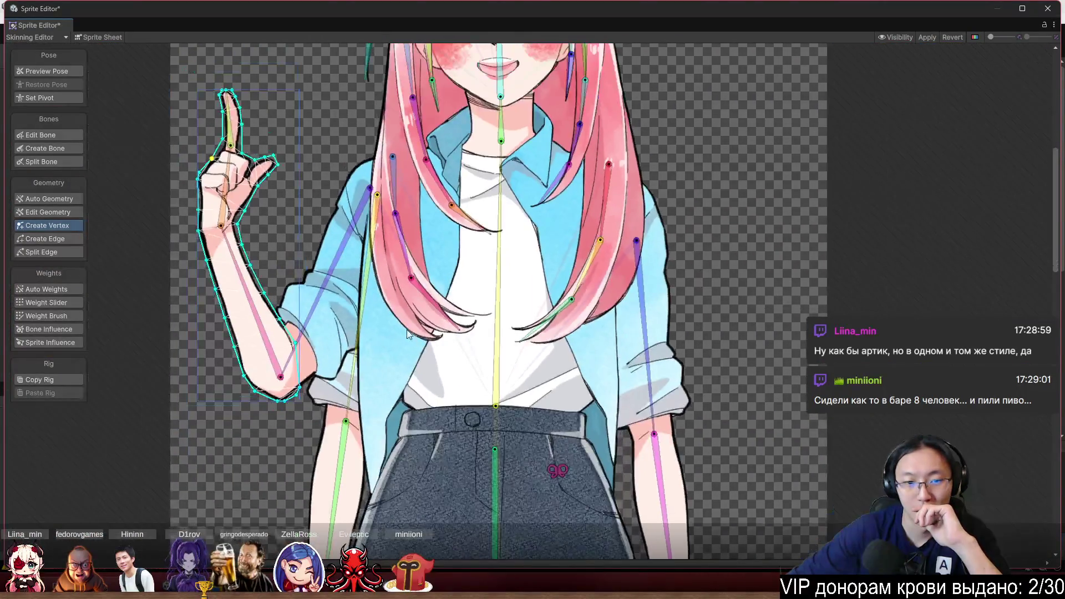
pyautogui.click(862, 255)
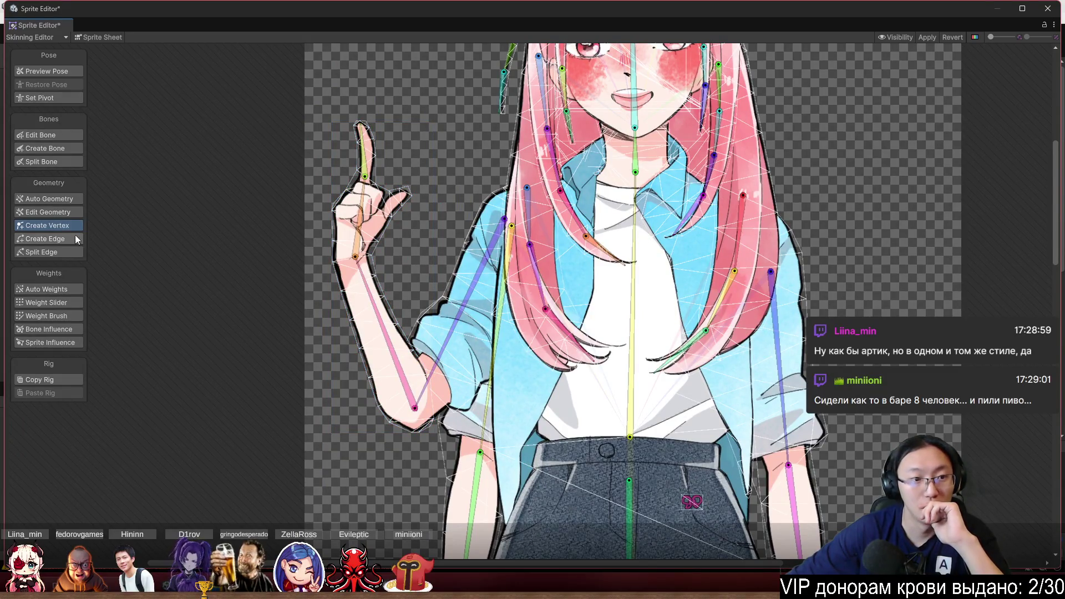
pyautogui.click(51, 304)
# Test the head bone by bending the head and neck upright, then select the spine bone
pyautogui.scroll(-3, 561, 286)
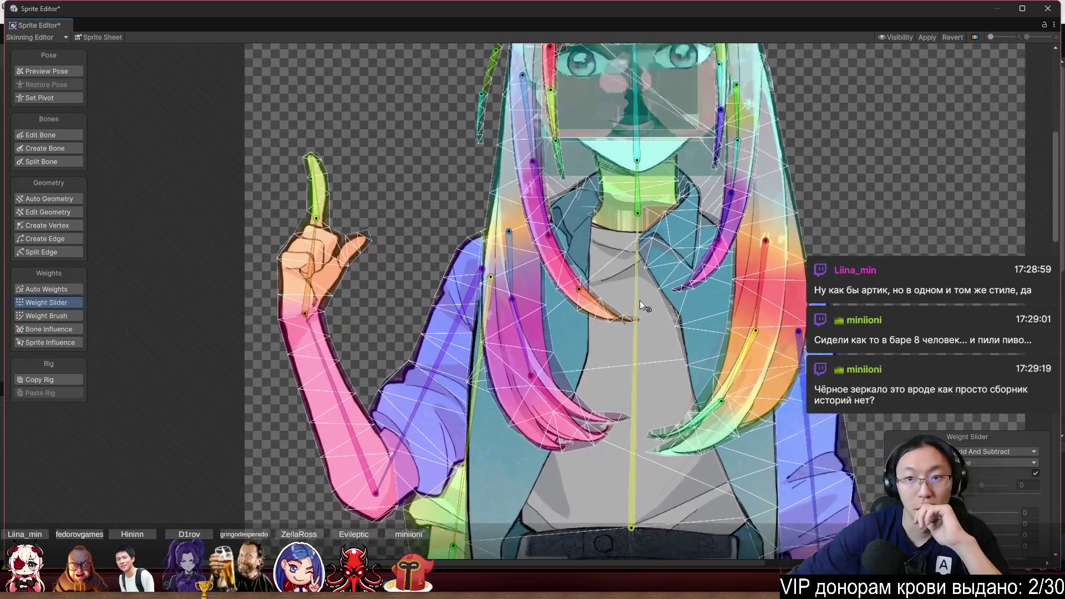
pyautogui.click(611, 235)
pyautogui.scroll(3, 617, 221)
pyautogui.moveTo(577, 128)
pyautogui.mouseDown()
pyautogui.moveTo(610, 298)
pyautogui.moveTo(613, 277)
pyautogui.mouseUp()
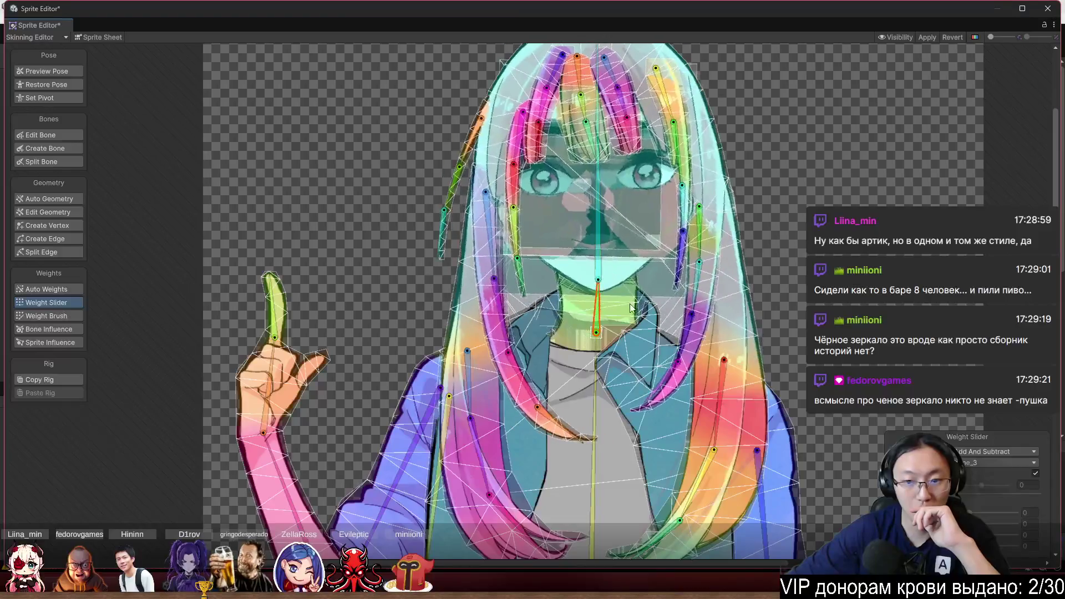
pyautogui.scroll(-2, 613, 277)
pyautogui.scroll(2, 557, 249)
pyautogui.scroll(2, 604, 247)
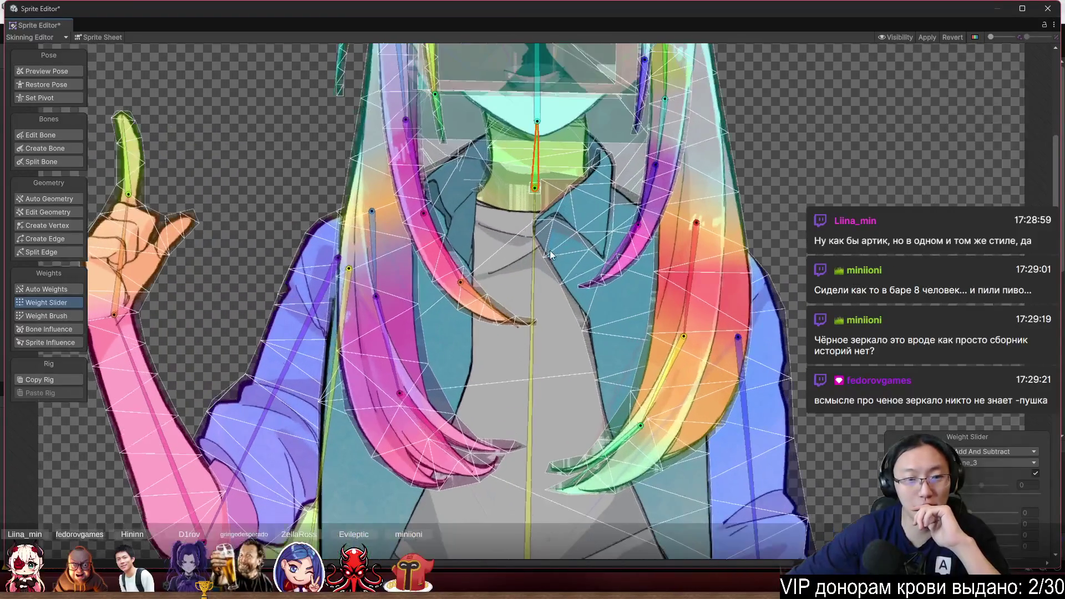
pyautogui.click(534, 284)
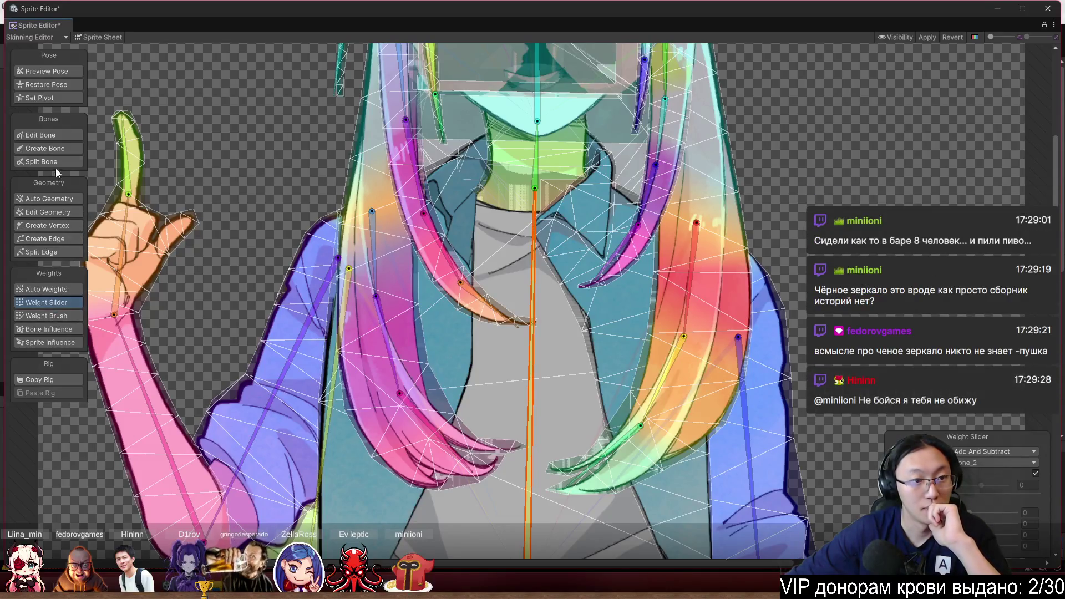
# Create a chain of bones from the shirt joint along the right collar flap
pyautogui.click(54, 148)
pyautogui.scroll(-4, 577, 299)
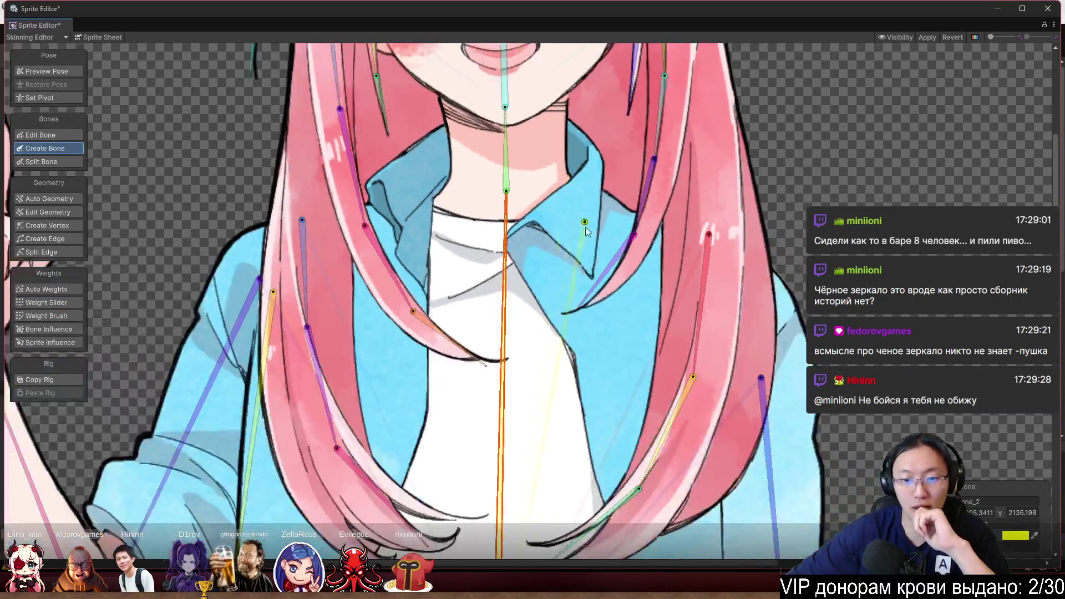
pyautogui.scroll(5, 575, 300)
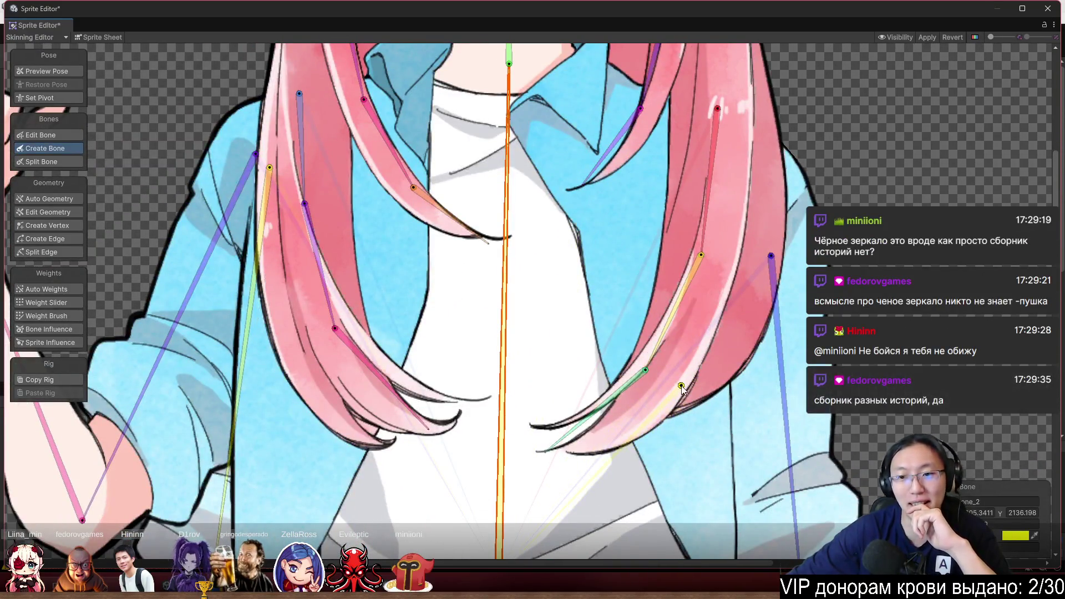
pyautogui.click(686, 393)
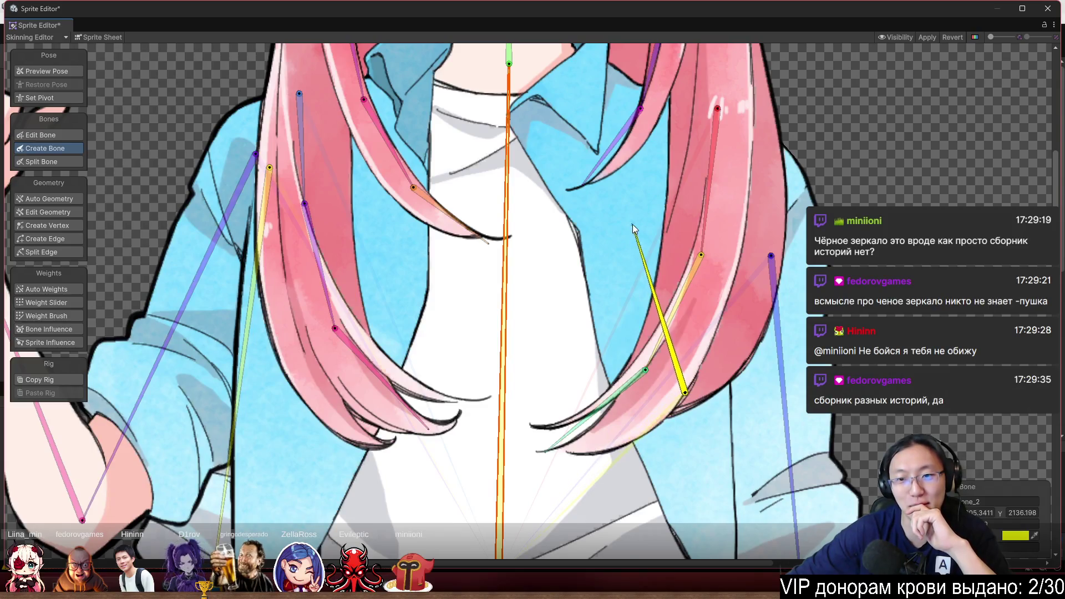
pyautogui.click(630, 183)
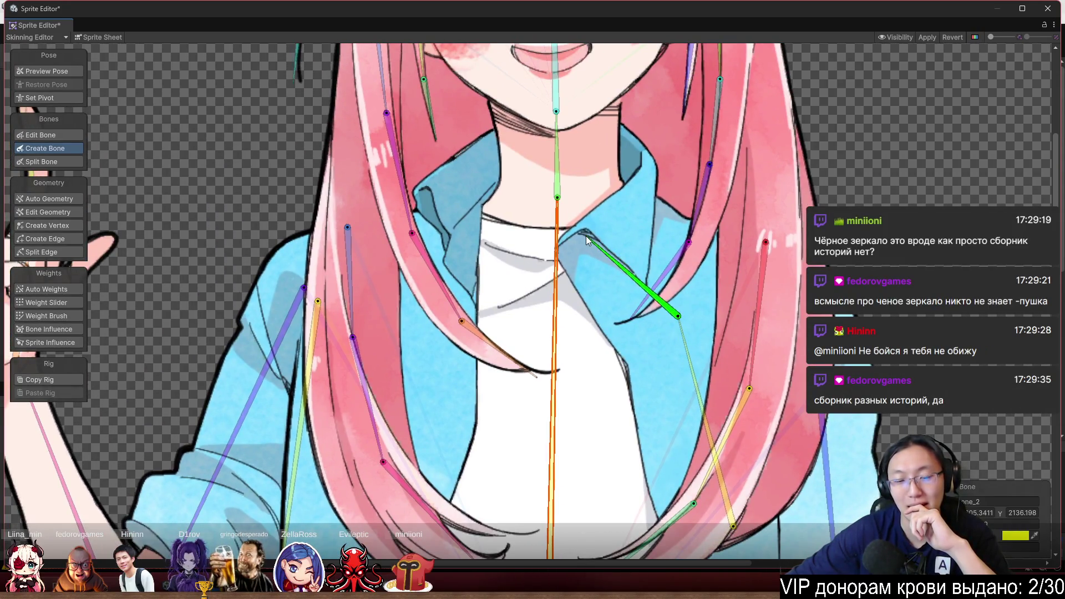
pyautogui.click(584, 233)
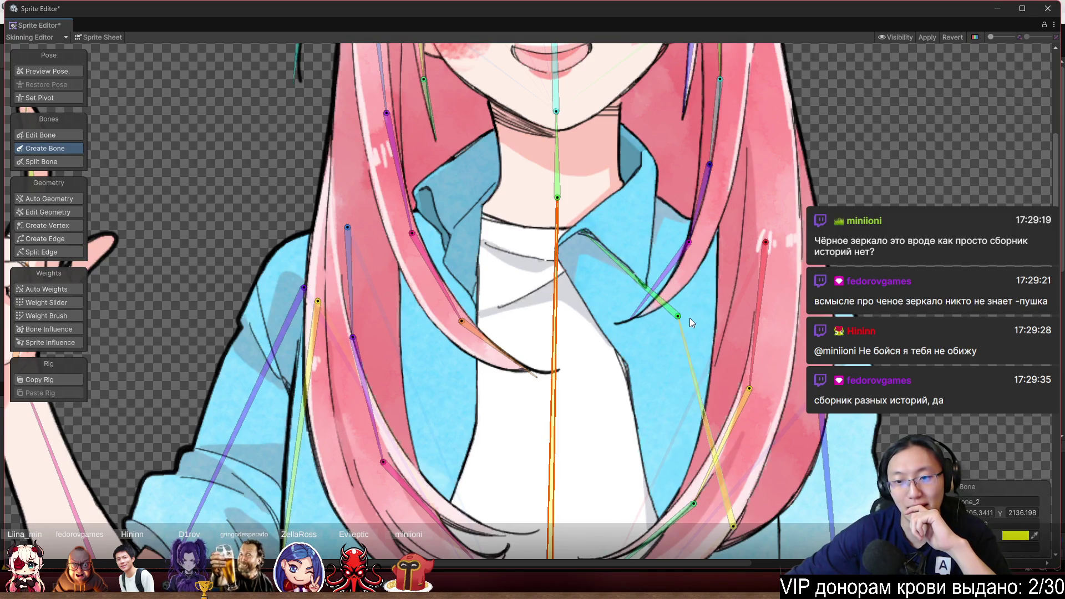
pyautogui.click(664, 318)
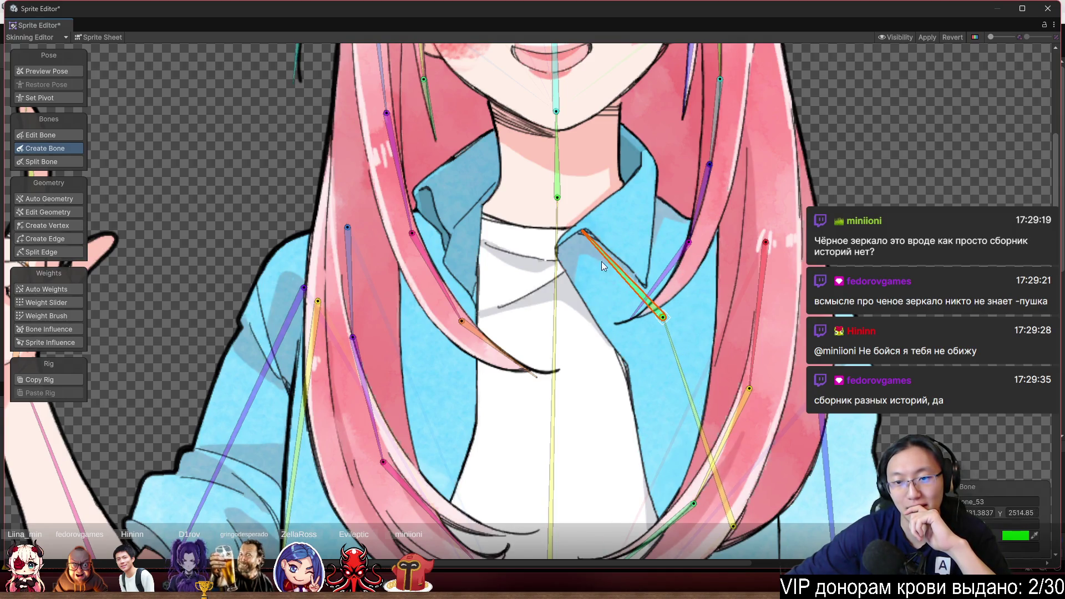
# Move the collar bone's upper joint onto the collar edge, enable Preview Pose and select the shirt
pyautogui.click(41, 135)
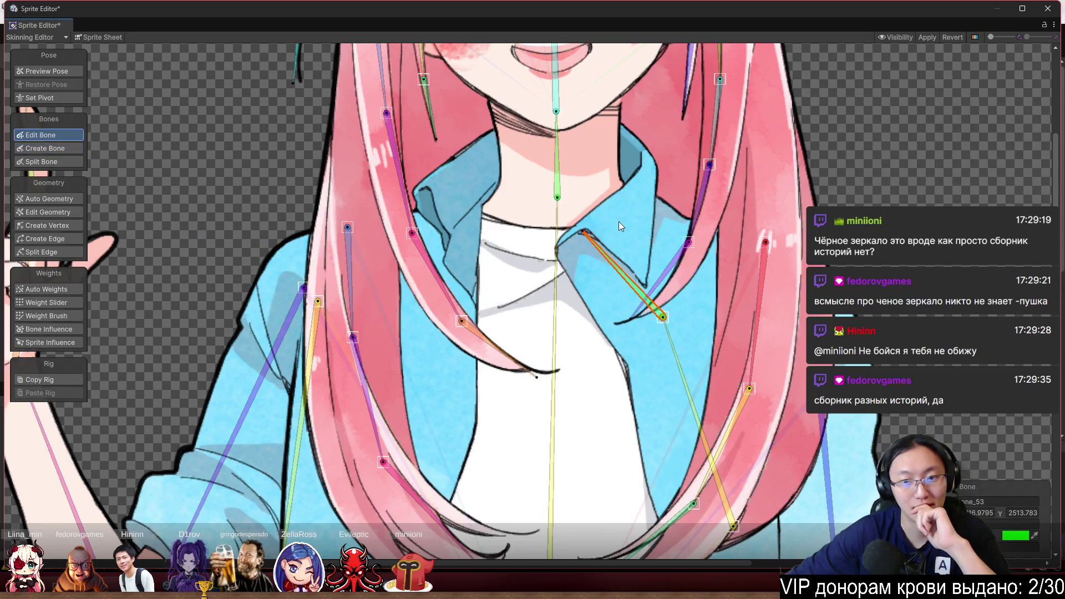
pyautogui.moveTo(583, 232); pyautogui.dragTo(567, 245)
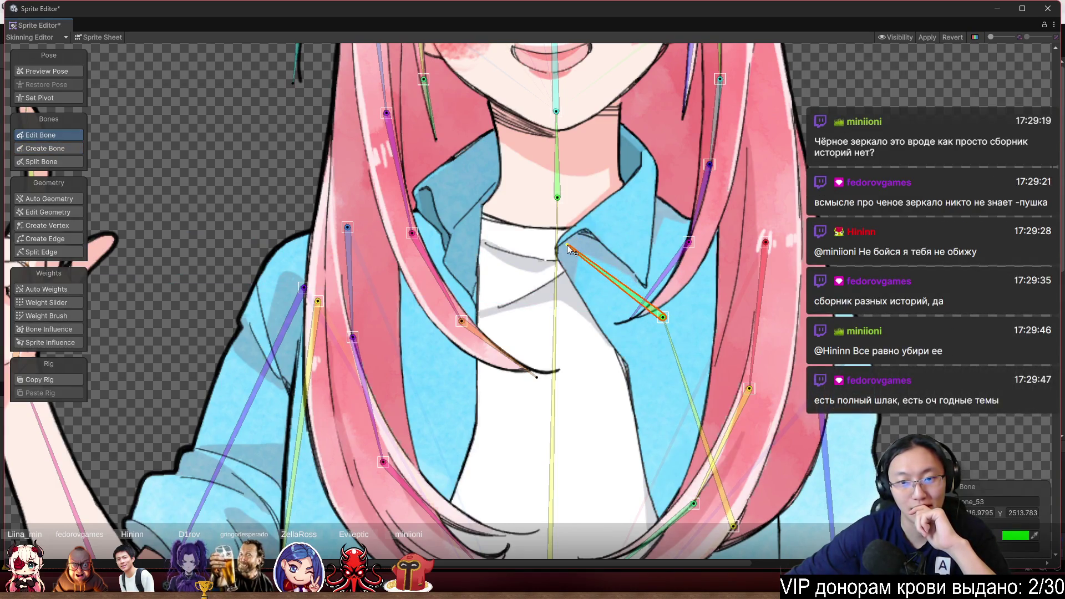
pyautogui.click(46, 71)
pyautogui.click(644, 243)
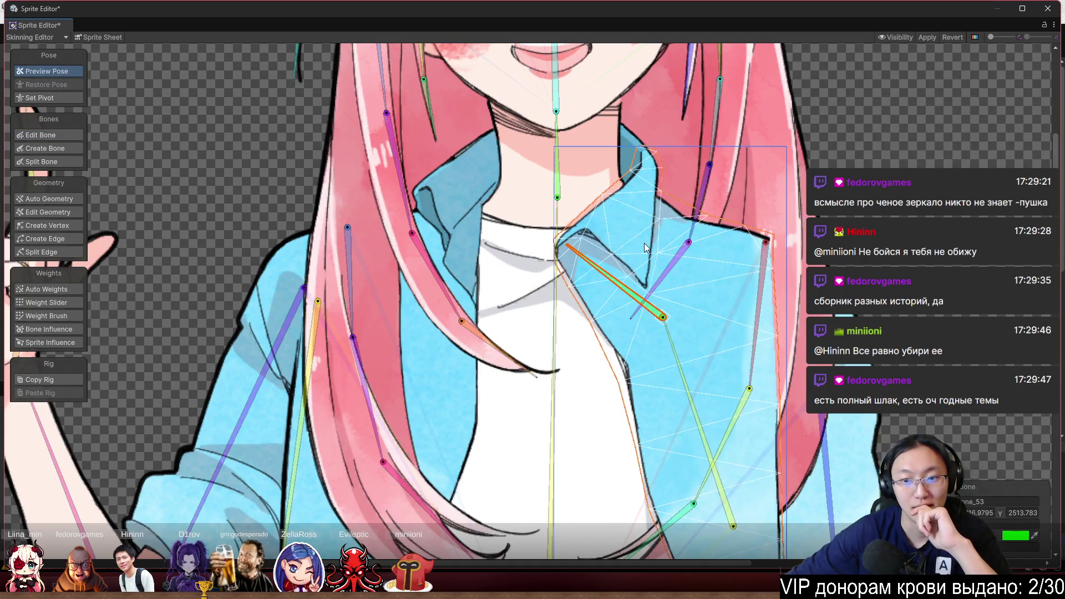
# With Weight Brush, paint the collar bone's and spine bone's weights over the upper collar
pyautogui.scroll(-3, 644, 243)
pyautogui.hotkey('shift', 'n')
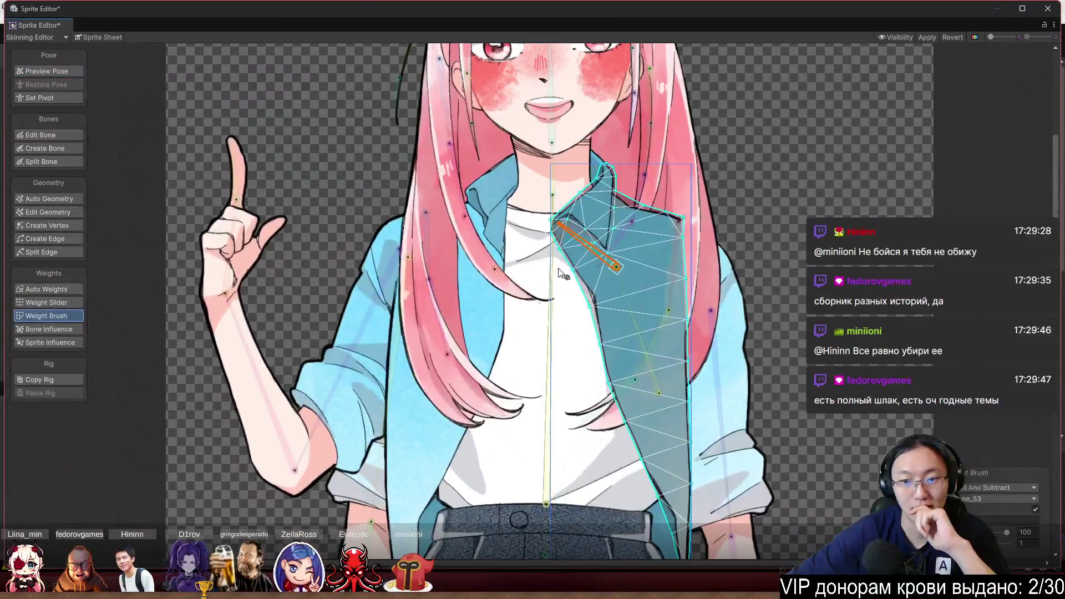
pyautogui.moveTo(575, 265); pyautogui.dragTo(603, 237)
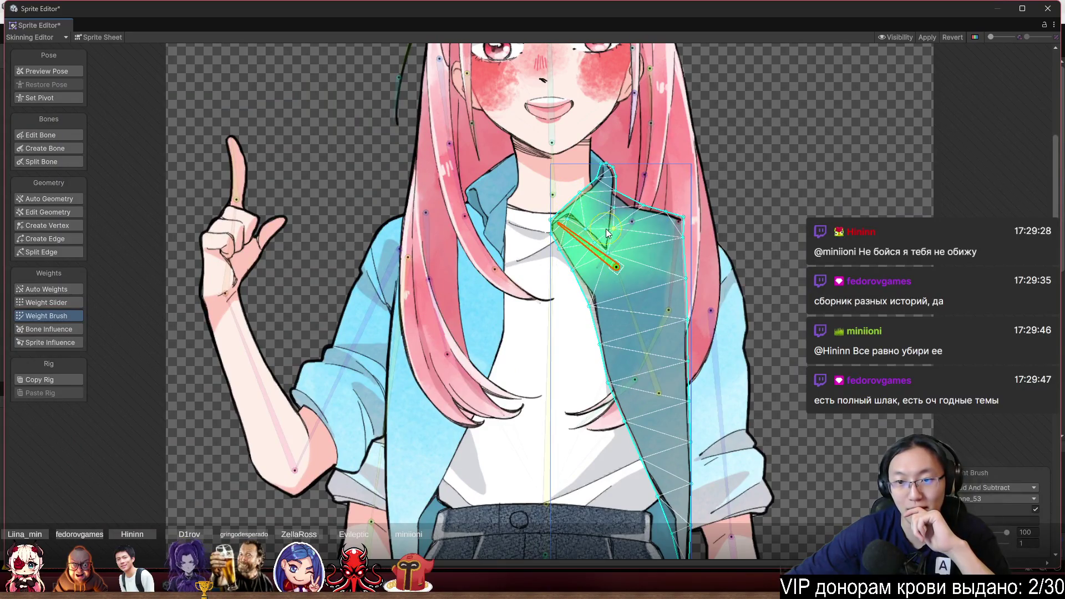
pyautogui.scroll(2, 607, 244)
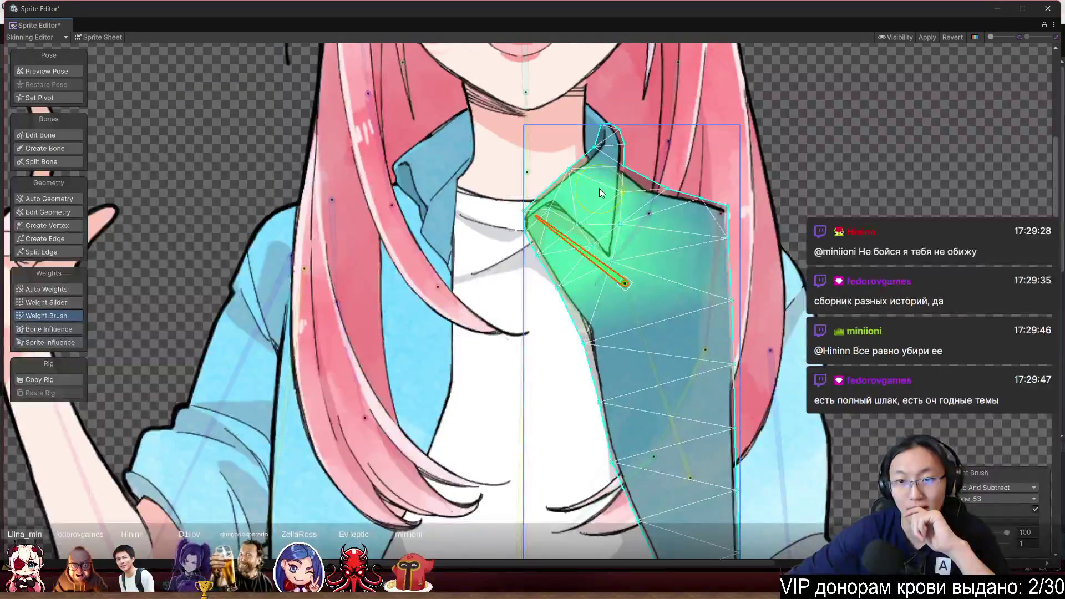
pyautogui.click(530, 291)
pyautogui.moveTo(608, 141)
pyautogui.mouseDown()
pyautogui.moveTo(696, 194)
pyautogui.moveTo(721, 227)
pyautogui.moveTo(735, 366)
pyautogui.mouseUp()
pyautogui.scroll(-2, 735, 366)
pyautogui.scroll(-3, 735, 313)
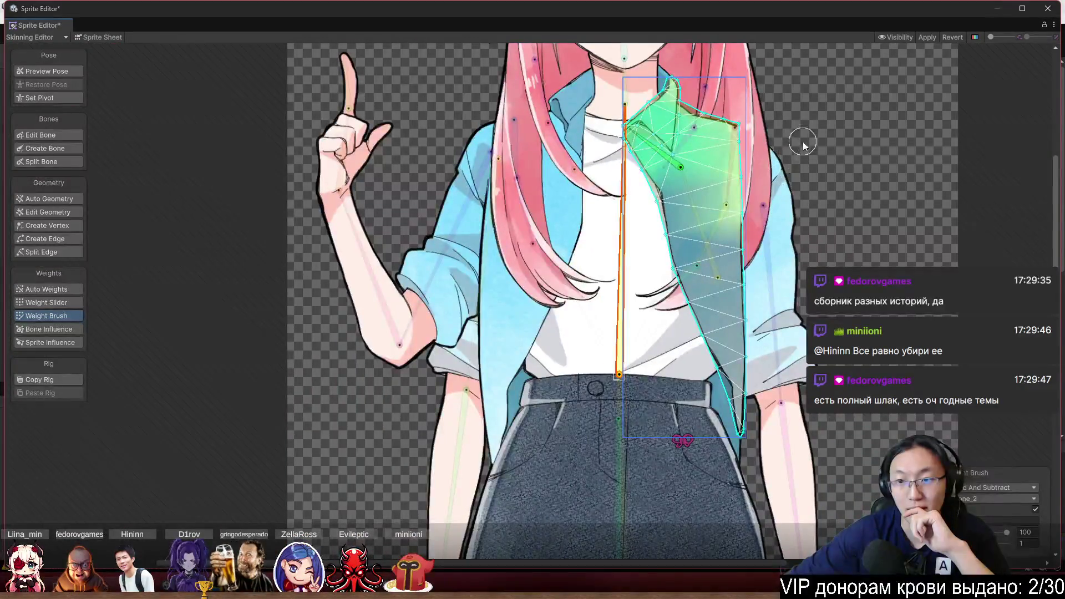
pyautogui.moveTo(743, 211)
pyautogui.mouseDown()
pyautogui.moveTo(750, 378)
pyautogui.moveTo(730, 388)
pyautogui.moveTo(695, 315)
pyautogui.moveTo(717, 261)
pyautogui.moveTo(674, 261)
pyautogui.moveTo(660, 217)
pyautogui.mouseUp()
# Paint the diagonal collar bone's weight along the collar edge and strengthen spine weight near the top
pyautogui.click(715, 265)
pyautogui.scroll(3, 633, 212)
pyautogui.moveTo(671, 304); pyautogui.dragTo(635, 223)
pyautogui.click(638, 248)
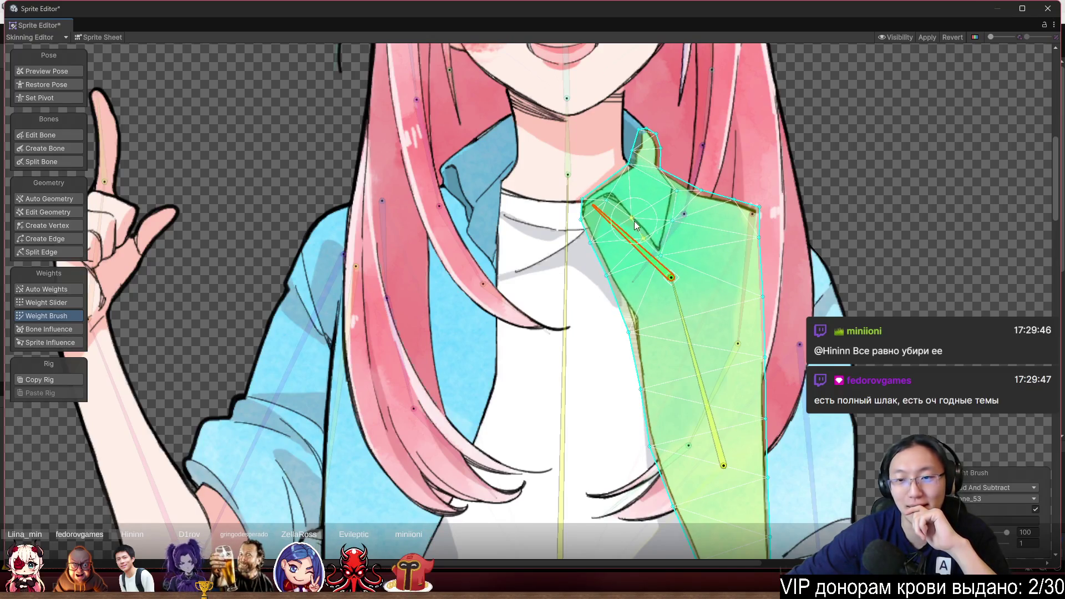
pyautogui.scroll(2, 630, 220)
pyautogui.click(520, 271)
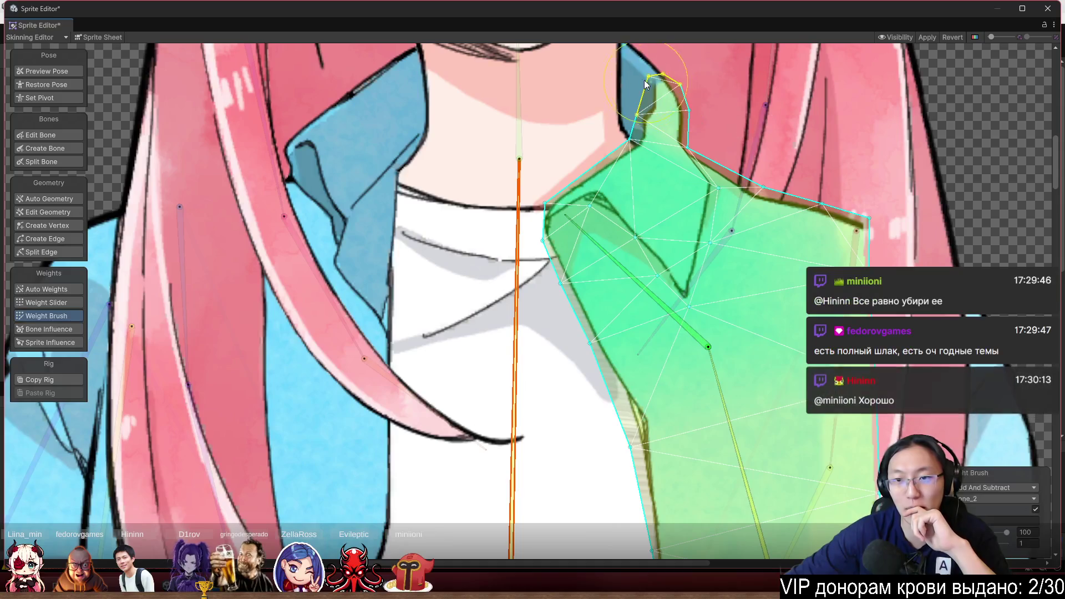
pyautogui.moveTo(708, 114); pyautogui.dragTo(710, 112)
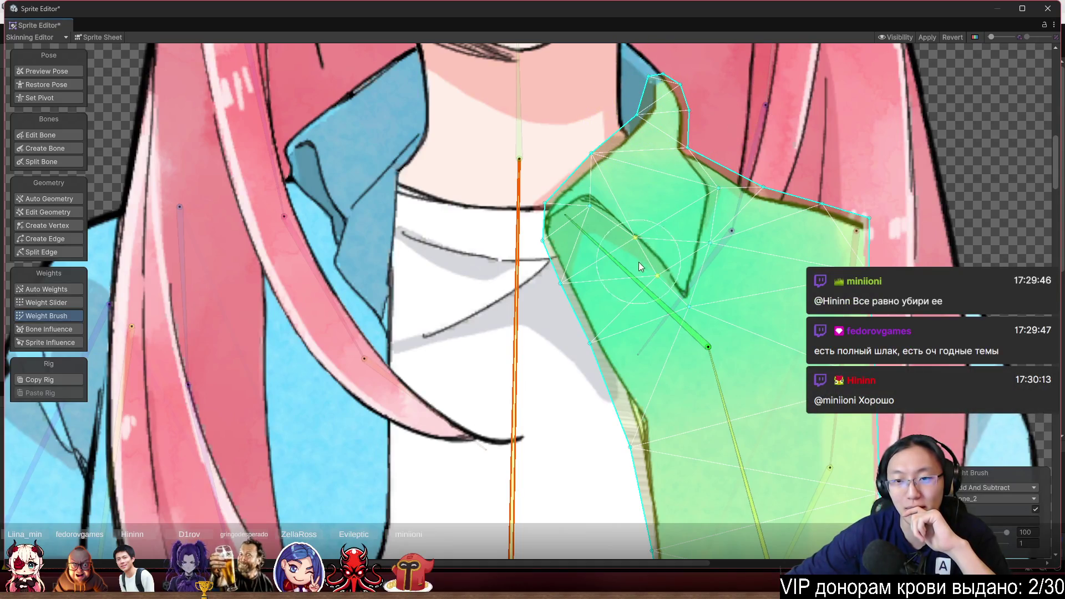
# Bend the diagonal collar bone to test the collar's deformation
pyautogui.click(605, 277)
pyautogui.moveTo(604, 272)
pyautogui.mouseDown()
pyautogui.moveTo(655, 240)
pyautogui.moveTo(598, 263)
pyautogui.mouseUp()
pyautogui.scroll(-1, 567, 268)
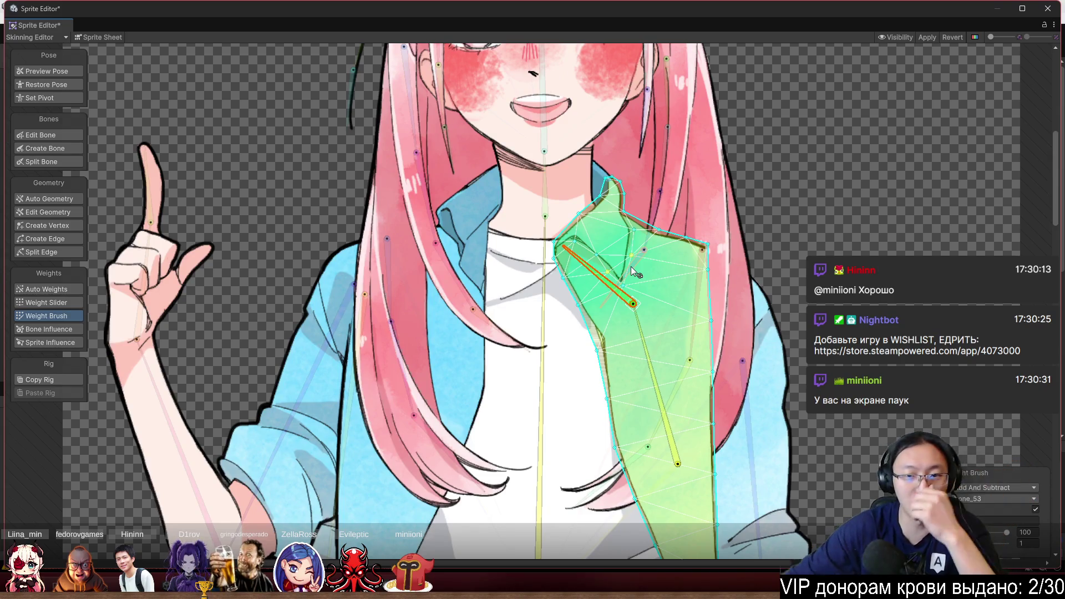
# Brush once on the middle of the collar mesh to strengthen its green weight
pyautogui.click(615, 262)
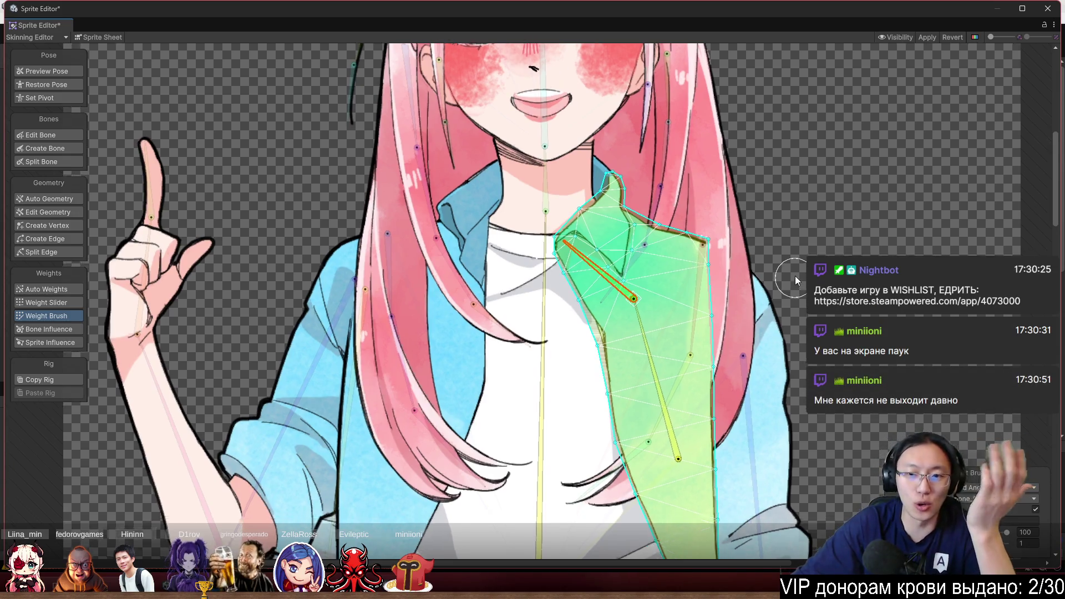
pyautogui.scroll(5, 622, 223)
# Test the collar by dragging its bone tips and bending bone_52 to the right
pyautogui.moveTo(443, 200)
pyautogui.mouseDown()
pyautogui.moveTo(430, 166)
pyautogui.moveTo(449, 116)
pyautogui.mouseUp()
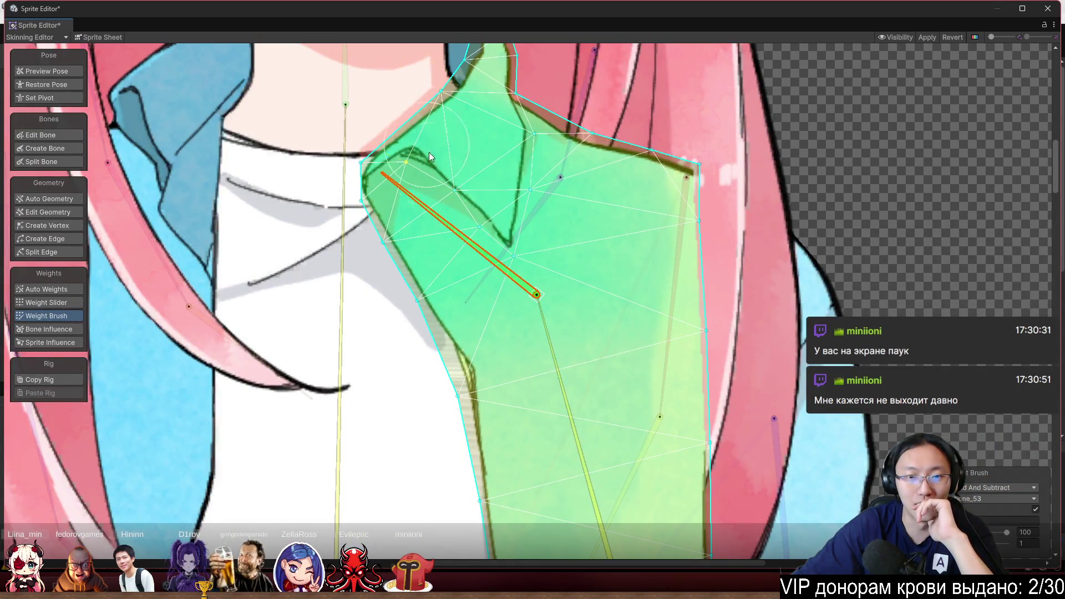
pyautogui.moveTo(438, 222)
pyautogui.mouseDown()
pyautogui.moveTo(457, 221)
pyautogui.moveTo(437, 237)
pyautogui.mouseUp()
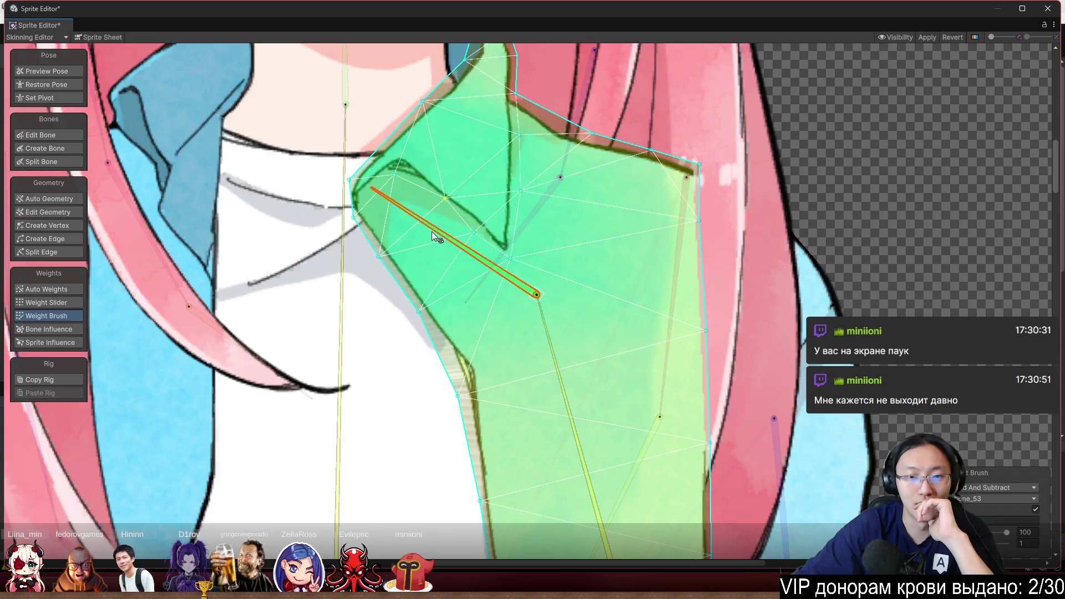
pyautogui.moveTo(535, 290); pyautogui.dragTo(577, 94)
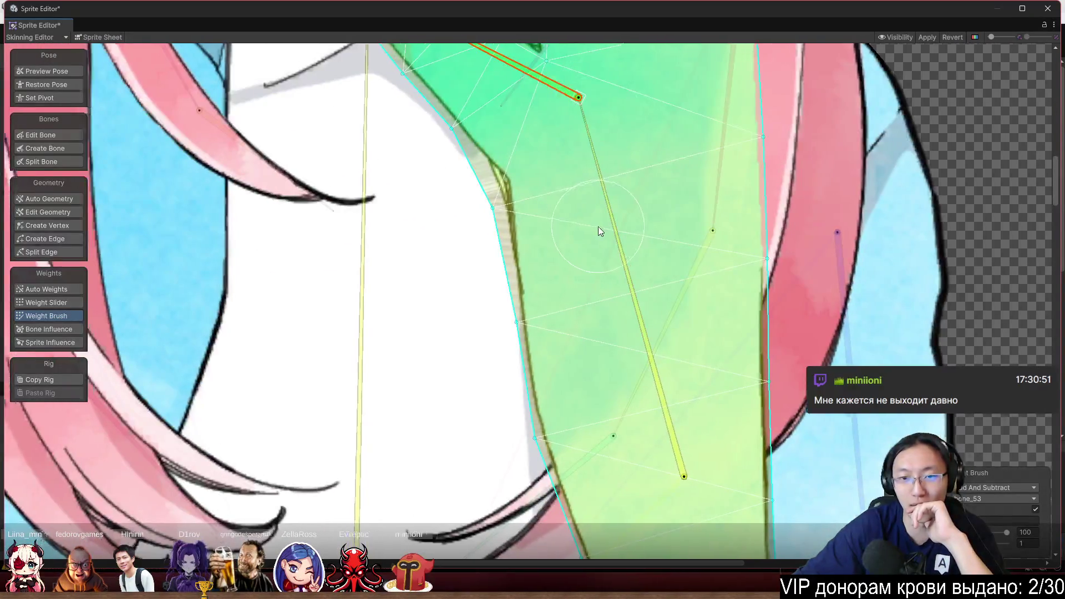
pyautogui.scroll(-4, 598, 226)
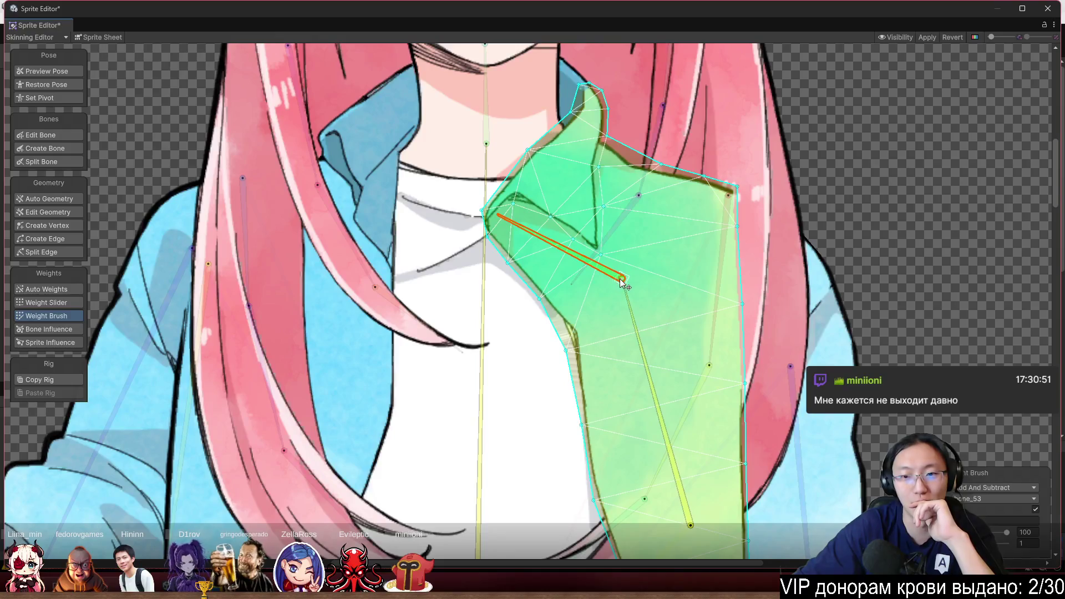
pyautogui.click(623, 285)
pyautogui.scroll(-3, 625, 277)
pyautogui.moveTo(635, 289); pyautogui.dragTo(640, 282)
pyautogui.scroll(-3, 637, 294)
pyautogui.scroll(-1, 643, 308)
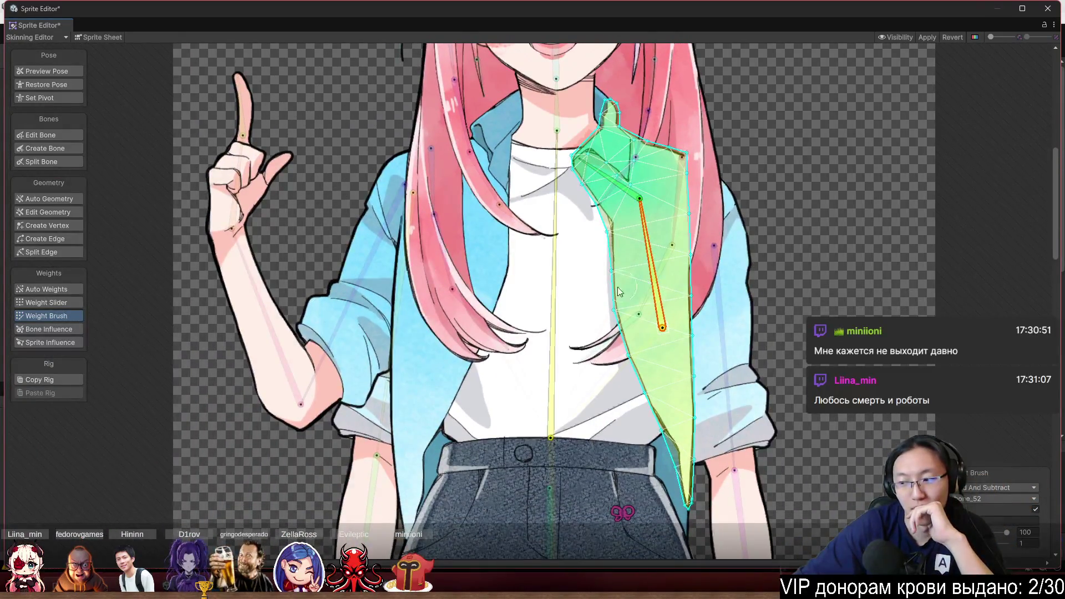
pyautogui.scroll(-2, 620, 291)
pyautogui.scroll(5, 572, 230)
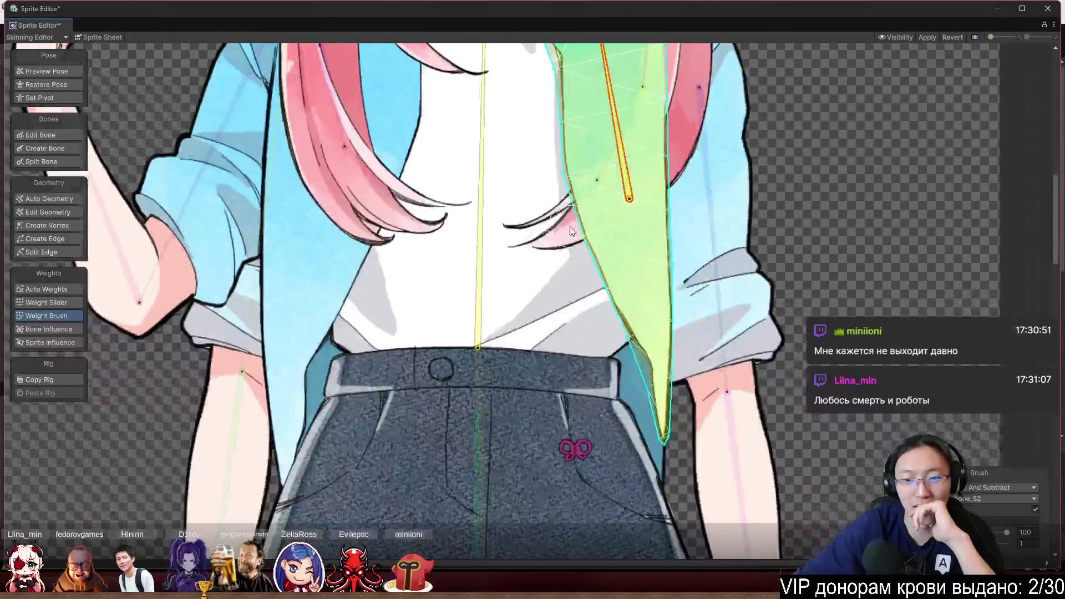
pyautogui.scroll(-4, 488, 310)
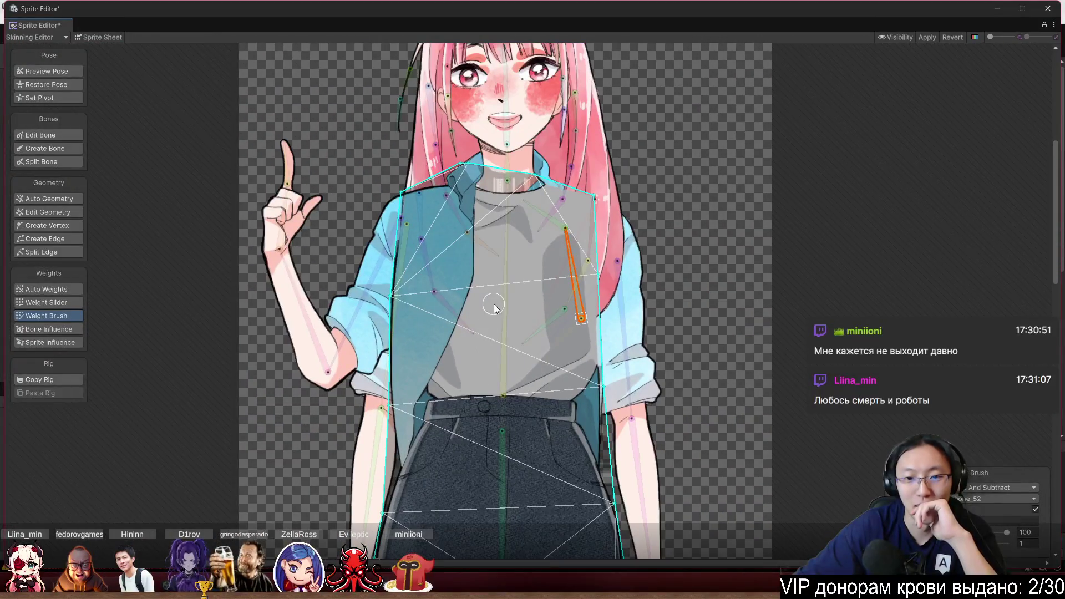
# Paint the torso's weights onto the central spine bone, up to the collar
pyautogui.click(504, 306)
pyautogui.scroll(2, 537, 258)
pyautogui.moveTo(528, 162)
pyautogui.mouseDown()
pyautogui.moveTo(424, 122)
pyautogui.moveTo(328, 218)
pyautogui.moveTo(347, 461)
pyautogui.moveTo(324, 485)
pyautogui.mouseUp()
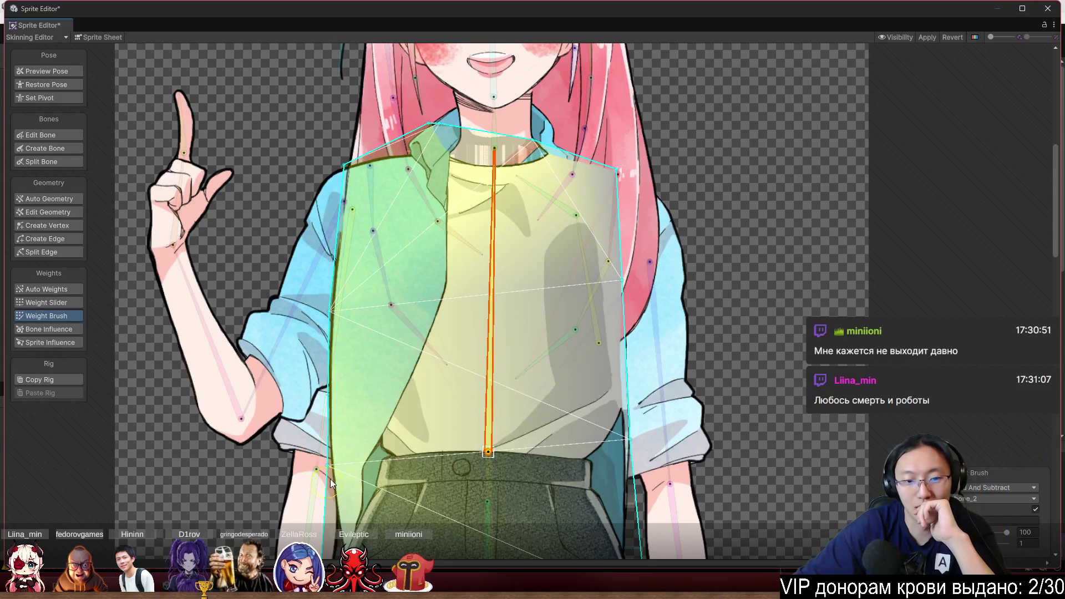
pyautogui.moveTo(662, 428)
pyautogui.mouseDown()
pyautogui.moveTo(630, 369)
pyautogui.moveTo(619, 200)
pyautogui.moveTo(500, 142)
pyautogui.mouseUp()
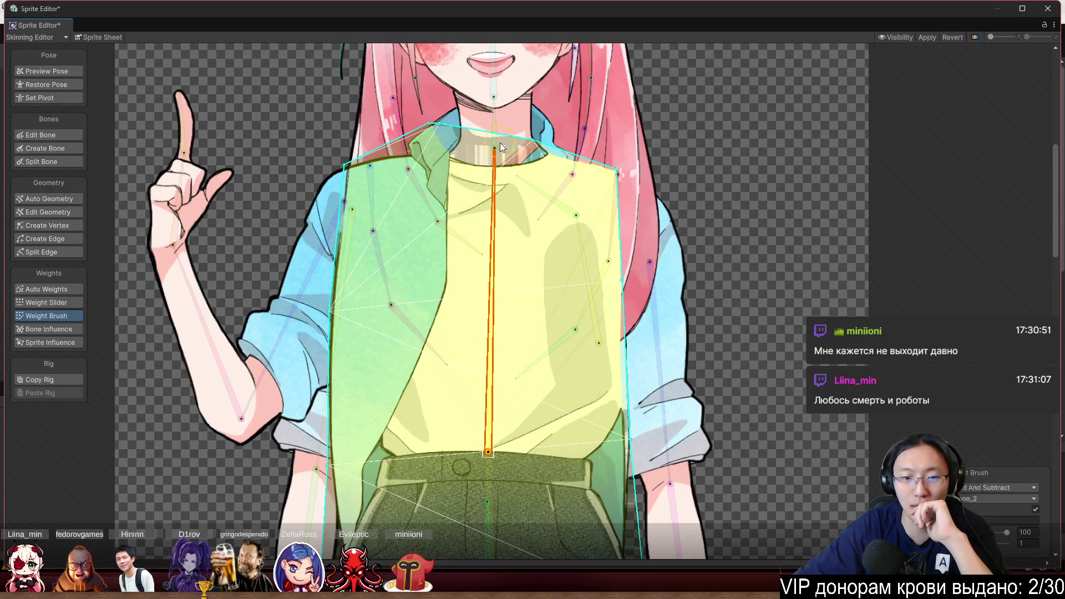
pyautogui.scroll(-3, 726, 222)
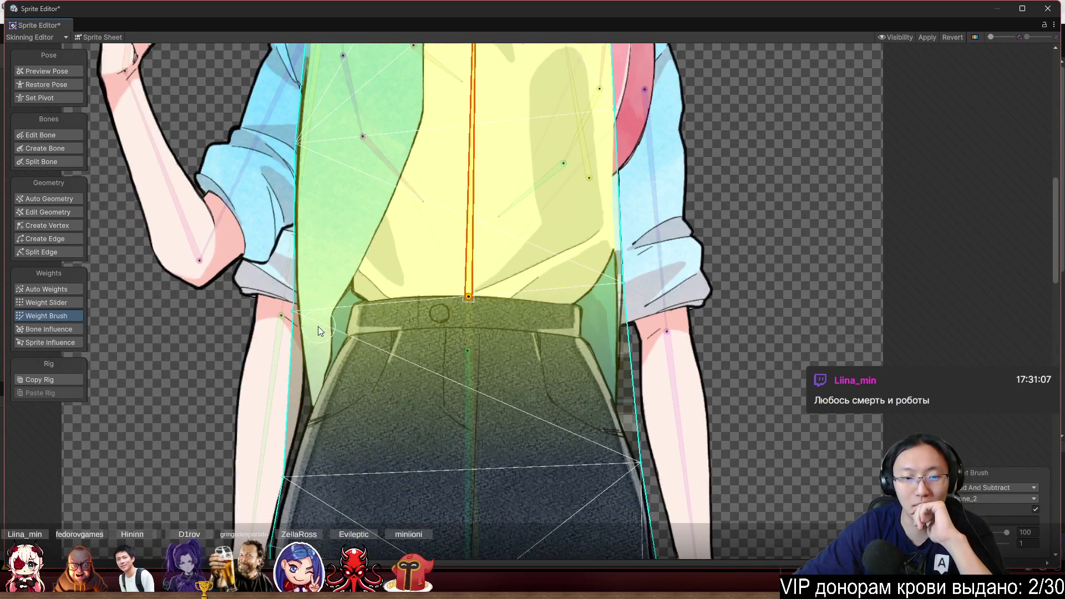
pyautogui.scroll(1, 318, 326)
pyautogui.scroll(-1, 512, 268)
pyautogui.scroll(-2, 516, 222)
# Paint the skirt mesh solid with the lower skirt bone's weight, waistband to hem
pyautogui.click(484, 261)
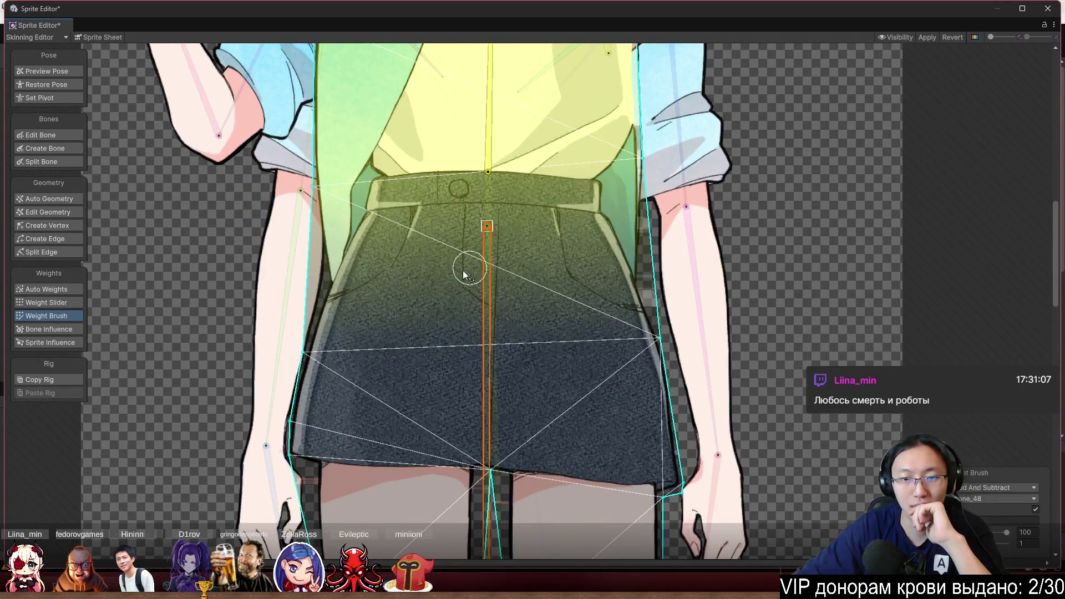
pyautogui.moveTo(341, 251)
pyautogui.mouseDown()
pyautogui.moveTo(295, 383)
pyautogui.moveTo(292, 461)
pyautogui.moveTo(621, 459)
pyautogui.moveTo(553, 486)
pyautogui.moveTo(643, 477)
pyautogui.moveTo(660, 344)
pyautogui.moveTo(652, 212)
pyautogui.mouseUp()
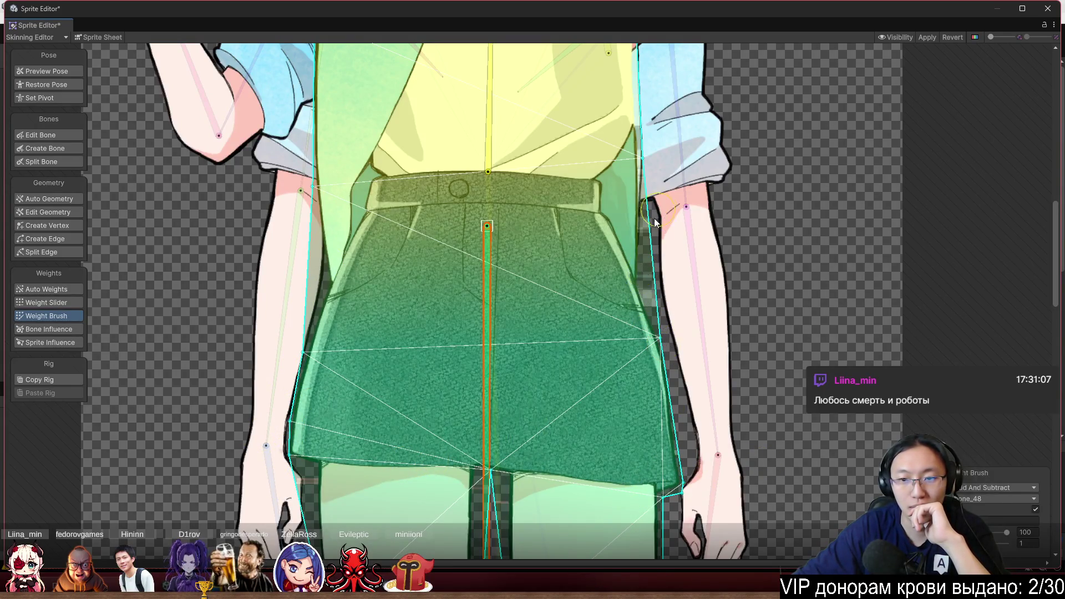
pyautogui.scroll(-1, 610, 277)
pyautogui.scroll(-5, 567, 303)
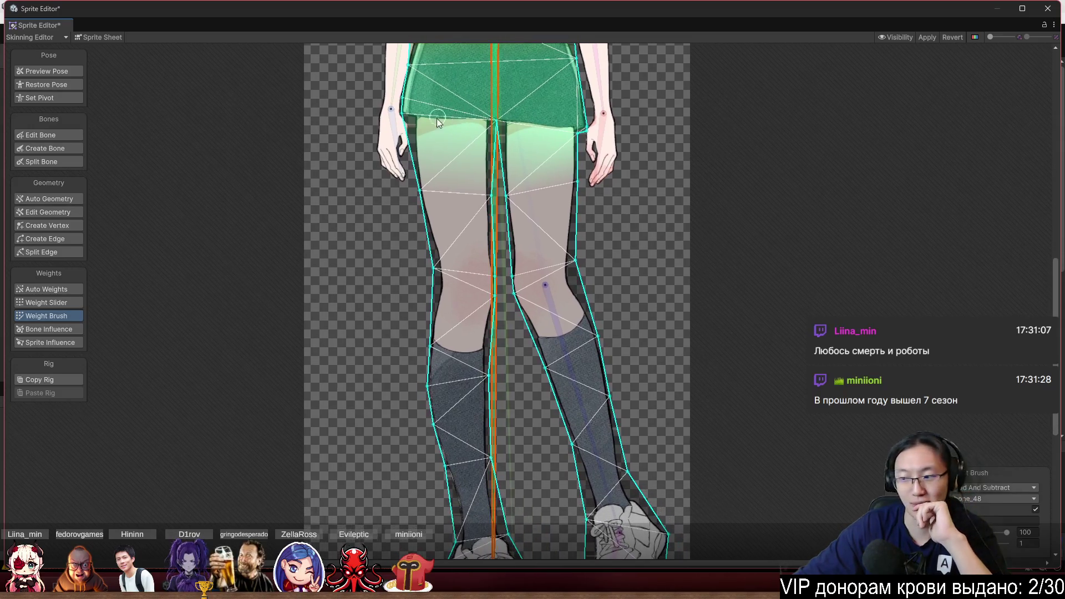
# Paint the left leg's weights from the thigh through the knee down to the shoe sole
pyautogui.scroll(2, 434, 129)
pyautogui.moveTo(419, 222)
pyautogui.mouseDown()
pyautogui.moveTo(447, 309)
pyautogui.moveTo(554, 395)
pyautogui.mouseUp()
pyautogui.moveTo(519, 250)
pyautogui.mouseDown()
pyautogui.moveTo(559, 344)
pyautogui.moveTo(525, 325)
pyautogui.moveTo(497, 338)
pyautogui.mouseUp()
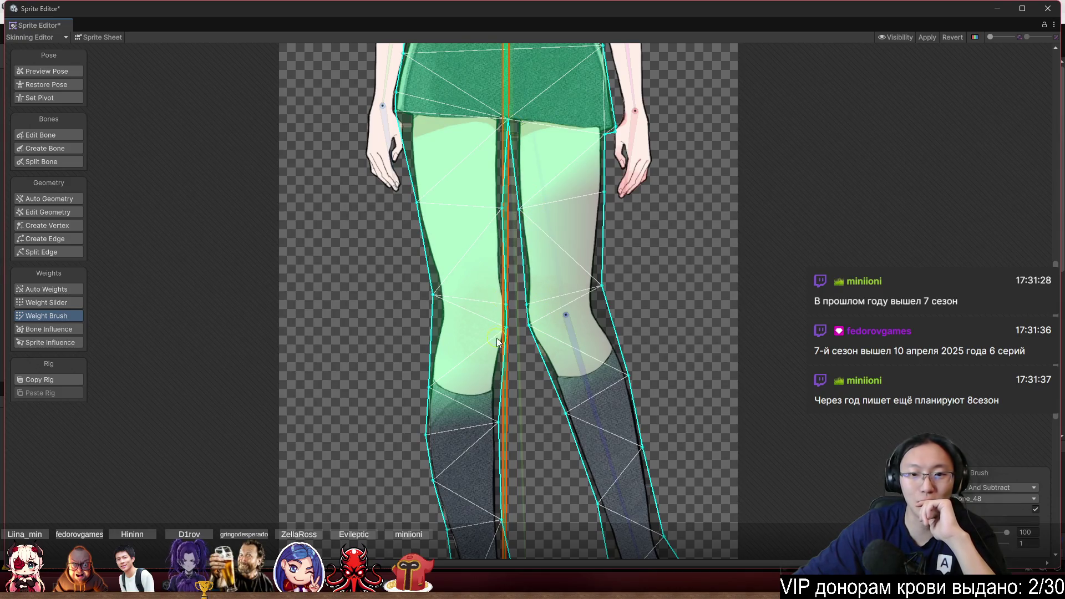
pyautogui.moveTo(595, 314); pyautogui.dragTo(594, 364)
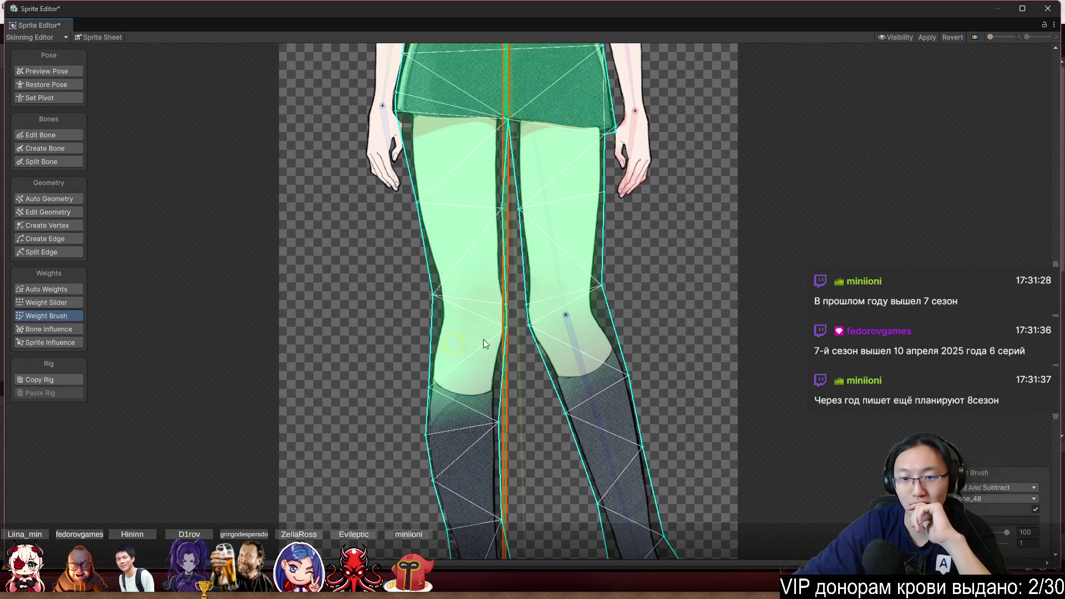
pyautogui.scroll(-5, 640, 323)
pyautogui.moveTo(460, 260)
pyautogui.mouseDown()
pyautogui.moveTo(426, 373)
pyautogui.moveTo(395, 238)
pyautogui.moveTo(419, 345)
pyautogui.moveTo(478, 433)
pyautogui.moveTo(502, 428)
pyautogui.moveTo(441, 417)
pyautogui.mouseUp()
pyautogui.moveTo(518, 522)
pyautogui.mouseDown()
pyautogui.moveTo(530, 542)
pyautogui.moveTo(537, 492)
pyautogui.mouseUp()
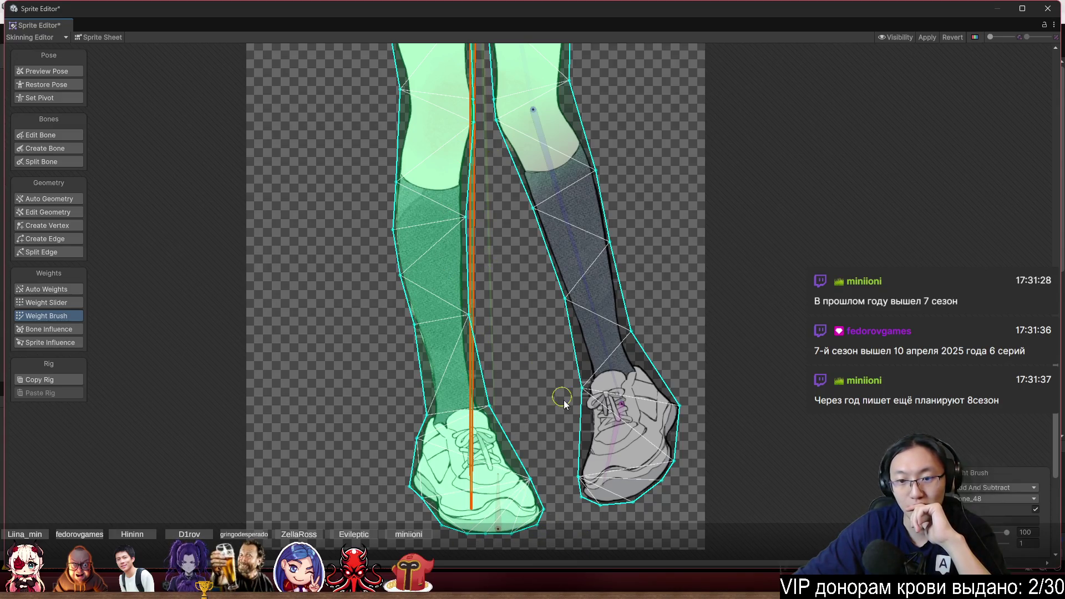
# Weight the right leg to its leg bone and the shoe to the foot bone, blending at the ankle
pyautogui.click(549, 166)
pyautogui.moveTo(509, 134)
pyautogui.mouseDown()
pyautogui.moveTo(535, 195)
pyautogui.moveTo(587, 416)
pyautogui.moveTo(583, 449)
pyautogui.moveTo(629, 506)
pyautogui.moveTo(672, 467)
pyautogui.mouseUp()
pyautogui.click(610, 452)
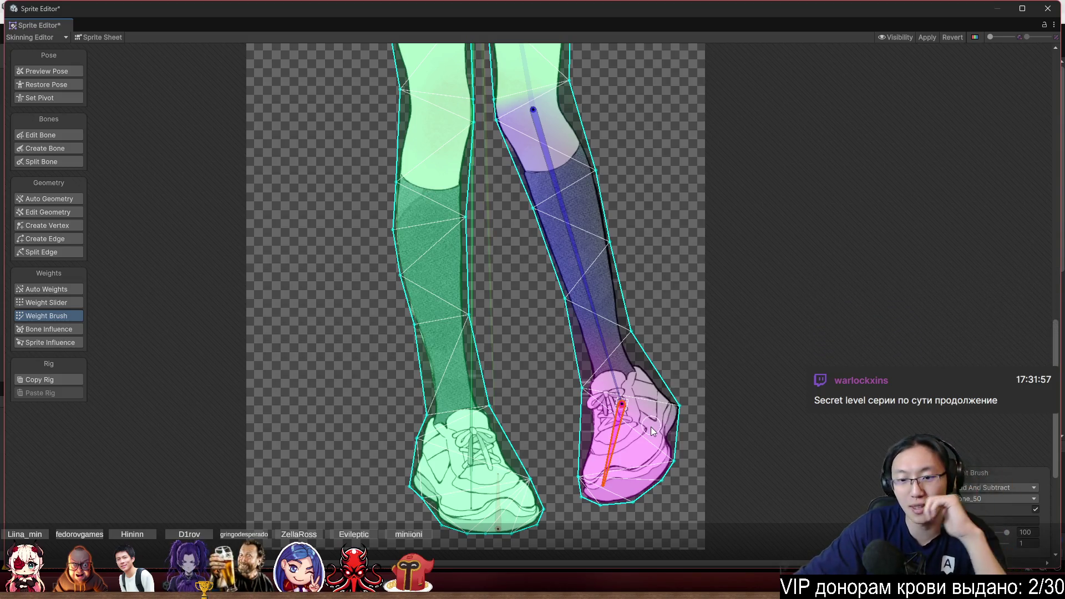
pyautogui.click(651, 366)
pyautogui.moveTo(663, 332); pyautogui.dragTo(631, 351)
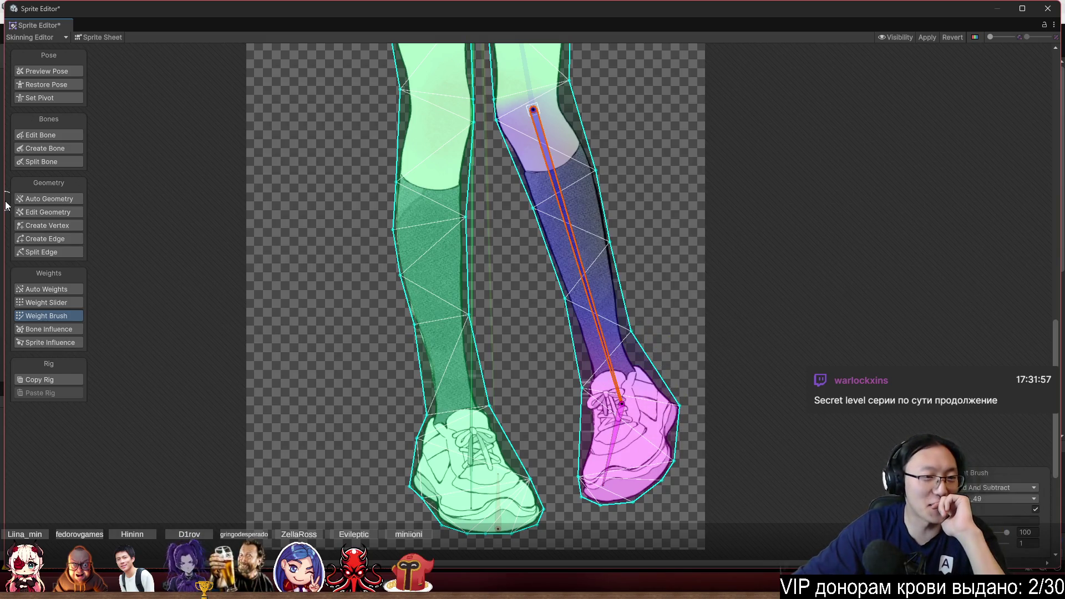
# Add extra mesh vertices along the right ankle and shoe outline and drag them into place
pyautogui.click(58, 224)
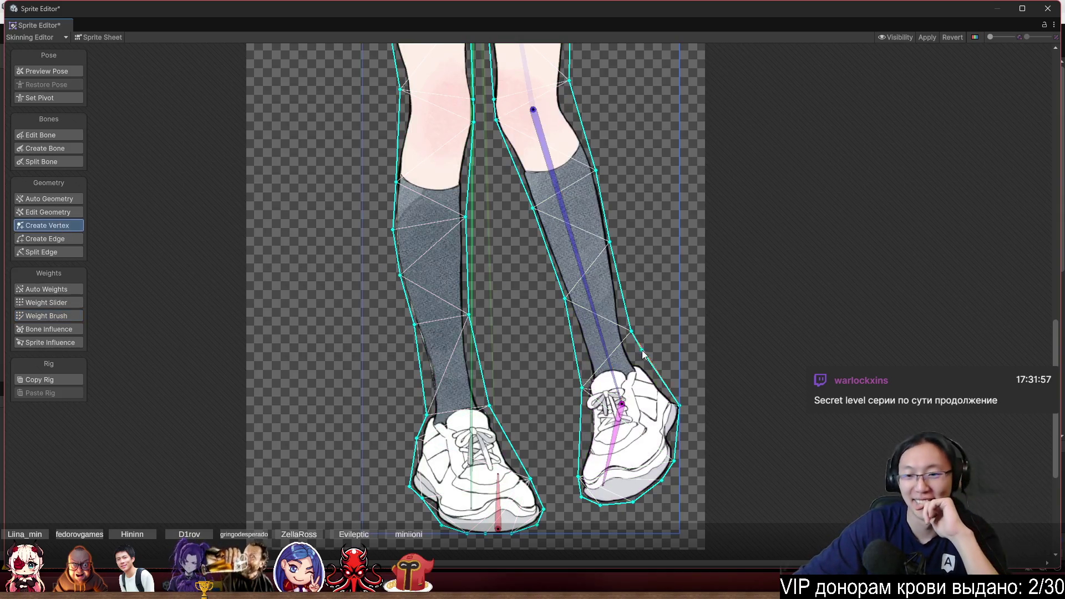
pyautogui.click(640, 365)
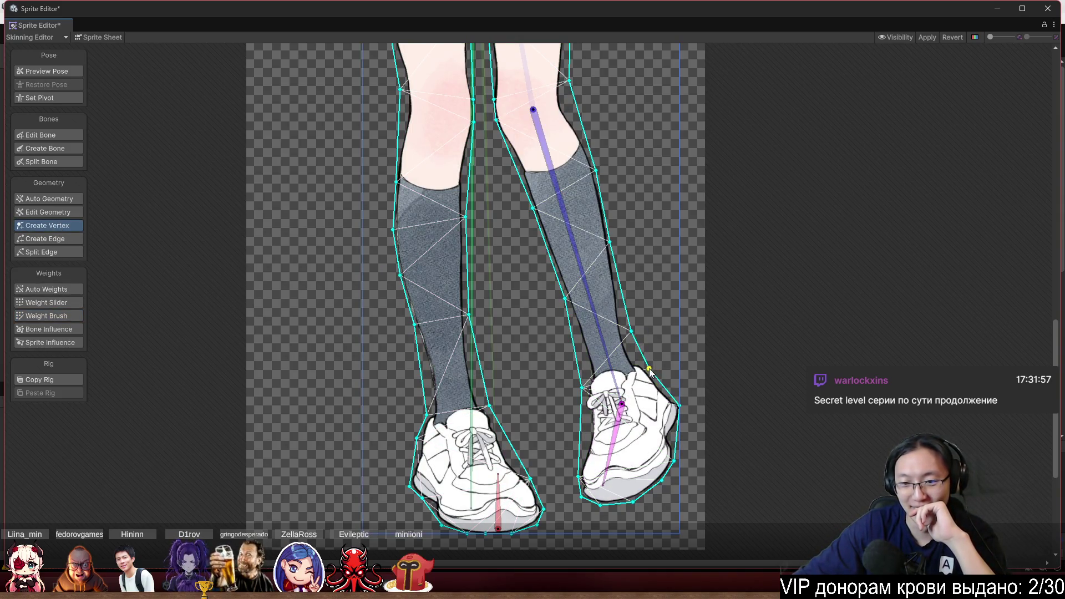
pyautogui.click(582, 381)
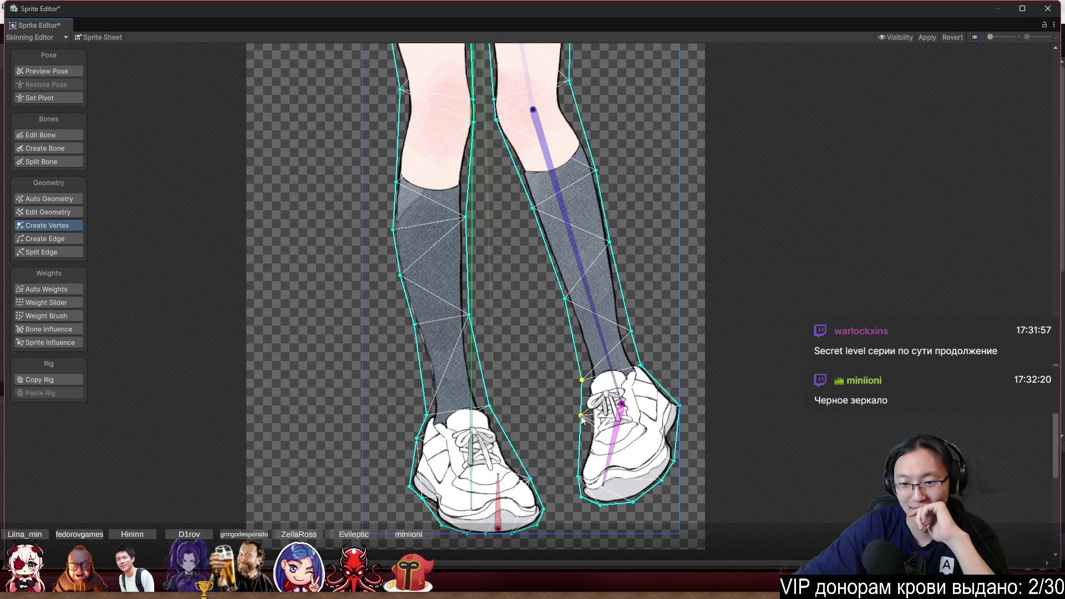
pyautogui.moveTo(582, 419)
pyautogui.mouseDown()
pyautogui.moveTo(587, 436)
pyautogui.moveTo(577, 372)
pyautogui.mouseUp()
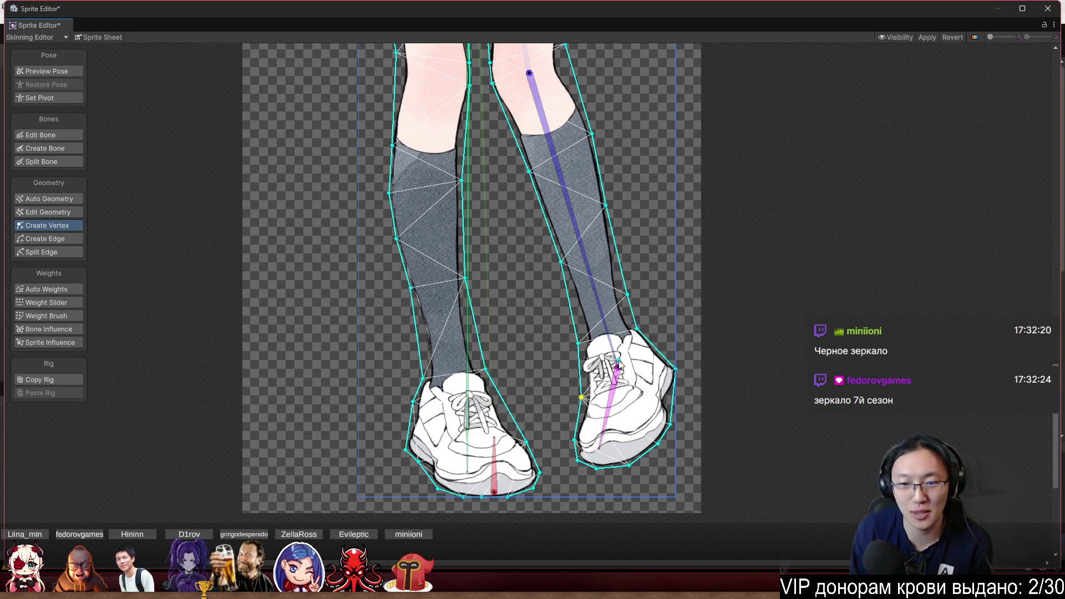
pyautogui.scroll(2, 587, 269)
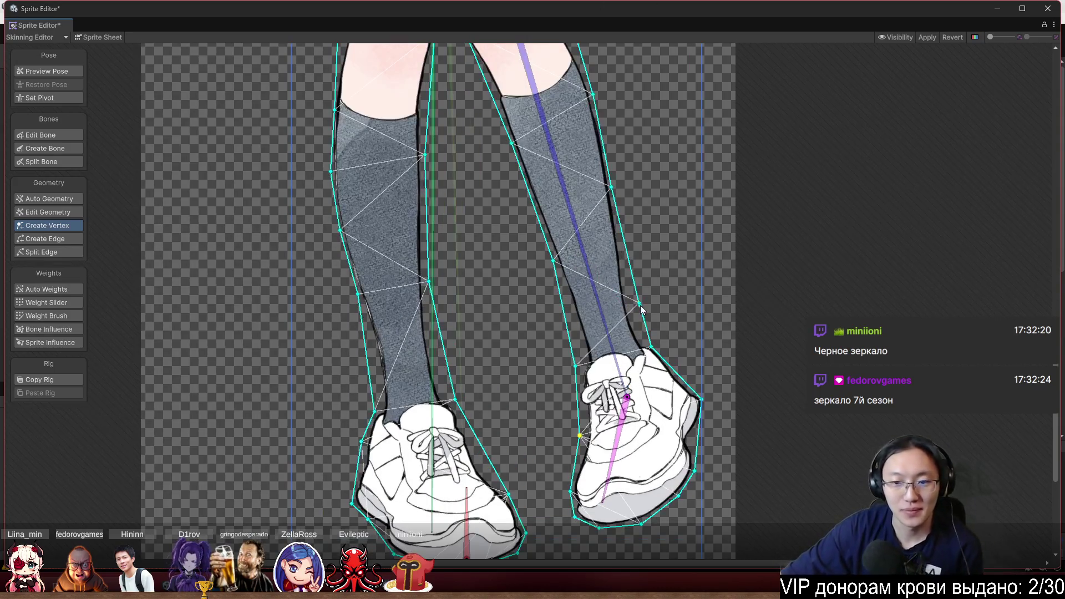
pyautogui.moveTo(639, 304); pyautogui.dragTo(632, 286)
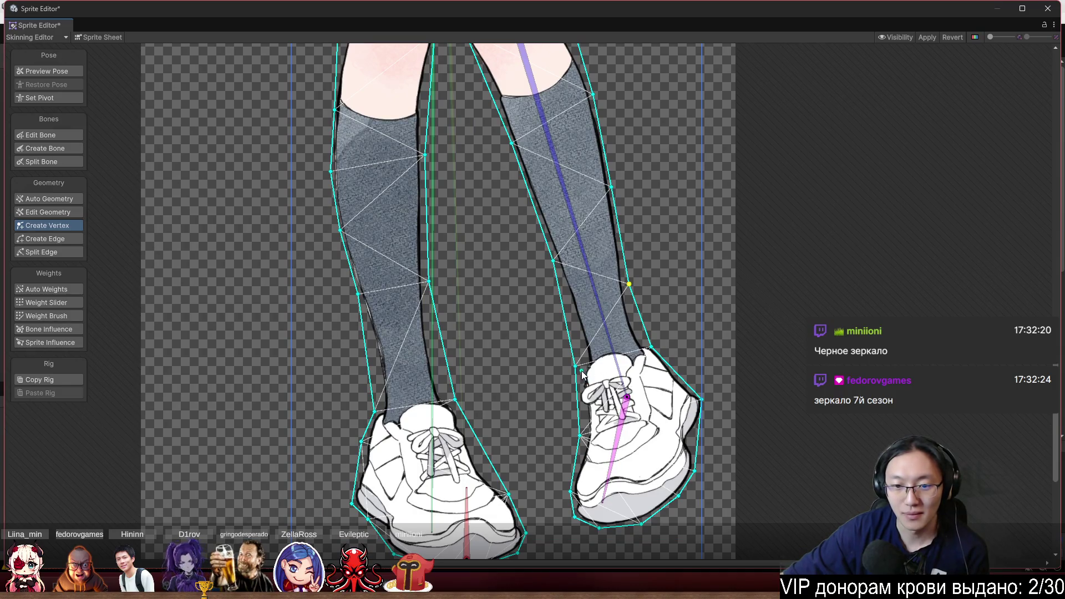
pyautogui.moveTo(576, 367); pyautogui.dragTo(582, 360)
pyautogui.click(582, 394)
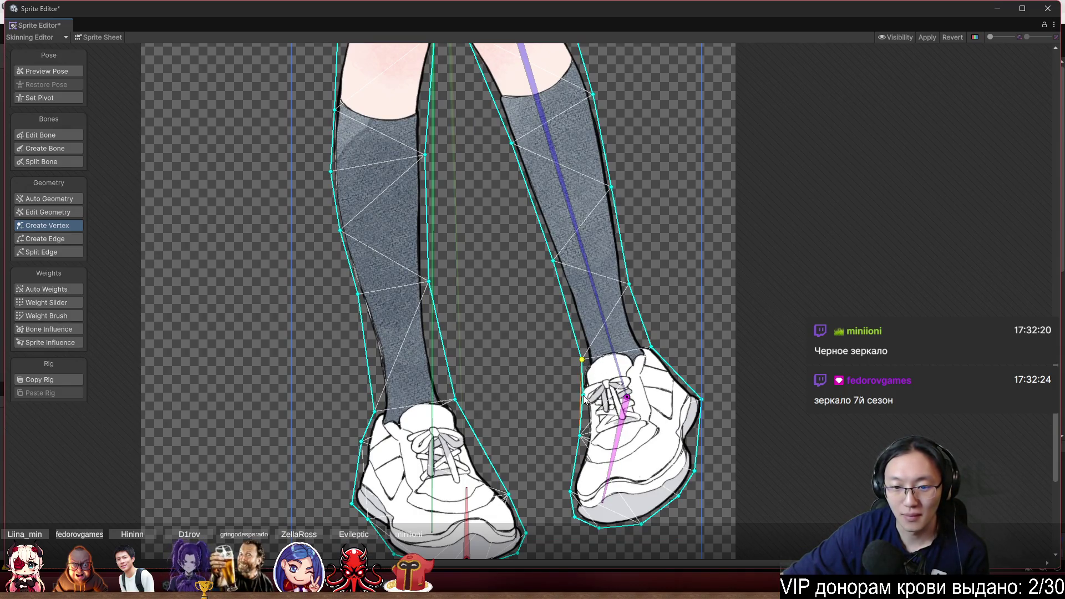
pyautogui.scroll(-3, 577, 397)
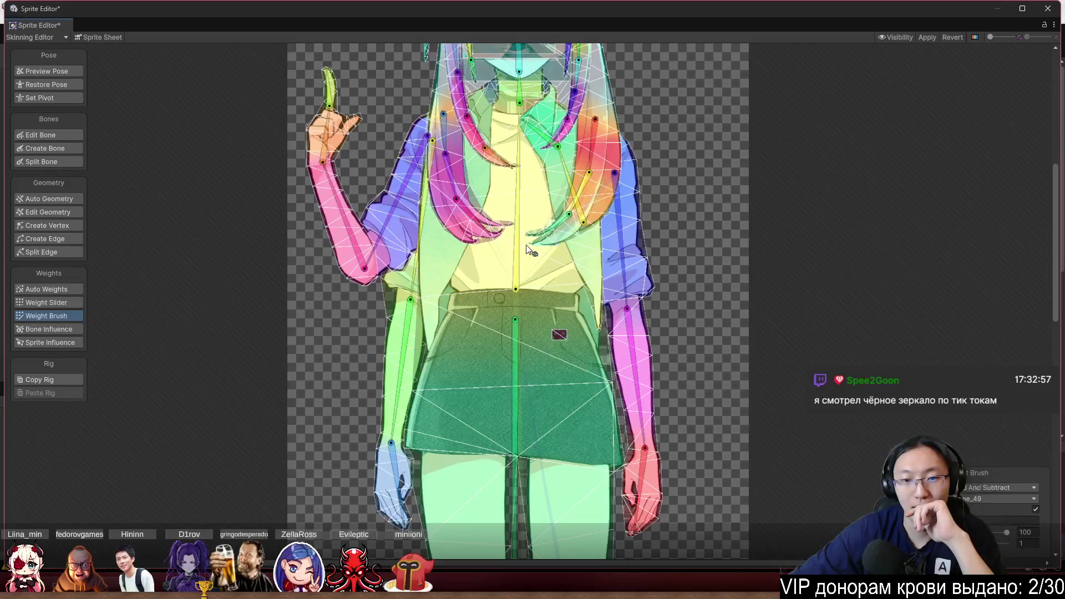
# Bend the spine bone to test the upper body's deformation
pyautogui.moveTo(514, 219)
pyautogui.mouseDown()
pyautogui.moveTo(666, 139)
pyautogui.moveTo(766, 266)
pyautogui.moveTo(751, 281)
pyautogui.moveTo(520, 48)
pyautogui.mouseUp()
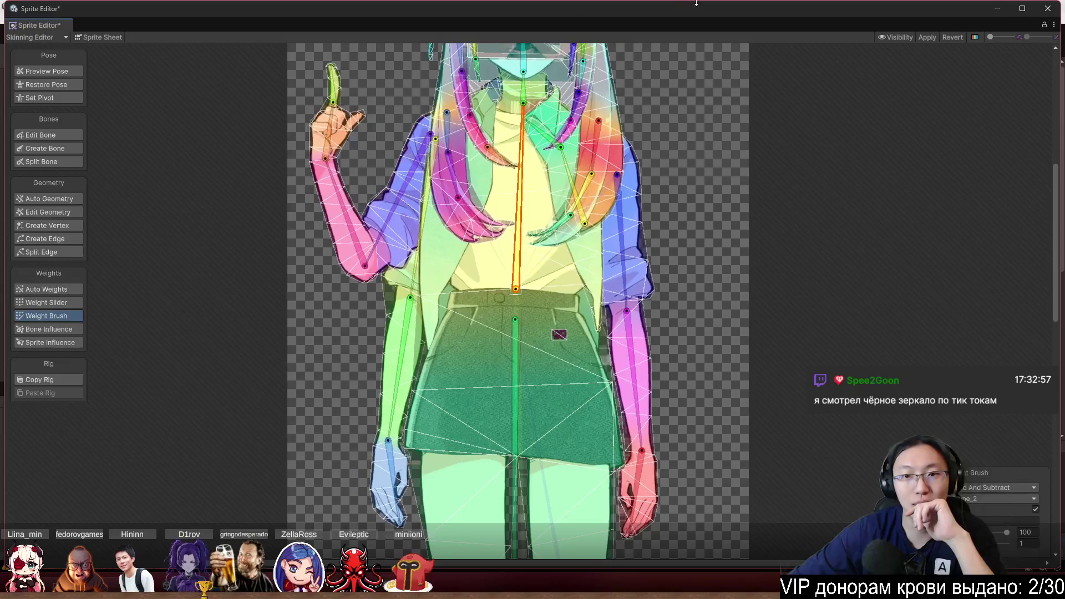
pyautogui.scroll(4, 528, 89)
pyautogui.moveTo(528, 89); pyautogui.dragTo(651, 341)
pyautogui.click(53, 75)
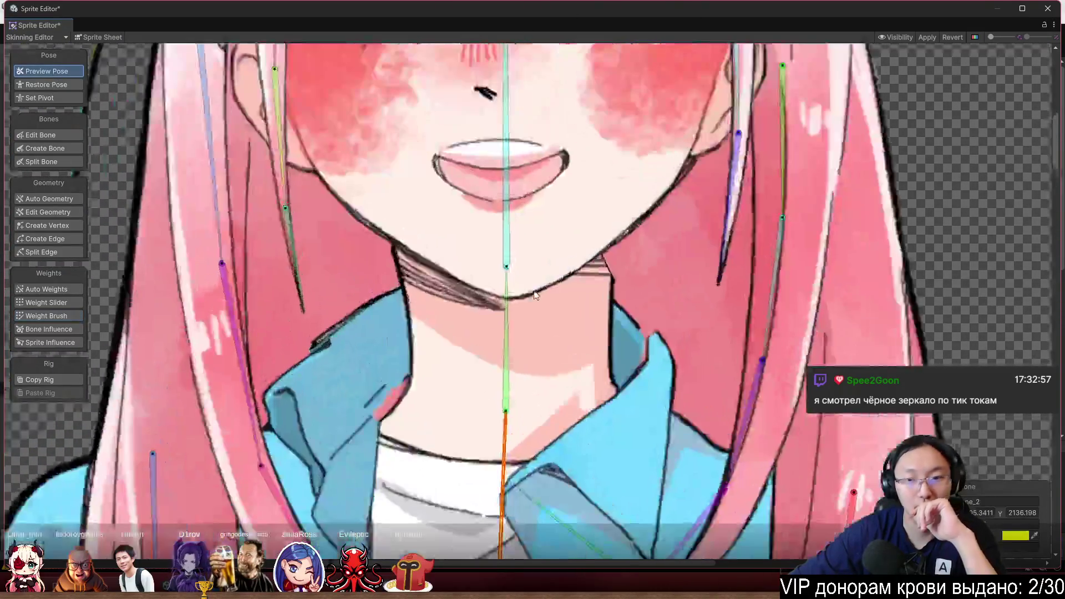
# Paint weight around the diagonal collar bone and neck, then test it in pose preview
pyautogui.scroll(-3, 571, 413)
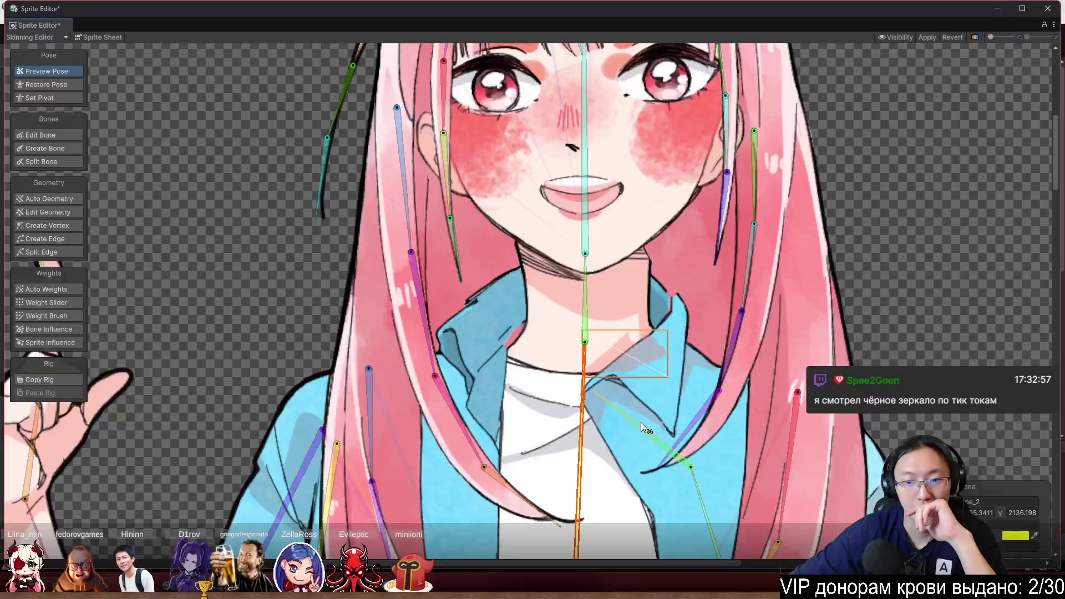
pyautogui.click(641, 423)
pyautogui.click(49, 316)
pyautogui.moveTo(667, 386)
pyautogui.mouseDown()
pyautogui.moveTo(666, 351)
pyautogui.moveTo(598, 338)
pyautogui.mouseUp()
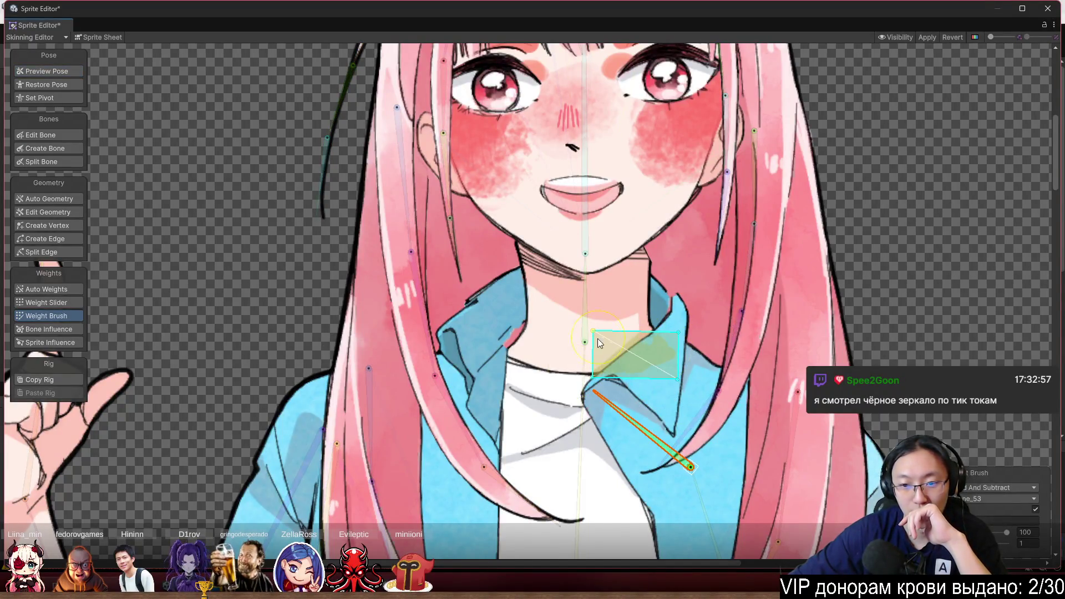
pyautogui.click(41, 70)
pyautogui.moveTo(628, 412)
pyautogui.mouseDown()
pyautogui.moveTo(633, 404)
pyautogui.moveTo(629, 414)
pyautogui.moveTo(620, 404)
pyautogui.mouseUp()
# Weight the whole blue collar piece to the central neck bone ne_2
pyautogui.scroll(2, 610, 322)
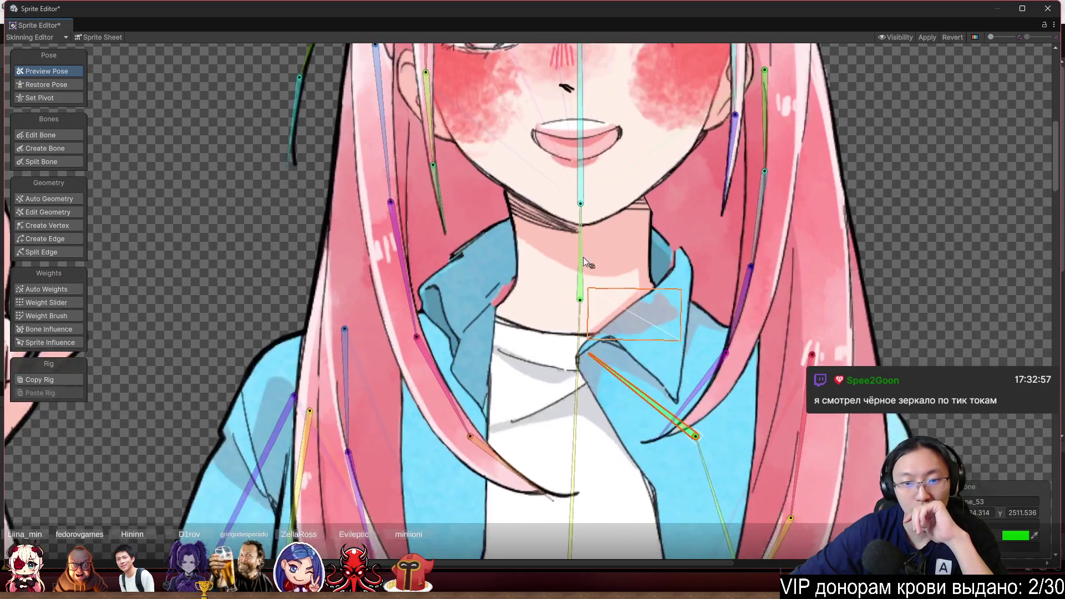
pyautogui.click(497, 253)
pyautogui.click(46, 316)
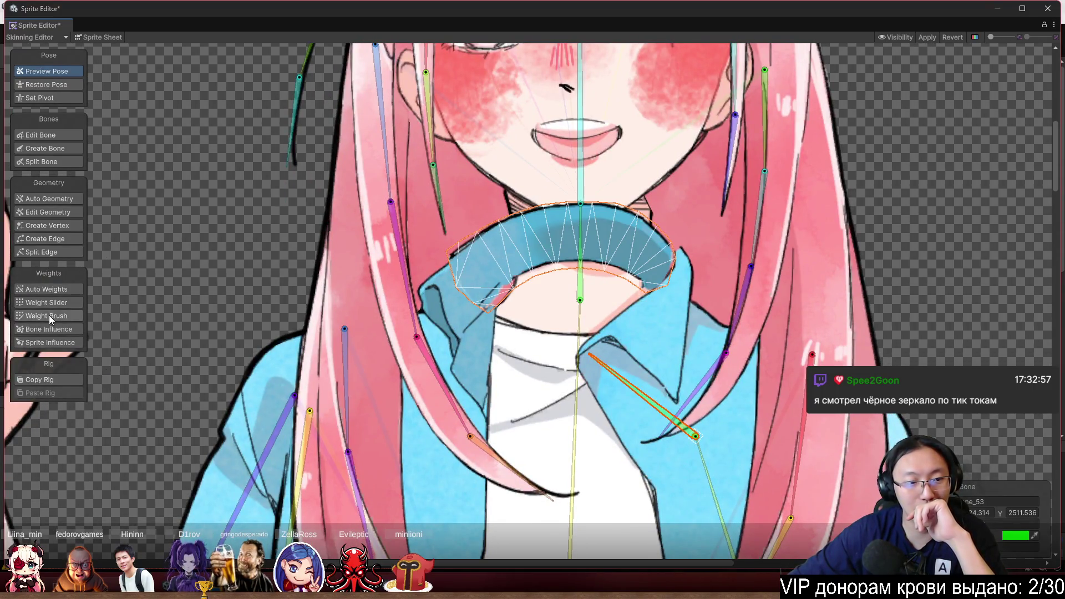
pyautogui.click(576, 424)
pyautogui.moveTo(444, 238); pyautogui.dragTo(673, 260)
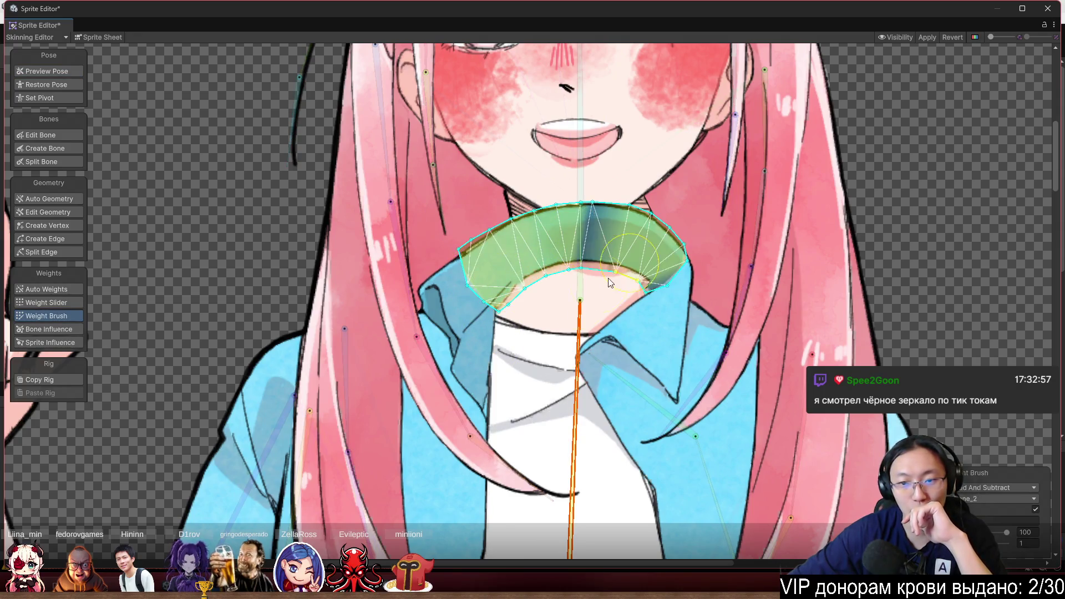
pyautogui.scroll(-3, 868, 249)
pyautogui.click(885, 256)
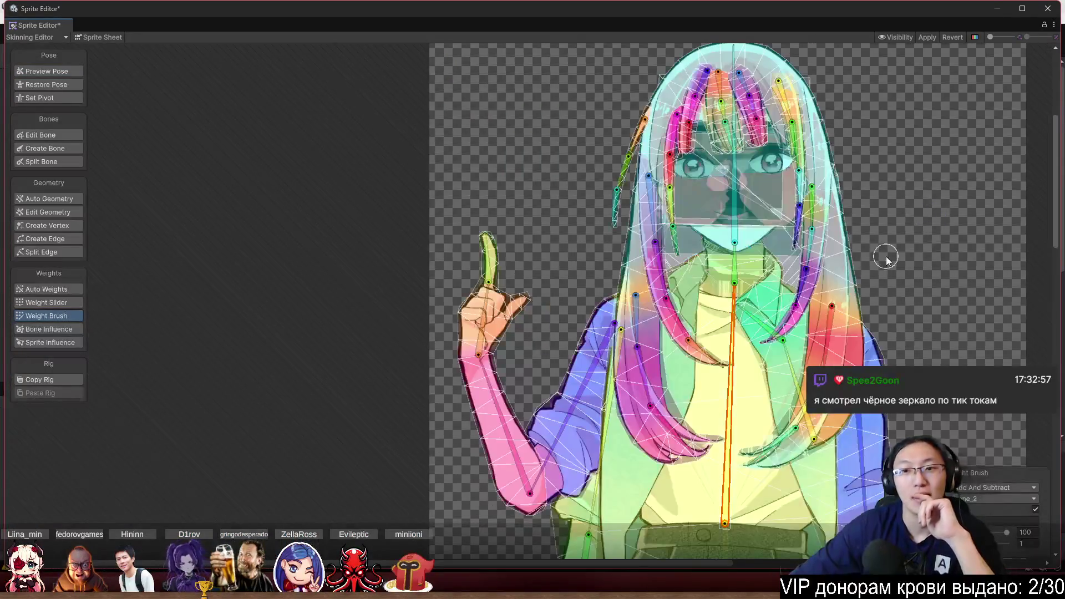
# Apply the character's rig and weight edits to the sprite, leaving no unsaved changes
pyautogui.scroll(-5, 677, 247)
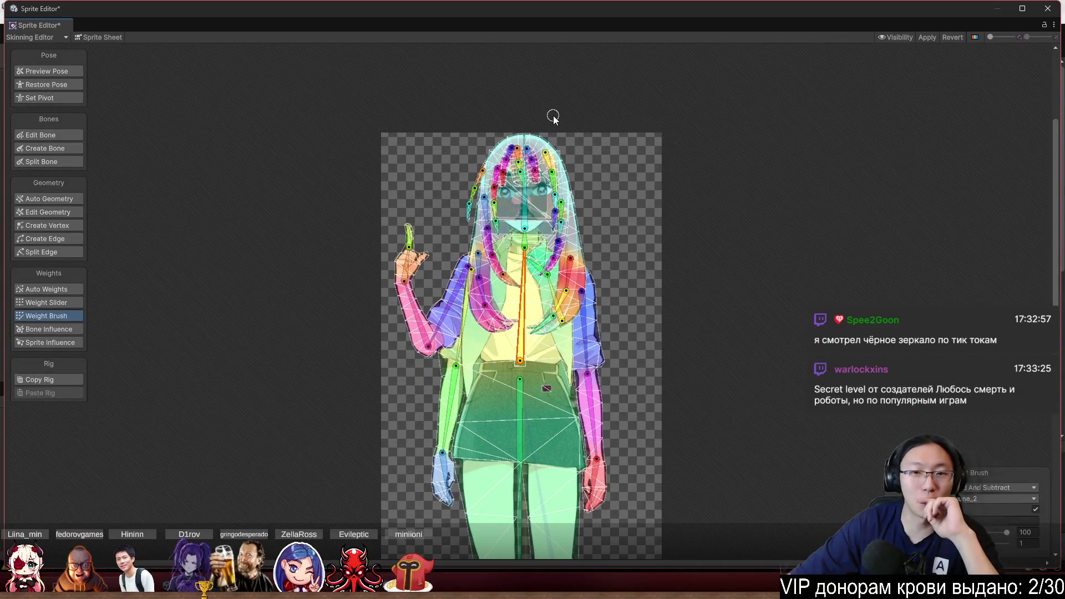
pyautogui.click(927, 38)
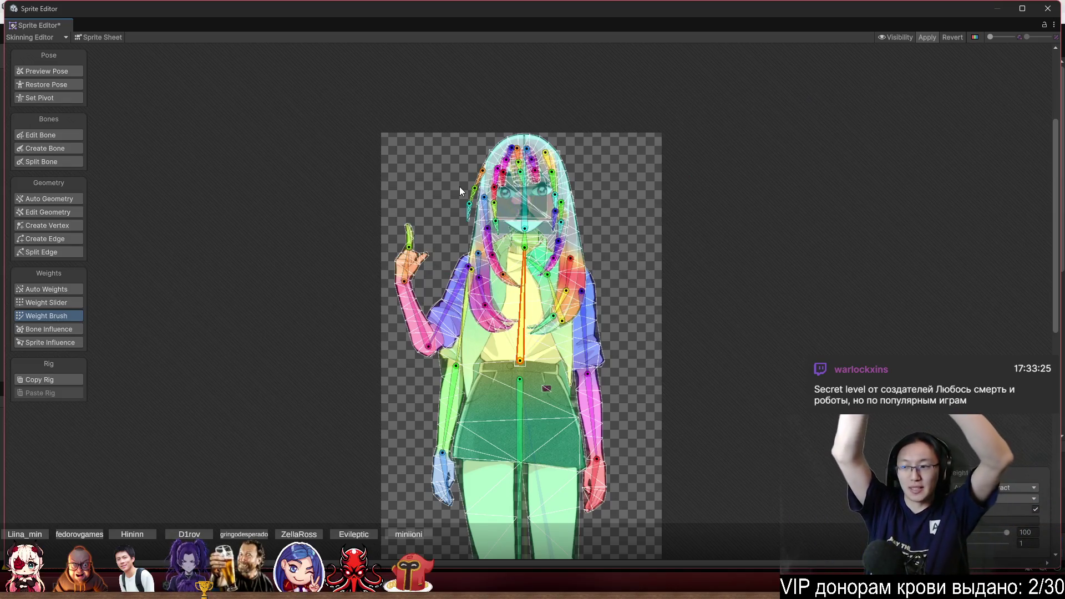
pyautogui.click(460, 188)
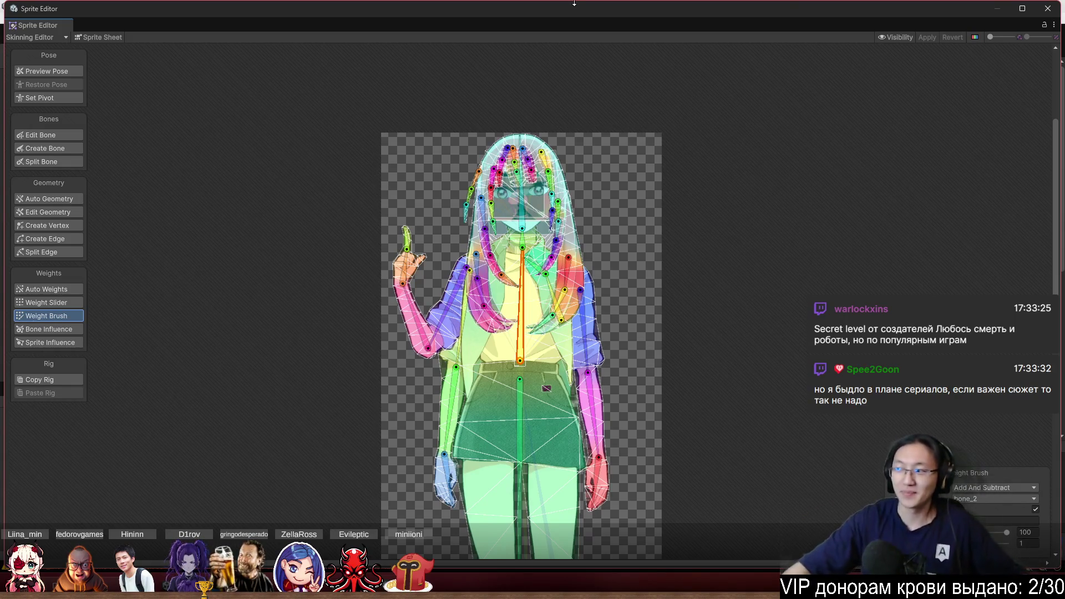
pyautogui.scroll(3, 674, 252)
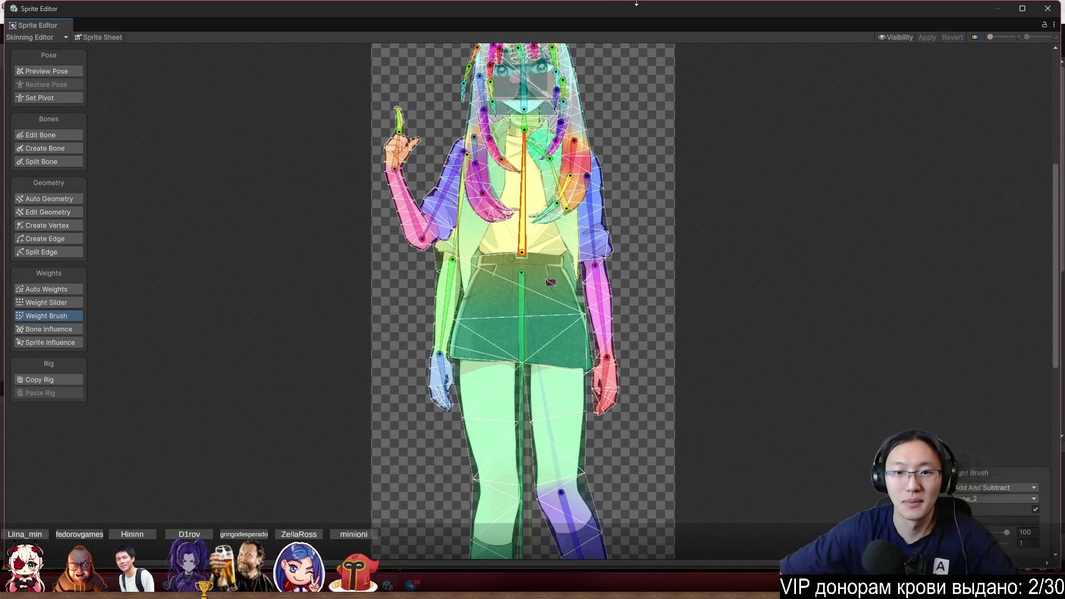
pyautogui.scroll(-3, 554, 224)
# In pose preview, rotate the head bone so the face tilts
pyautogui.scroll(5, 553, 224)
pyautogui.scroll(-3, 553, 224)
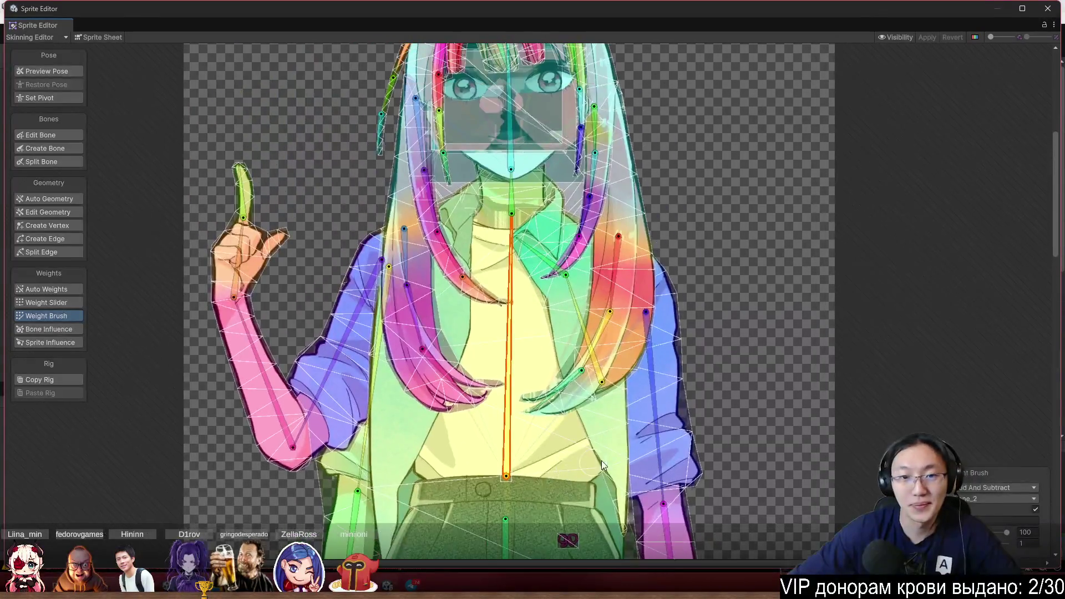
pyautogui.scroll(5, 571, 464)
pyautogui.click(61, 72)
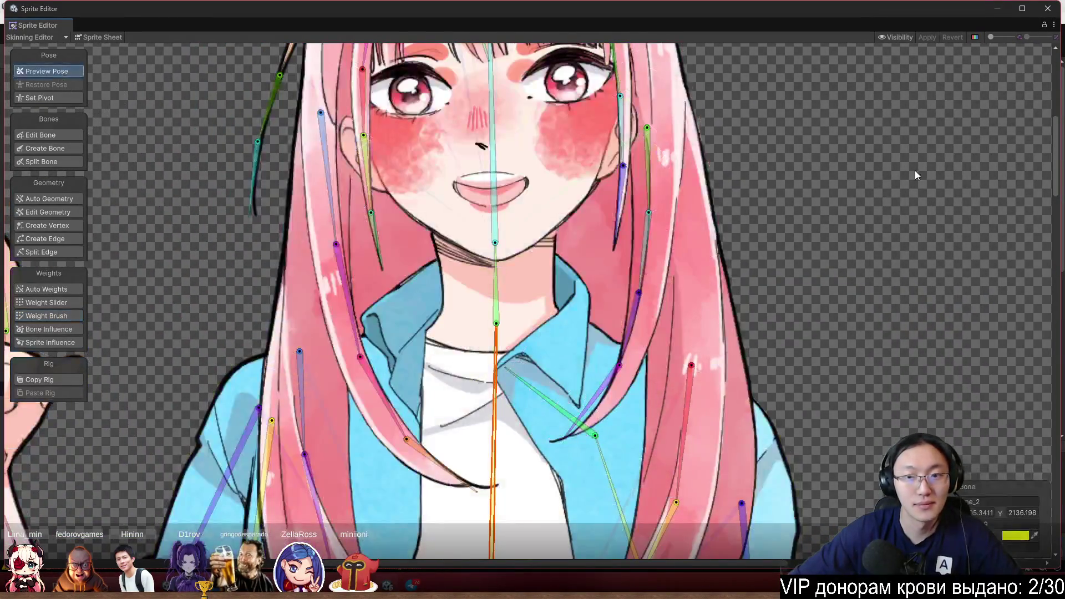
pyautogui.scroll(-3, 719, 189)
pyautogui.scroll(3, 614, 156)
pyautogui.moveTo(615, 156); pyautogui.dragTo(600, 132)
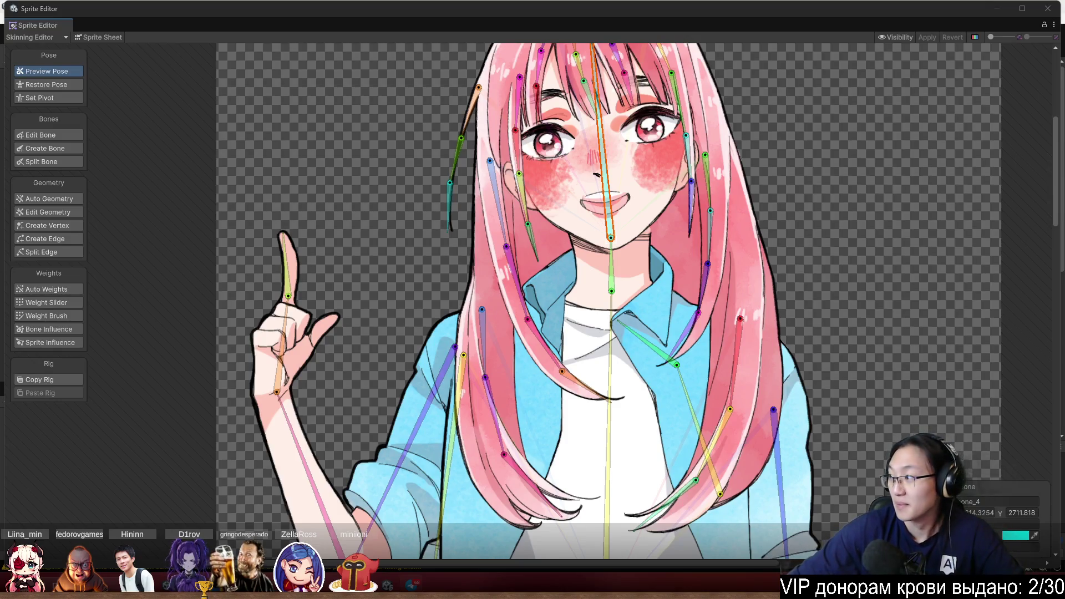
# Pan and zoom over the torso and skirt to inspect the posed deformation
pyautogui.scroll(-3, 541, 194)
pyautogui.scroll(3, 547, 195)
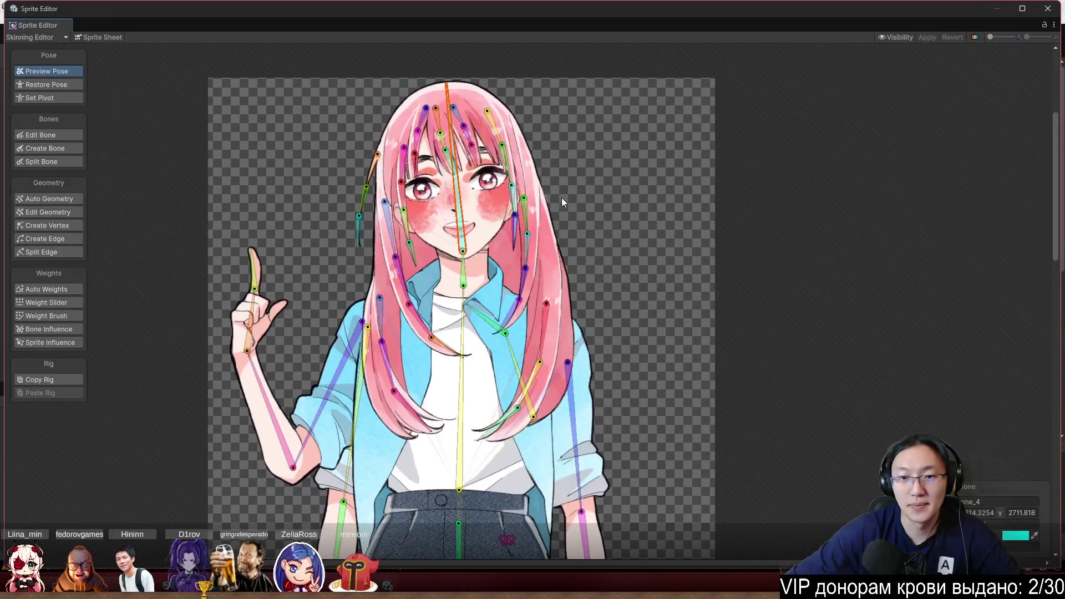
pyautogui.scroll(-1, 615, 207)
pyautogui.moveTo(640, 238); pyautogui.dragTo(654, 135)
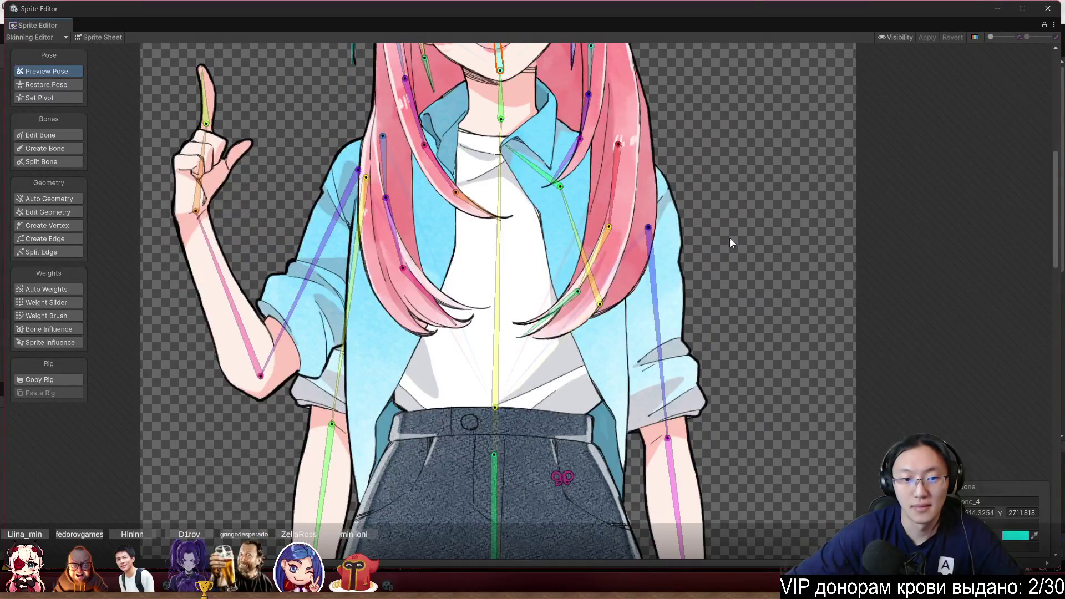
pyautogui.scroll(2, 752, 147)
pyautogui.scroll(-5, 714, 211)
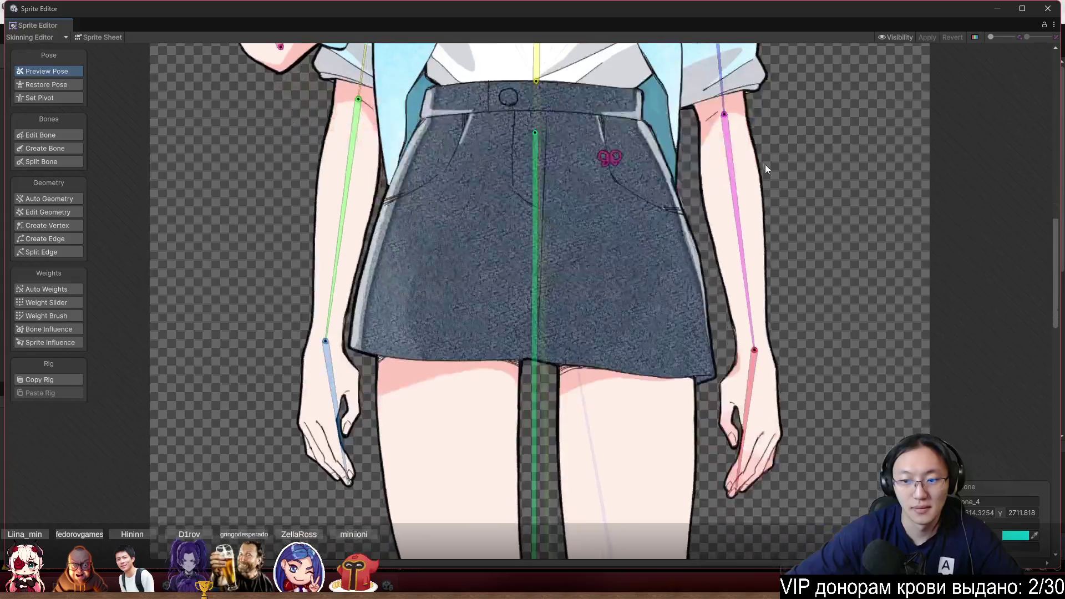
pyautogui.scroll(-5, 785, 157)
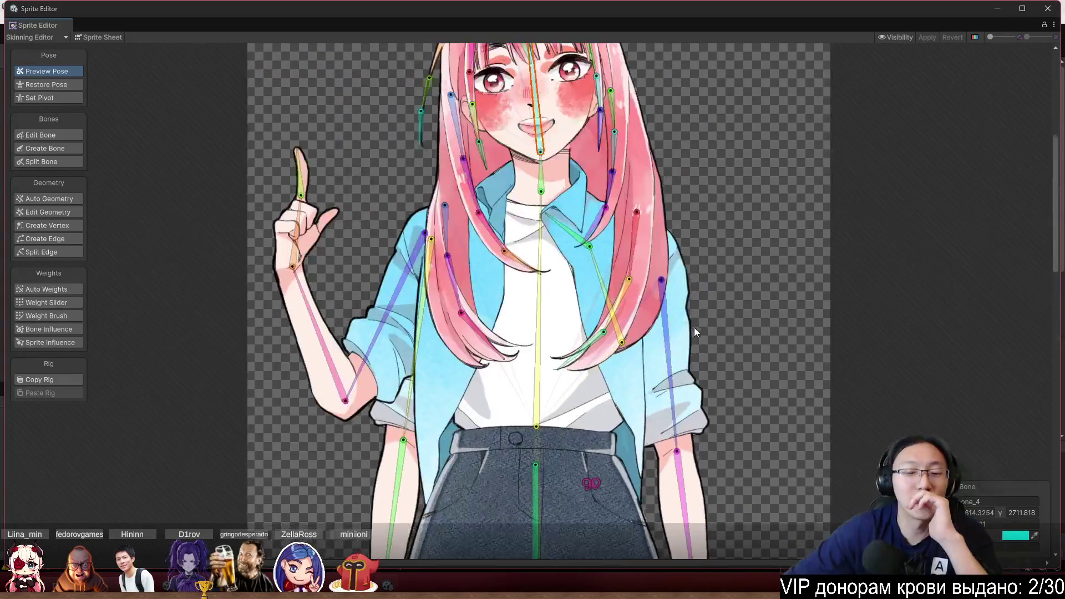
pyautogui.scroll(3, 688, 360)
pyautogui.scroll(2, 645, 336)
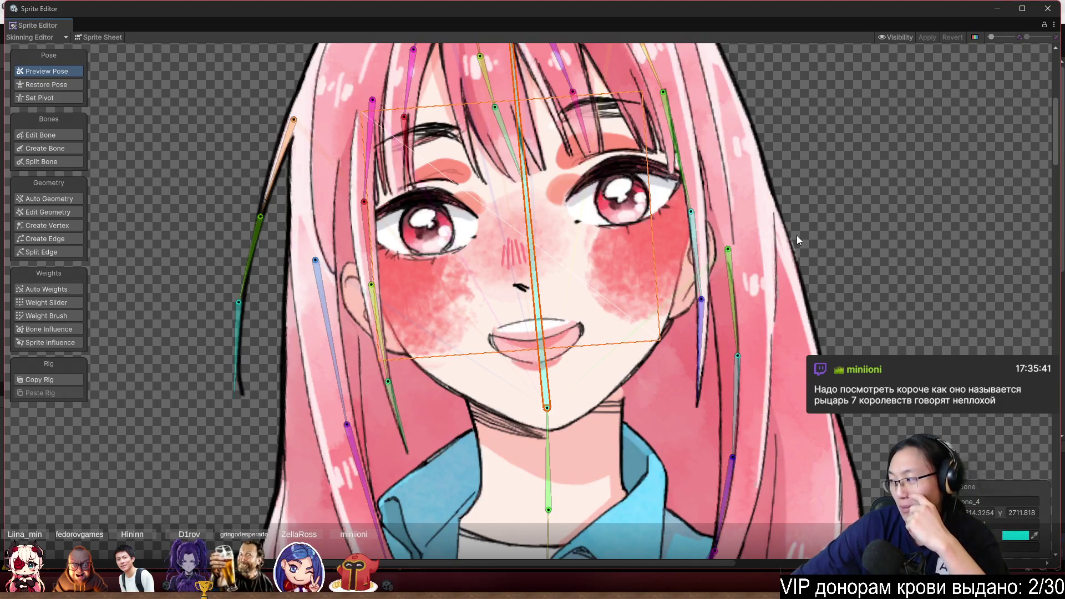
pyautogui.scroll(-5, 816, 244)
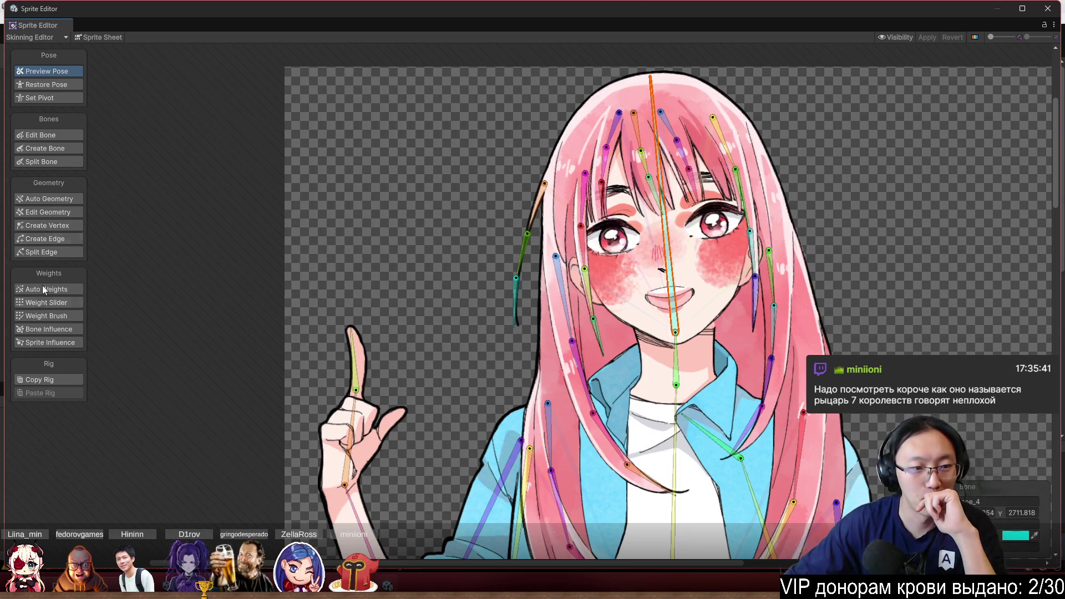
pyautogui.click(55, 317)
pyautogui.scroll(10, 586, 242)
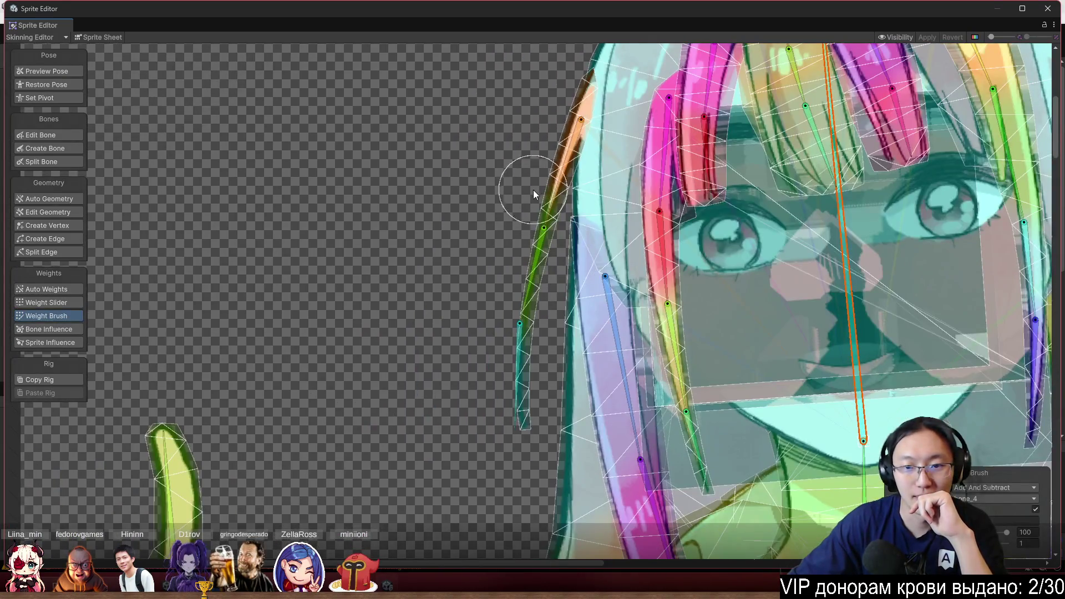
# Select the thin hair strand left of the face and paint its upper bone's weights
pyautogui.doubleClick(547, 194)
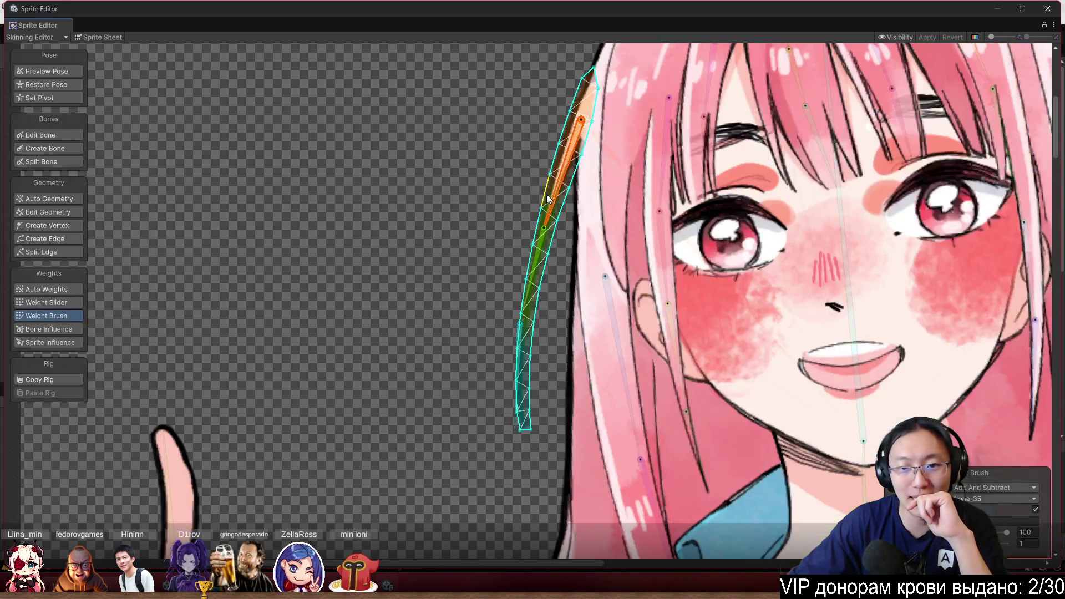
pyautogui.scroll(2, 541, 204)
pyautogui.scroll(-1, 541, 204)
pyautogui.scroll(-2, 498, 189)
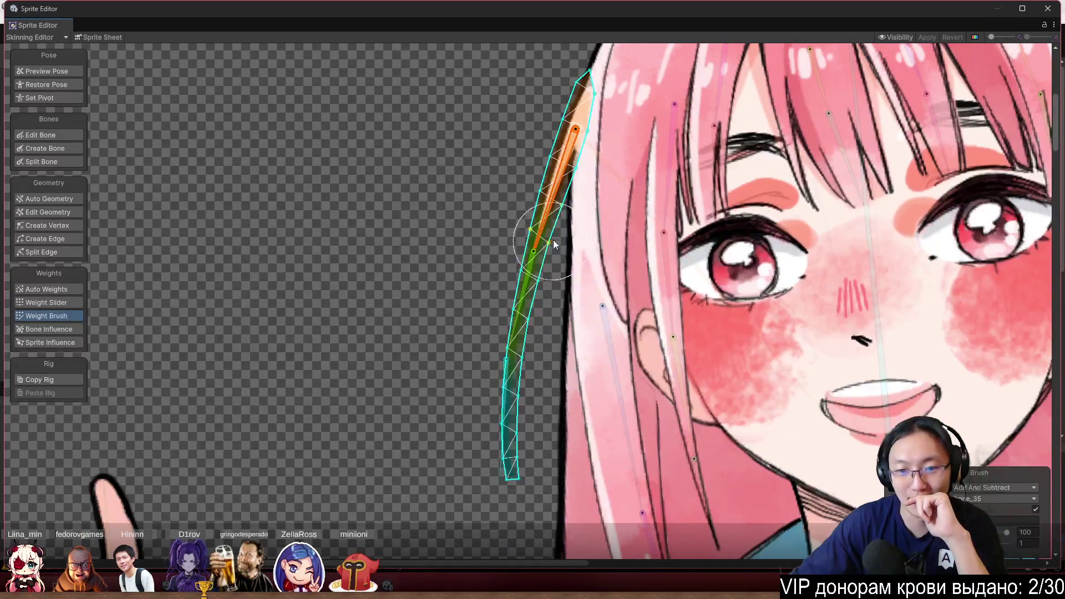
pyautogui.moveTo(527, 210)
pyautogui.mouseDown()
pyautogui.moveTo(533, 218)
pyautogui.moveTo(509, 232)
pyautogui.moveTo(510, 299)
pyautogui.moveTo(475, 308)
pyautogui.moveTo(494, 339)
pyautogui.mouseUp()
# Smooth the weights along the strand's lower bone and around its bend
pyautogui.click(493, 349)
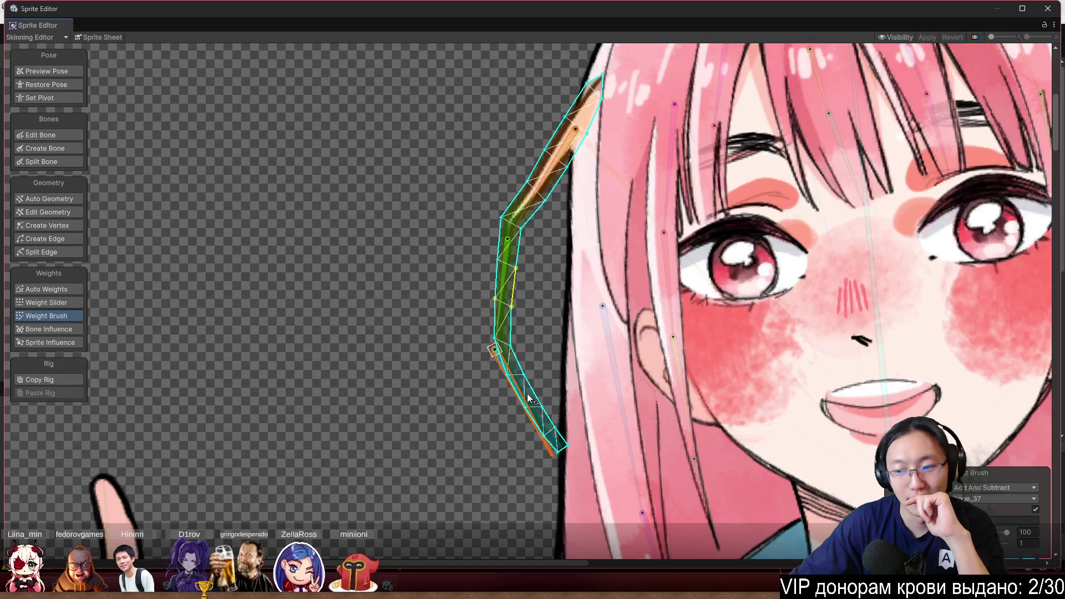
pyautogui.click(993, 488)
pyautogui.click(976, 513)
pyautogui.moveTo(524, 282)
pyautogui.mouseDown()
pyautogui.moveTo(476, 238)
pyautogui.moveTo(513, 258)
pyautogui.moveTo(540, 211)
pyautogui.moveTo(528, 238)
pyautogui.moveTo(530, 177)
pyautogui.moveTo(519, 299)
pyautogui.moveTo(499, 310)
pyautogui.moveTo(518, 460)
pyautogui.moveTo(534, 352)
pyautogui.moveTo(528, 466)
pyautogui.moveTo(542, 394)
pyautogui.moveTo(556, 470)
pyautogui.moveTo(568, 418)
pyautogui.mouseUp()
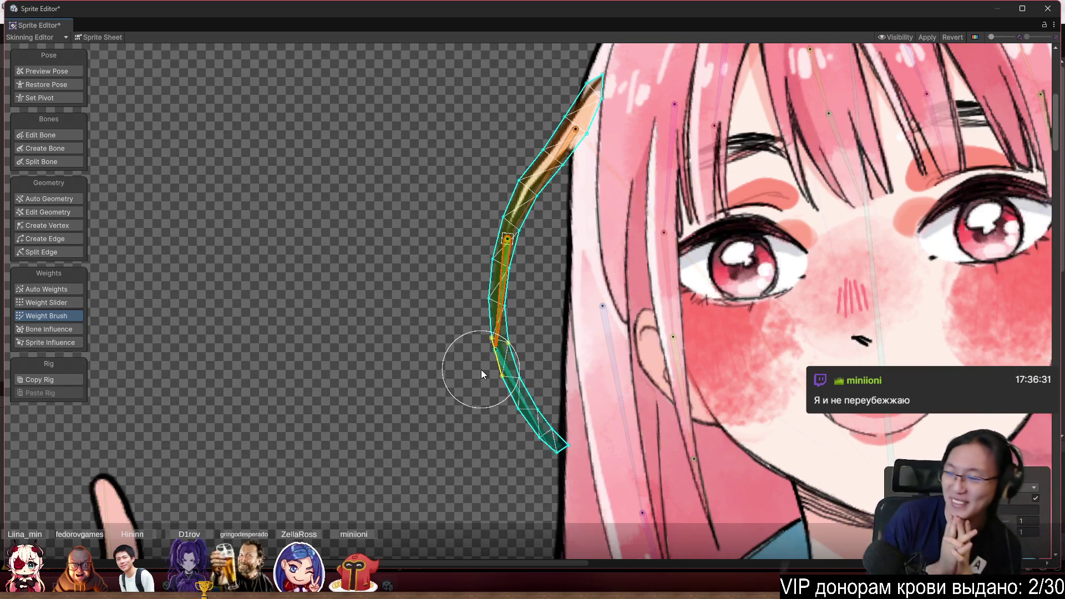
pyautogui.moveTo(450, 318); pyautogui.dragTo(394, 382)
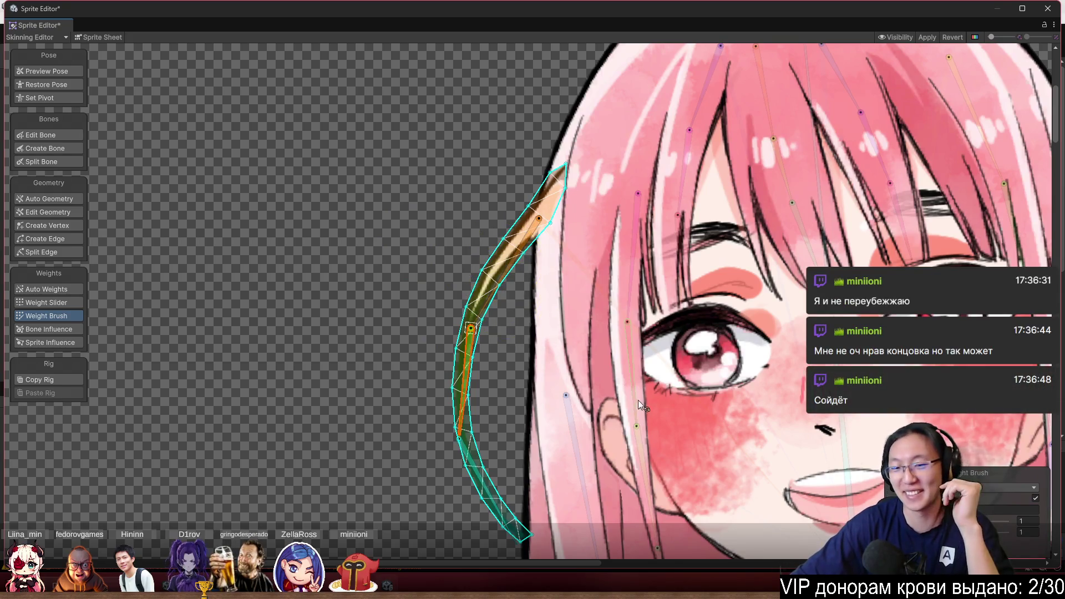
pyautogui.moveTo(637, 399); pyautogui.dragTo(499, 303)
# Assign the strand's top tip to the central face bone using Add and Subtract mode
pyautogui.click(1001, 490)
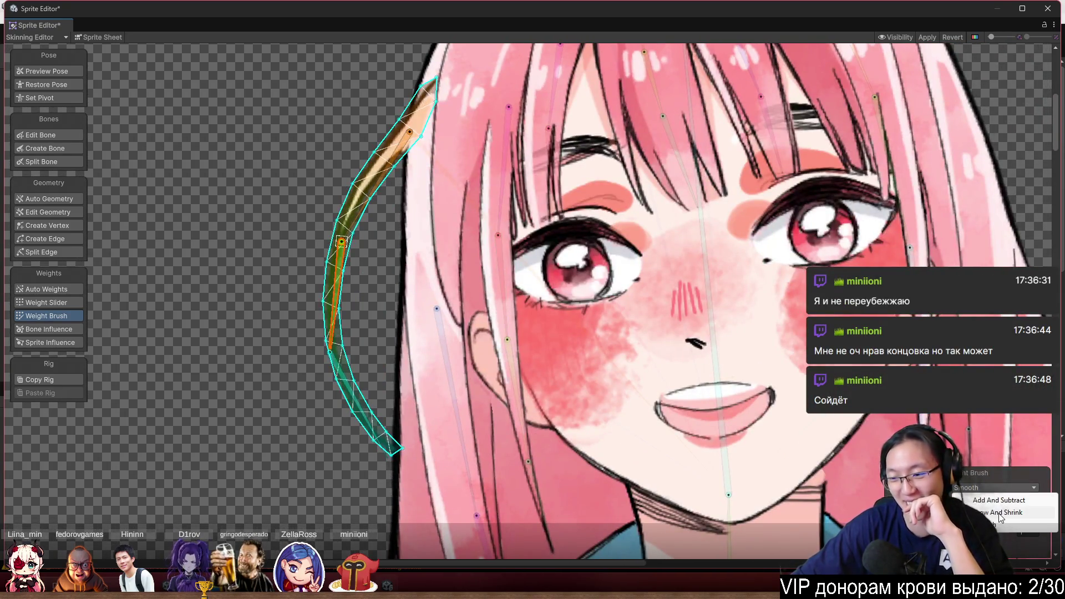
pyautogui.click(998, 499)
pyautogui.click(715, 339)
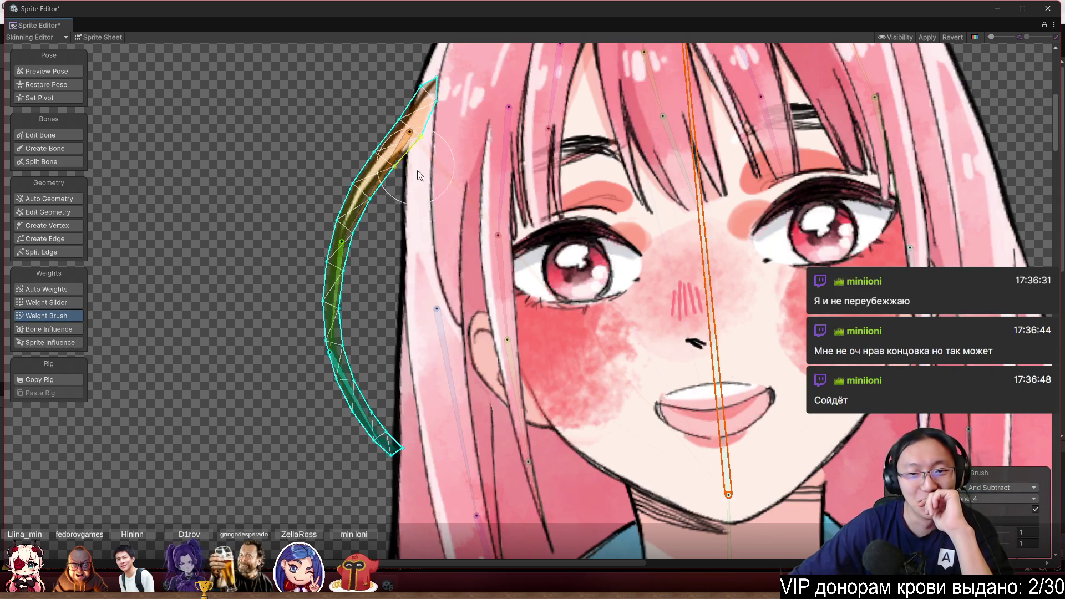
pyautogui.scroll(2, 483, 211)
pyautogui.moveTo(484, 211); pyautogui.dragTo(475, 301)
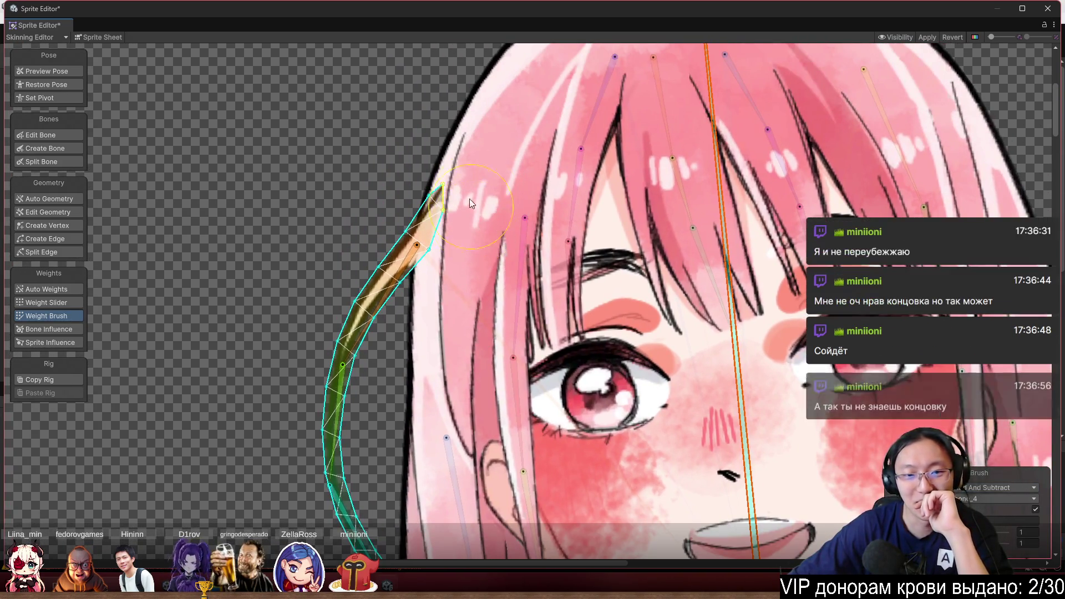
pyautogui.moveTo(454, 178)
pyautogui.mouseDown()
pyautogui.moveTo(452, 168)
pyautogui.moveTo(464, 200)
pyautogui.moveTo(467, 181)
pyautogui.moveTo(461, 198)
pyautogui.mouseUp()
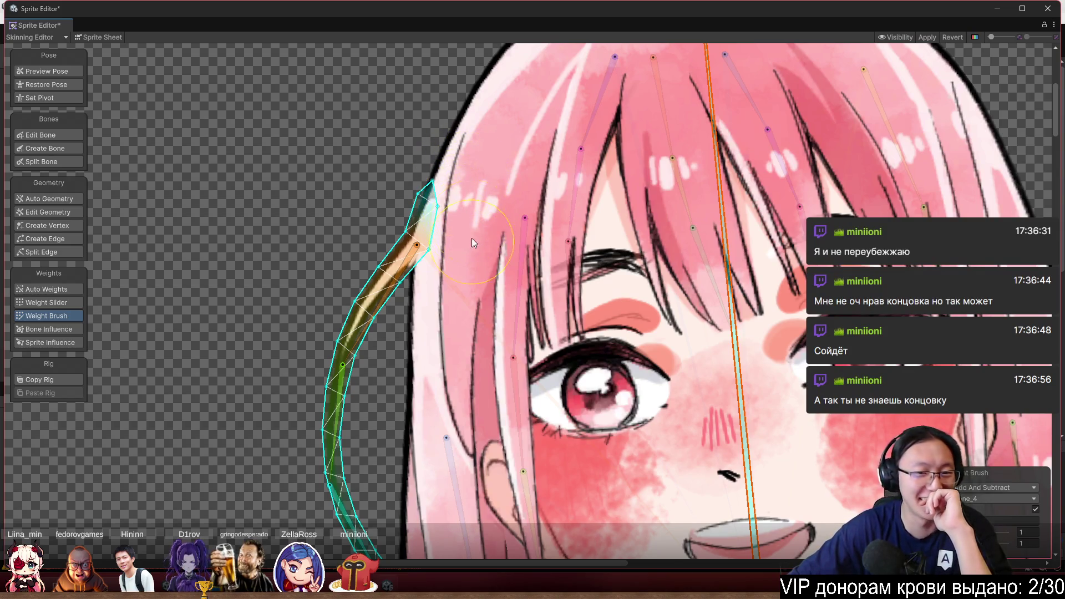
# Bend the strand's upper and lower bones (bone_35, bone_37) to test the weights
pyautogui.click(398, 292)
pyautogui.moveTo(398, 292)
pyautogui.mouseDown()
pyautogui.moveTo(321, 377)
pyautogui.moveTo(295, 385)
pyautogui.moveTo(314, 431)
pyautogui.moveTo(411, 285)
pyautogui.moveTo(369, 352)
pyautogui.moveTo(293, 361)
pyautogui.mouseUp()
pyautogui.scroll(2, 314, 430)
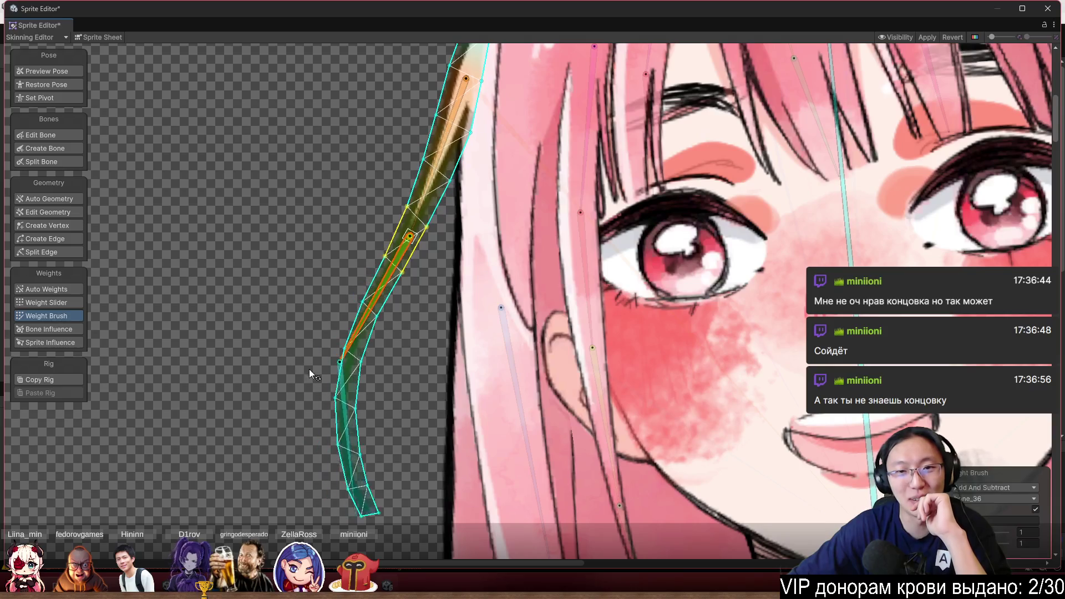
pyautogui.moveTo(353, 417)
pyautogui.mouseDown()
pyautogui.moveTo(266, 403)
pyautogui.moveTo(311, 448)
pyautogui.moveTo(355, 427)
pyautogui.mouseUp()
pyautogui.scroll(-5, 417, 334)
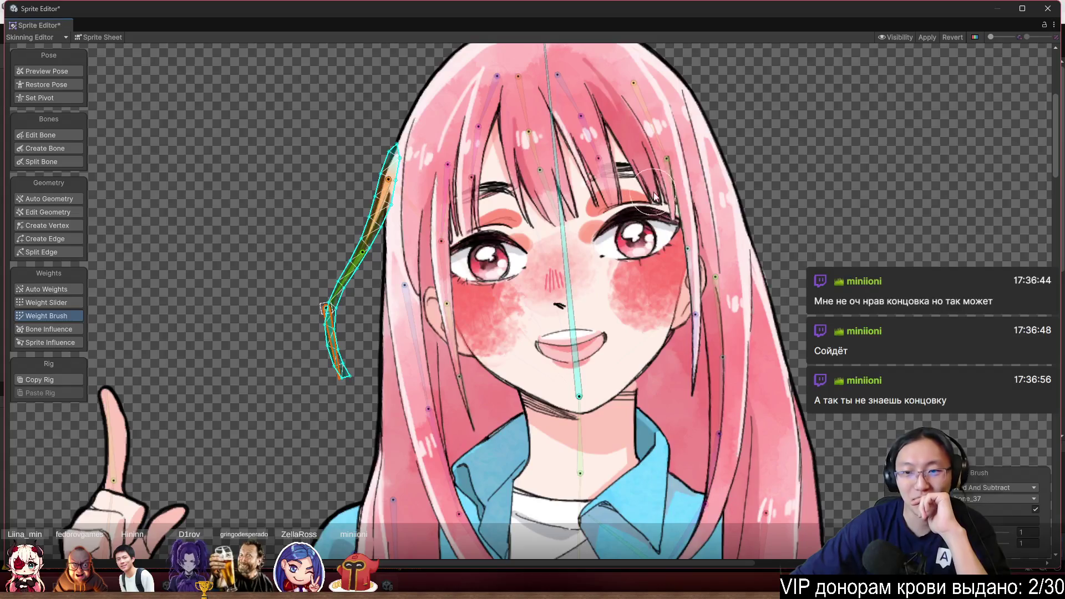
# Select the hair strand in front of the left eye and test-bend bone_18 and bone_20
pyautogui.scroll(2, 544, 222)
pyautogui.click(420, 222)
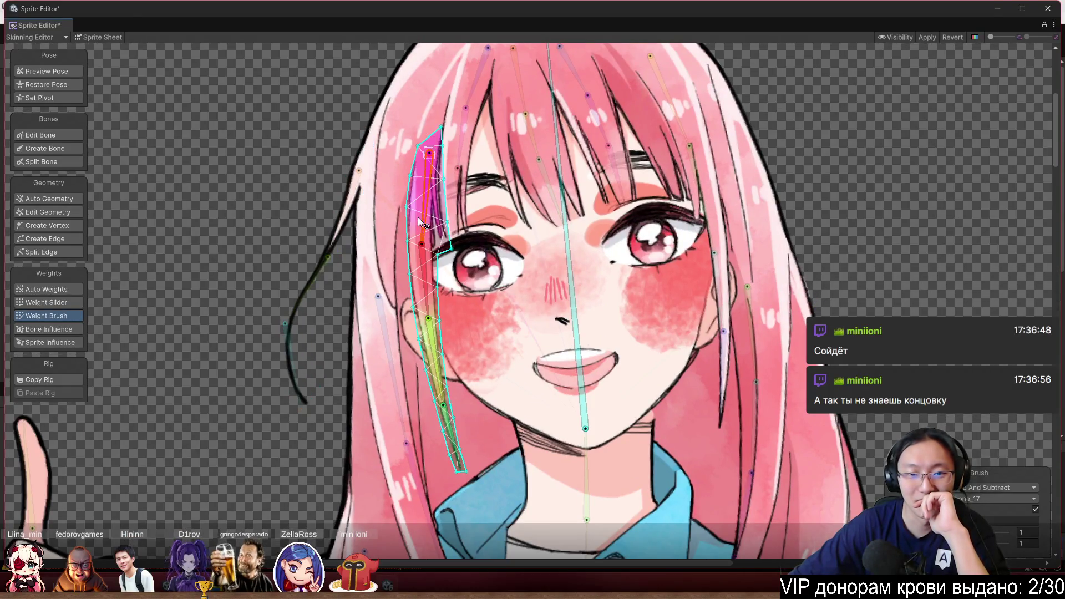
pyautogui.scroll(3, 447, 238)
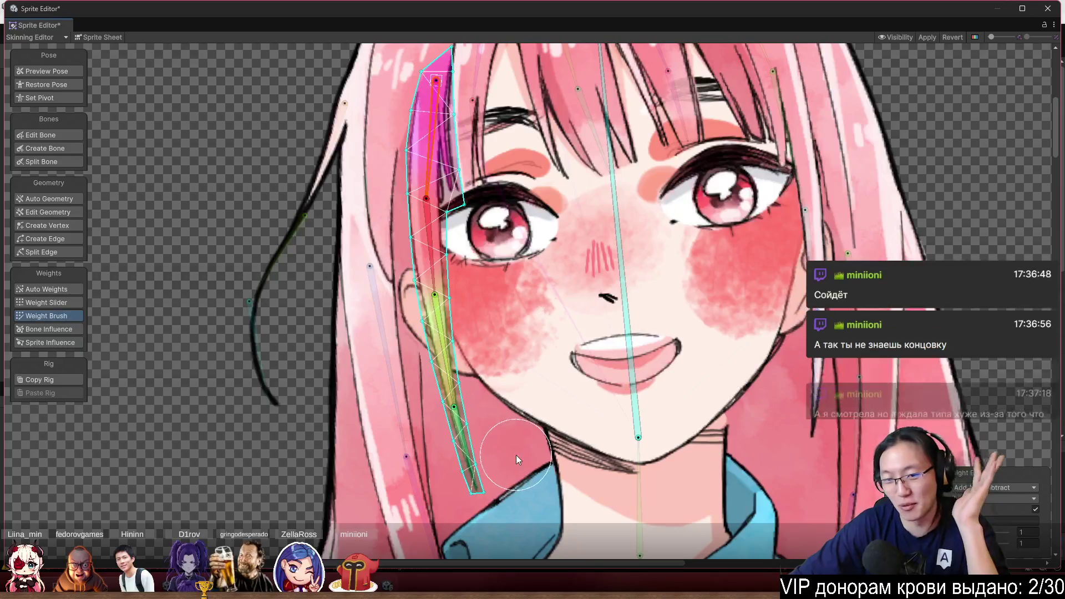
pyautogui.moveTo(433, 267)
pyautogui.mouseDown()
pyautogui.moveTo(451, 264)
pyautogui.moveTo(471, 294)
pyautogui.moveTo(554, 332)
pyautogui.moveTo(630, 332)
pyautogui.moveTo(641, 313)
pyautogui.mouseUp()
pyautogui.moveTo(628, 320); pyautogui.dragTo(635, 302)
pyautogui.scroll(3, 599, 333)
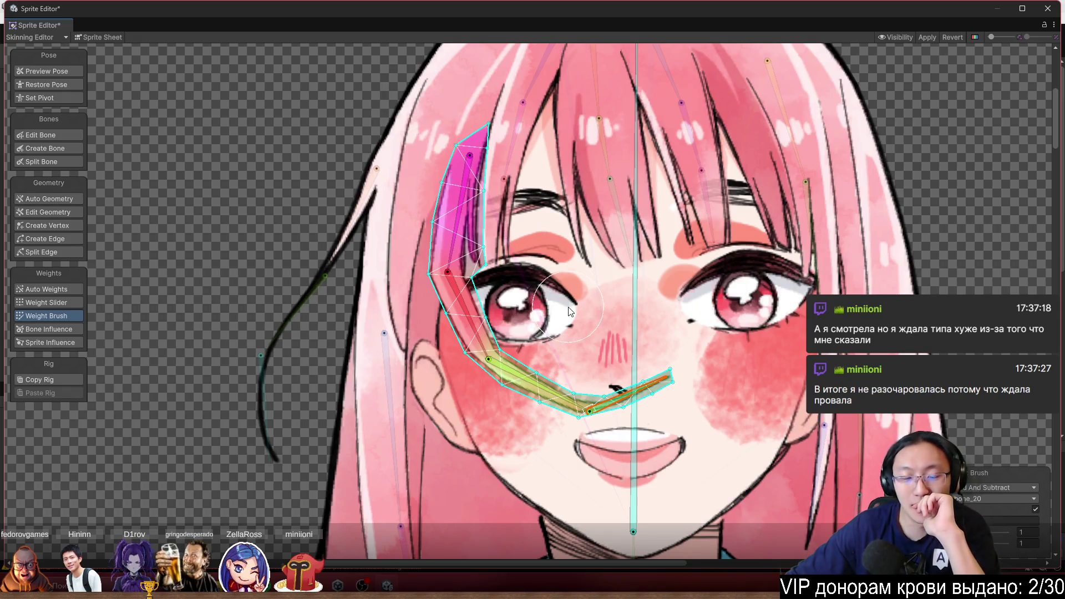
# Paint and smooth the strand's weights near the mouth and cheek, then swing it past the ear
pyautogui.moveTo(554, 383)
pyautogui.mouseDown()
pyautogui.moveTo(530, 395)
pyautogui.moveTo(574, 416)
pyautogui.moveTo(494, 399)
pyautogui.moveTo(529, 420)
pyautogui.mouseUp()
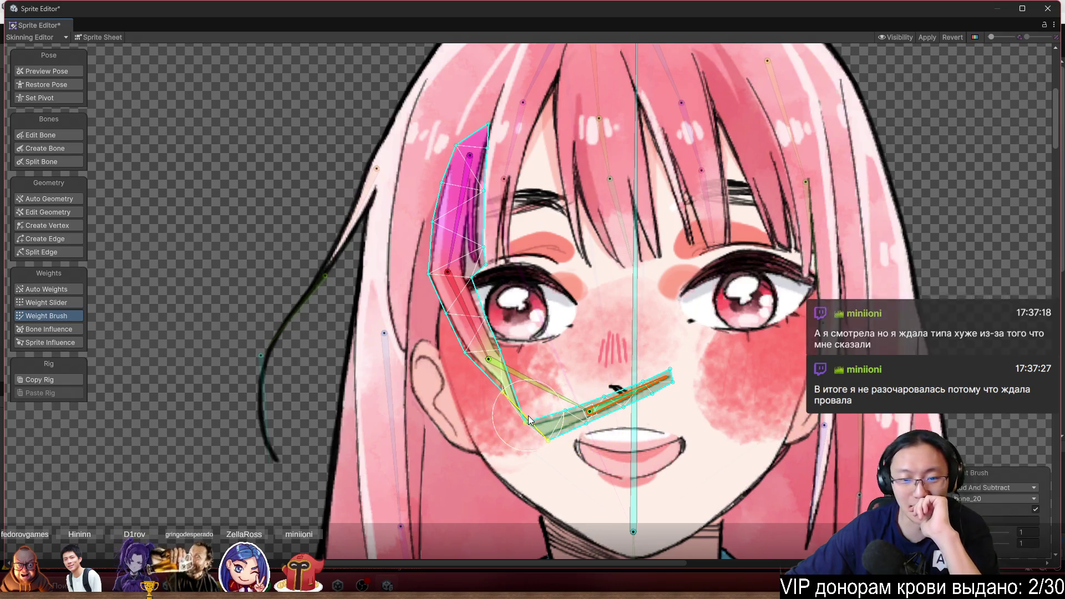
pyautogui.click(537, 390)
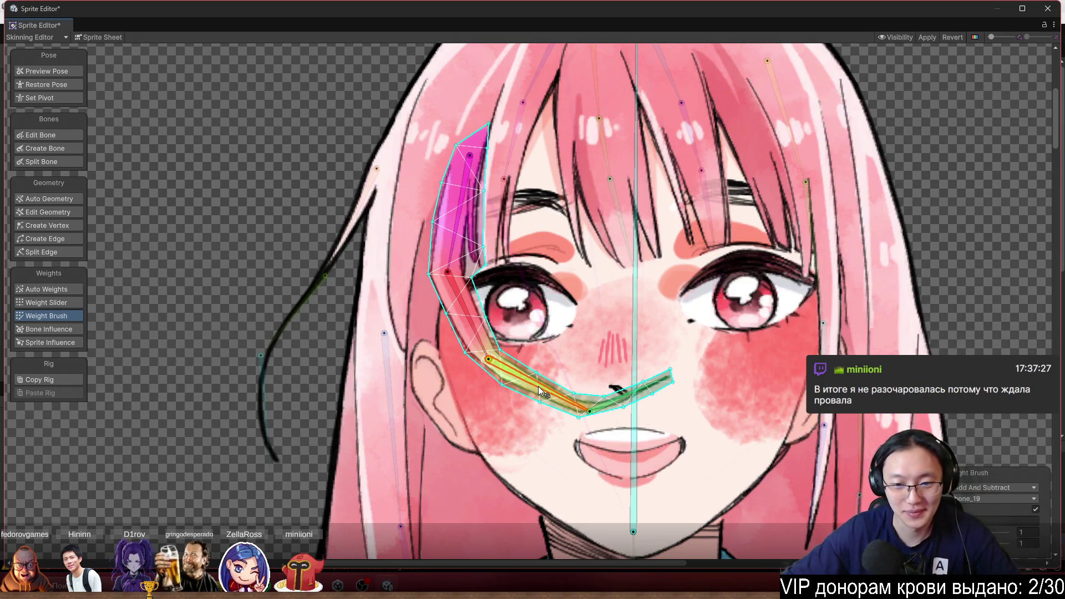
pyautogui.click(976, 487)
pyautogui.click(993, 525)
pyautogui.moveTo(632, 411); pyautogui.dragTo(593, 410)
pyautogui.moveTo(668, 392)
pyautogui.mouseDown()
pyautogui.moveTo(588, 410)
pyautogui.moveTo(533, 396)
pyautogui.moveTo(488, 355)
pyautogui.moveTo(461, 255)
pyautogui.moveTo(449, 266)
pyautogui.moveTo(461, 333)
pyautogui.moveTo(504, 323)
pyautogui.moveTo(528, 264)
pyautogui.moveTo(436, 243)
pyautogui.moveTo(485, 223)
pyautogui.moveTo(444, 215)
pyautogui.moveTo(460, 266)
pyautogui.moveTo(472, 214)
pyautogui.moveTo(433, 277)
pyautogui.moveTo(494, 338)
pyautogui.moveTo(468, 386)
pyautogui.moveTo(638, 410)
pyautogui.moveTo(619, 457)
pyautogui.mouseUp()
pyautogui.click(616, 395)
pyautogui.moveTo(532, 390); pyautogui.dragTo(452, 426)
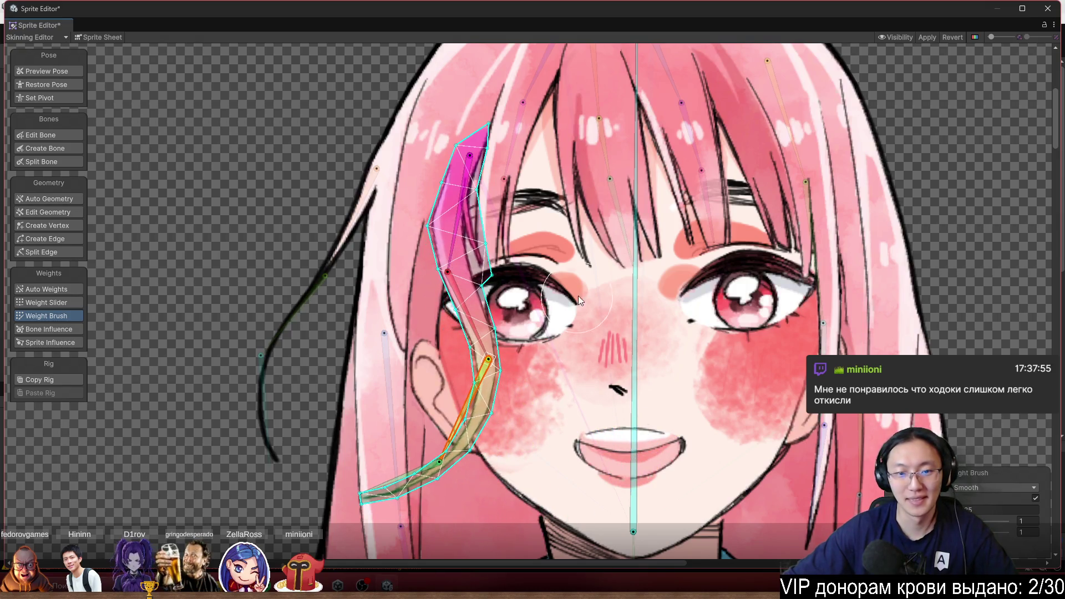
# Remove head-bone weight from the top of the strand beside the left eye in Add and Subtract mode
pyautogui.click(640, 294)
pyautogui.scroll(2, 504, 220)
pyautogui.click(973, 490)
pyautogui.click(980, 501)
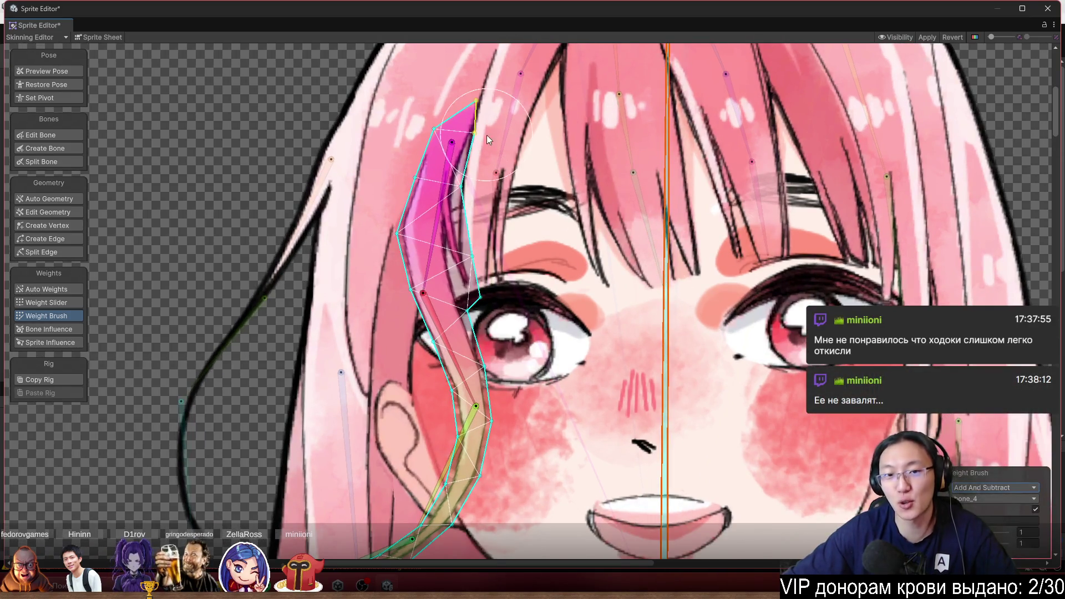
pyautogui.moveTo(487, 135); pyautogui.dragTo(523, 214)
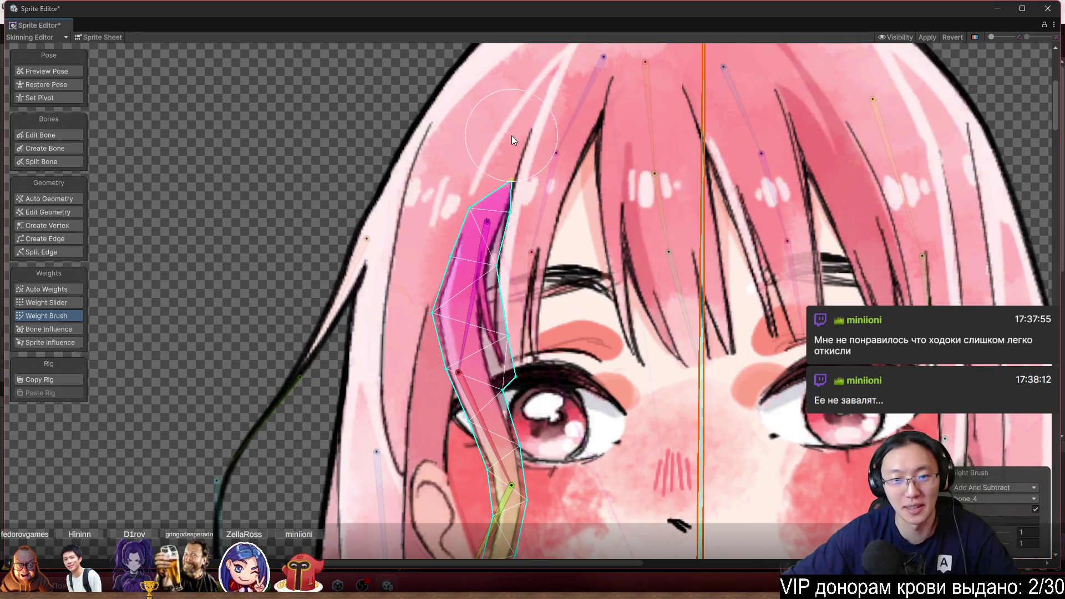
pyautogui.moveTo(511, 135); pyautogui.dragTo(551, 196)
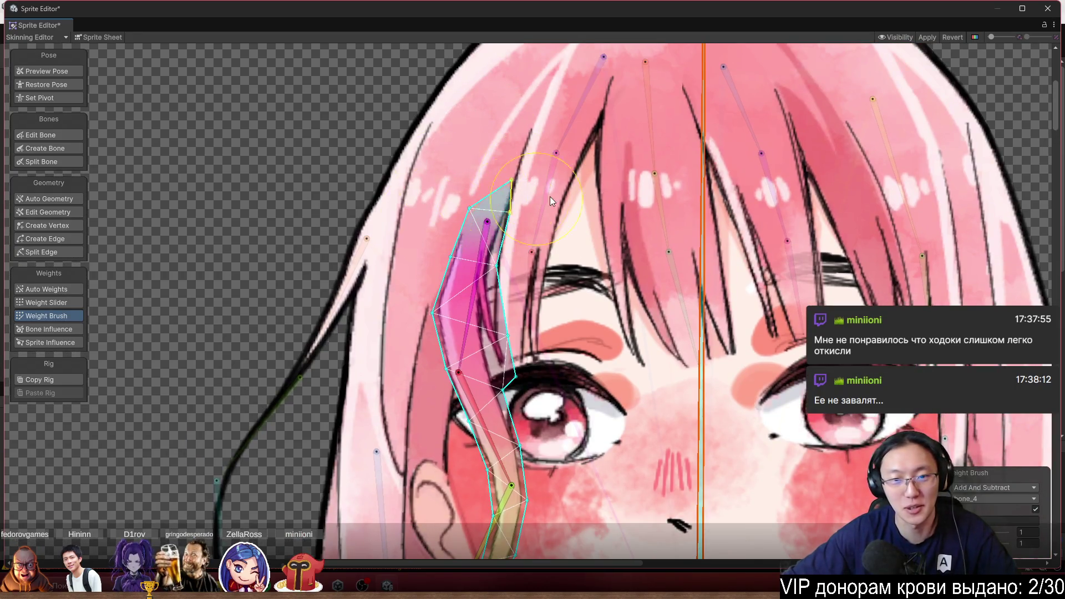
# Repaint the strand's upper and middle sections onto its hair bone
pyautogui.click(488, 295)
pyautogui.moveTo(480, 318)
pyautogui.mouseDown()
pyautogui.moveTo(461, 348)
pyautogui.moveTo(485, 140)
pyautogui.moveTo(527, 213)
pyautogui.mouseUp()
pyautogui.click(701, 324)
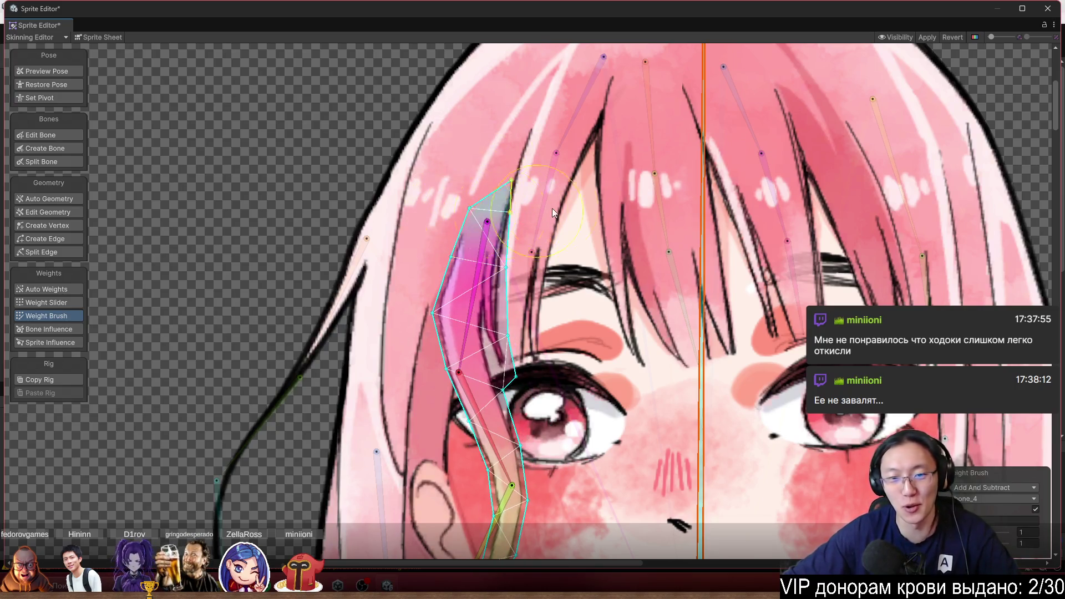
pyautogui.click(478, 355)
pyautogui.moveTo(479, 355)
pyautogui.mouseDown()
pyautogui.moveTo(461, 375)
pyautogui.moveTo(661, 391)
pyautogui.mouseUp()
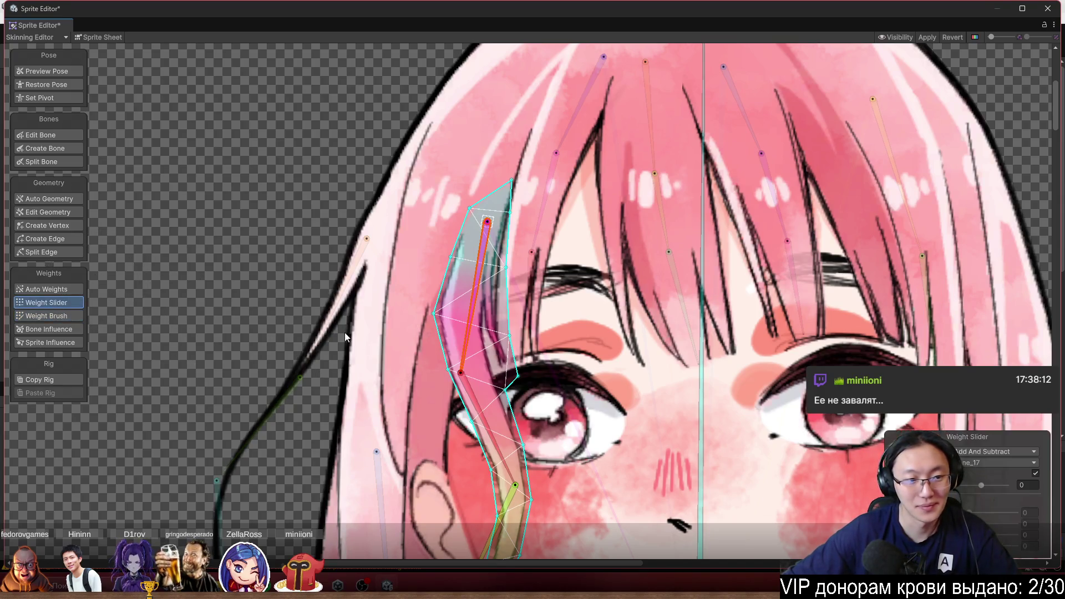
# Smooth the weights along the strand's left edge and across it
pyautogui.click(982, 488)
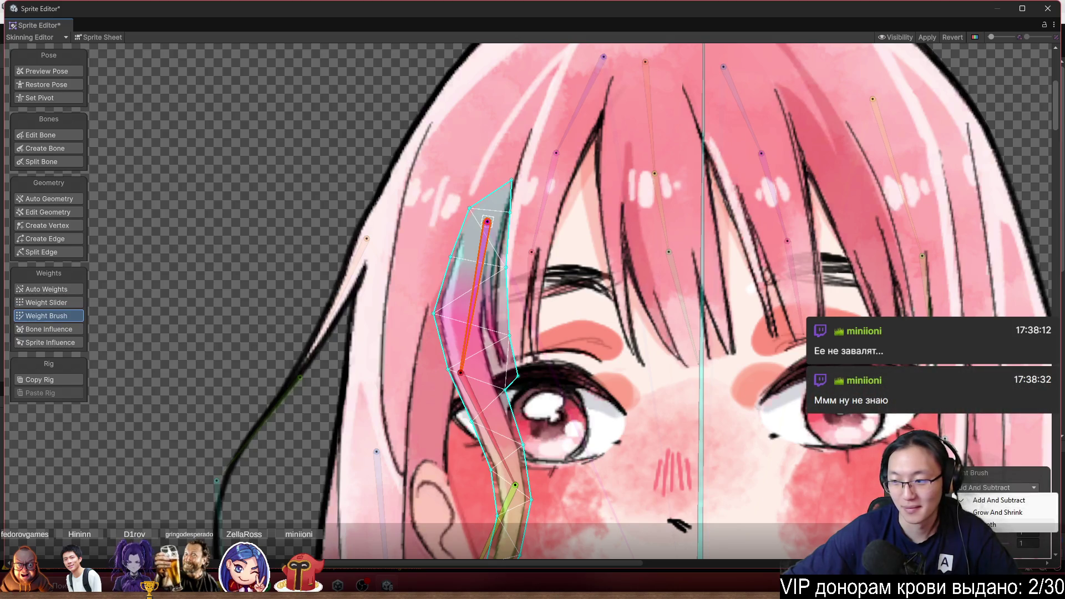
pyautogui.click(993, 524)
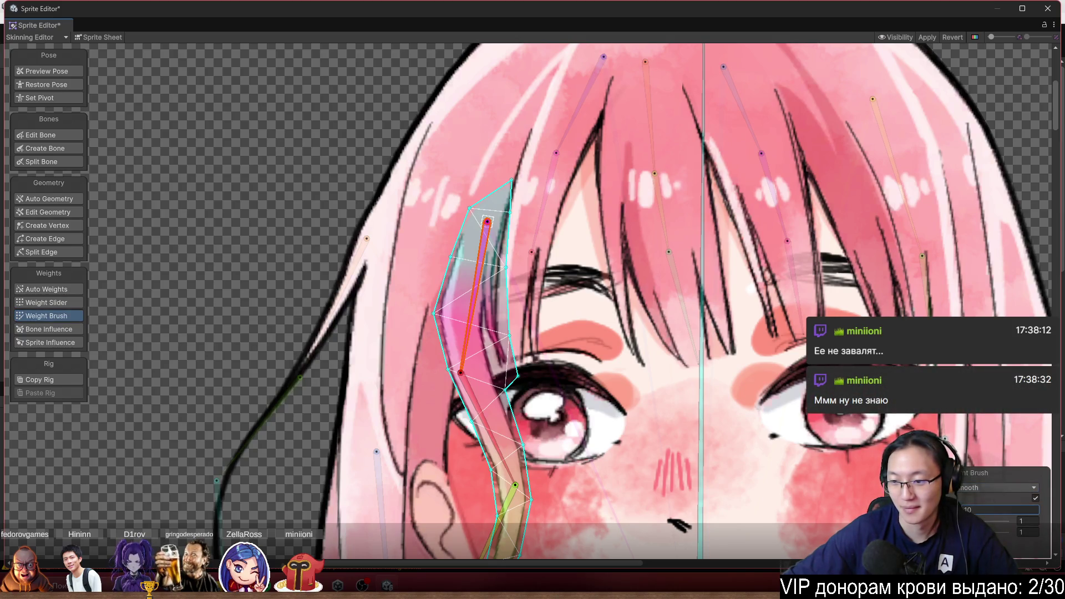
pyautogui.moveTo(444, 266)
pyautogui.mouseDown()
pyautogui.moveTo(430, 257)
pyautogui.moveTo(434, 271)
pyautogui.mouseUp()
pyautogui.moveTo(532, 272)
pyautogui.mouseDown()
pyautogui.moveTo(418, 321)
pyautogui.moveTo(494, 309)
pyautogui.mouseUp()
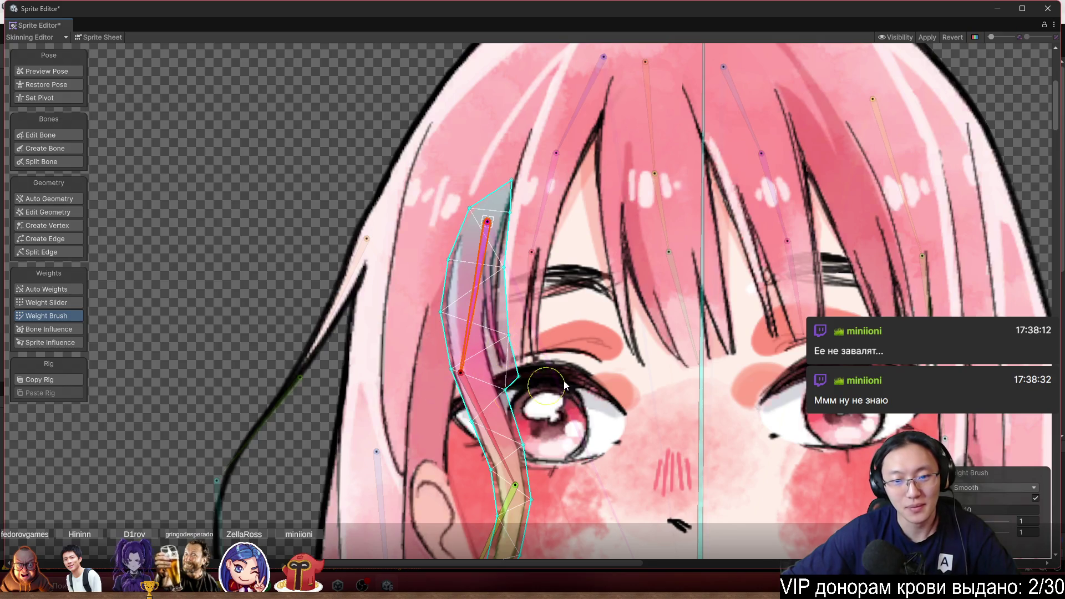
pyautogui.moveTo(472, 451)
pyautogui.mouseDown()
pyautogui.moveTo(492, 333)
pyautogui.moveTo(436, 328)
pyautogui.moveTo(464, 284)
pyautogui.mouseUp()
# Test-bend the hair bones, then rotate them so the strand hangs straight down
pyautogui.moveTo(490, 222)
pyautogui.mouseDown()
pyautogui.moveTo(538, 251)
pyautogui.moveTo(419, 291)
pyautogui.moveTo(438, 277)
pyautogui.moveTo(481, 306)
pyautogui.moveTo(467, 391)
pyautogui.moveTo(488, 466)
pyautogui.mouseUp()
pyautogui.moveTo(581, 432); pyautogui.dragTo(593, 335)
pyautogui.scroll(-5, 594, 335)
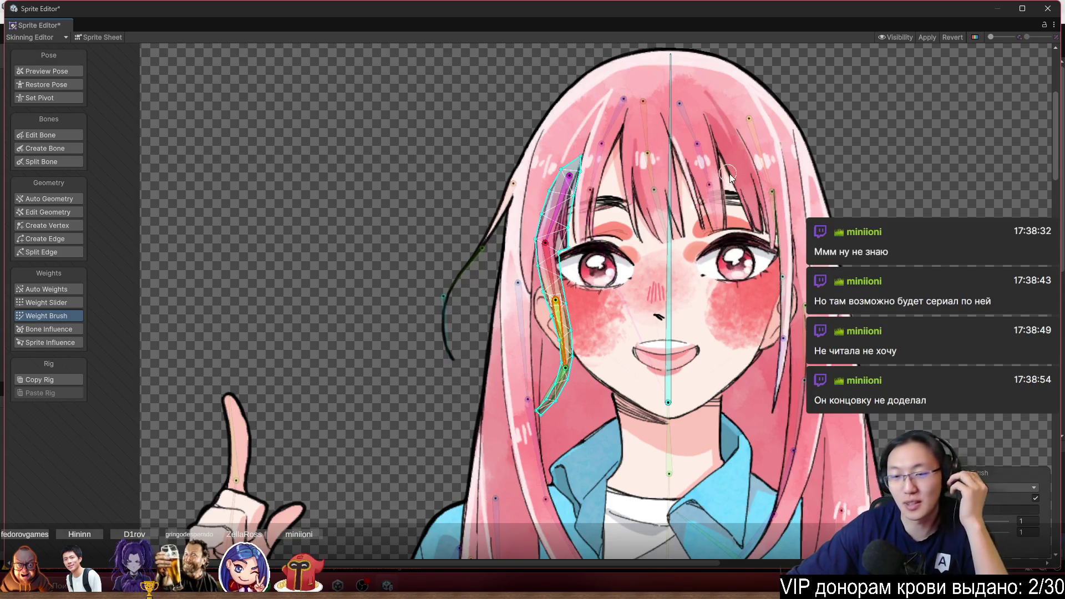
pyautogui.scroll(5, 727, 176)
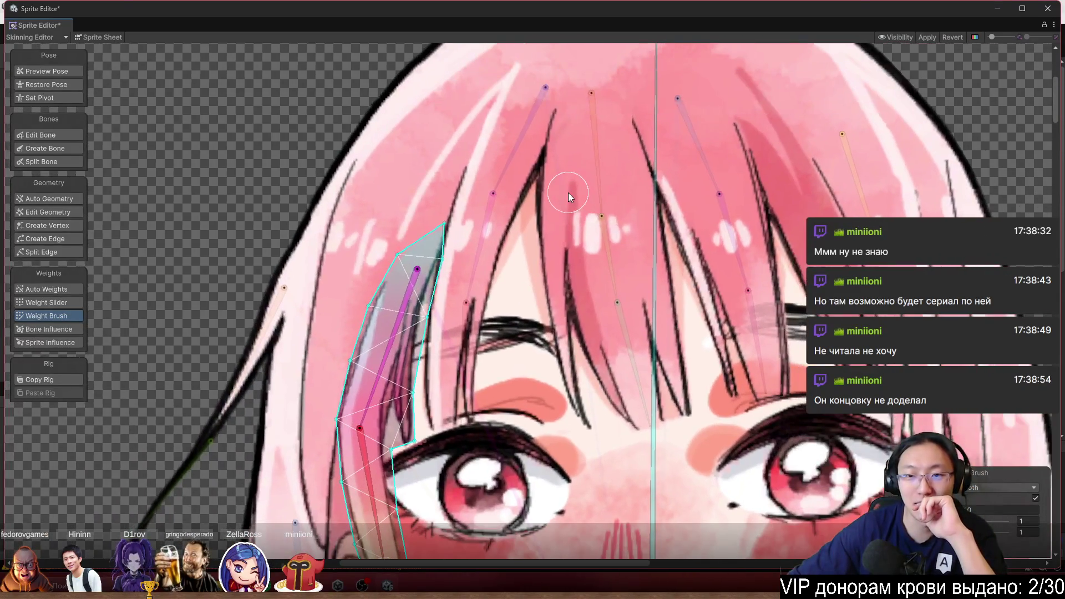
# Select the centre forehead strand and test-bend its lower bone to the right
pyautogui.click(568, 192)
pyautogui.moveTo(602, 288)
pyautogui.mouseDown()
pyautogui.moveTo(615, 234)
pyautogui.moveTo(608, 267)
pyautogui.moveTo(617, 257)
pyautogui.mouseUp()
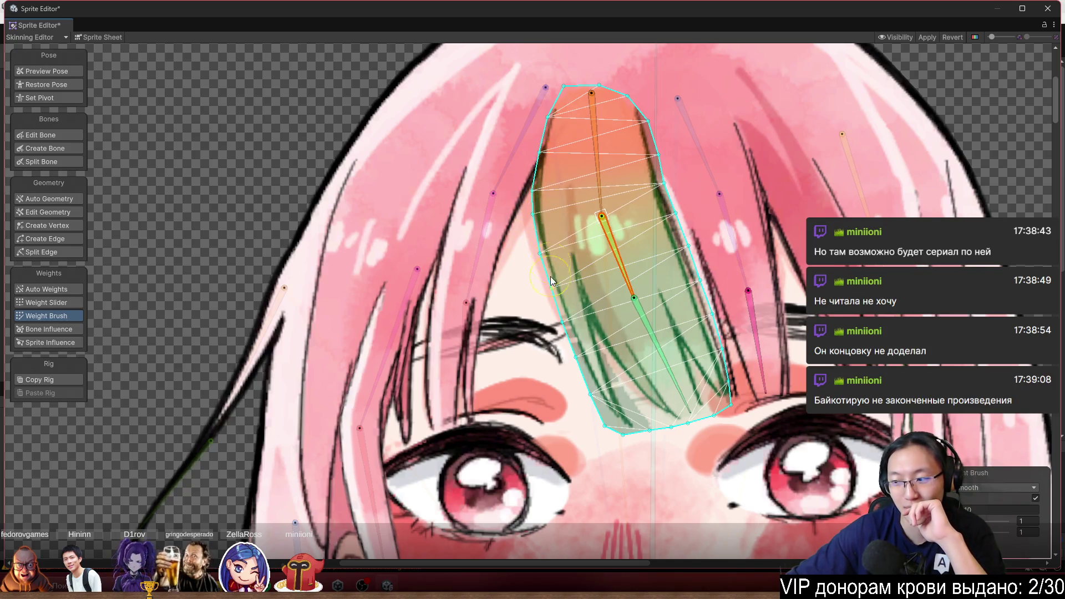
pyautogui.moveTo(650, 344)
pyautogui.mouseDown()
pyautogui.moveTo(676, 359)
pyautogui.moveTo(691, 345)
pyautogui.mouseUp()
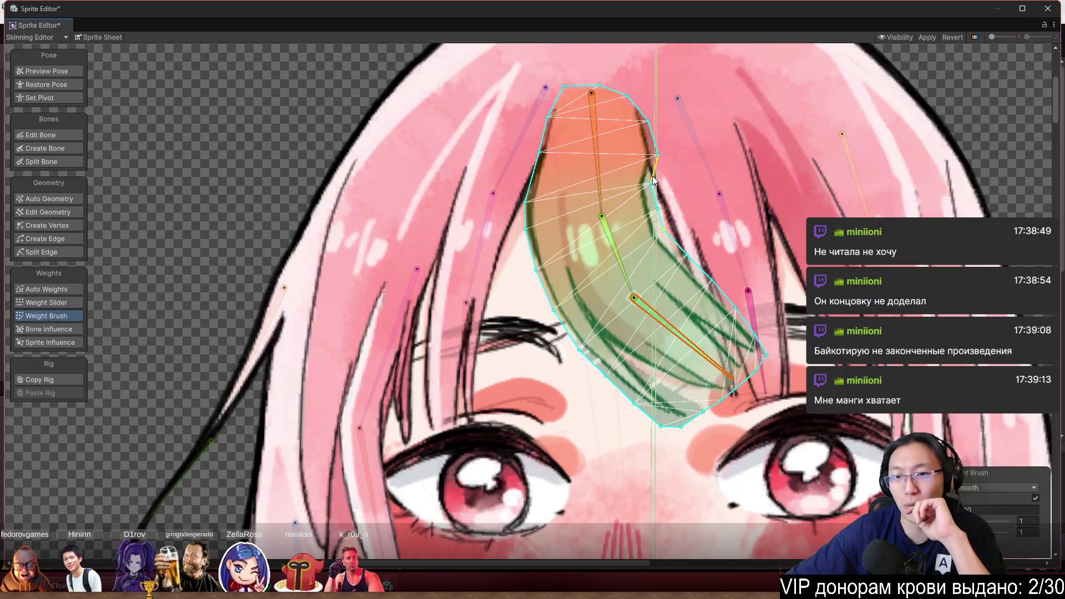
# Repaint the upper bone's weights along both strand edges and the lower bone's along the right edge
pyautogui.click(600, 192)
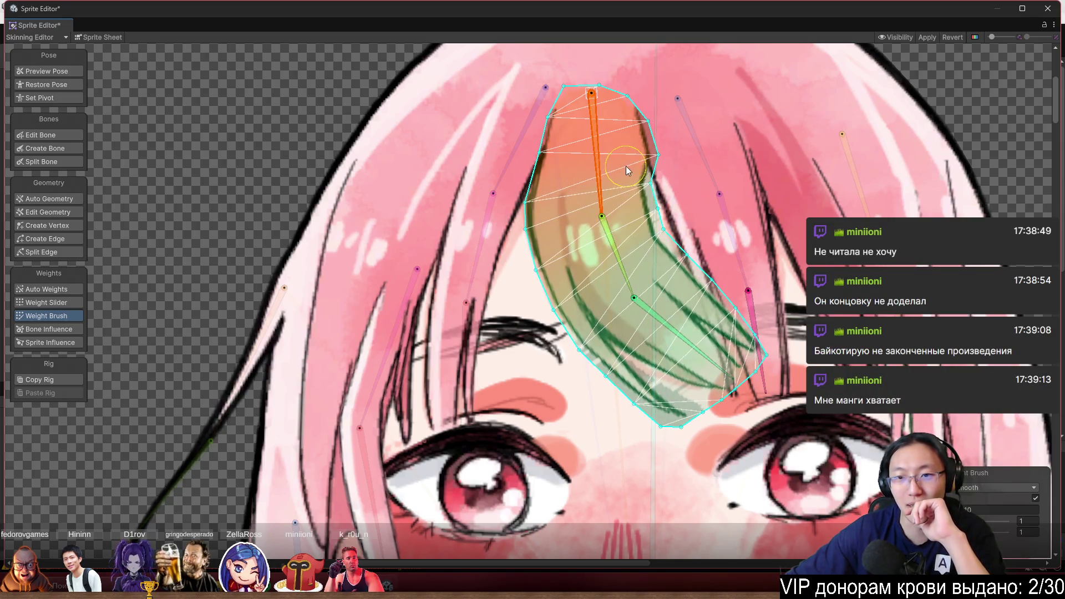
pyautogui.moveTo(654, 157)
pyautogui.mouseDown()
pyautogui.moveTo(649, 211)
pyautogui.moveTo(648, 166)
pyautogui.mouseUp()
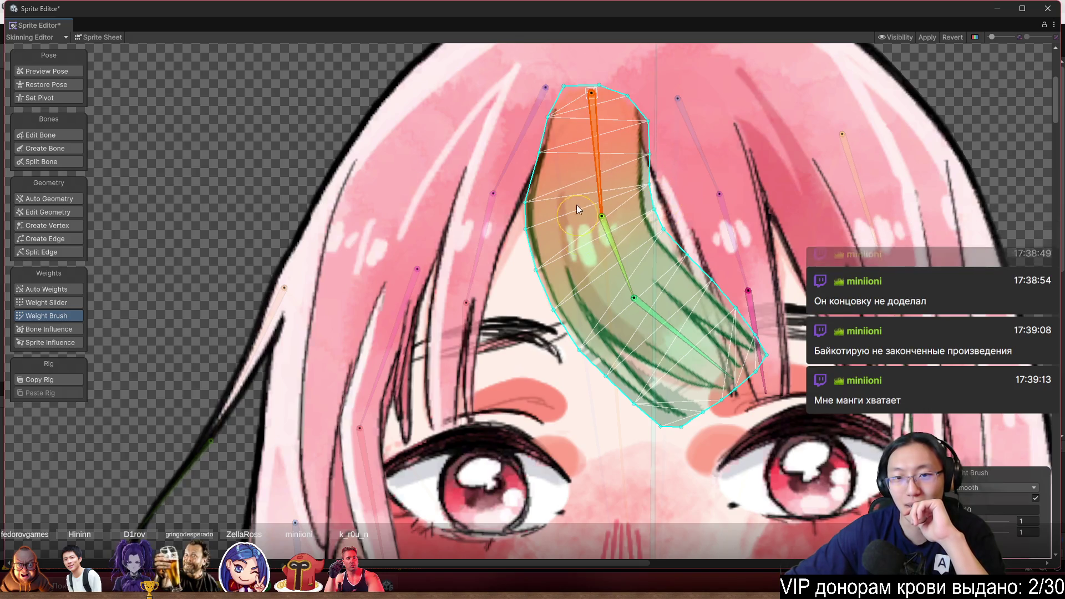
pyautogui.moveTo(541, 162)
pyautogui.mouseDown()
pyautogui.moveTo(531, 200)
pyautogui.moveTo(561, 263)
pyautogui.mouseUp()
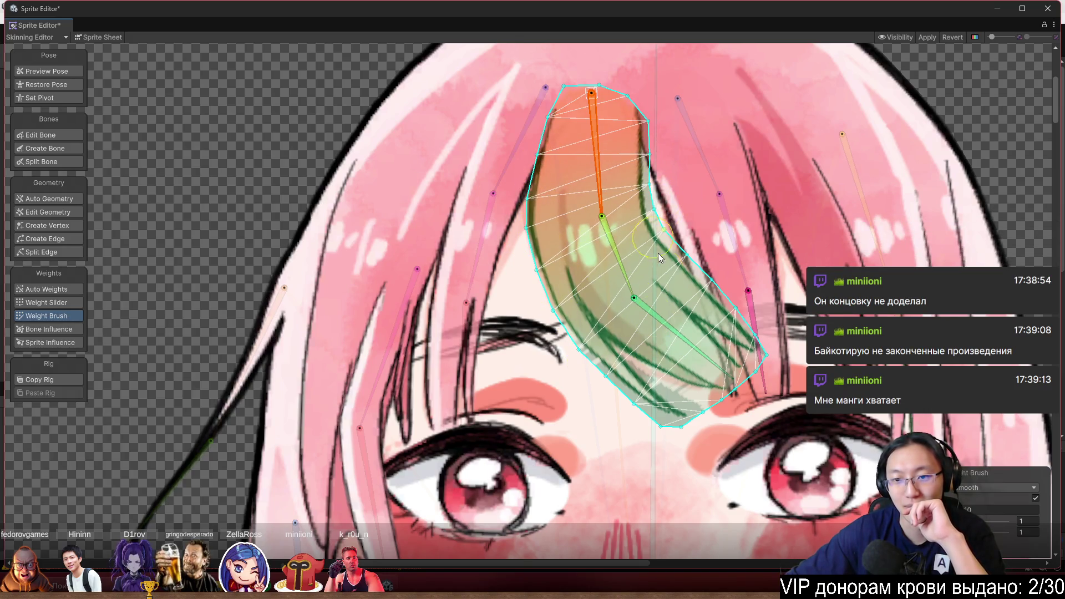
pyautogui.click(677, 336)
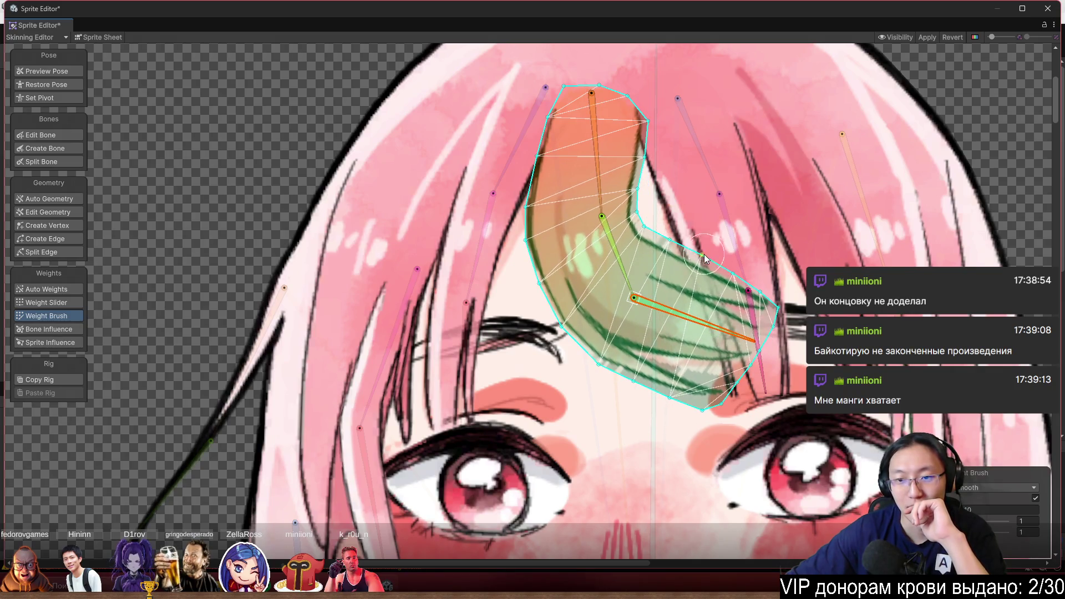
pyautogui.moveTo(671, 244)
pyautogui.mouseDown()
pyautogui.moveTo(654, 219)
pyautogui.moveTo(622, 349)
pyautogui.moveTo(687, 418)
pyautogui.mouseUp()
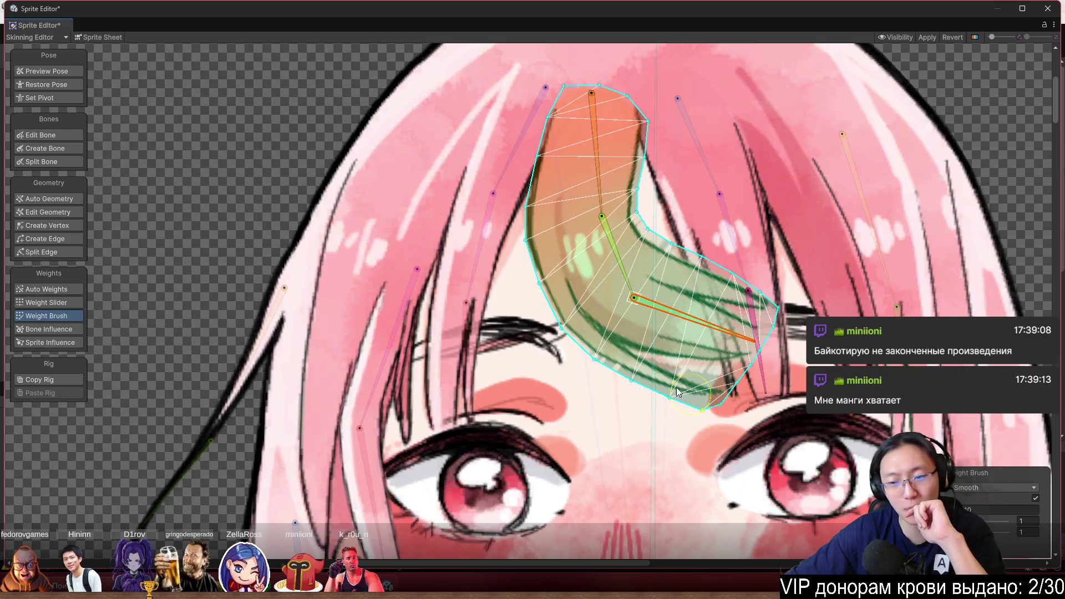
# Bend the middle and lower bones to test, straighten the strand, and undo the last change
pyautogui.moveTo(664, 311)
pyautogui.mouseDown()
pyautogui.moveTo(670, 351)
pyautogui.moveTo(621, 372)
pyautogui.moveTo(610, 362)
pyautogui.mouseUp()
pyautogui.moveTo(622, 286); pyautogui.dragTo(575, 284)
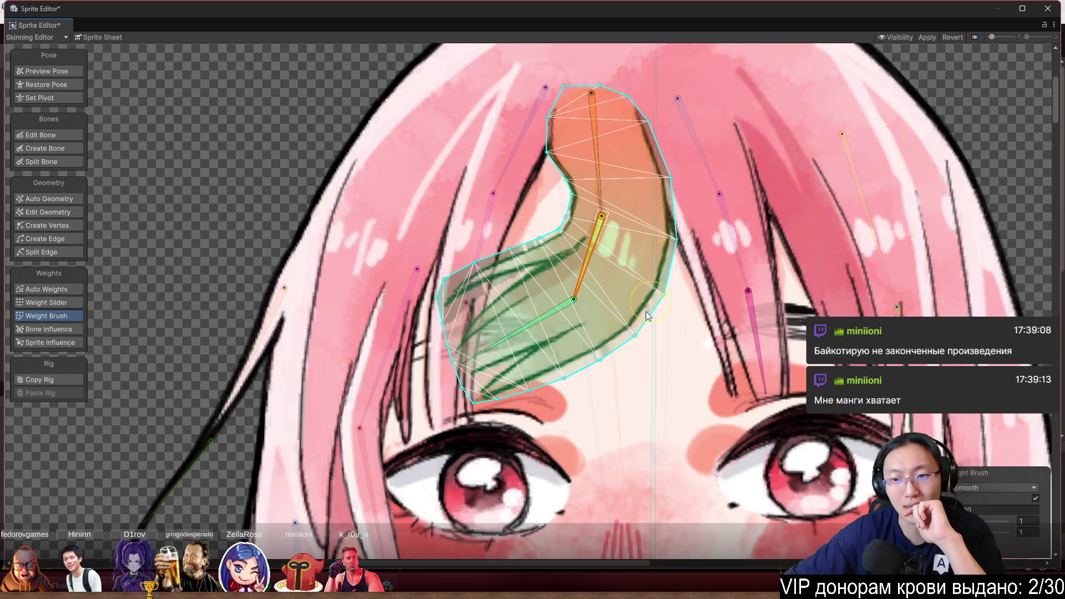
pyautogui.moveTo(555, 324)
pyautogui.mouseDown()
pyautogui.moveTo(572, 361)
pyautogui.moveTo(554, 373)
pyautogui.mouseUp()
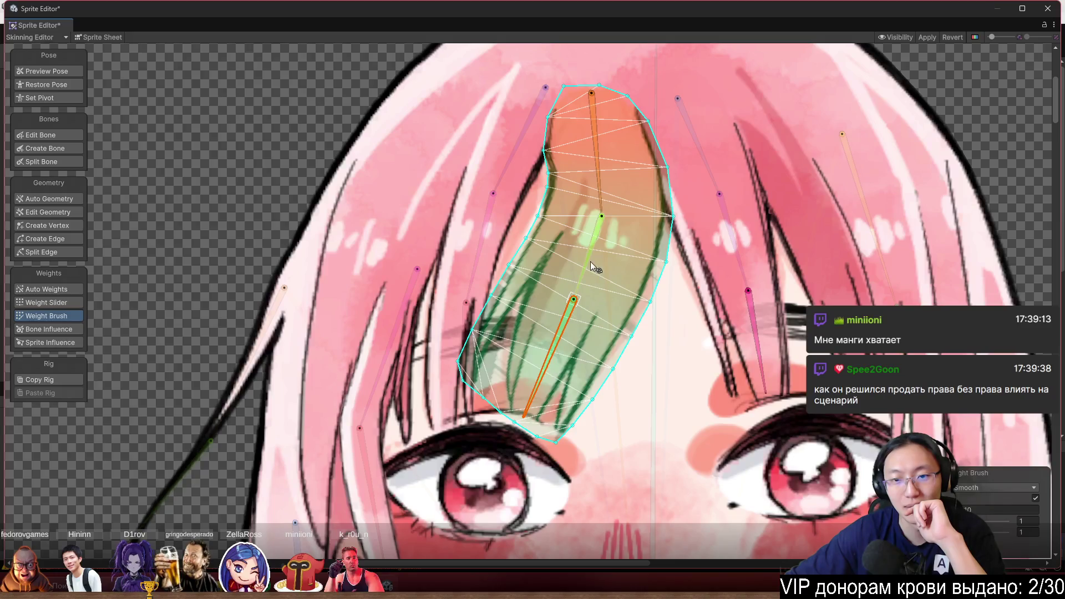
pyautogui.moveTo(590, 261); pyautogui.dragTo(614, 273)
pyautogui.moveTo(624, 344)
pyautogui.mouseDown()
pyautogui.moveTo(657, 377)
pyautogui.moveTo(603, 393)
pyautogui.mouseUp()
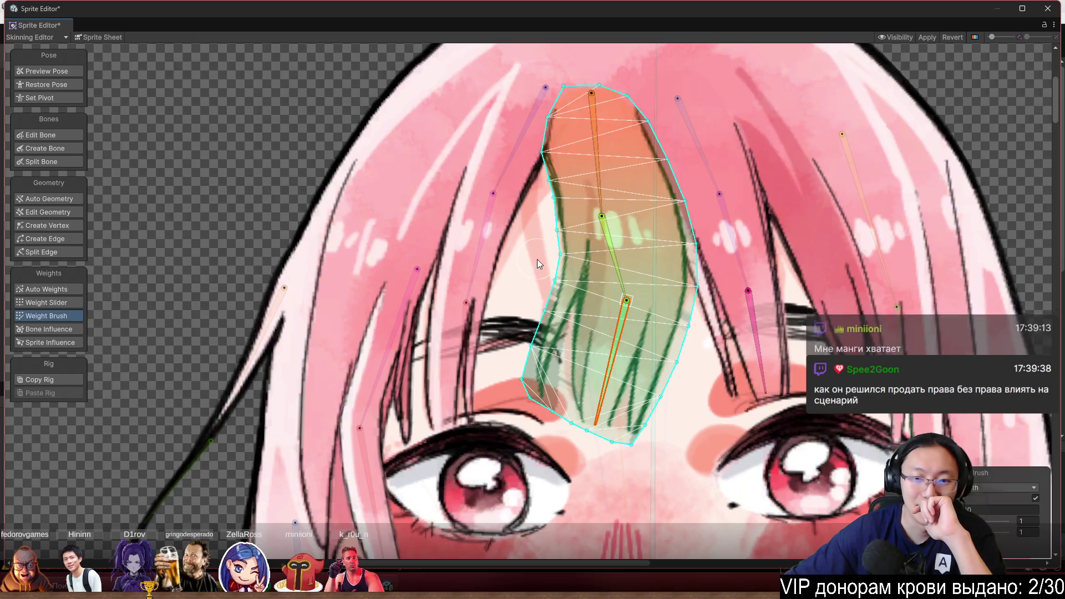
pyautogui.hotkey('ctrl', 'z')
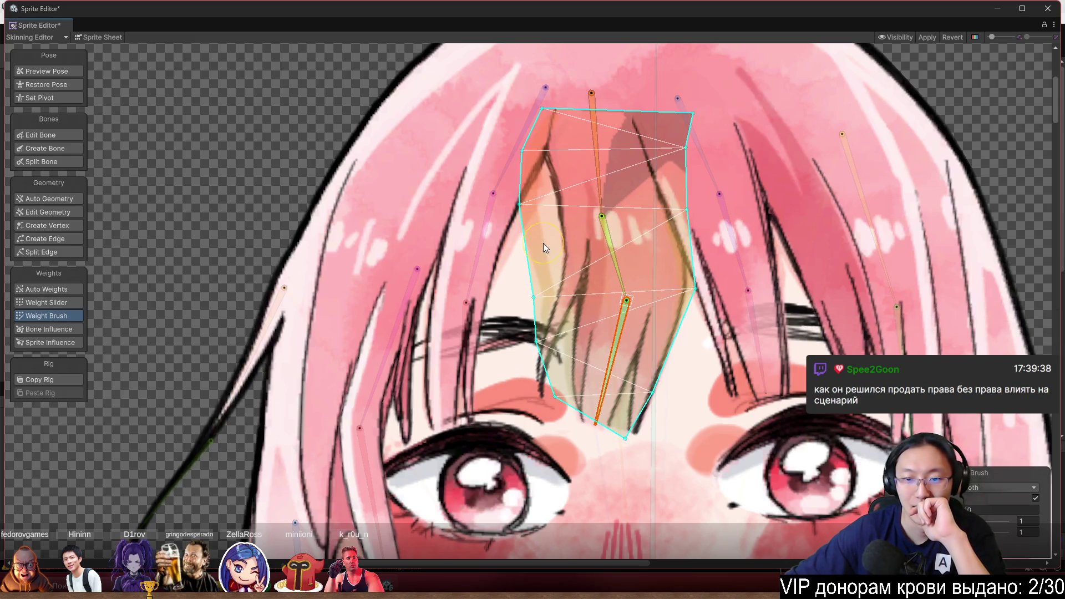
pyautogui.click(613, 249)
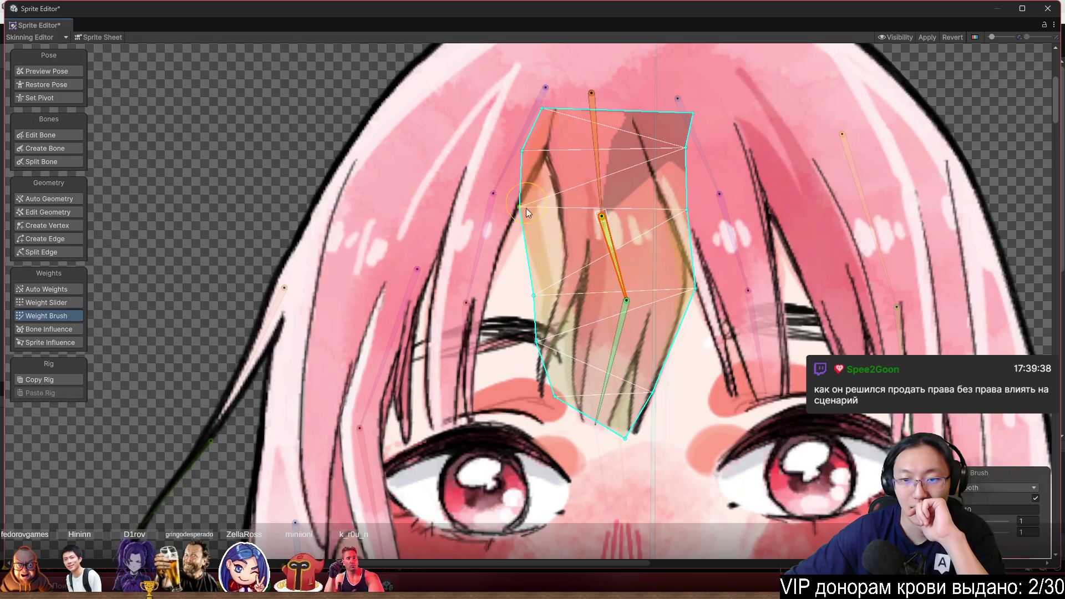
# Repaint the centre strand's top-bone weights, then bend-test it and undo to straighten it
pyautogui.click(600, 188)
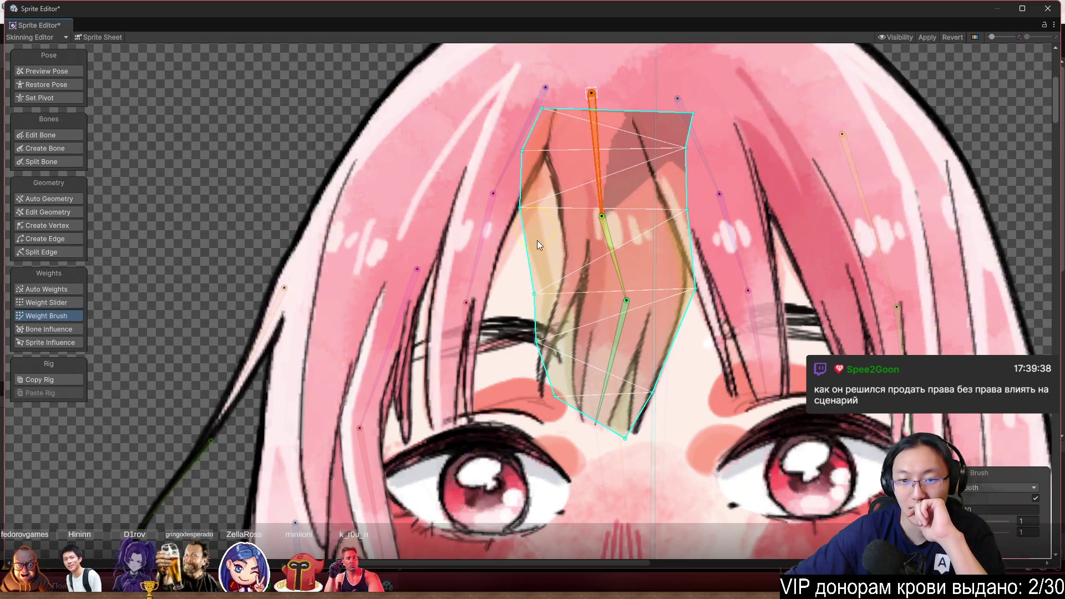
pyautogui.moveTo(680, 226)
pyautogui.mouseDown()
pyautogui.moveTo(687, 283)
pyautogui.moveTo(686, 217)
pyautogui.moveTo(659, 360)
pyautogui.mouseUp()
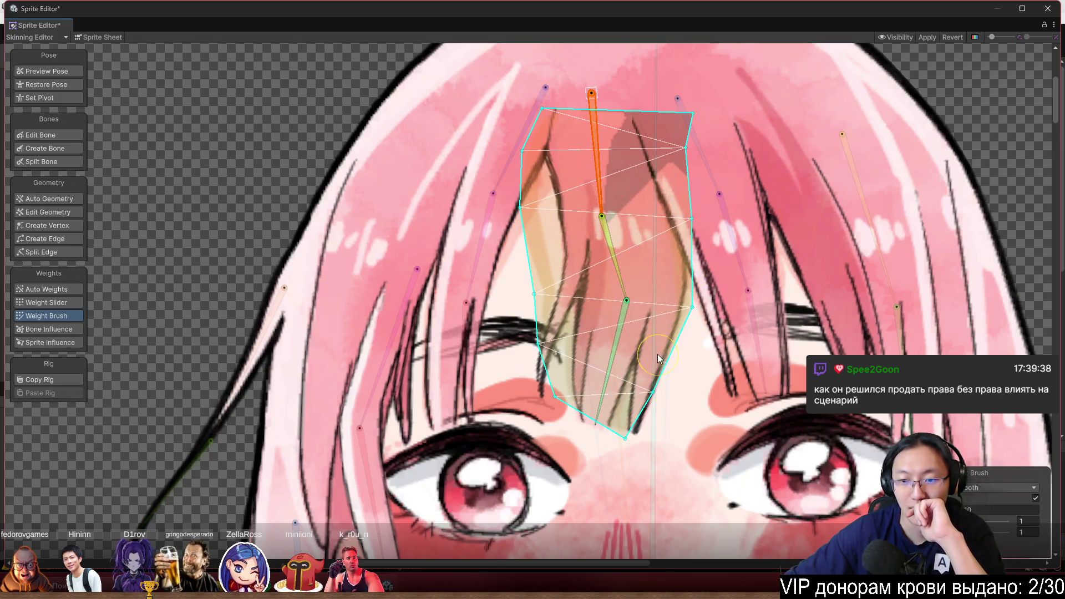
pyautogui.moveTo(623, 294)
pyautogui.mouseDown()
pyautogui.moveTo(589, 305)
pyautogui.moveTo(675, 311)
pyautogui.moveTo(664, 336)
pyautogui.moveTo(694, 331)
pyautogui.mouseUp()
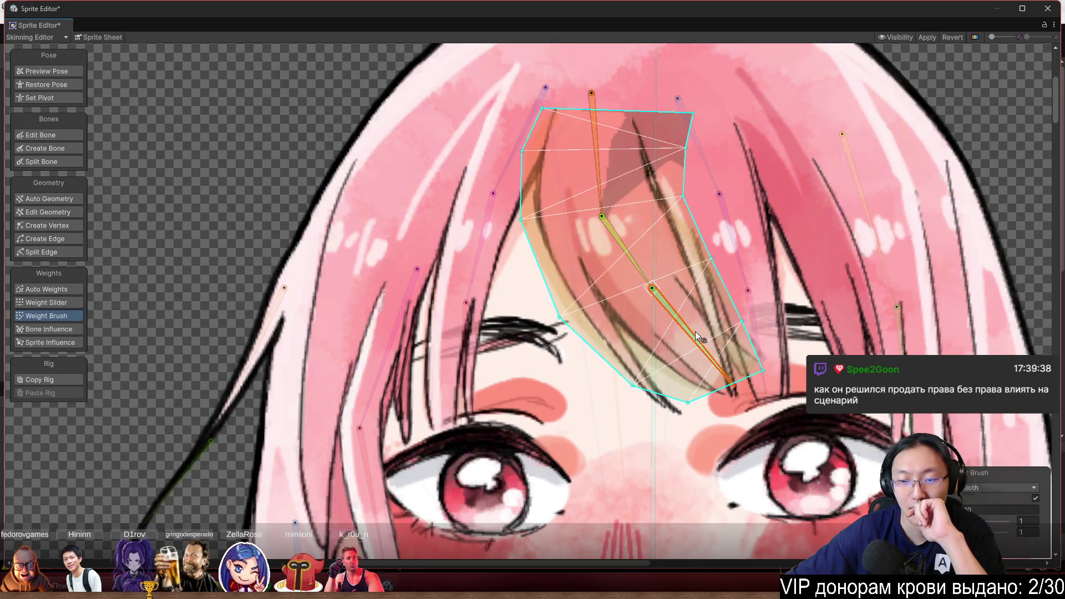
pyautogui.hotkey('ctrl', 'z')
pyautogui.hotkey('ctrl', 'z')
pyautogui.hotkey('ctrl', 'z')
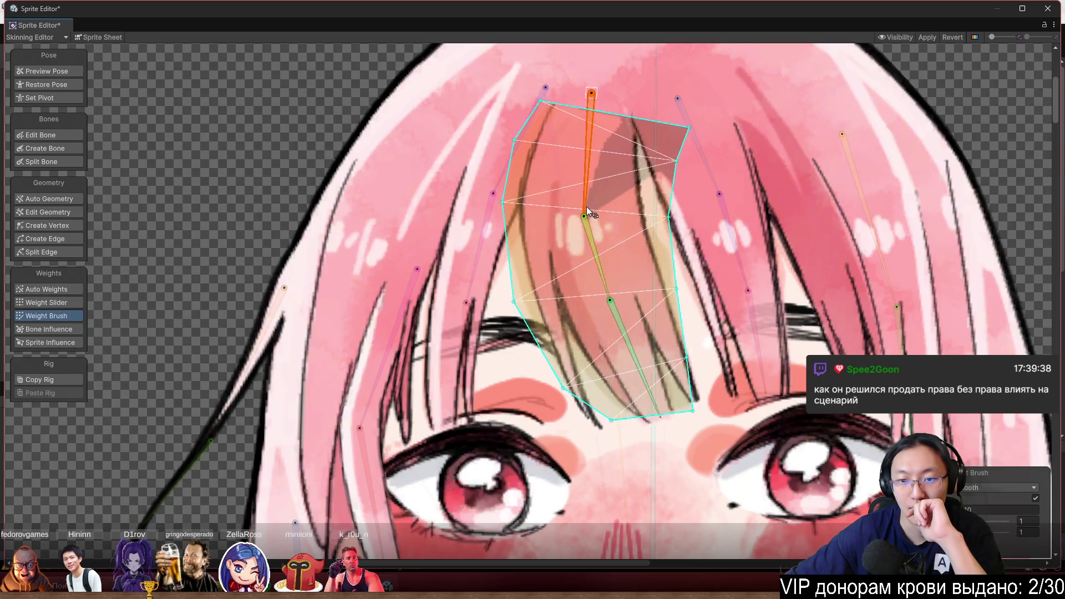
# Rotate the purple strand's lower bone straight down and select the purple strand
pyautogui.hscroll(5, 632, 129)
pyautogui.scroll(-1, 631, 128)
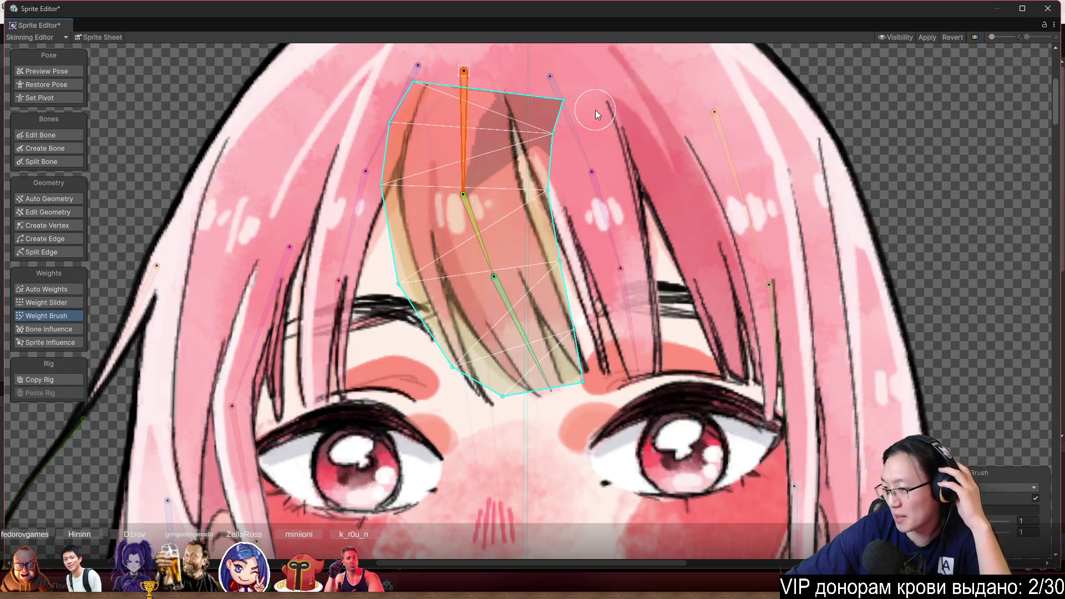
pyautogui.scroll(-2, 597, 141)
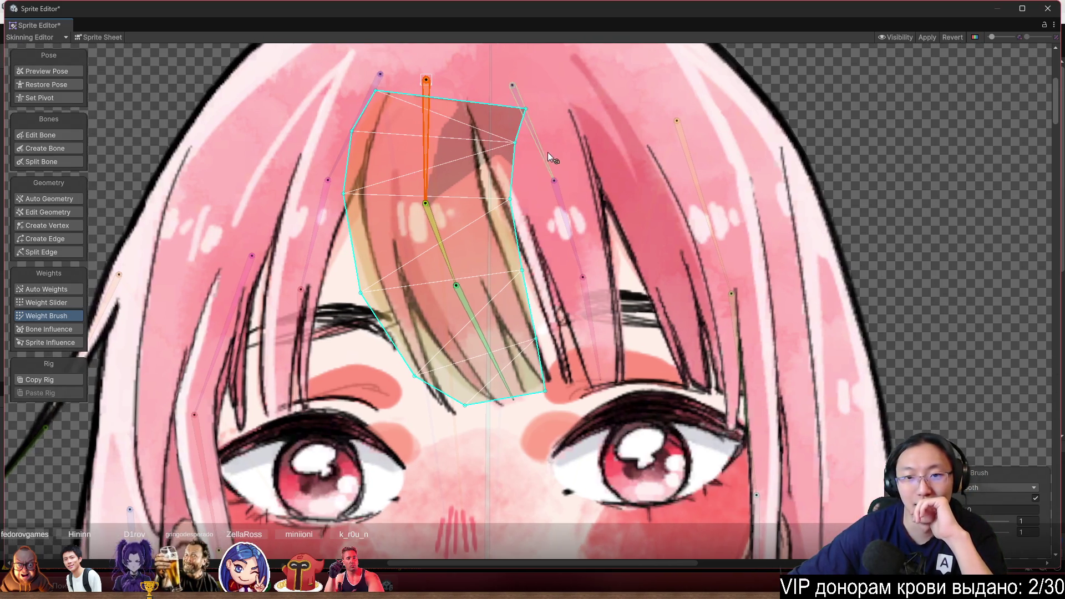
pyautogui.click(953, 126)
pyautogui.scroll(2, 518, 133)
pyautogui.moveTo(572, 233)
pyautogui.mouseDown()
pyautogui.moveTo(555, 202)
pyautogui.moveTo(536, 204)
pyautogui.mouseUp()
pyautogui.click(533, 200)
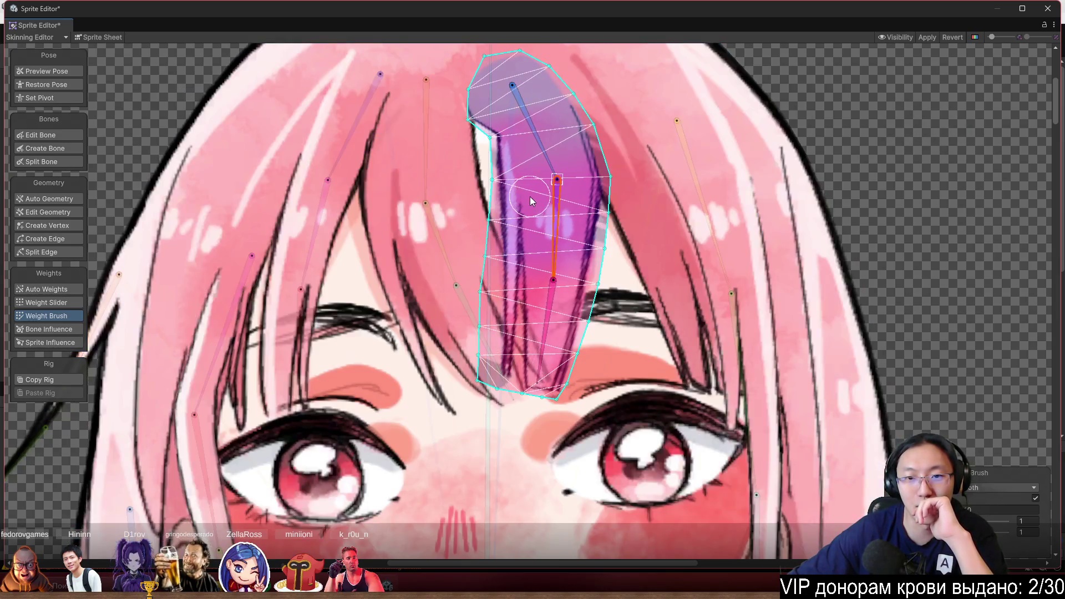
# Paint the purple strand's upper weights, bend-test it into an S-curve, then straighten it
pyautogui.moveTo(492, 170)
pyautogui.mouseDown()
pyautogui.moveTo(588, 167)
pyautogui.moveTo(609, 197)
pyautogui.moveTo(606, 189)
pyautogui.moveTo(599, 215)
pyautogui.mouseUp()
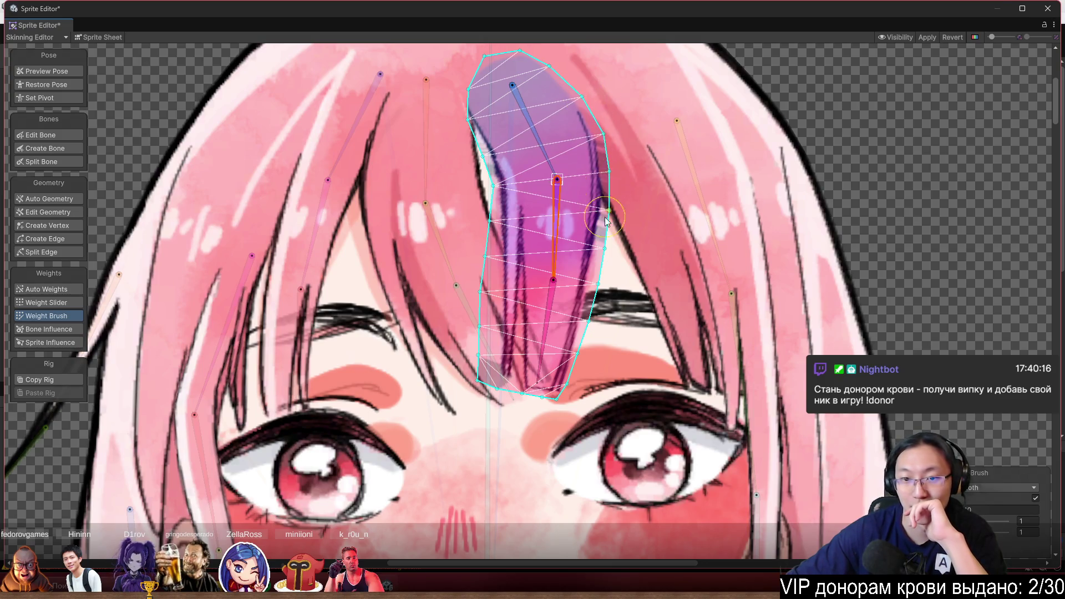
pyautogui.moveTo(545, 332)
pyautogui.mouseDown()
pyautogui.moveTo(574, 344)
pyautogui.moveTo(605, 310)
pyautogui.moveTo(492, 214)
pyautogui.moveTo(549, 222)
pyautogui.moveTo(593, 200)
pyautogui.moveTo(483, 272)
pyautogui.moveTo(508, 336)
pyautogui.mouseUp()
pyautogui.moveTo(572, 326); pyautogui.dragTo(508, 355)
pyautogui.moveTo(556, 221)
pyautogui.mouseDown()
pyautogui.moveTo(580, 250)
pyautogui.moveTo(630, 225)
pyautogui.moveTo(607, 262)
pyautogui.mouseUp()
pyautogui.moveTo(556, 179)
pyautogui.mouseDown()
pyautogui.moveTo(544, 166)
pyautogui.moveTo(541, 184)
pyautogui.mouseUp()
# In Add And Subtract mode, repaint bone_4 at the strand's top and bone_11 in the middle
pyautogui.scroll(-3, 721, 349)
pyautogui.click(578, 421)
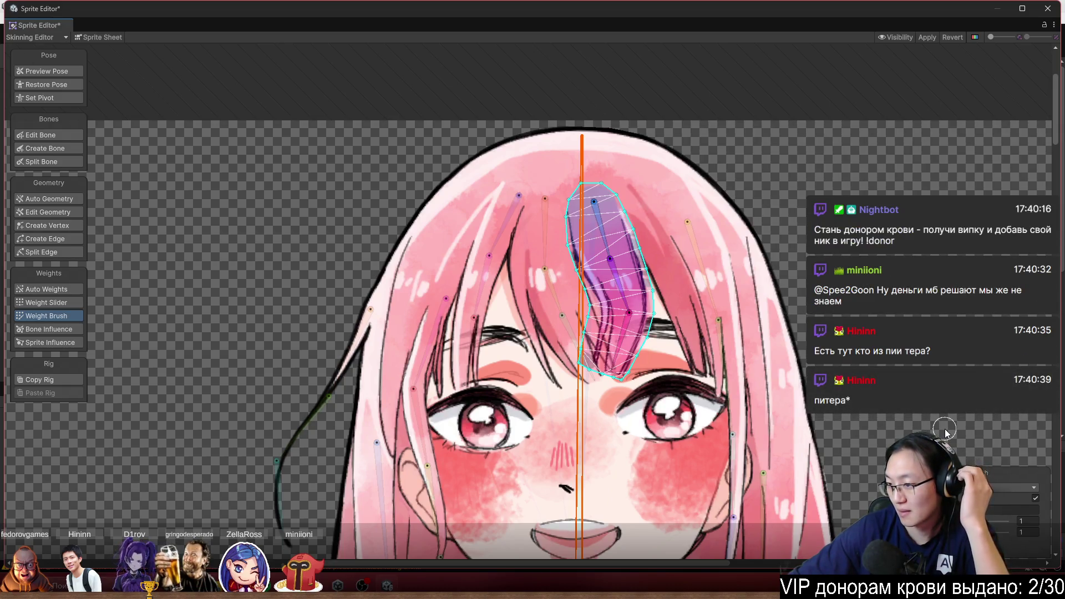
pyautogui.scroll(3, 747, 271)
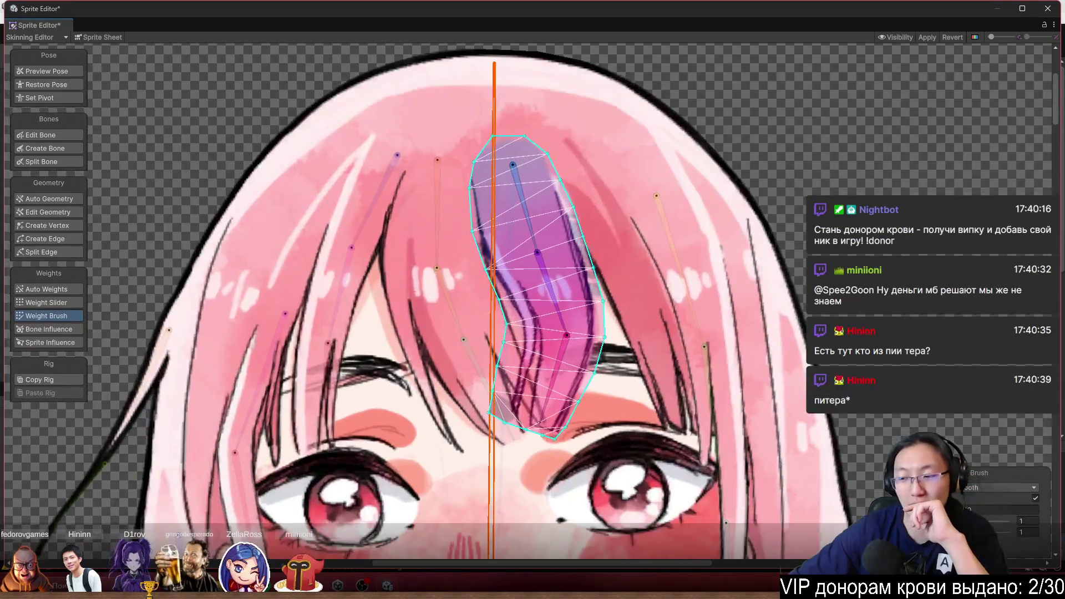
pyautogui.click(999, 495)
pyautogui.click(1002, 500)
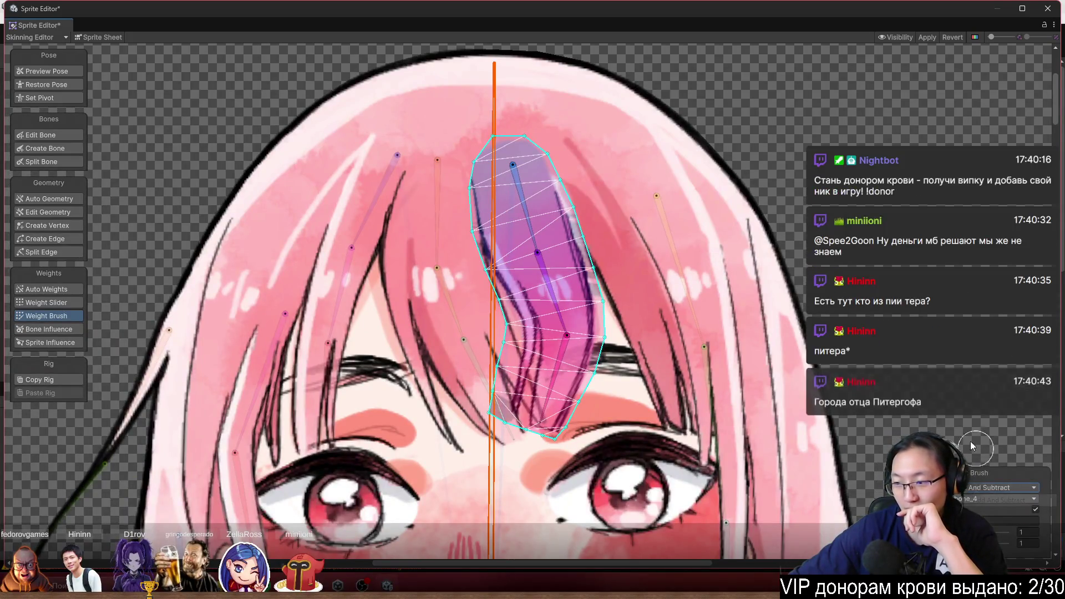
pyautogui.scroll(2, 608, 162)
pyautogui.moveTo(458, 159)
pyautogui.mouseDown()
pyautogui.moveTo(446, 166)
pyautogui.moveTo(502, 158)
pyautogui.moveTo(471, 175)
pyautogui.moveTo(485, 168)
pyautogui.mouseUp()
pyautogui.moveTo(535, 136)
pyautogui.mouseDown()
pyautogui.moveTo(452, 188)
pyautogui.moveTo(444, 205)
pyautogui.moveTo(462, 207)
pyautogui.mouseUp()
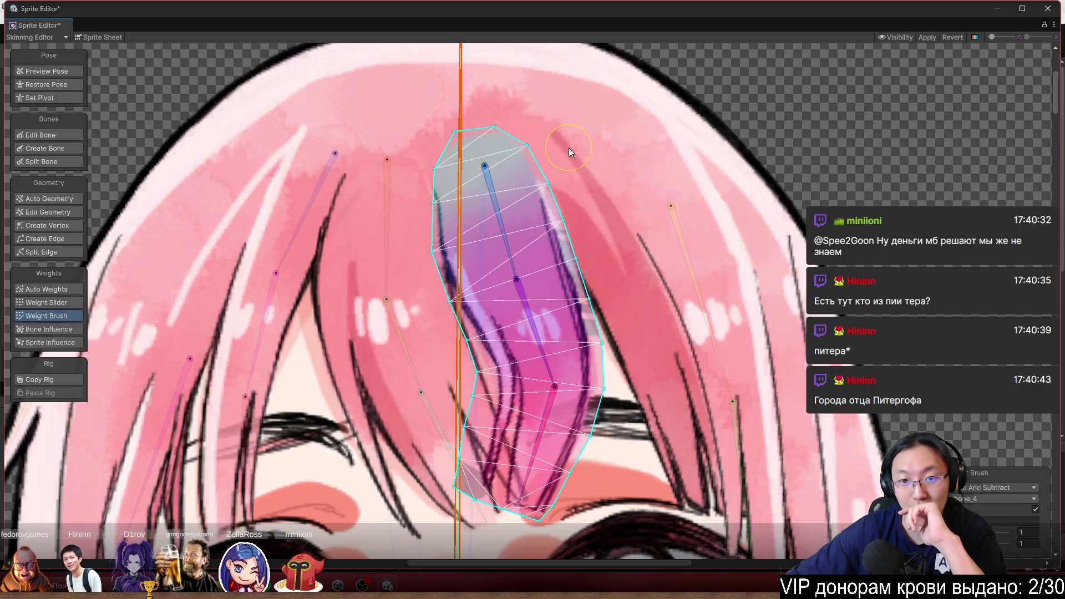
pyautogui.click(530, 326)
pyautogui.moveTo(541, 325)
pyautogui.mouseDown()
pyautogui.moveTo(534, 351)
pyautogui.moveTo(547, 321)
pyautogui.mouseUp()
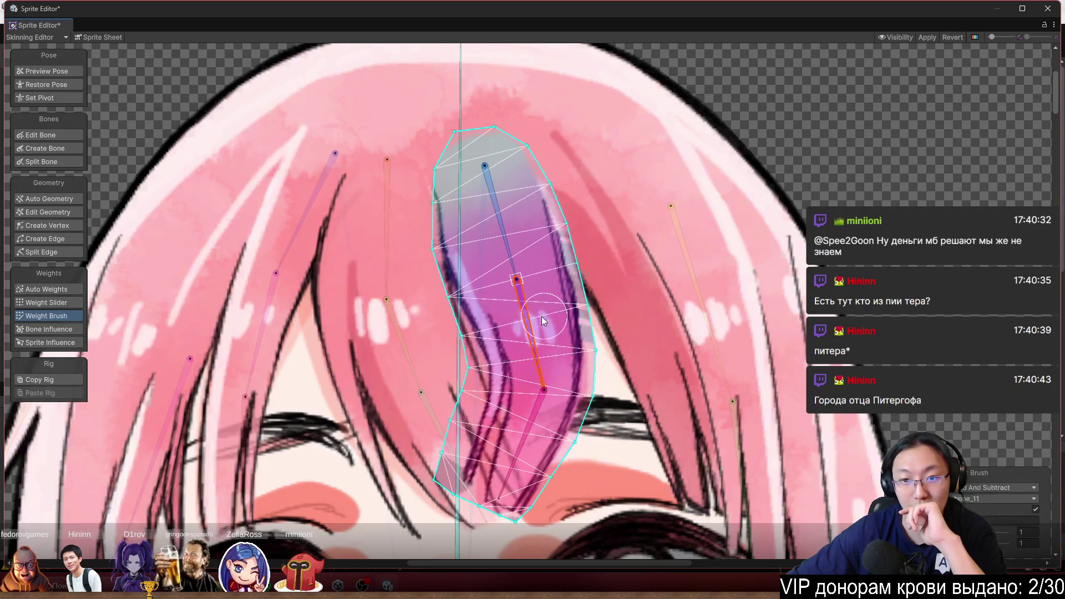
# Switch the Weight Brush to Smooth and smooth the weights around the upper bone
pyautogui.click(998, 487)
pyautogui.click(999, 525)
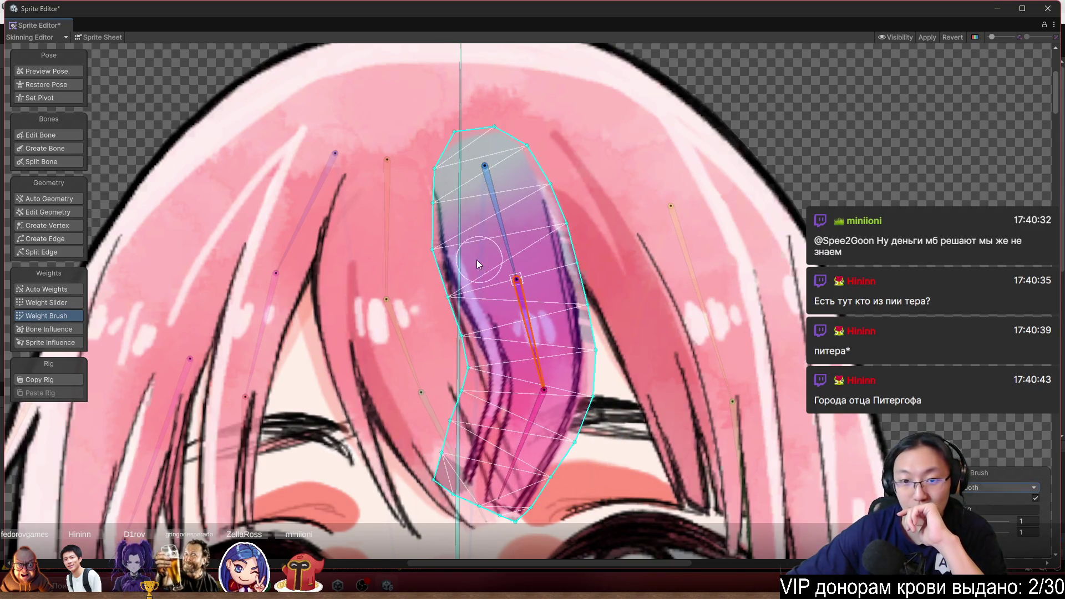
pyautogui.click(507, 254)
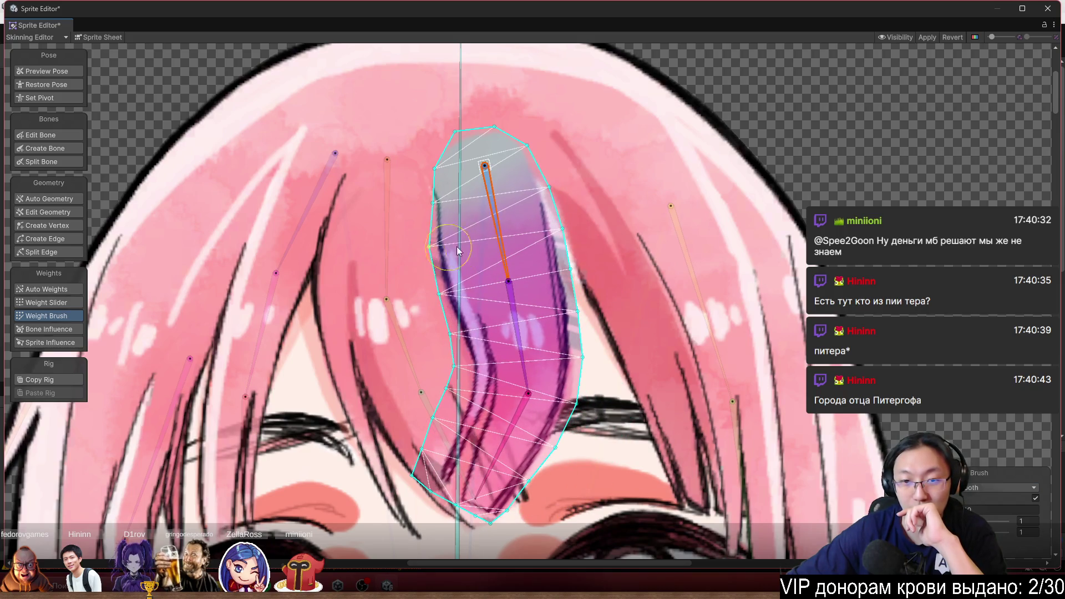
pyautogui.moveTo(462, 253)
pyautogui.mouseDown()
pyautogui.moveTo(555, 205)
pyautogui.moveTo(578, 221)
pyautogui.moveTo(509, 262)
pyautogui.moveTo(511, 366)
pyautogui.moveTo(524, 368)
pyautogui.mouseUp()
pyautogui.scroll(-3, 598, 214)
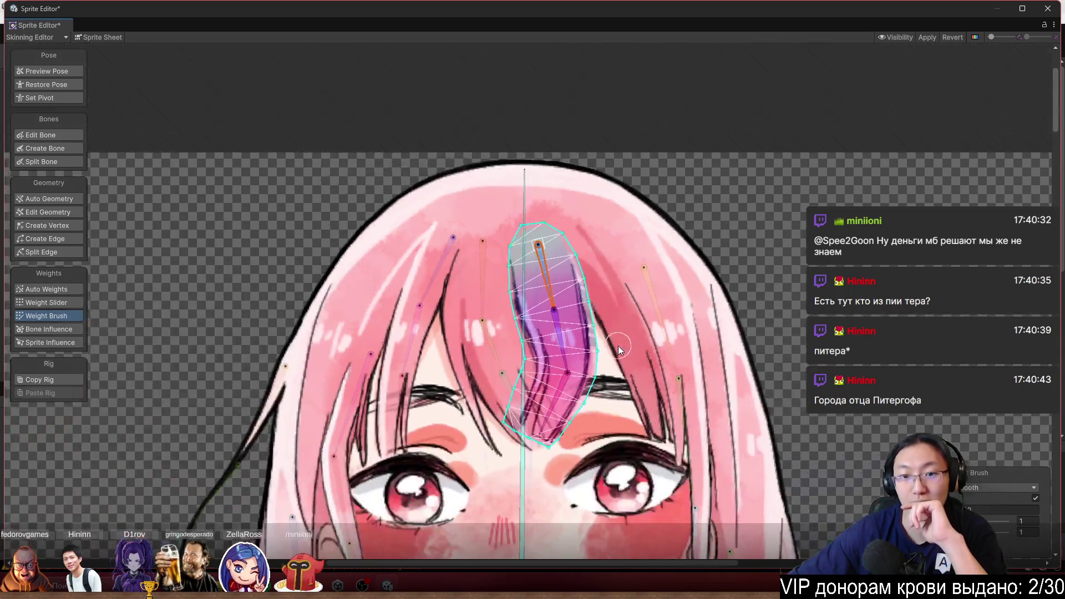
pyautogui.scroll(2, 610, 227)
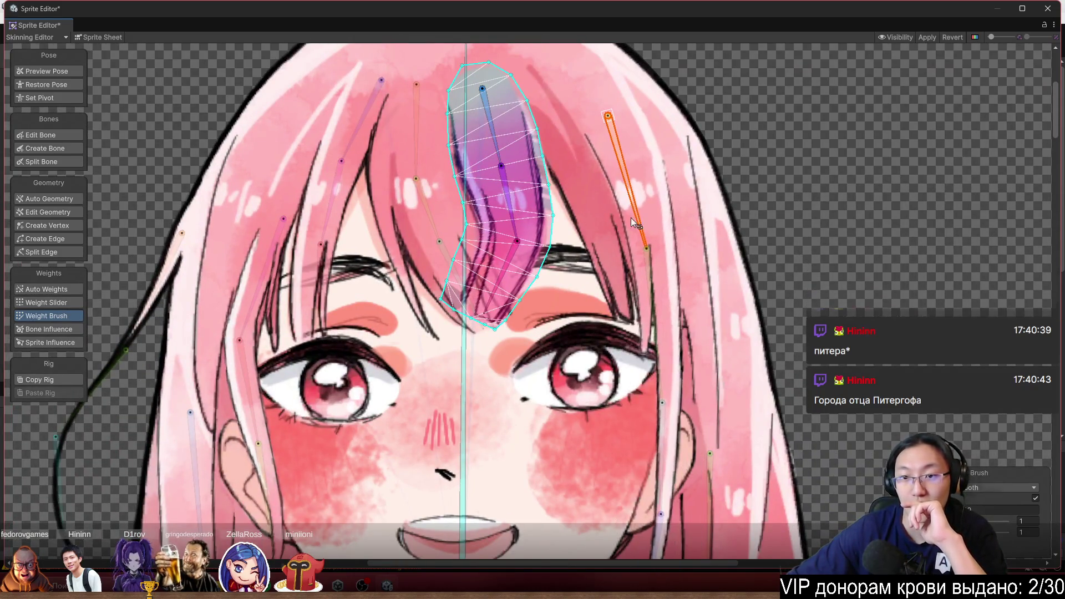
# Select the right hair strand sprite, set the brush to Add And Subtract, and deselect the bone
pyautogui.click(626, 202)
pyautogui.moveTo(471, 318); pyautogui.dragTo(436, 365)
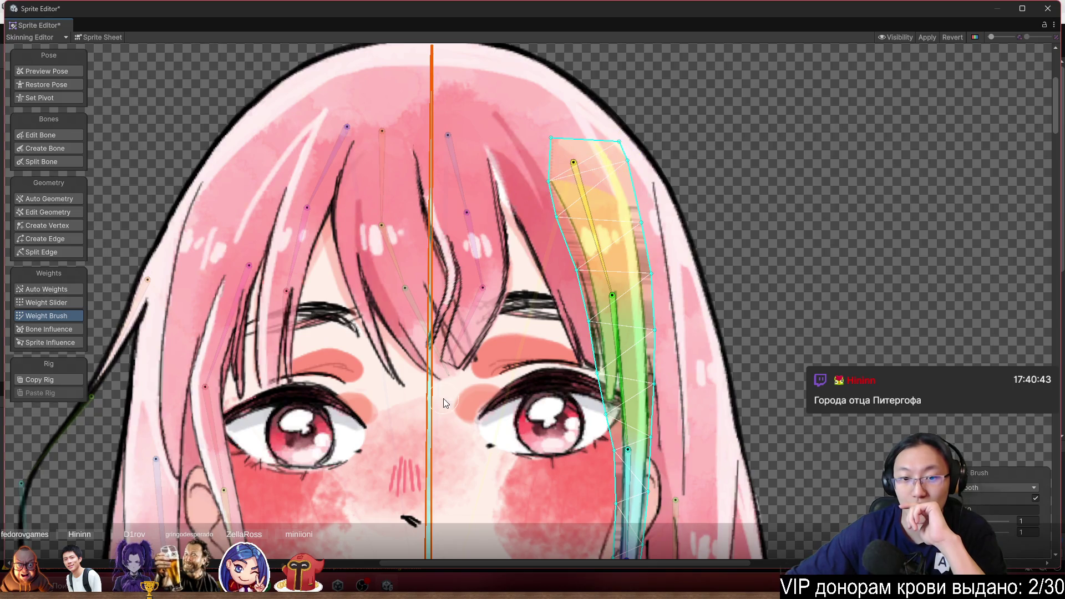
pyautogui.scroll(3, 700, 143)
pyautogui.click(993, 488)
pyautogui.click(988, 501)
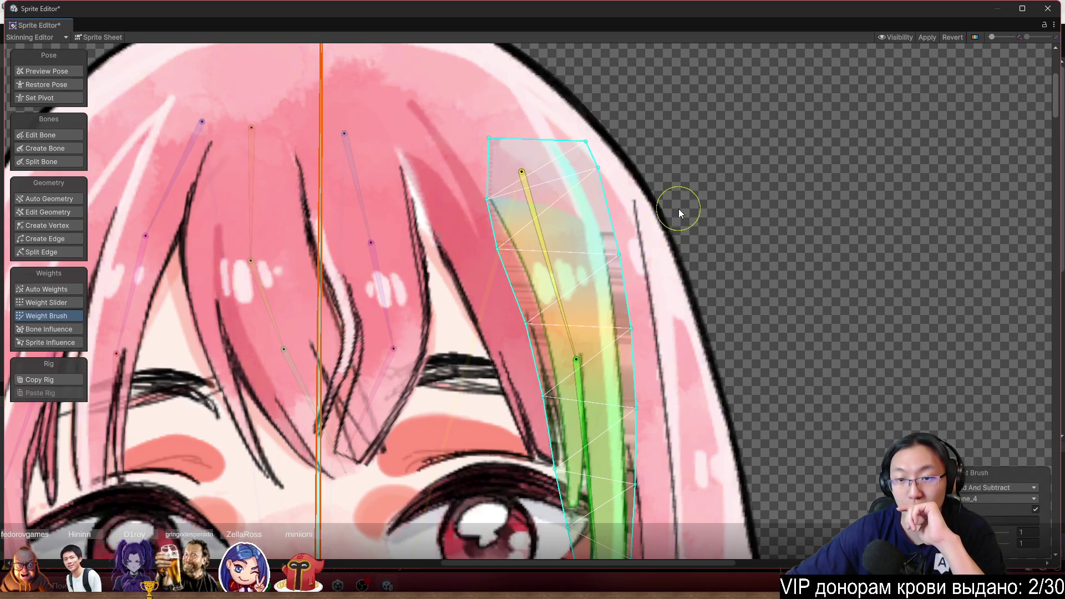
pyautogui.press('Escape')
# Rotate Bone_14 and Bone_15 left so the strand swings across the cheek
pyautogui.scroll(-3, 722, 251)
pyautogui.click(658, 210)
pyautogui.moveTo(649, 253)
pyautogui.mouseDown()
pyautogui.moveTo(647, 288)
pyautogui.moveTo(598, 342)
pyautogui.mouseUp()
pyautogui.moveTo(555, 381)
pyautogui.mouseDown()
pyautogui.moveTo(411, 402)
pyautogui.moveTo(418, 395)
pyautogui.mouseUp()
pyautogui.click(1005, 489)
# Smooth the bent right strand's weights from its upper-right area down to the tip by the nose
pyautogui.click(1005, 518)
pyautogui.moveTo(610, 238)
pyautogui.mouseDown()
pyautogui.moveTo(615, 183)
pyautogui.moveTo(636, 232)
pyautogui.mouseUp()
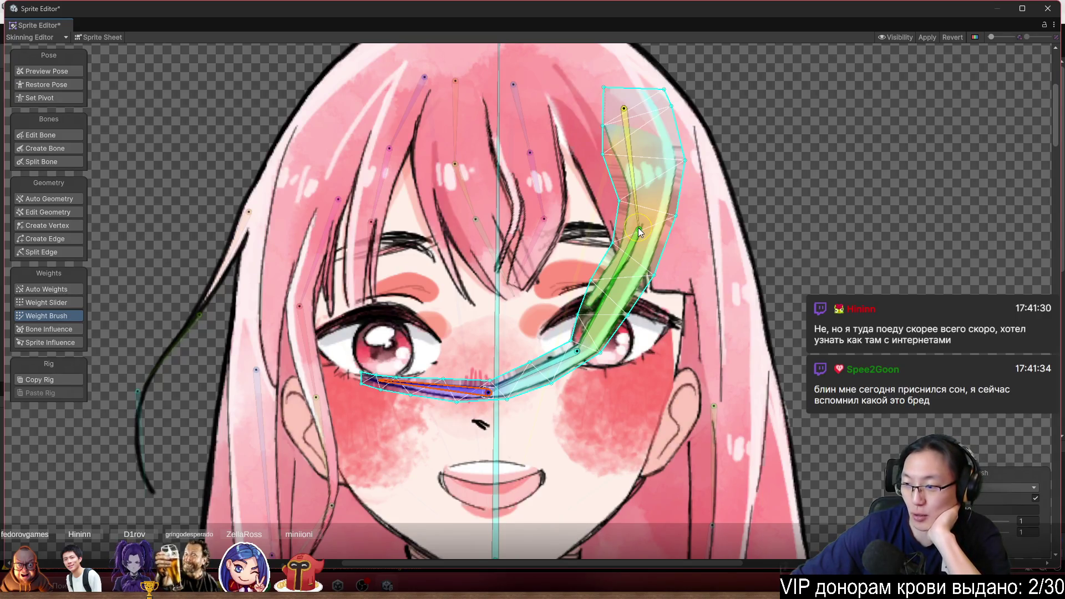
pyautogui.moveTo(614, 177); pyautogui.dragTo(687, 176)
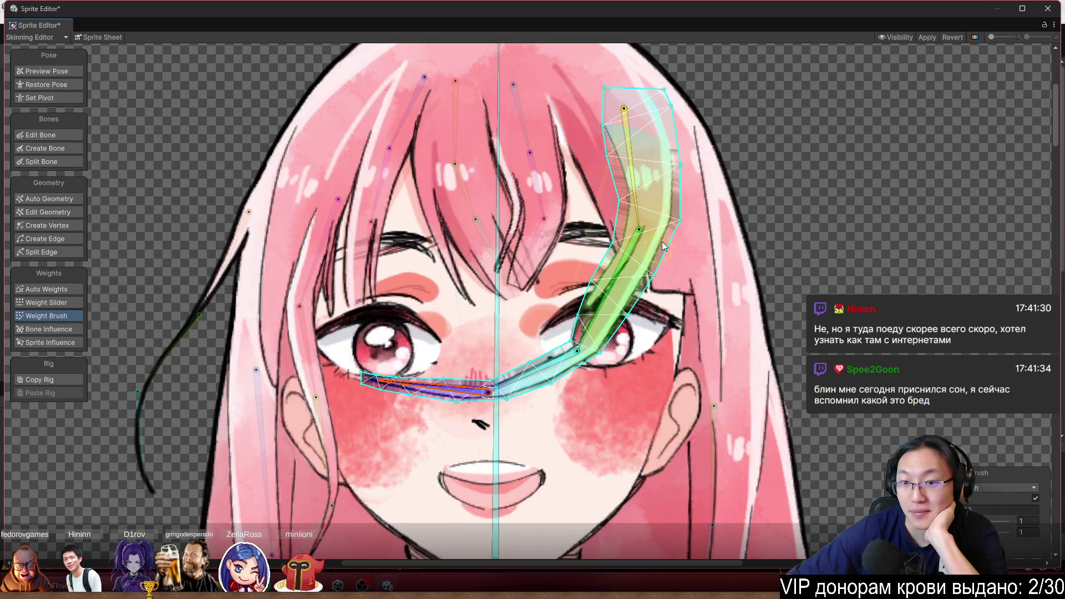
pyautogui.moveTo(667, 244)
pyautogui.mouseDown()
pyautogui.moveTo(630, 309)
pyautogui.moveTo(629, 300)
pyautogui.moveTo(577, 313)
pyautogui.moveTo(604, 283)
pyautogui.moveTo(589, 290)
pyautogui.moveTo(535, 397)
pyautogui.moveTo(621, 310)
pyautogui.moveTo(558, 382)
pyautogui.moveTo(605, 311)
pyautogui.moveTo(560, 360)
pyautogui.moveTo(577, 396)
pyautogui.moveTo(591, 338)
pyautogui.moveTo(556, 380)
pyautogui.moveTo(509, 404)
pyautogui.mouseUp()
pyautogui.moveTo(442, 391)
pyautogui.mouseDown()
pyautogui.moveTo(516, 388)
pyautogui.moveTo(431, 387)
pyautogui.mouseUp()
pyautogui.moveTo(523, 394)
pyautogui.mouseDown()
pyautogui.moveTo(420, 414)
pyautogui.moveTo(527, 415)
pyautogui.mouseUp()
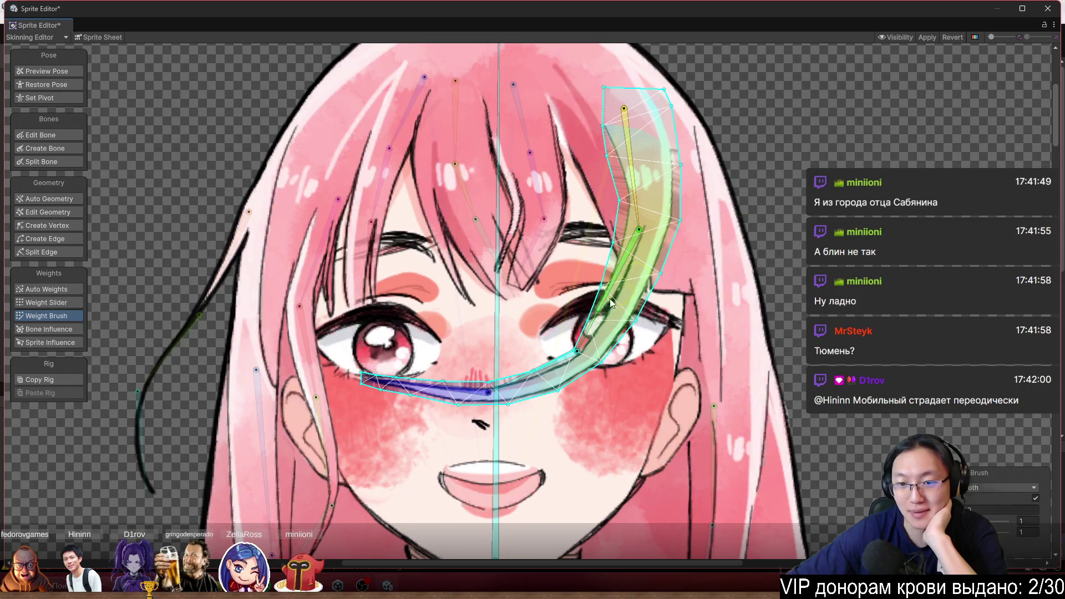
pyautogui.moveTo(613, 257)
pyautogui.mouseDown()
pyautogui.moveTo(624, 327)
pyautogui.moveTo(563, 378)
pyautogui.moveTo(583, 455)
pyautogui.moveTo(596, 474)
pyautogui.moveTo(665, 492)
pyautogui.moveTo(641, 379)
pyautogui.moveTo(571, 399)
pyautogui.moveTo(579, 425)
pyautogui.moveTo(675, 483)
pyautogui.moveTo(661, 487)
pyautogui.moveTo(552, 378)
pyautogui.mouseUp()
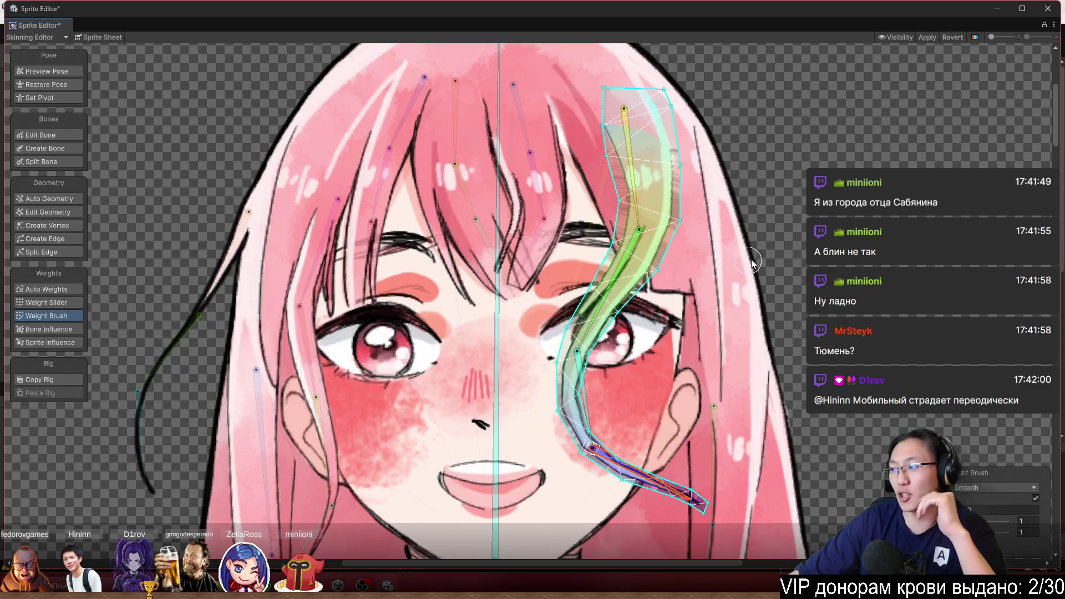
# Bend the strand's bones right and downward to test, smoothing along the bone between tests
pyautogui.moveTo(617, 276)
pyautogui.mouseDown()
pyautogui.moveTo(705, 294)
pyautogui.moveTo(698, 206)
pyautogui.mouseUp()
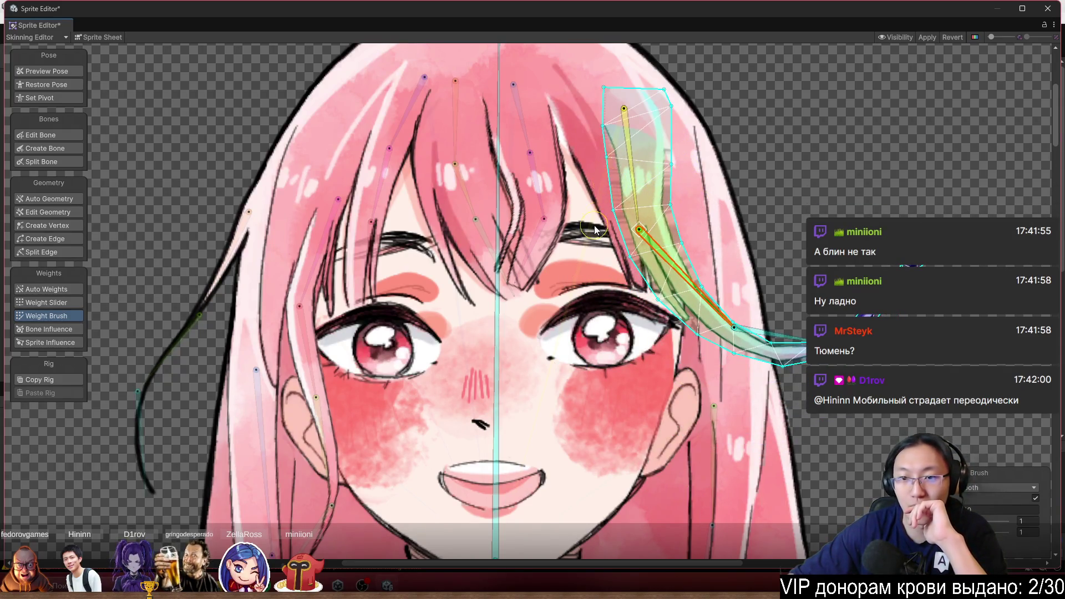
pyautogui.moveTo(677, 221); pyautogui.dragTo(735, 333)
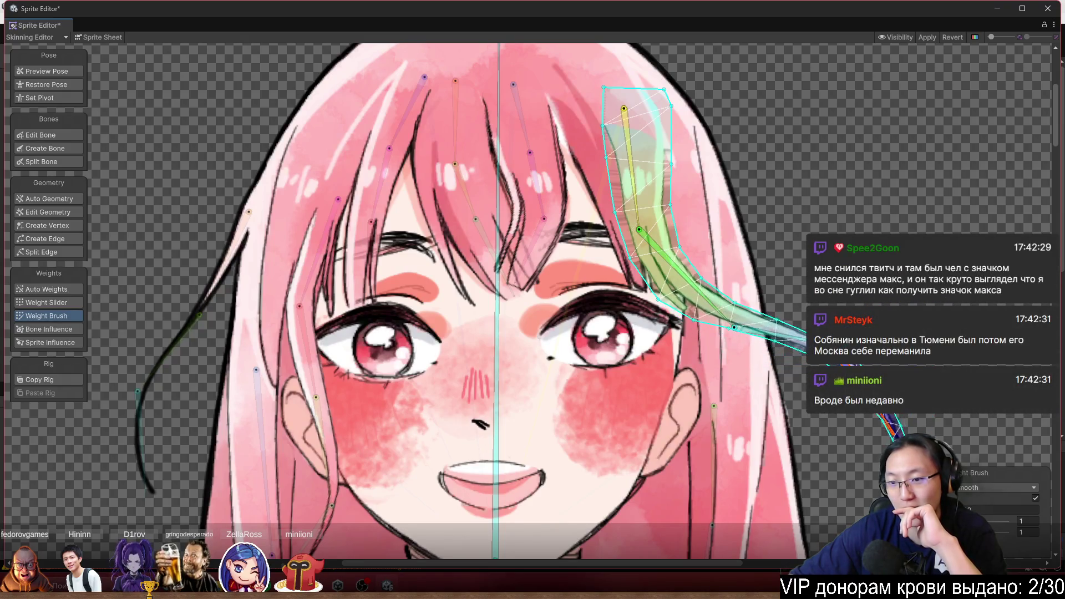
pyautogui.moveTo(782, 340); pyautogui.dragTo(754, 373)
pyautogui.scroll(2, 754, 374)
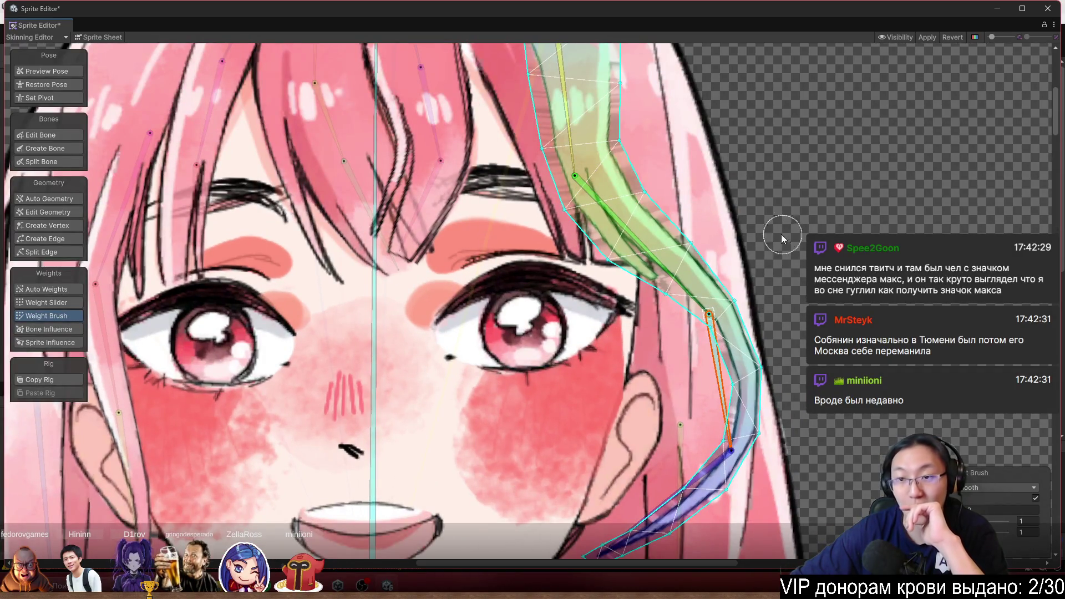
pyautogui.scroll(-2, 784, 244)
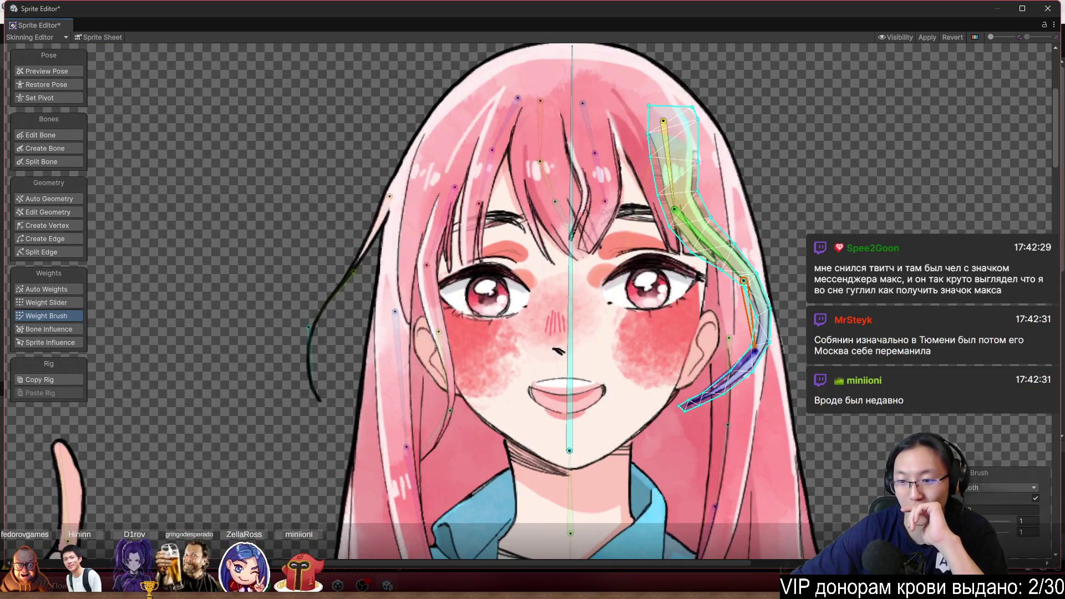
pyautogui.moveTo(688, 211)
pyautogui.mouseDown()
pyautogui.moveTo(716, 266)
pyautogui.moveTo(688, 311)
pyautogui.moveTo(657, 330)
pyautogui.moveTo(632, 400)
pyautogui.moveTo(648, 400)
pyautogui.moveTo(664, 424)
pyautogui.mouseUp()
pyautogui.scroll(-2, 733, 355)
pyautogui.scroll(3, 622, 205)
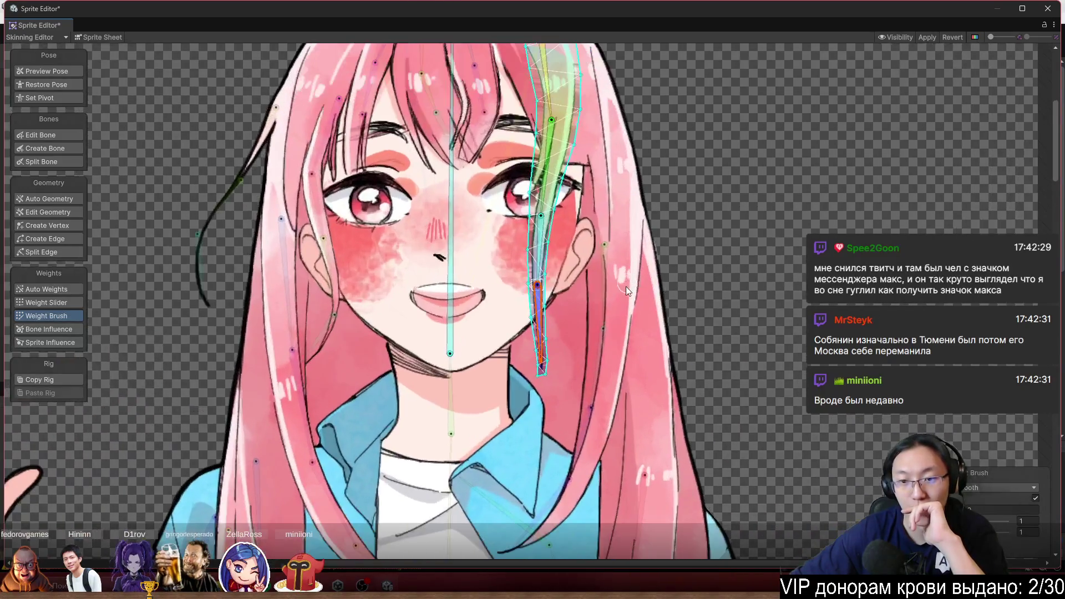
# Touch up the long strand's weights and bend-test the centre face bone and hair bone
pyautogui.moveTo(609, 292); pyautogui.dragTo(616, 286)
pyautogui.scroll(3, 610, 299)
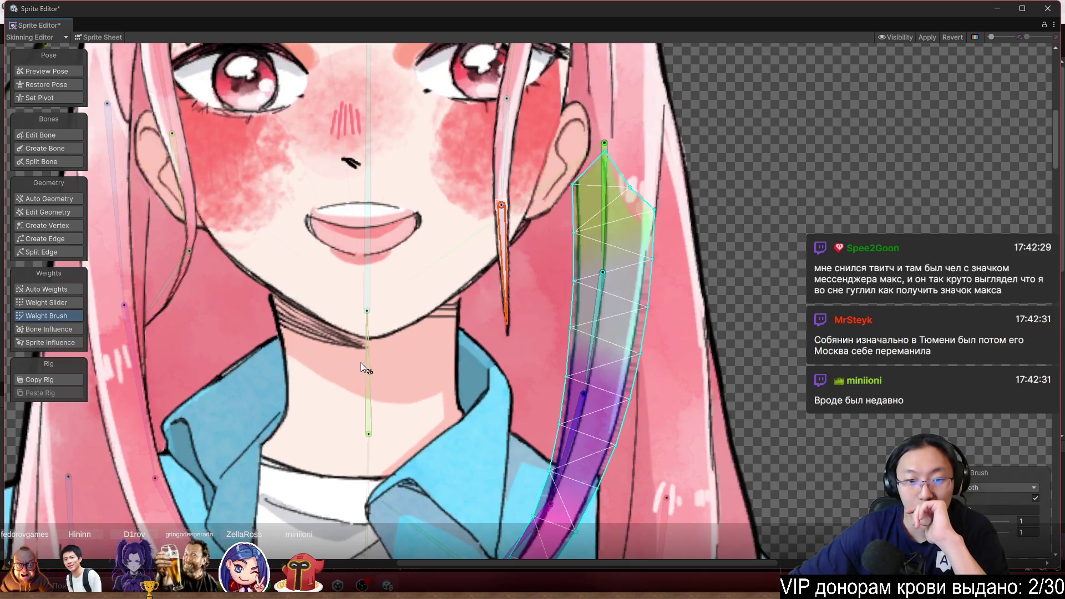
pyautogui.click(365, 366)
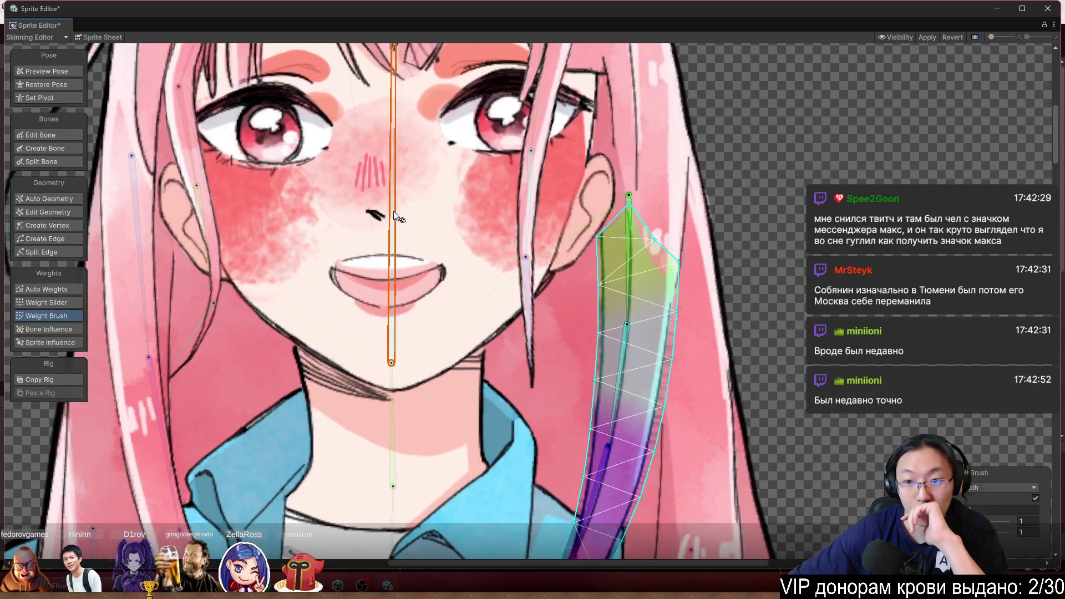
pyautogui.moveTo(394, 210); pyautogui.dragTo(421, 198)
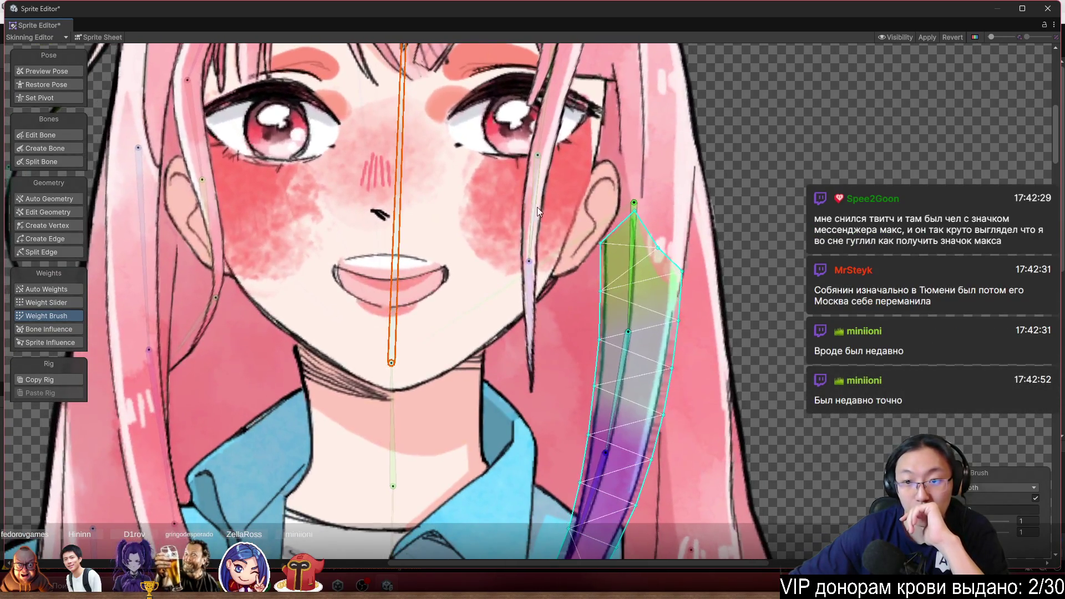
pyautogui.click(638, 230)
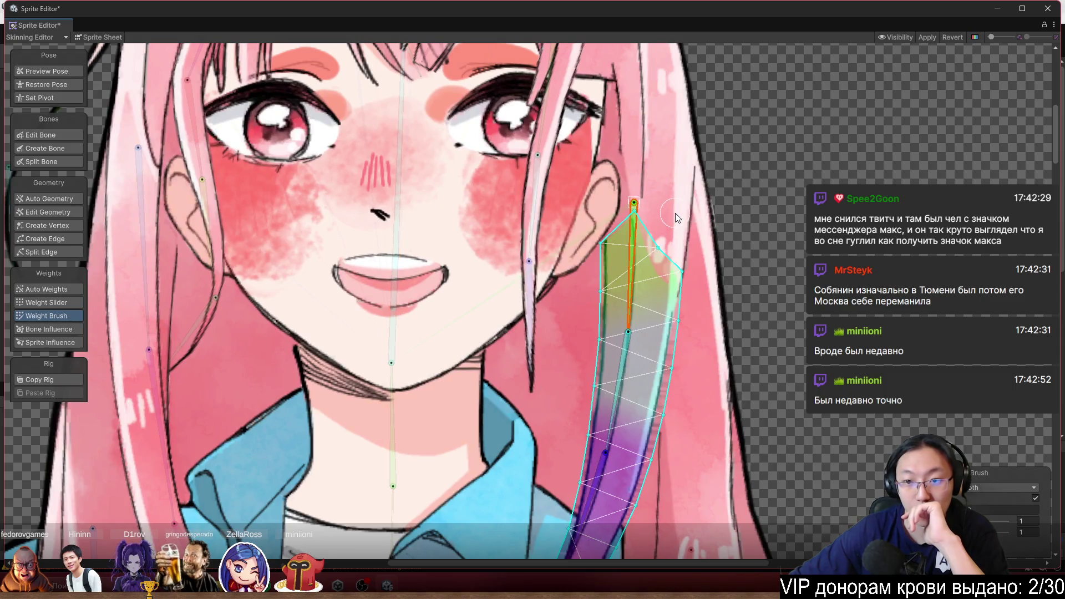
pyautogui.click(401, 281)
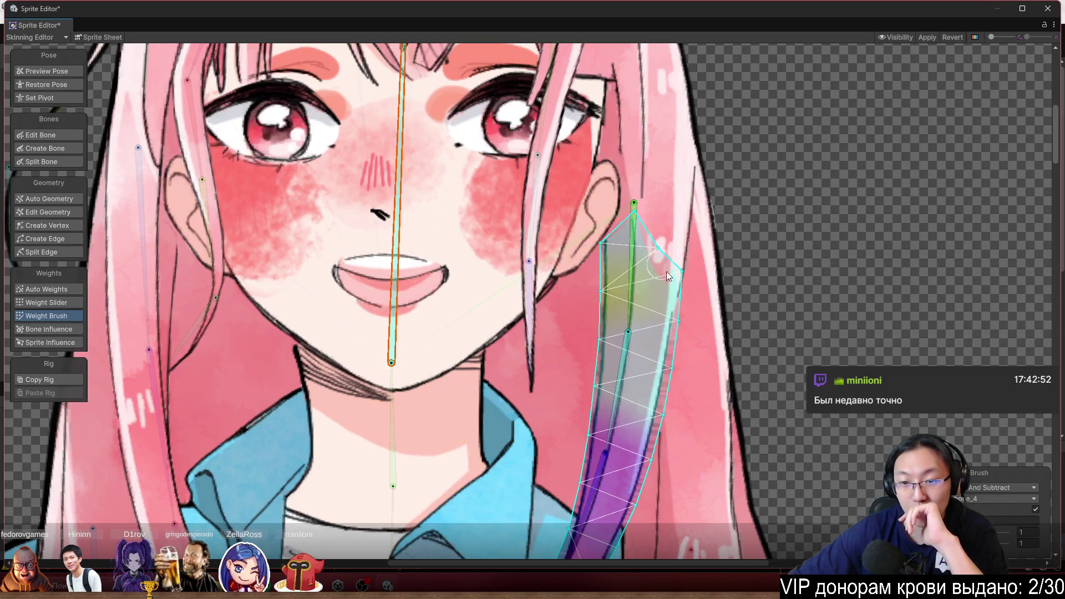
pyautogui.moveTo(635, 307)
pyautogui.mouseDown()
pyautogui.moveTo(618, 319)
pyautogui.moveTo(637, 356)
pyautogui.moveTo(615, 364)
pyautogui.moveTo(635, 370)
pyautogui.mouseUp()
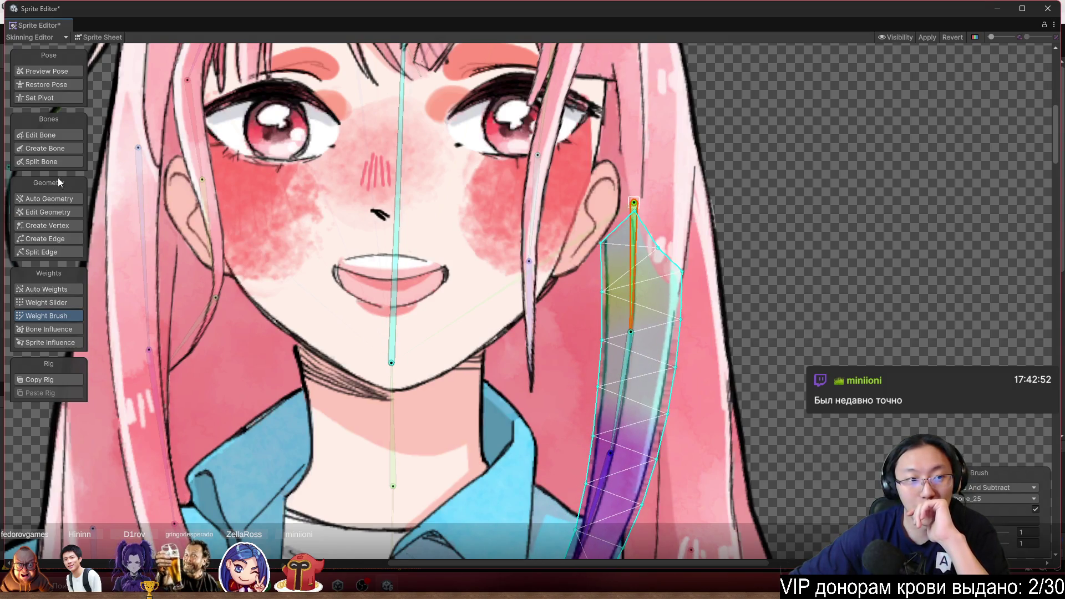
# In Edit Bone mode, drag the long strand's chain joints, including bone_25 and bone_26, lower
pyautogui.click(64, 135)
pyautogui.moveTo(623, 191); pyautogui.dragTo(638, 287)
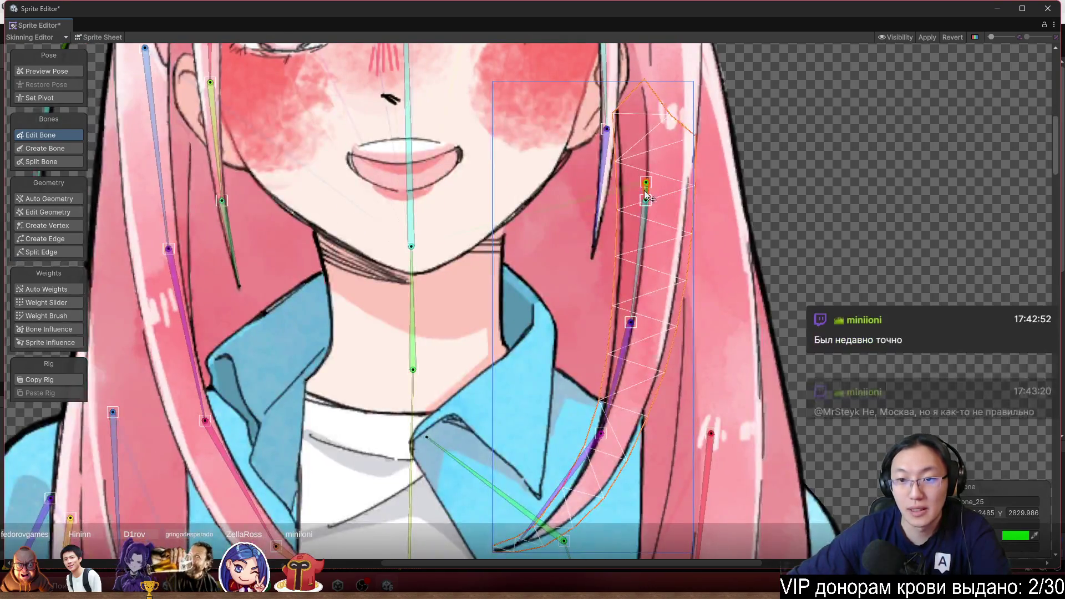
pyautogui.moveTo(647, 201); pyautogui.dragTo(620, 386)
pyautogui.moveTo(600, 433)
pyautogui.mouseDown()
pyautogui.moveTo(581, 490)
pyautogui.moveTo(524, 551)
pyautogui.moveTo(493, 550)
pyautogui.mouseUp()
pyautogui.moveTo(620, 386)
pyautogui.mouseDown()
pyautogui.moveTo(595, 472)
pyautogui.moveTo(598, 460)
pyautogui.mouseUp()
pyautogui.moveTo(639, 289); pyautogui.dragTo(637, 333)
pyautogui.moveTo(648, 183); pyautogui.dragTo(653, 207)
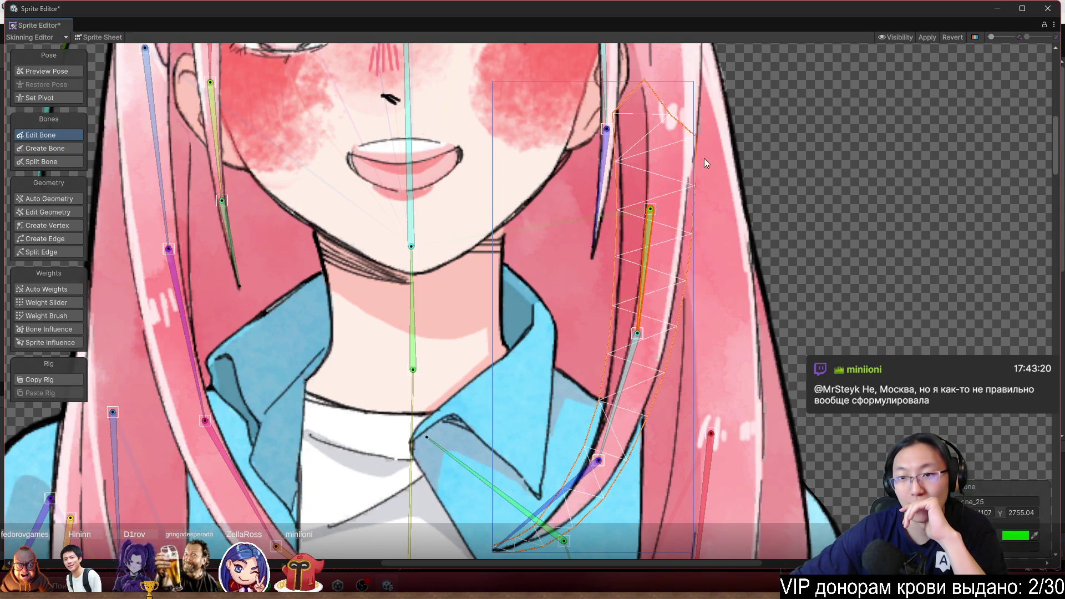
# Return to the Weight Brush, select the curled strand's hair bone, and bend-test it
pyautogui.scroll(-1, 661, 235)
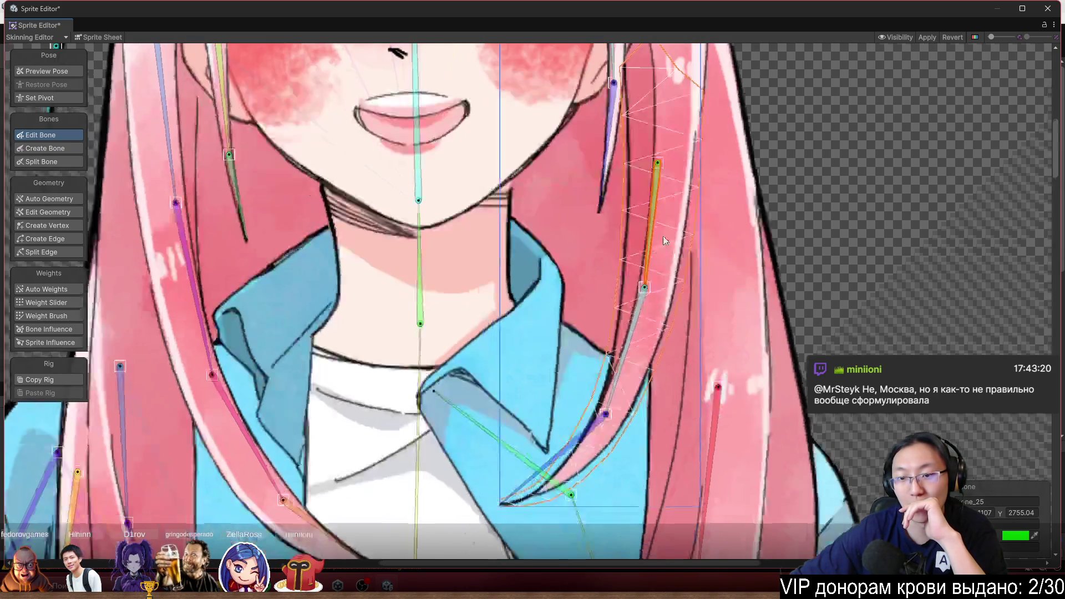
pyautogui.click(54, 316)
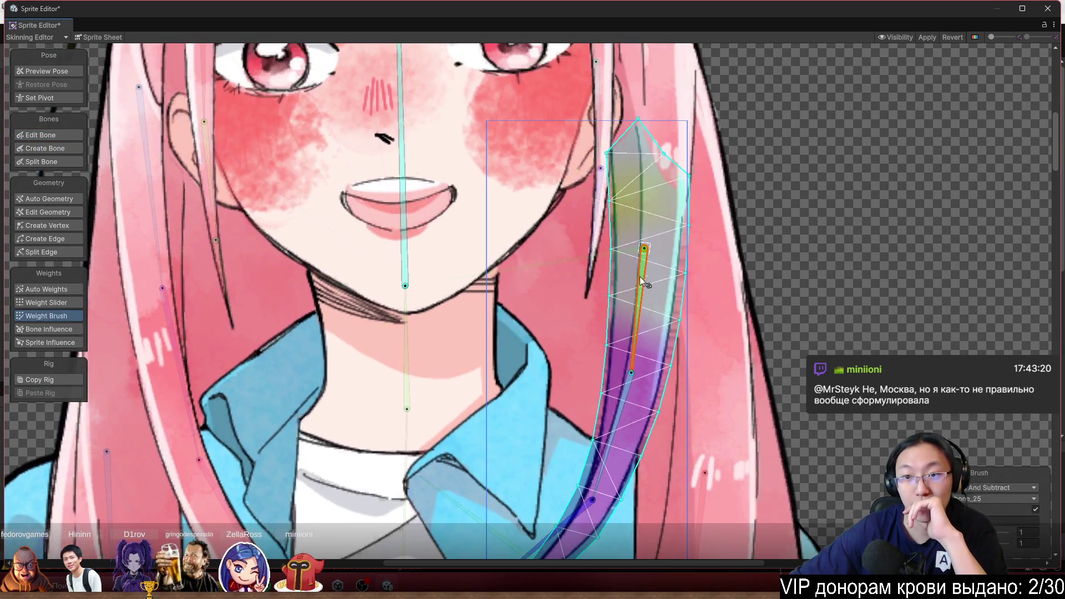
pyautogui.scroll(2, 641, 276)
pyautogui.click(411, 265)
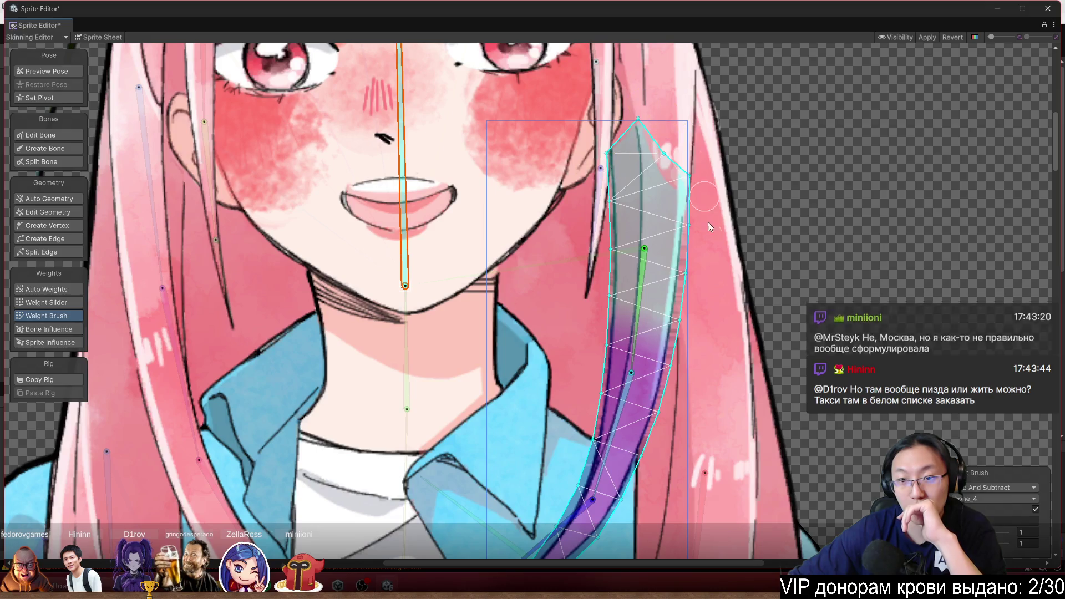
pyautogui.click(643, 314)
pyautogui.scroll(-2, 611, 354)
pyautogui.moveTo(642, 311); pyautogui.dragTo(603, 358)
# Paint weights for the curled strand's lower, middle and upper bones in turn
pyautogui.click(511, 399)
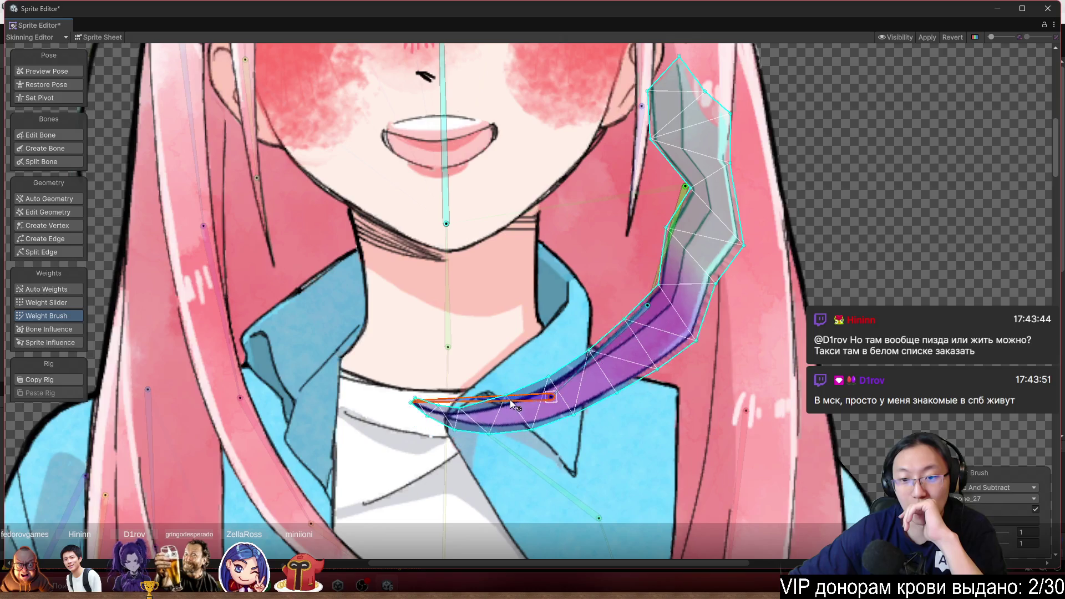
pyautogui.moveTo(510, 399); pyautogui.dragTo(627, 326)
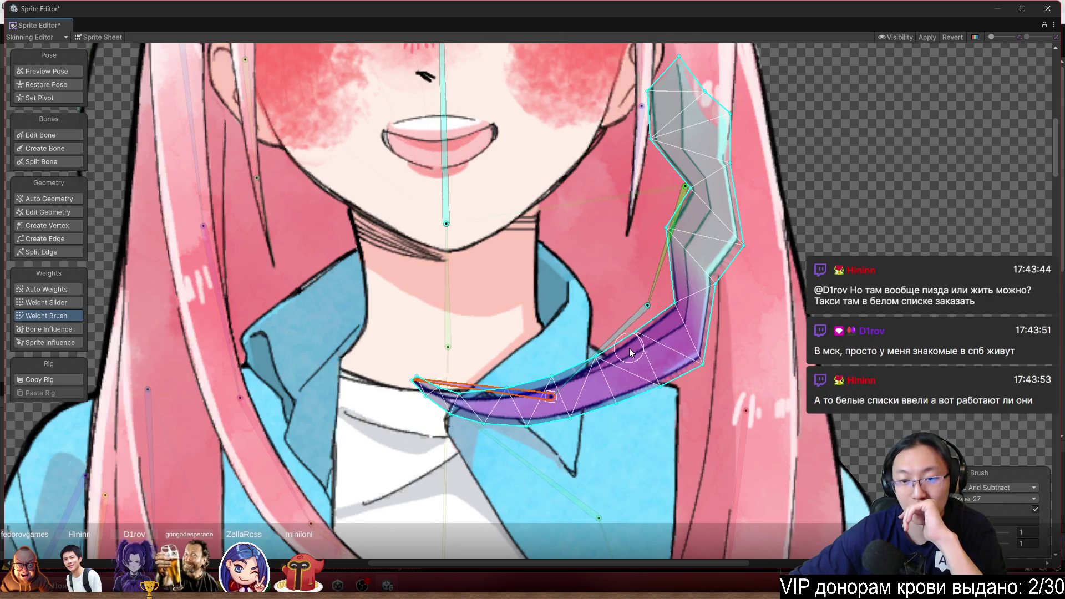
pyautogui.click(629, 324)
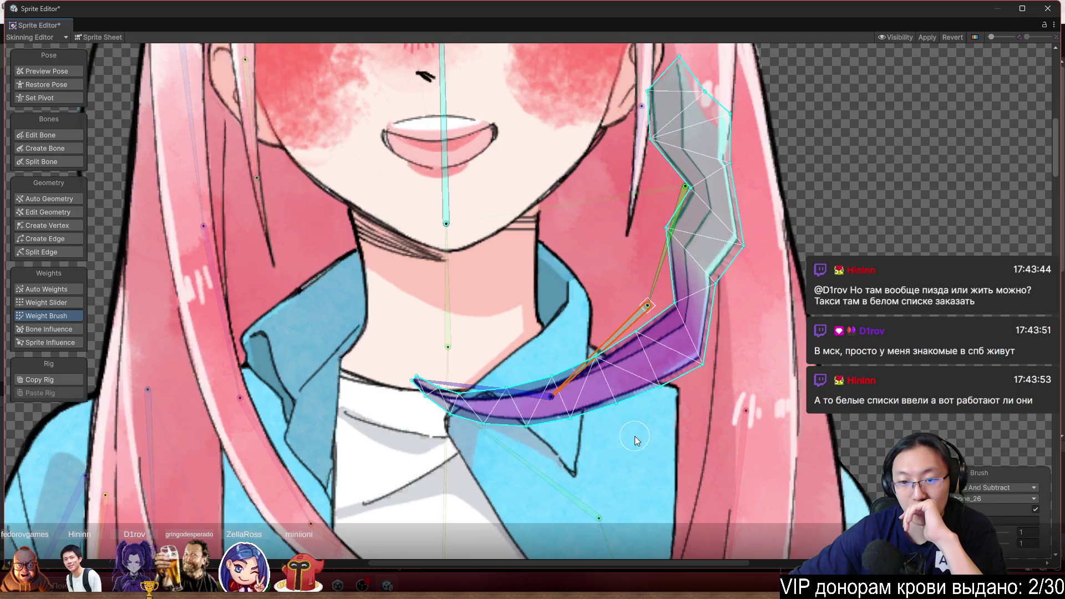
pyautogui.moveTo(568, 371)
pyautogui.mouseDown()
pyautogui.moveTo(630, 417)
pyautogui.moveTo(597, 375)
pyautogui.moveTo(669, 385)
pyautogui.moveTo(683, 261)
pyautogui.mouseUp()
pyautogui.click(669, 229)
pyautogui.moveTo(674, 255)
pyautogui.mouseDown()
pyautogui.moveTo(663, 286)
pyautogui.moveTo(693, 300)
pyautogui.moveTo(737, 288)
pyautogui.moveTo(721, 249)
pyautogui.moveTo(661, 183)
pyautogui.moveTo(631, 188)
pyautogui.mouseUp()
pyautogui.moveTo(740, 195); pyautogui.dragTo(606, 231)
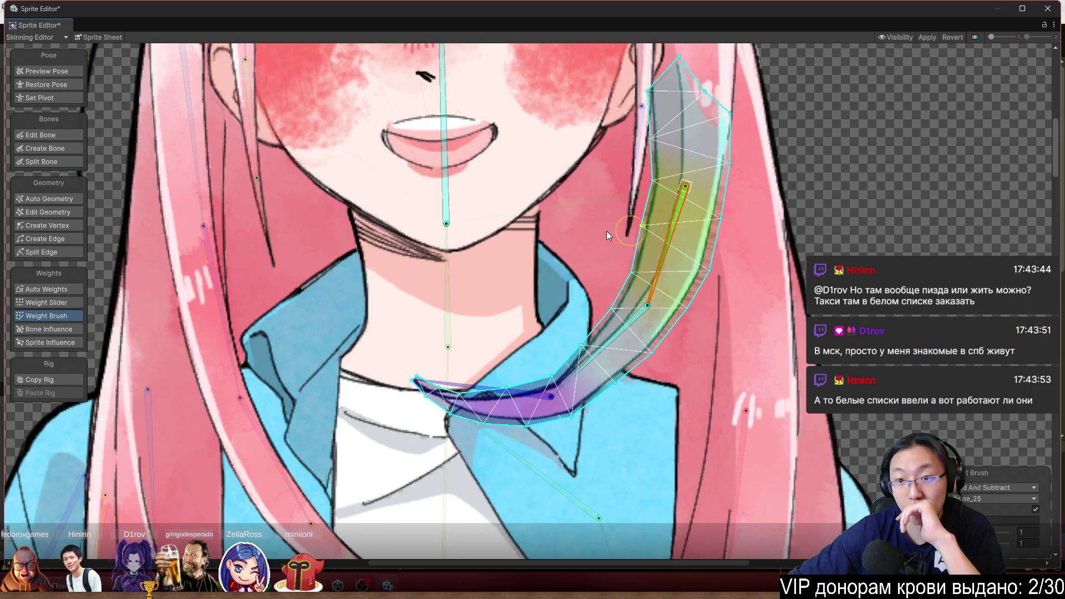
pyautogui.moveTo(653, 272); pyautogui.dragTo(616, 302)
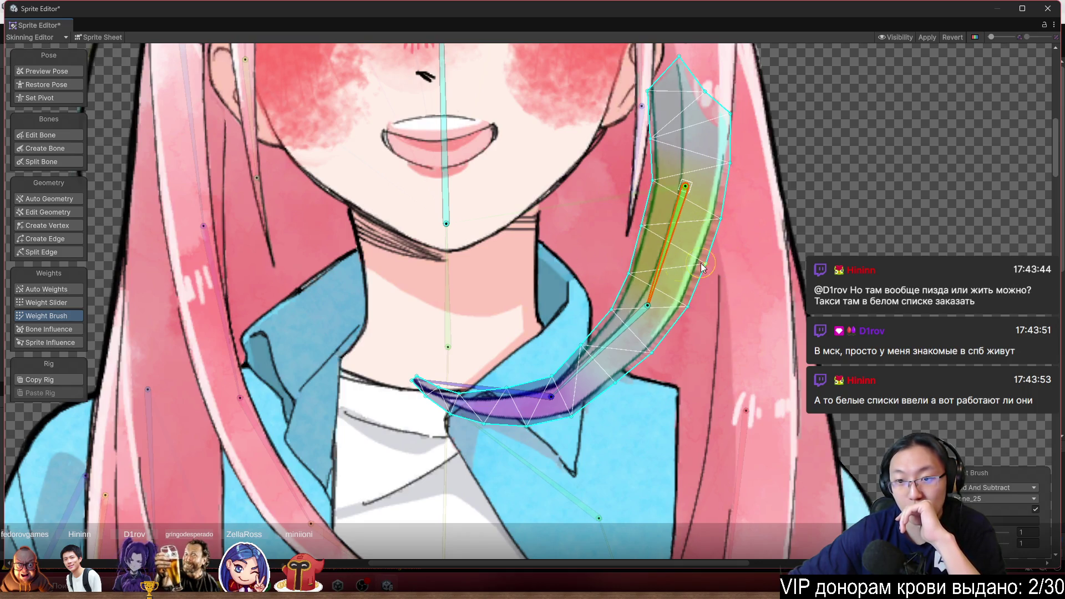
# Bend the lower bone up-left to test, then set the Weight Brush mode to Smooth
pyautogui.moveTo(636, 324)
pyautogui.mouseDown()
pyautogui.moveTo(648, 361)
pyautogui.moveTo(581, 341)
pyautogui.moveTo(577, 330)
pyautogui.mouseUp()
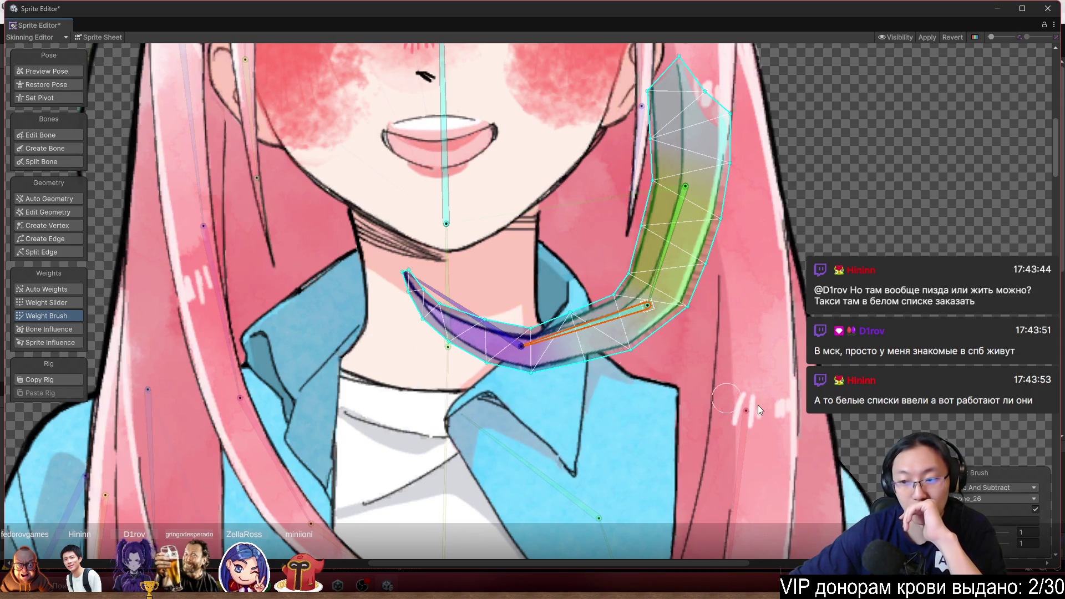
pyautogui.click(47, 302)
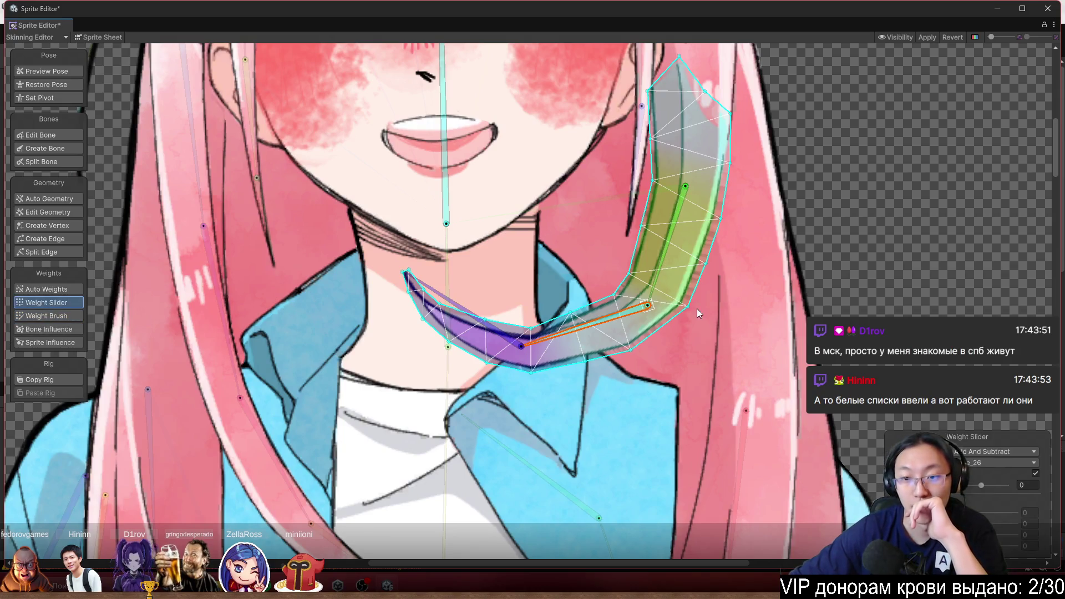
pyautogui.click(75, 317)
pyautogui.click(976, 488)
pyautogui.click(993, 517)
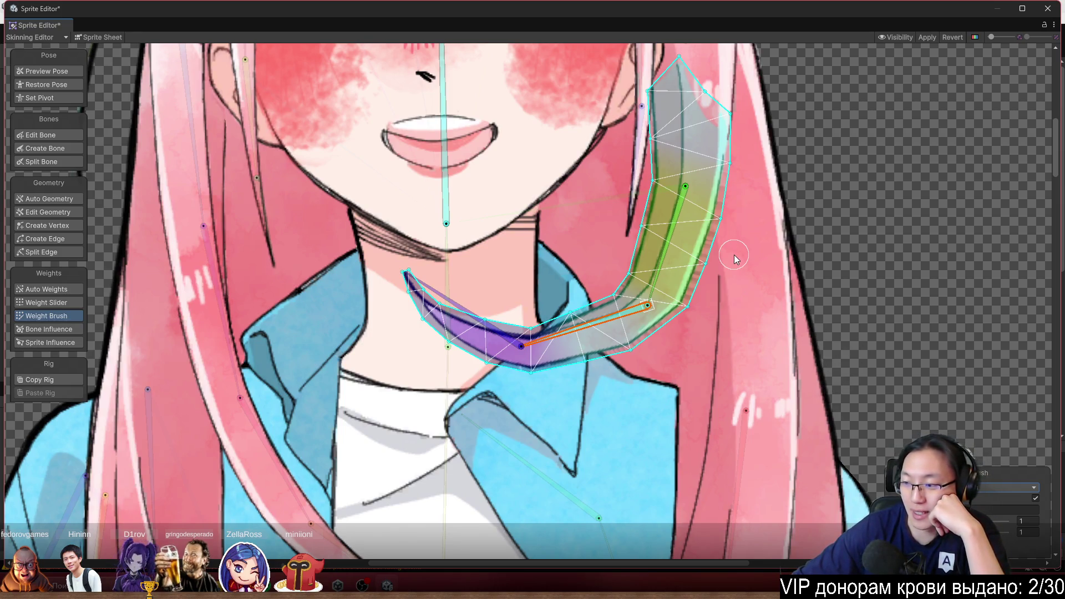
pyautogui.scroll(2, 708, 237)
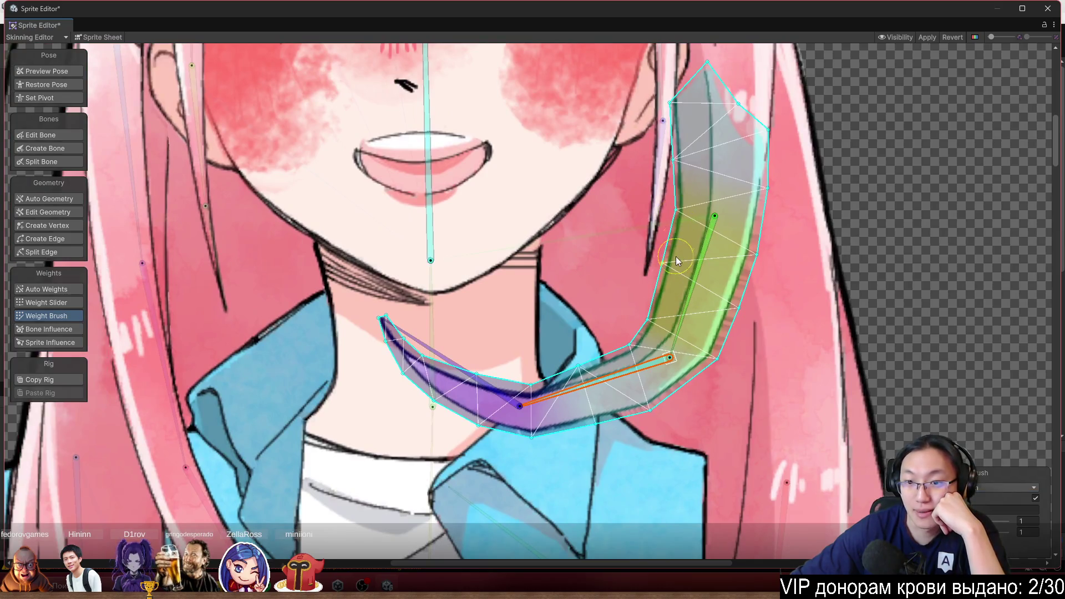
# Smooth the curled strand's weights along its left and right edges, lower band and bend
pyautogui.moveTo(652, 337); pyautogui.dragTo(668, 270)
pyautogui.moveTo(736, 261); pyautogui.dragTo(742, 282)
pyautogui.moveTo(590, 438)
pyautogui.mouseDown()
pyautogui.moveTo(655, 388)
pyautogui.moveTo(665, 353)
pyautogui.moveTo(536, 404)
pyautogui.mouseUp()
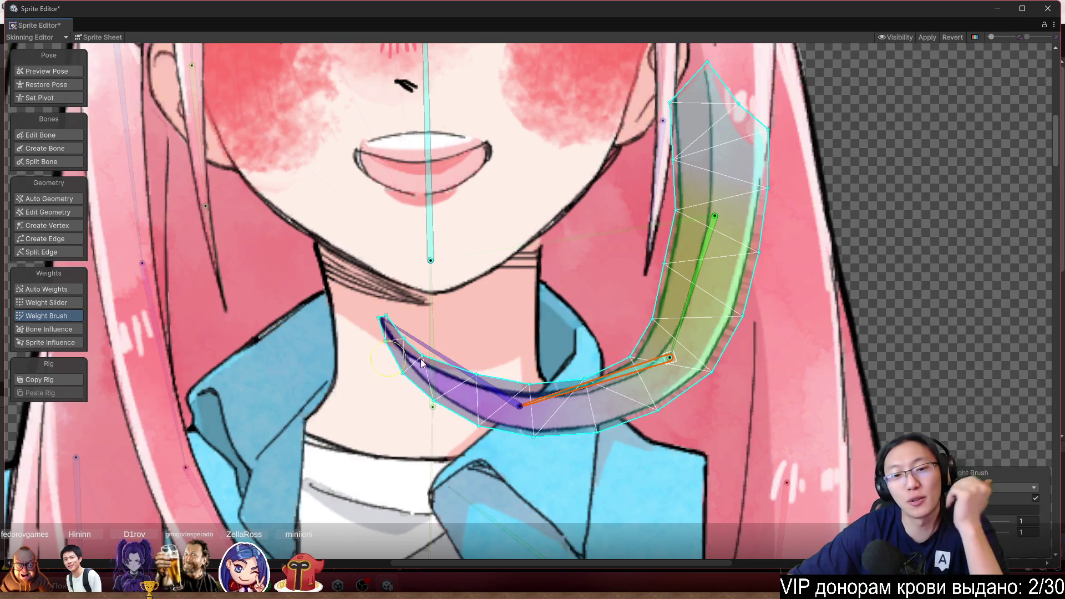
pyautogui.moveTo(535, 423); pyautogui.dragTo(631, 426)
pyautogui.moveTo(717, 375)
pyautogui.mouseDown()
pyautogui.moveTo(630, 363)
pyautogui.moveTo(506, 401)
pyautogui.moveTo(486, 441)
pyautogui.mouseUp()
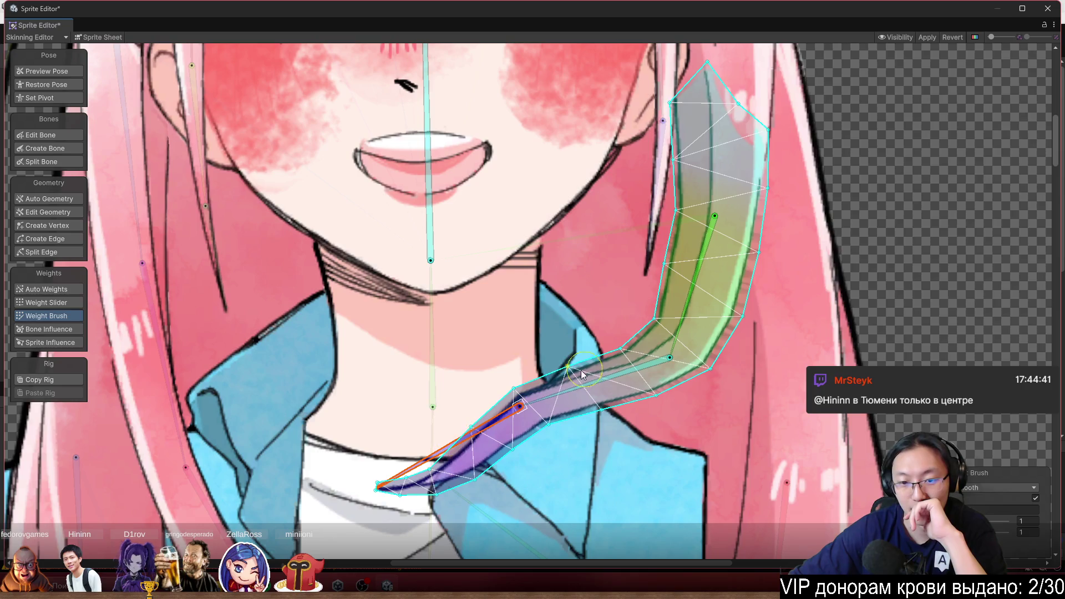
pyautogui.moveTo(528, 401); pyautogui.dragTo(645, 347)
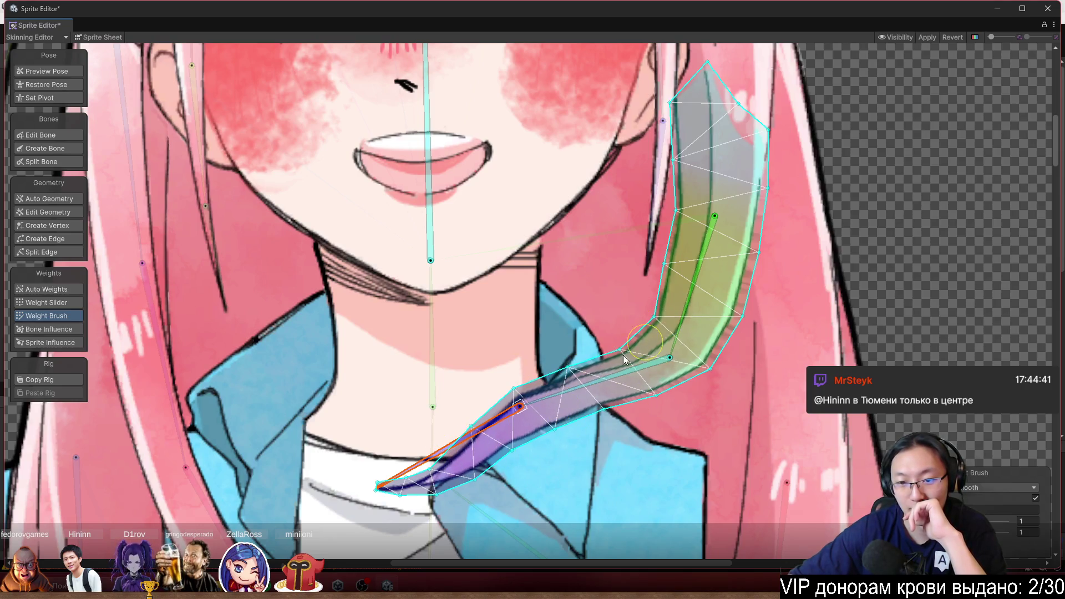
pyautogui.moveTo(641, 411); pyautogui.dragTo(760, 314)
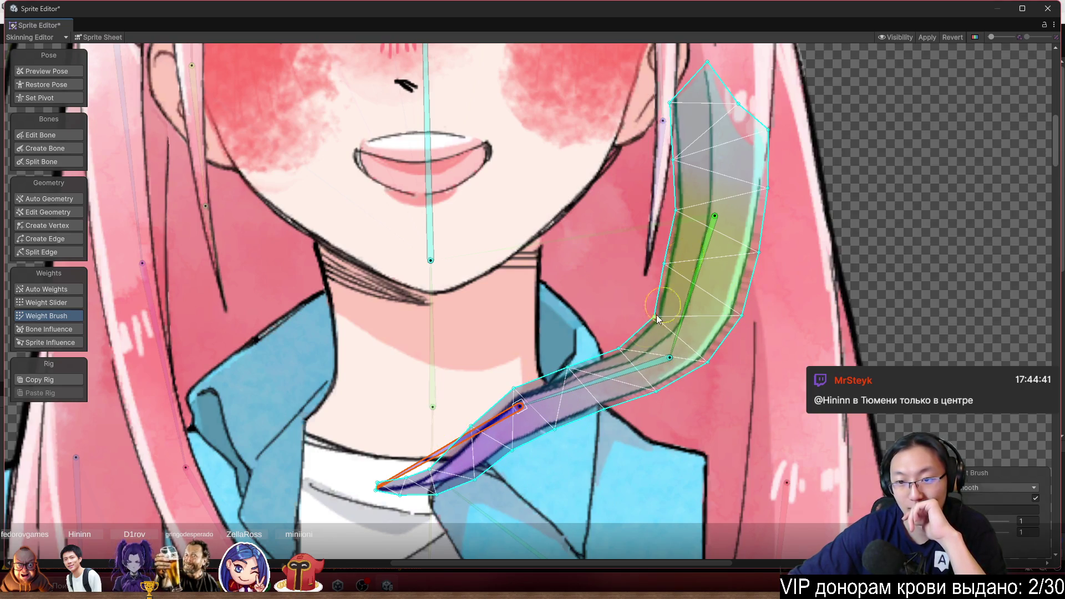
# Rotate the middle and lower bones down-left to test, smoothing the right edge once more
pyautogui.moveTo(621, 384)
pyautogui.mouseDown()
pyautogui.moveTo(631, 412)
pyautogui.moveTo(678, 451)
pyautogui.moveTo(670, 467)
pyautogui.moveTo(706, 471)
pyautogui.mouseUp()
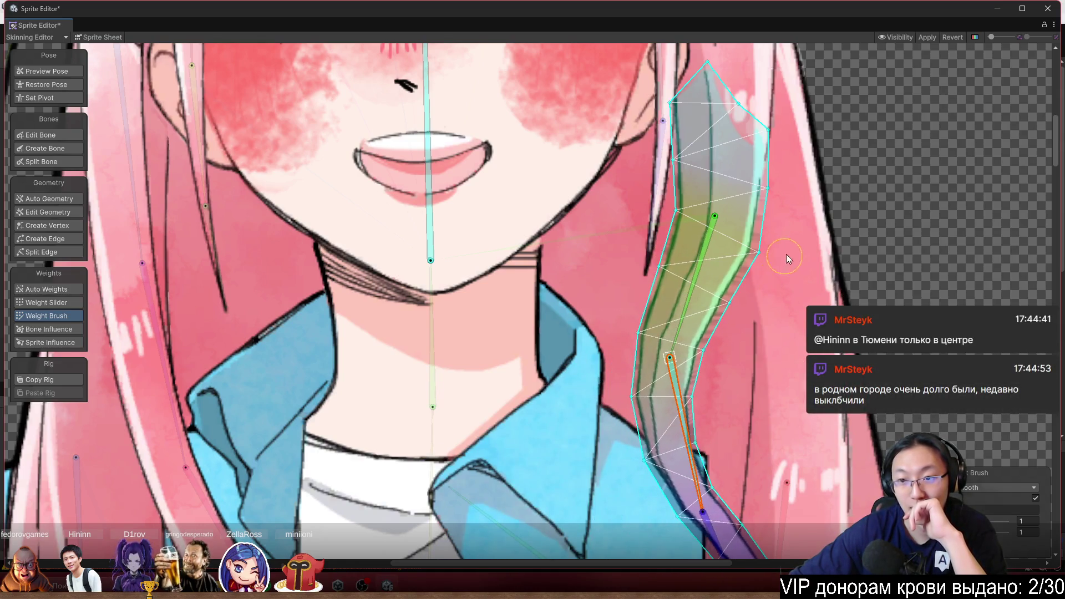
pyautogui.moveTo(769, 264); pyautogui.dragTo(759, 269)
pyautogui.scroll(-3, 673, 342)
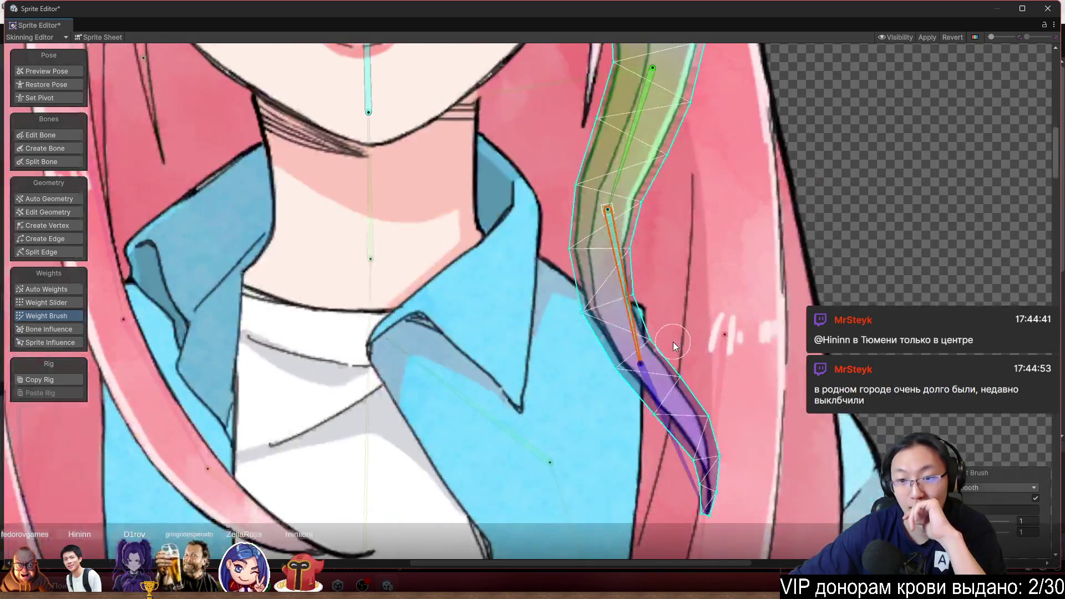
pyautogui.moveTo(643, 349)
pyautogui.mouseDown()
pyautogui.moveTo(544, 358)
pyautogui.moveTo(519, 327)
pyautogui.moveTo(512, 367)
pyautogui.moveTo(468, 326)
pyautogui.moveTo(473, 338)
pyautogui.mouseUp()
# Select the right front hair strand's bone and rotate it left to test bending
pyautogui.scroll(-3, 599, 322)
pyautogui.scroll(-2, 621, 306)
pyautogui.scroll(4, 675, 266)
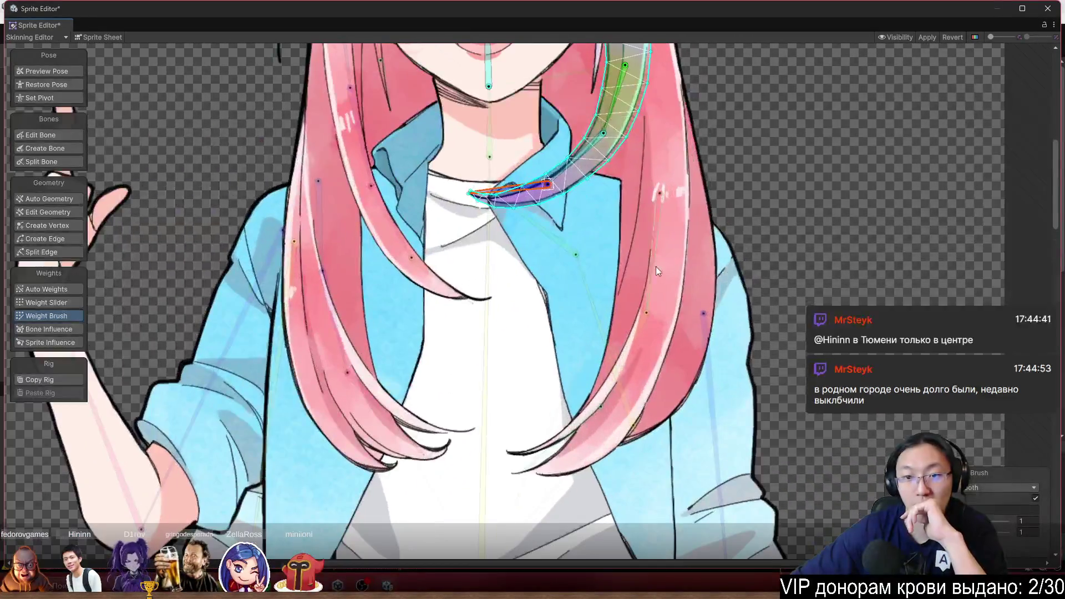
pyautogui.scroll(-3, 615, 341)
pyautogui.scroll(5, 641, 292)
pyautogui.click(637, 358)
pyautogui.scroll(-3, 644, 377)
pyautogui.scroll(3, 631, 418)
pyautogui.moveTo(631, 418); pyautogui.dragTo(608, 410)
# Select the hair sprite and smooth its weights along the right edge and lower end
pyautogui.click(731, 281)
pyautogui.scroll(-2, 733, 275)
pyautogui.scroll(3, 774, 255)
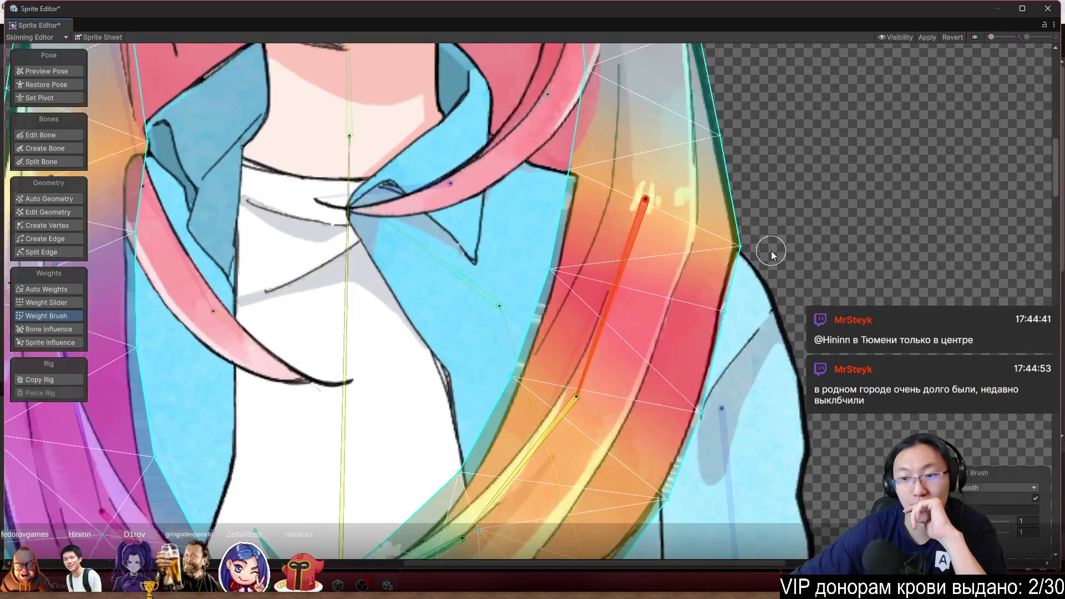
pyautogui.moveTo(749, 241); pyautogui.dragTo(735, 254)
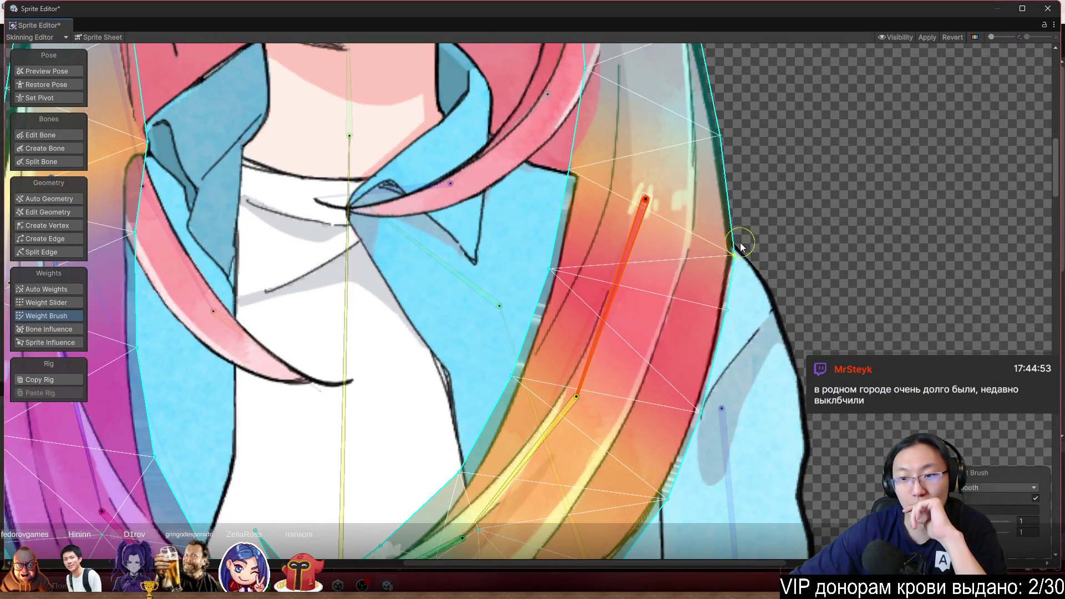
pyautogui.scroll(-2, 679, 424)
pyautogui.scroll(2, 594, 323)
pyautogui.moveTo(595, 323)
pyautogui.mouseDown()
pyautogui.moveTo(574, 319)
pyautogui.moveTo(499, 349)
pyautogui.mouseUp()
pyautogui.moveTo(431, 371)
pyautogui.mouseDown()
pyautogui.moveTo(519, 296)
pyautogui.moveTo(521, 339)
pyautogui.moveTo(470, 322)
pyautogui.mouseUp()
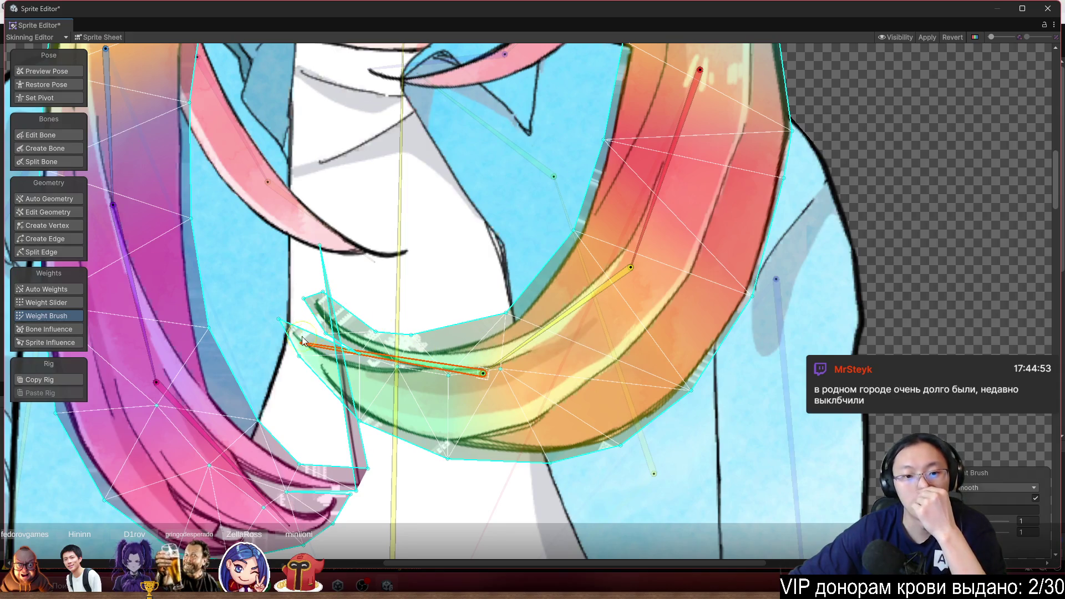
pyautogui.moveTo(467, 433); pyautogui.dragTo(516, 477)
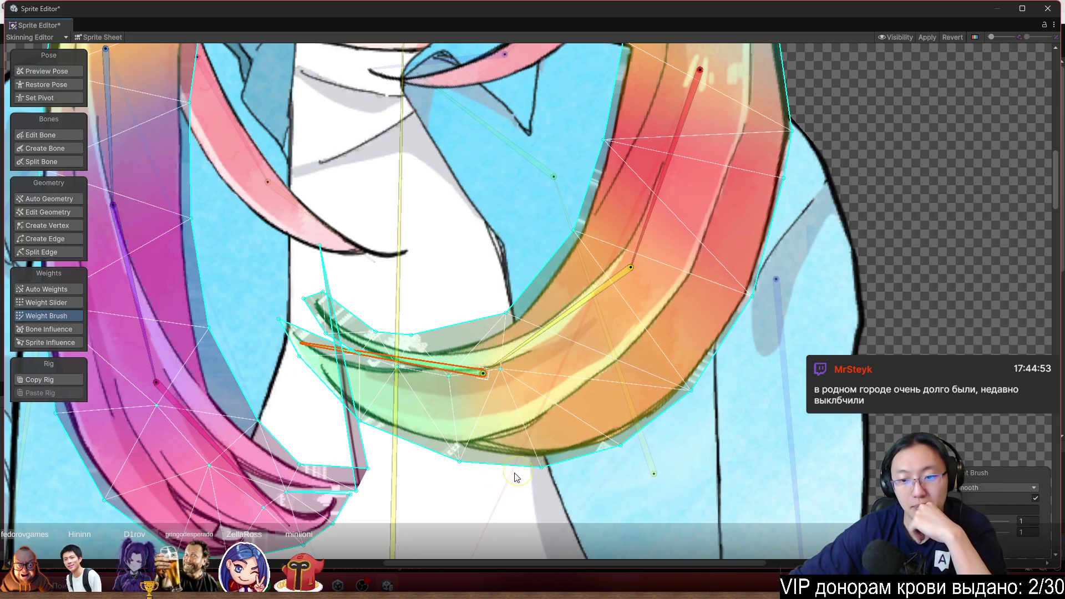
pyautogui.moveTo(737, 353); pyautogui.dragTo(742, 321)
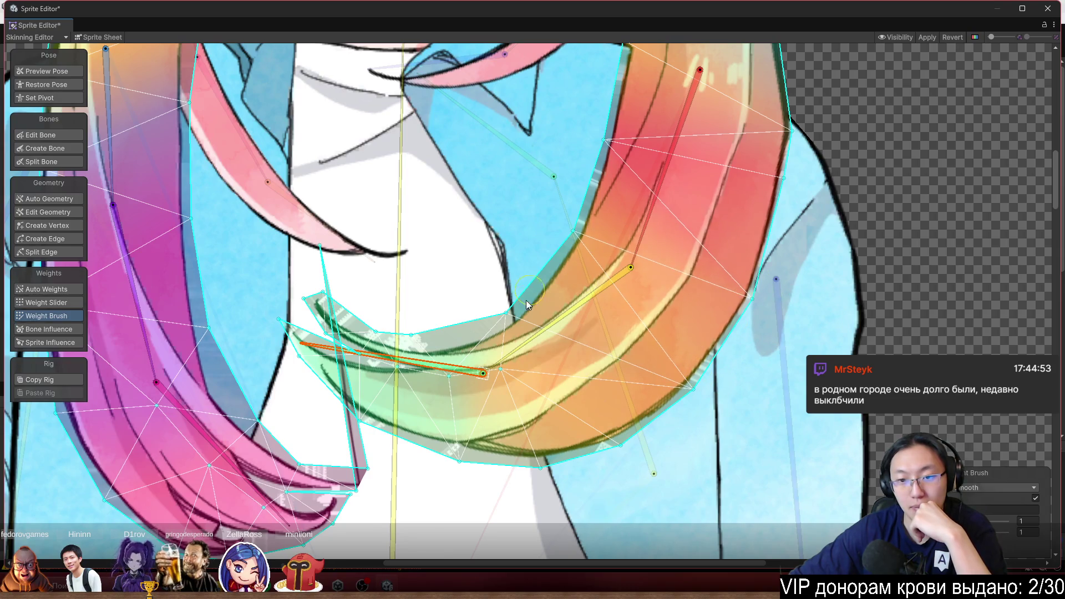
# Curl the strand's lower bone up and left under the chin, then smooth the right edge
pyautogui.moveTo(524, 339)
pyautogui.mouseDown()
pyautogui.moveTo(568, 386)
pyautogui.moveTo(645, 279)
pyautogui.moveTo(621, 144)
pyautogui.moveTo(559, 302)
pyautogui.moveTo(604, 235)
pyautogui.moveTo(548, 300)
pyautogui.mouseUp()
pyautogui.moveTo(621, 331)
pyautogui.mouseDown()
pyautogui.moveTo(583, 335)
pyautogui.moveTo(549, 321)
pyautogui.mouseUp()
pyautogui.moveTo(808, 178); pyautogui.dragTo(776, 238)
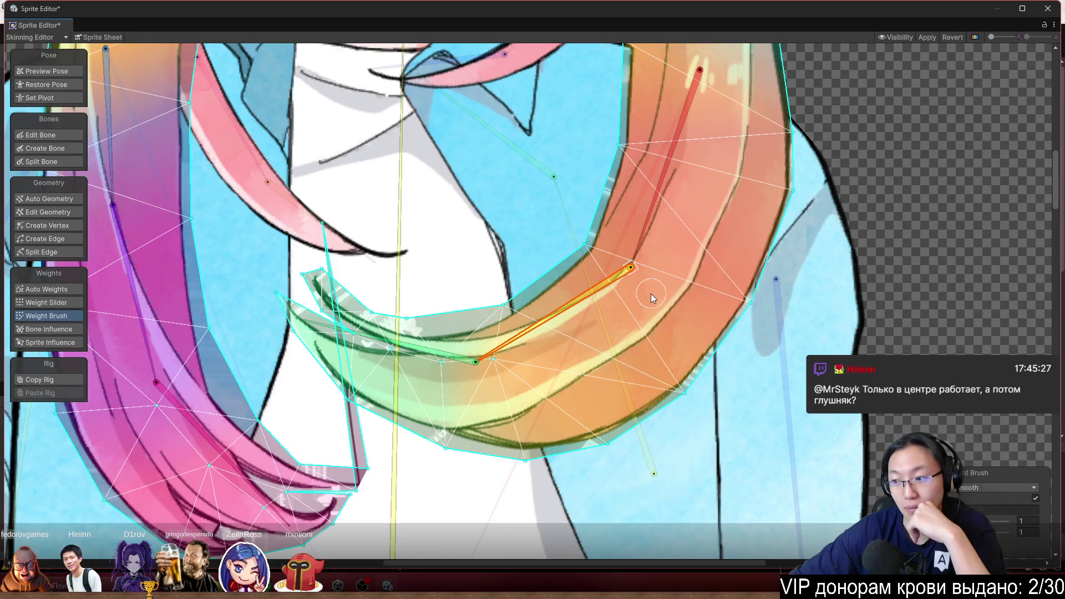
pyautogui.scroll(-3, 669, 250)
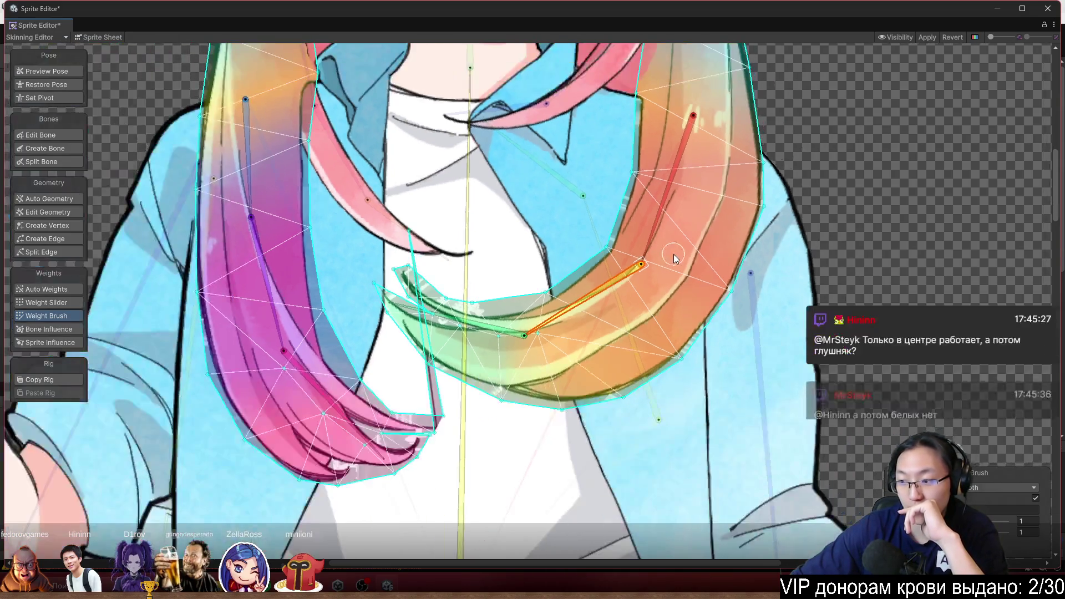
# Swing the strand's bone down-left to test its weights
pyautogui.scroll(2, 598, 302)
pyautogui.moveTo(545, 325)
pyautogui.mouseDown()
pyautogui.moveTo(564, 385)
pyautogui.moveTo(448, 446)
pyautogui.moveTo(464, 431)
pyautogui.moveTo(452, 407)
pyautogui.moveTo(454, 445)
pyautogui.moveTo(447, 401)
pyautogui.moveTo(454, 414)
pyautogui.moveTo(532, 380)
pyautogui.mouseUp()
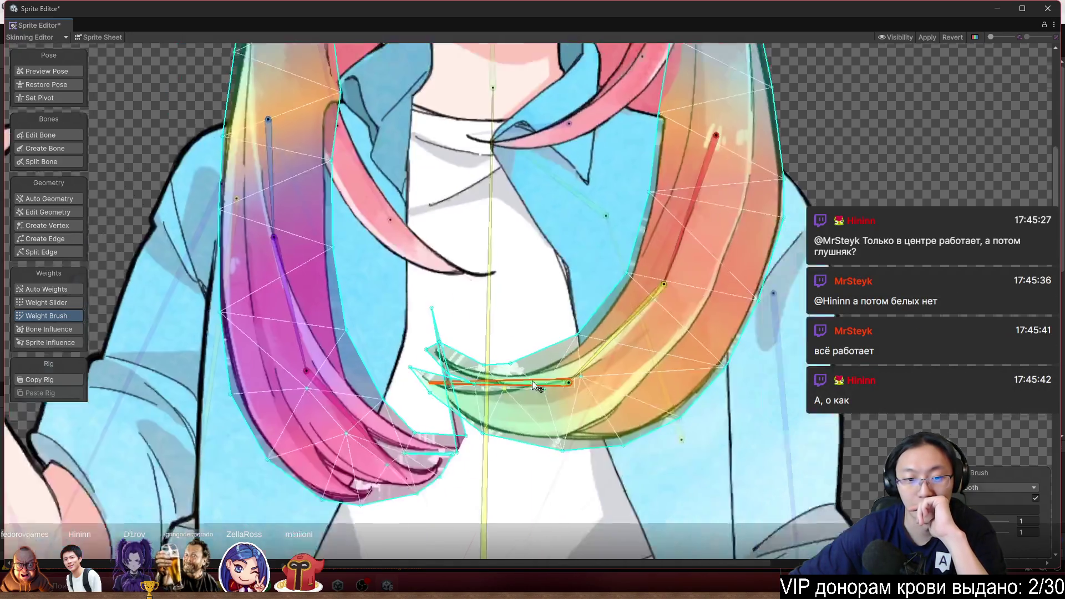
pyautogui.scroll(2, 532, 381)
# With the brush in Add And Subtract mode, paint bone_34's weight onto the pink strand's tip
pyautogui.click(428, 392)
pyautogui.click(999, 487)
pyautogui.click(965, 439)
pyautogui.click(553, 260)
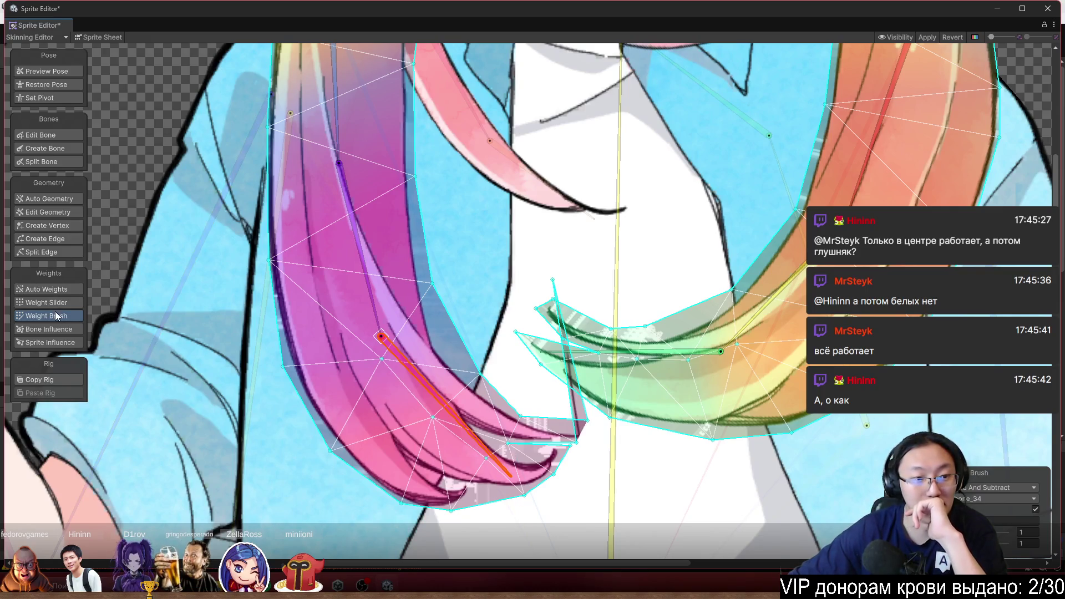
pyautogui.moveTo(787, 281); pyautogui.dragTo(837, 369)
pyautogui.click(509, 409)
pyautogui.moveTo(661, 404)
pyautogui.mouseDown()
pyautogui.moveTo(641, 380)
pyautogui.moveTo(588, 384)
pyautogui.moveTo(571, 327)
pyautogui.moveTo(466, 334)
pyautogui.moveTo(541, 332)
pyautogui.mouseUp()
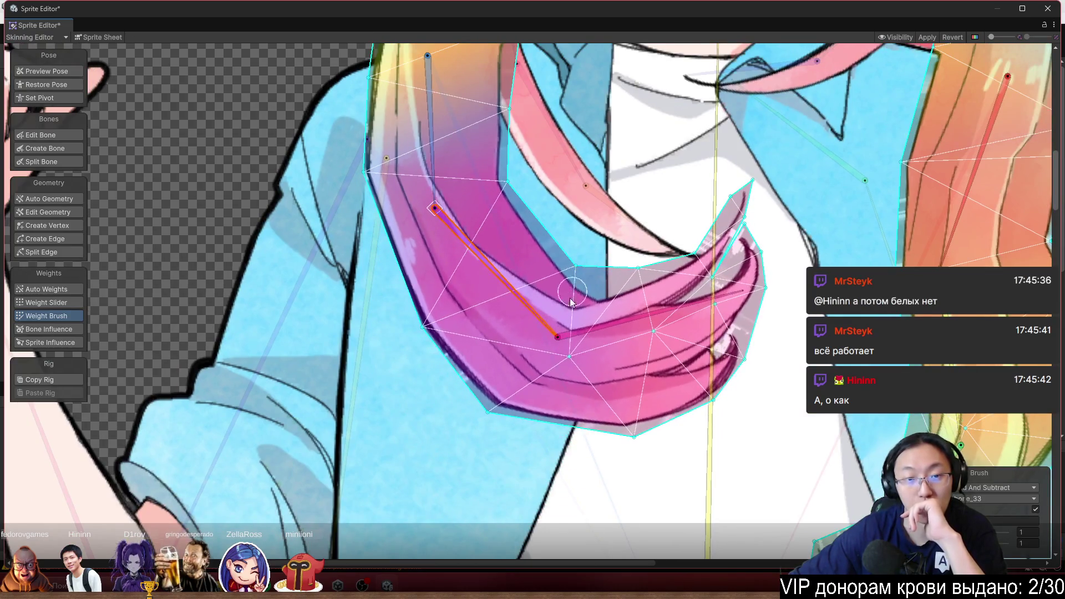
pyautogui.scroll(-2, 357, 304)
pyautogui.click(987, 487)
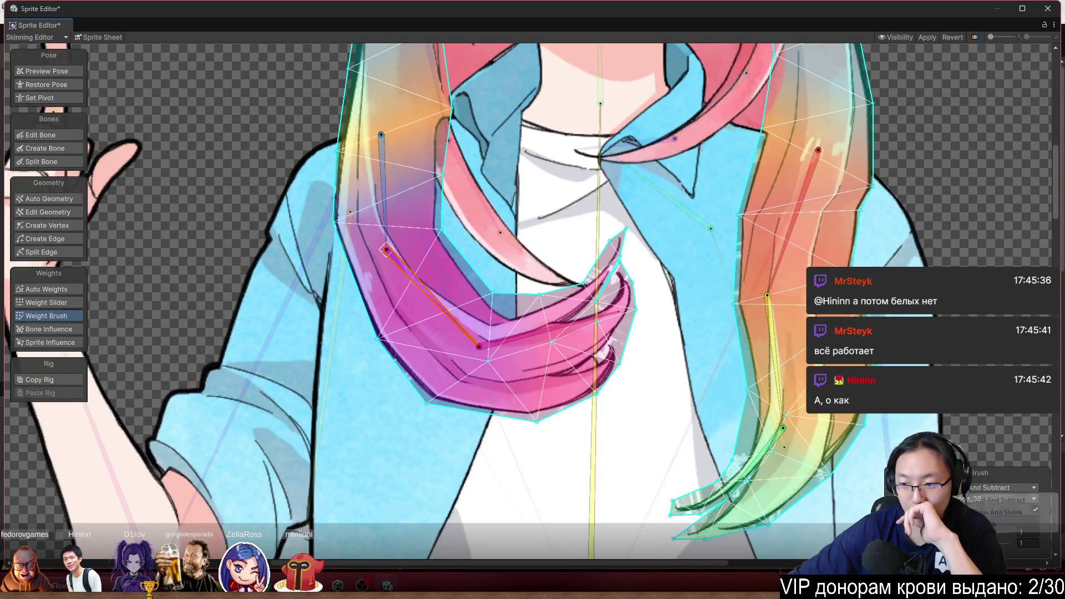